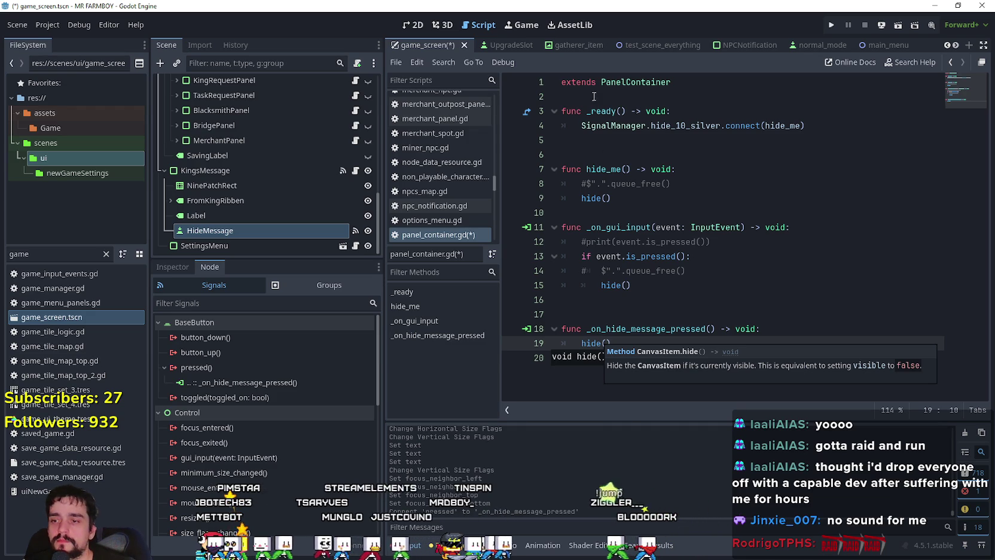
Disconnect KingsMessage's gui_input signal from _on_gui_input and select that function's body.
{"action": "left_click", "coordinate": [693, 293]}
{"action": "left_click", "coordinate": [606, 329]}
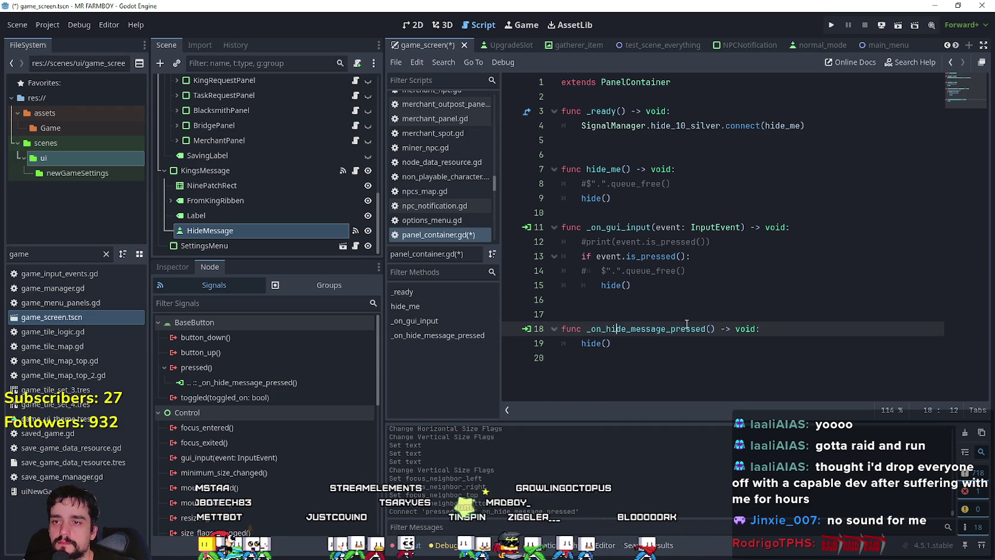
{"action": "left_click_drag", "start_coordinate": [682, 286], "coordinate": [562, 241]}
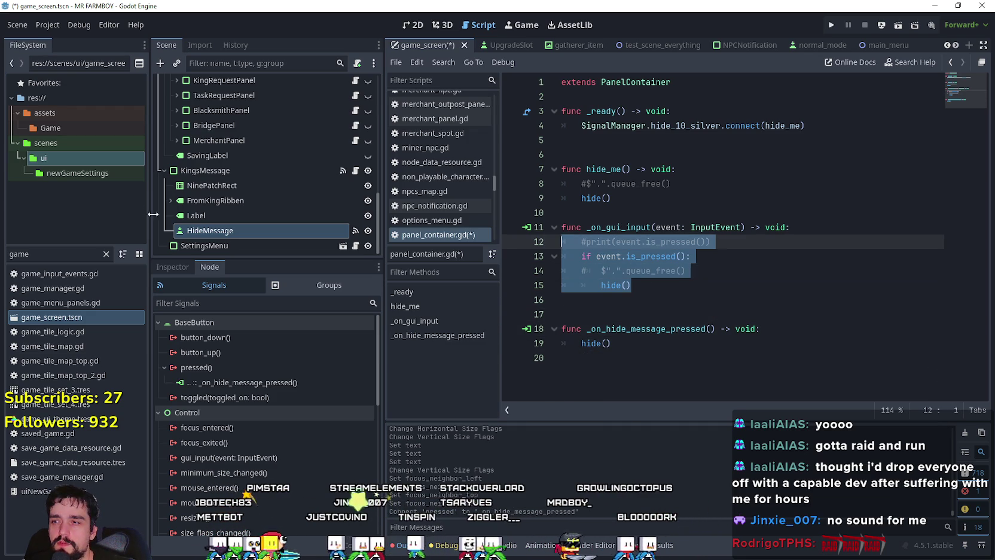
{"action": "left_click", "coordinate": [261, 171]}
{"action": "right_click", "coordinate": [256, 429]}
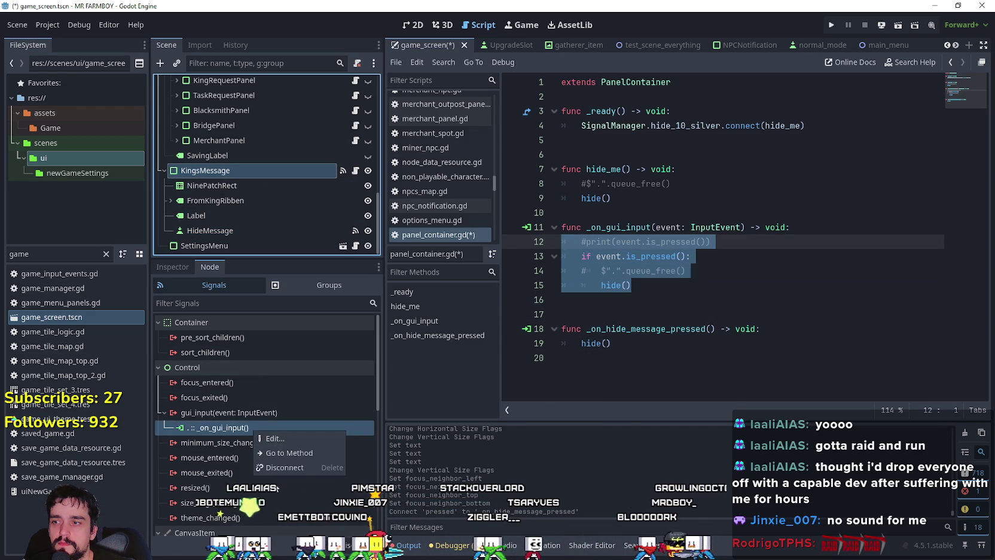
{"action": "left_click", "coordinate": [298, 468]}
{"action": "left_click", "coordinate": [710, 329]}
{"action": "left_click", "coordinate": [681, 285]}
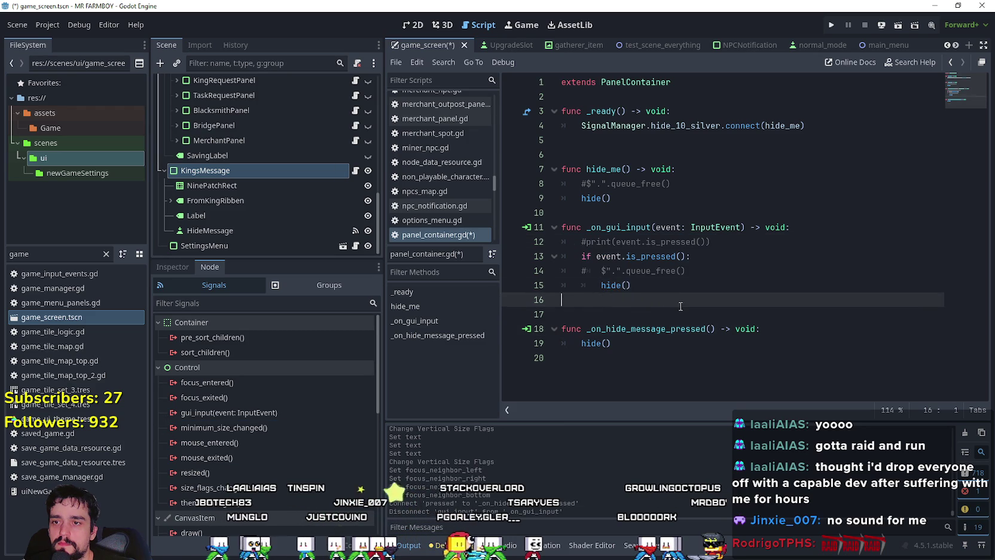
Negate the check in _ready to 'if !SaveGameManager.GameIsOn:'.
{"action": "left_click", "coordinate": [670, 315]}
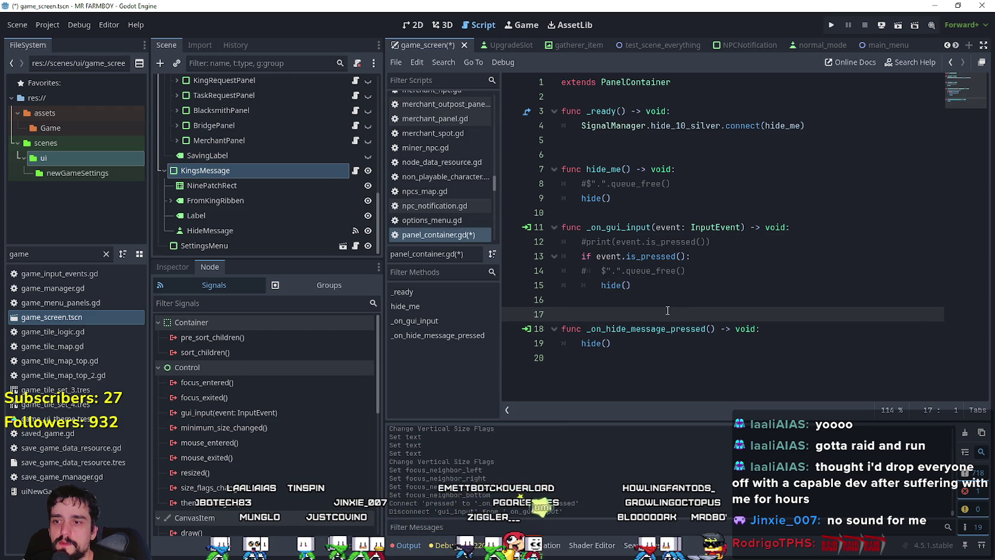
{"action": "left_click", "coordinate": [642, 355]}
{"action": "key", "text": "Up"}
{"action": "key", "text": "Up"}
{"action": "key", "text": "Up"}
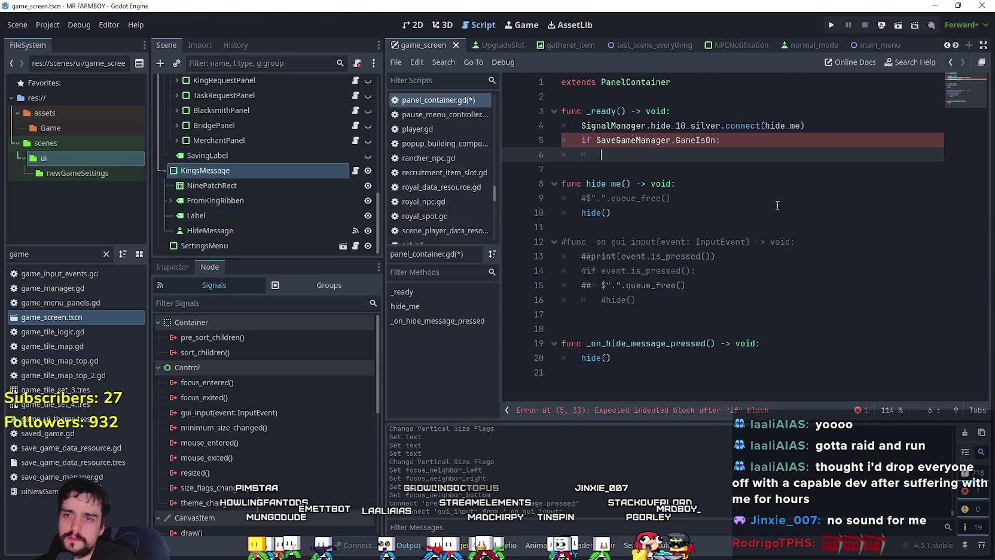
{"action": "left_click", "coordinate": [596, 140]}
{"action": "type", "text": "!"}
{"action": "key", "text": "Down"}
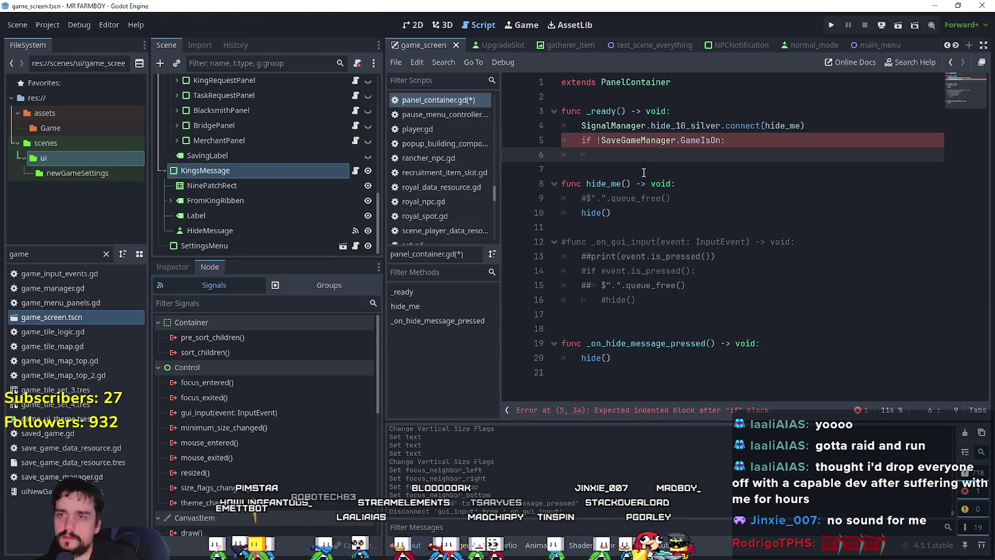
{"action": "type", "text": "grab"}
{"action": "key", "text": "Escape"}
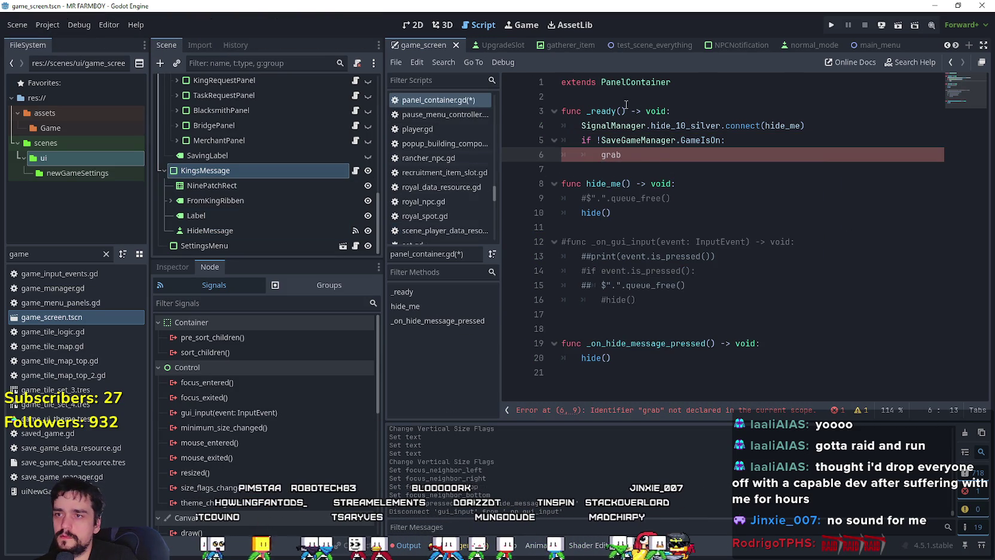
{"action": "left_click", "coordinate": [567, 97]}
{"action": "mouse_move", "coordinate": [210, 232]}
{"action": "left_mouse_down"}
{"action": "mouse_move", "coordinate": [667, 88]}
{"action": "mouse_move", "coordinate": [623, 96]}
{"action": "left_mouse_up"}
{"action": "double_click", "coordinate": [656, 97]}
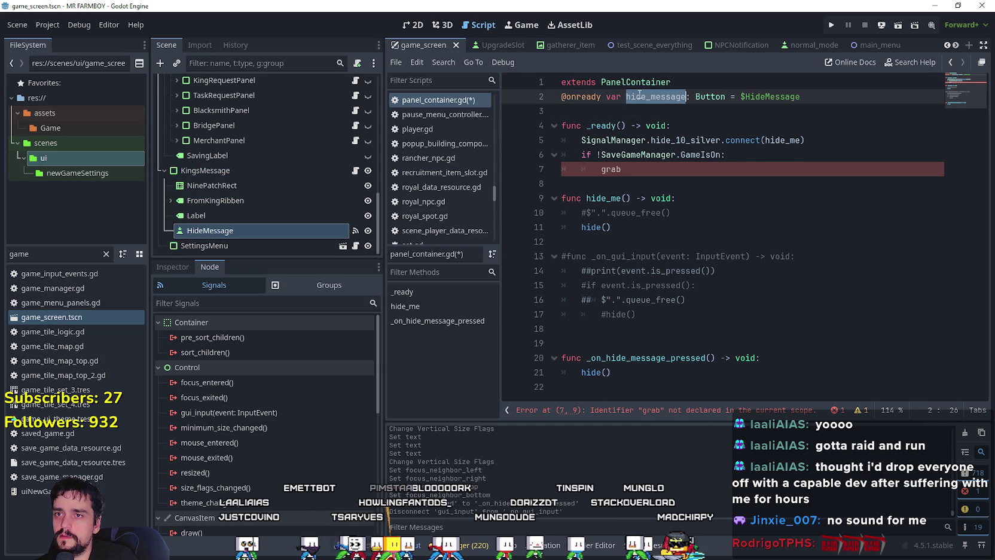
{"action": "key", "text": "ctrl+c"}
Write hide_message.grab_focus() under the GameIsOn check and save the script.
{"action": "left_click", "coordinate": [639, 173]}
{"action": "key", "text": "ctrl+shift+Left"}
{"action": "key", "text": "ctrl+v"}
{"action": "type", "text": "."}
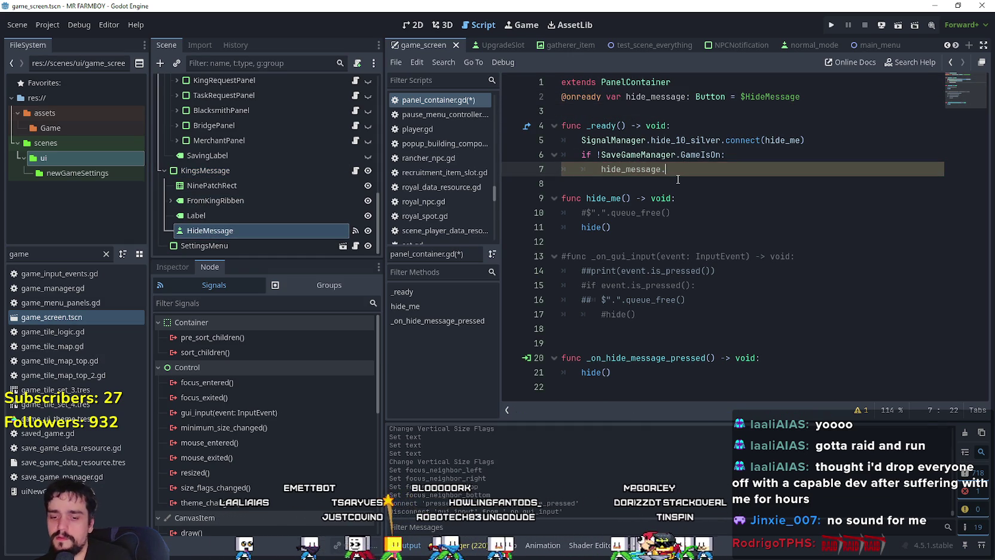
{"action": "type", "text": "grab"}
{"action": "key", "text": "Down"}
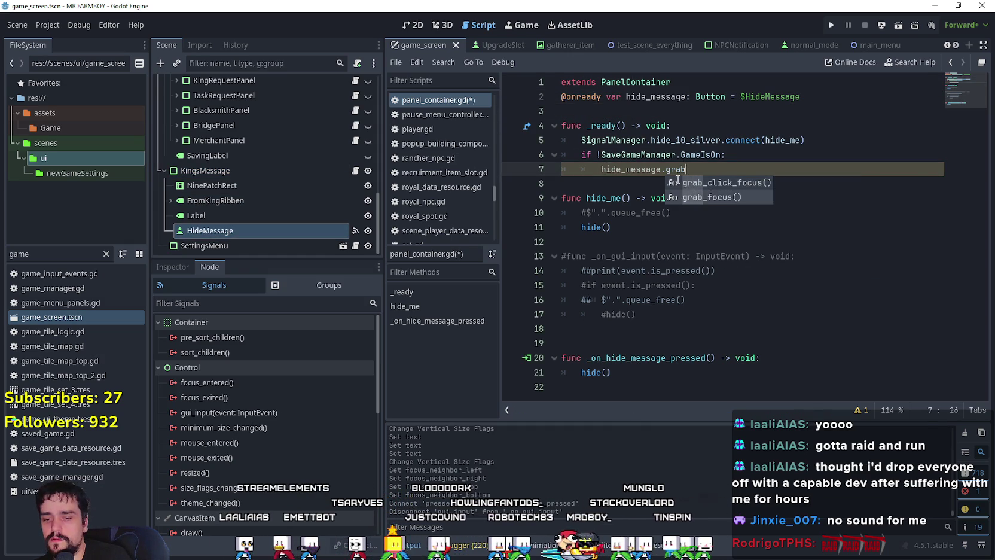
{"action": "key", "text": "Return"}
{"action": "left_click", "coordinate": [611, 185]}
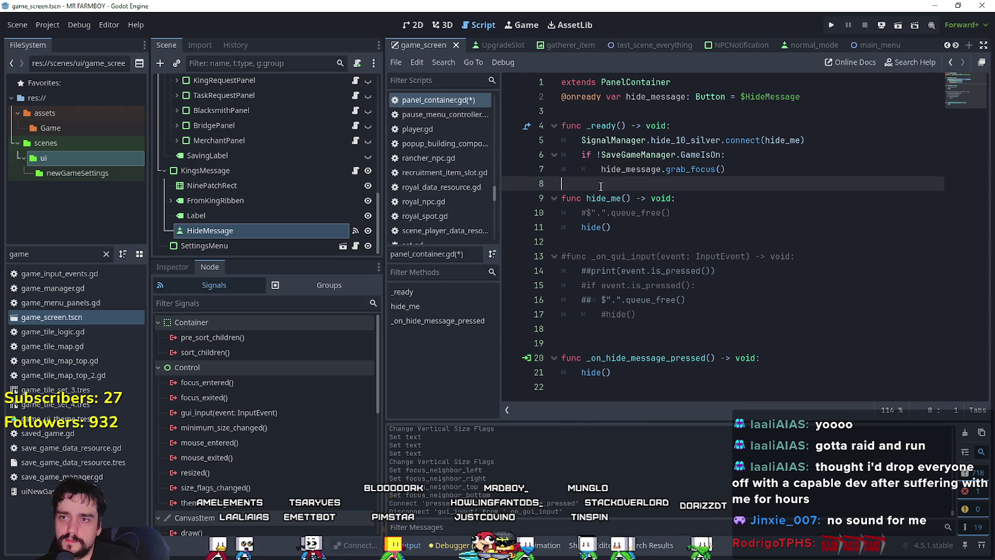
{"action": "key", "text": "ctrl+s"}
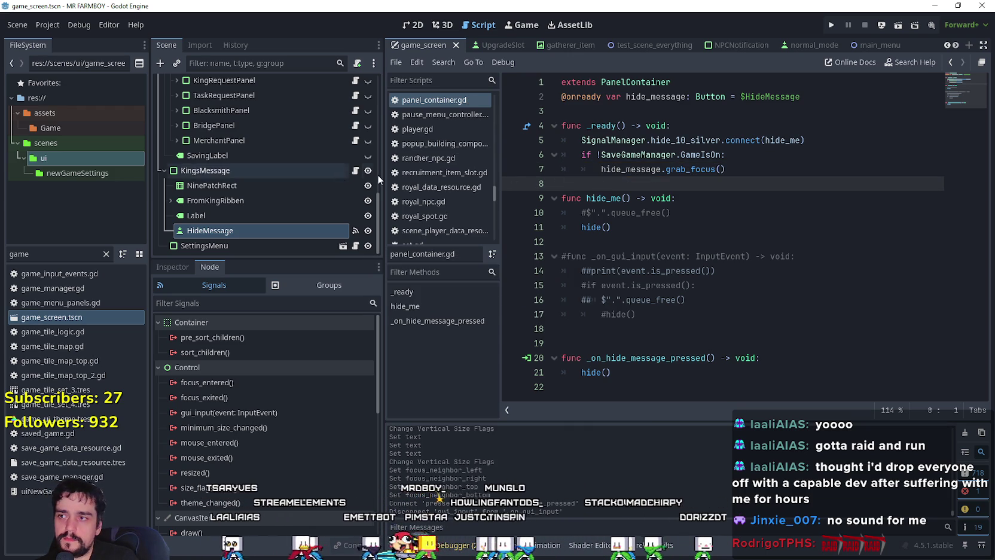
Run the project and load Save 1 from the Continue menu using the keyboard.
{"action": "left_click", "coordinate": [827, 26]}
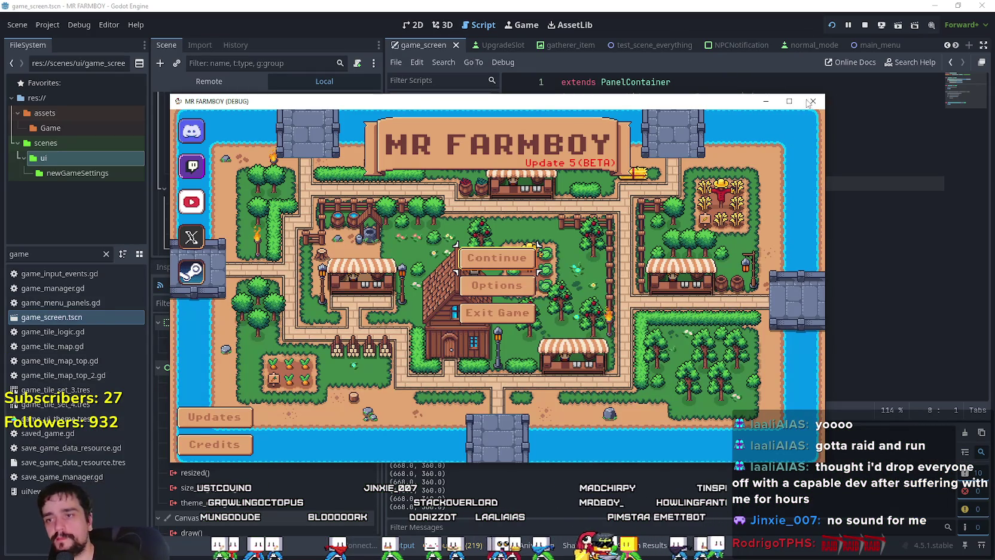
{"action": "left_click", "coordinate": [469, 256]}
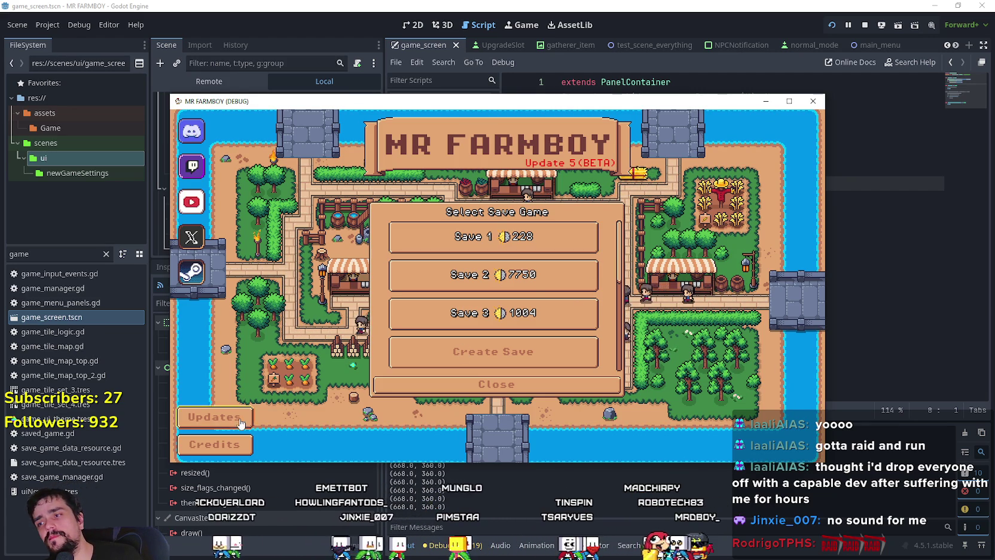
{"action": "left_click", "coordinate": [496, 384]}
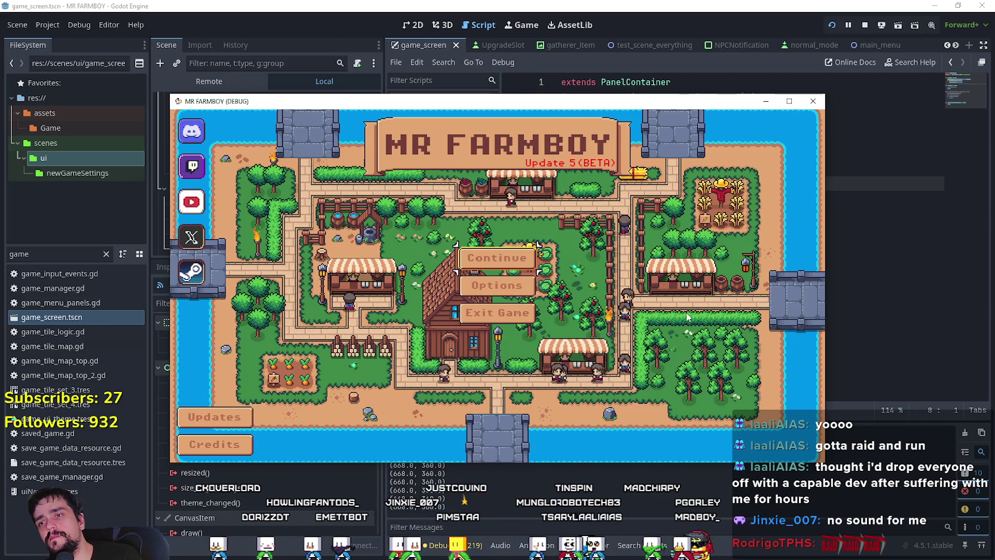
{"action": "key", "text": "Return"}
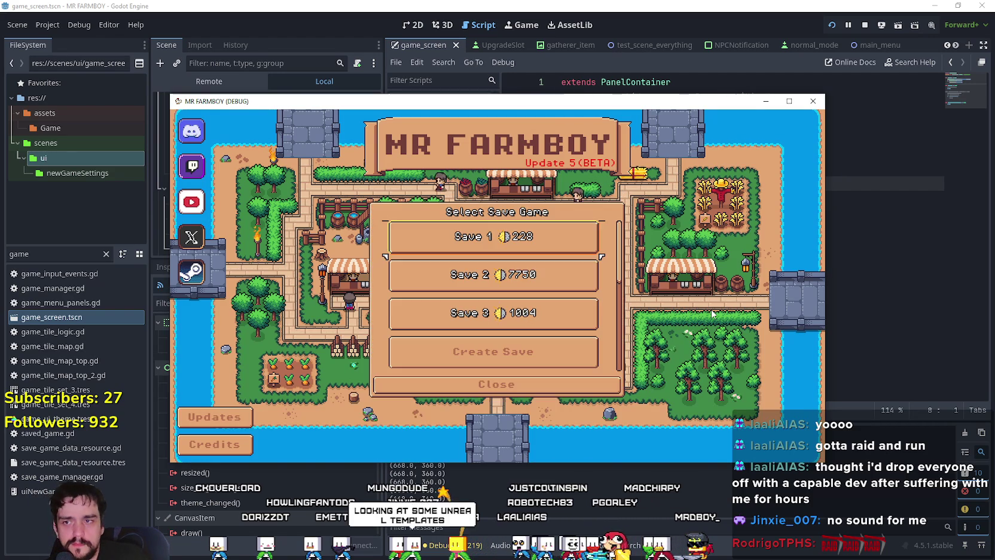
{"action": "key", "text": "Return"}
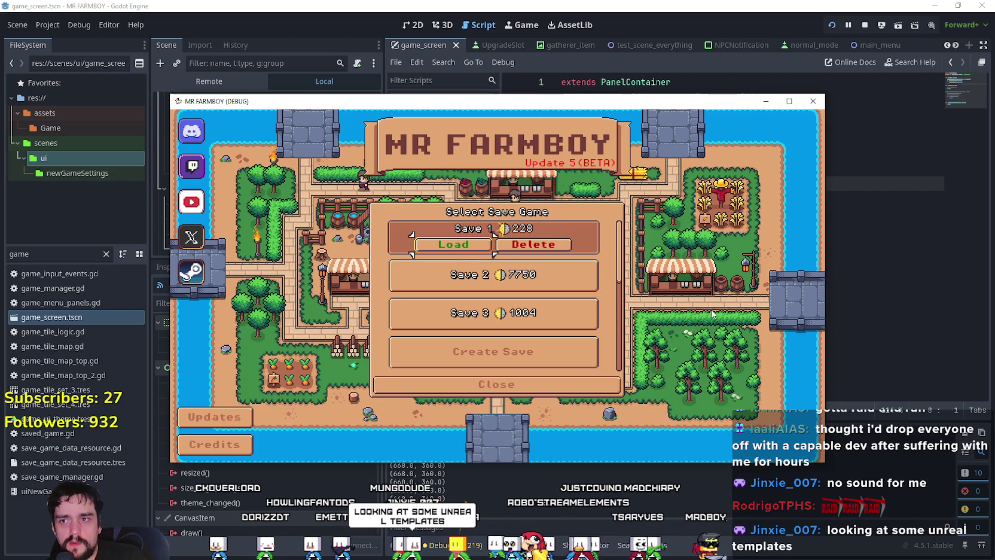
{"action": "key", "text": "Return"}
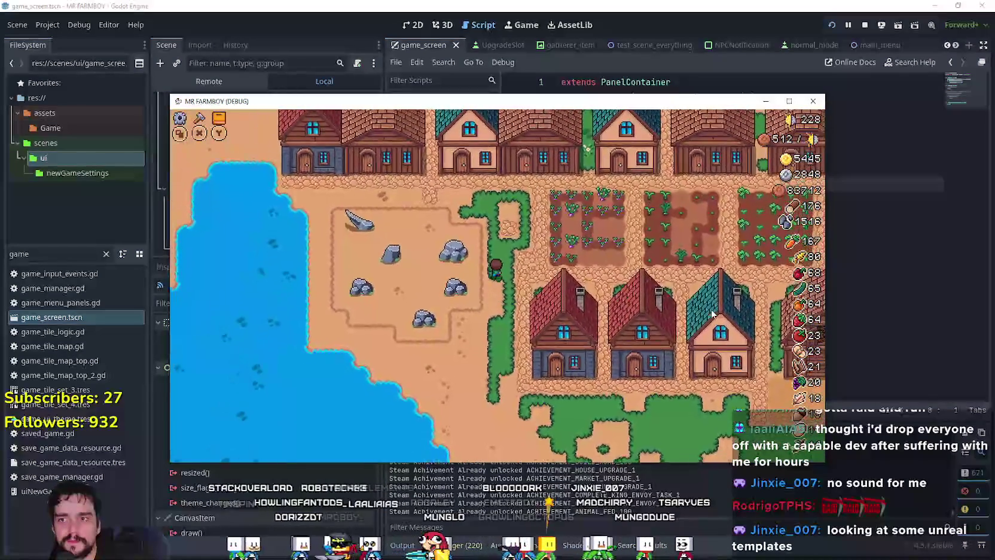
Walk around the farm, check the warehouse and skill tree, then pause and go to Title Screen.
{"action": "key", "text": "w"}
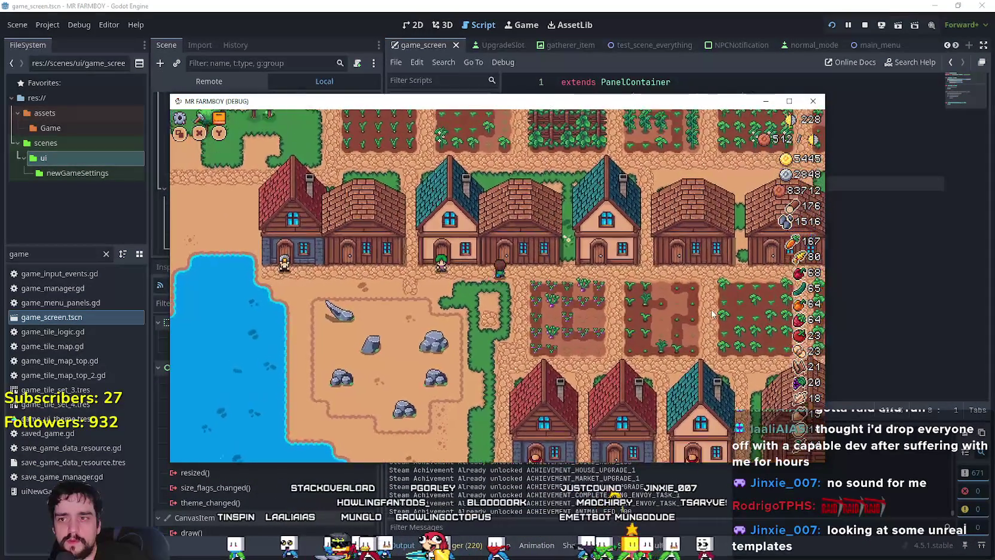
{"action": "key", "text": "w"}
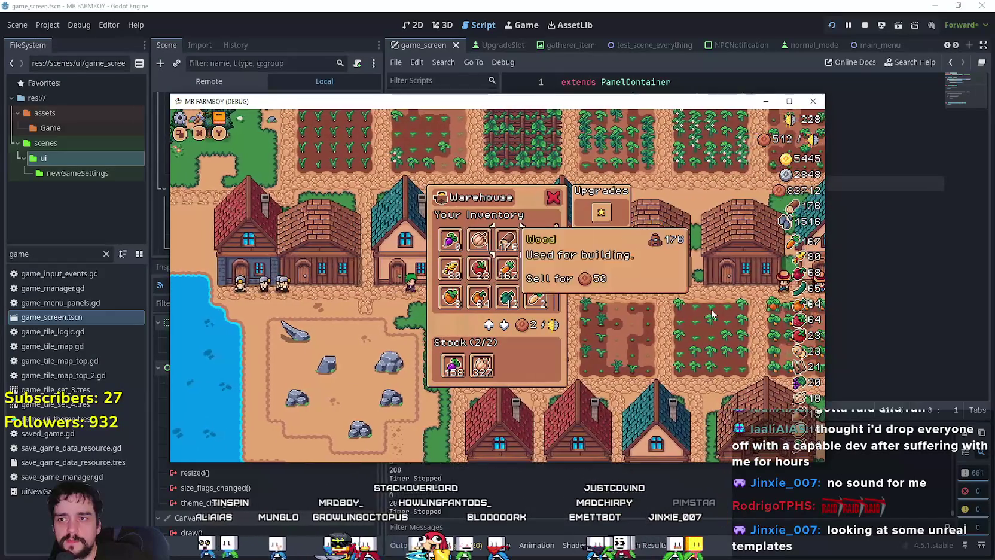
{"action": "key", "text": "a"}
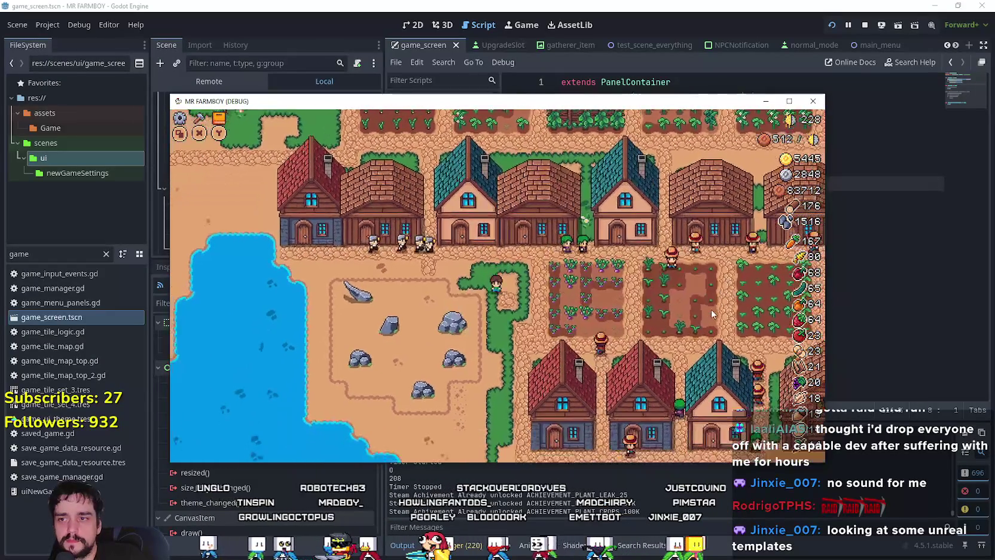
{"action": "key", "text": "s"}
{"action": "key", "text": "Tab"}
{"action": "key", "text": "Tab"}
{"action": "key", "text": "Tab"}
{"action": "key", "text": "Escape"}
{"action": "key", "text": "Escape"}
{"action": "key", "text": "Down"}
{"action": "key", "text": "Return"}
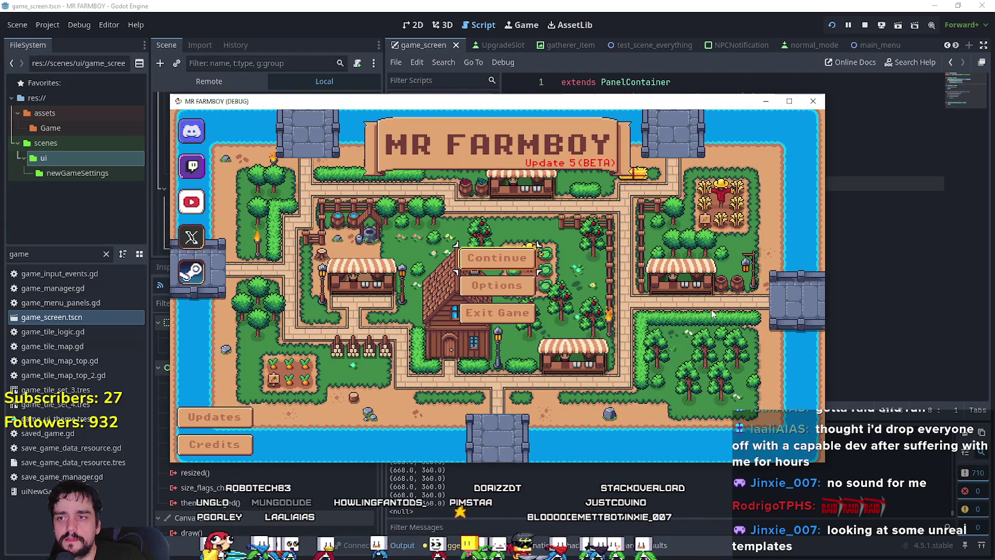
Create a new Balanced Economy save to view the King's intro message, then stop the game.
{"action": "key", "text": "Return"}
{"action": "key", "text": "Down"}
{"action": "key", "text": "Down"}
{"action": "key", "text": "Down"}
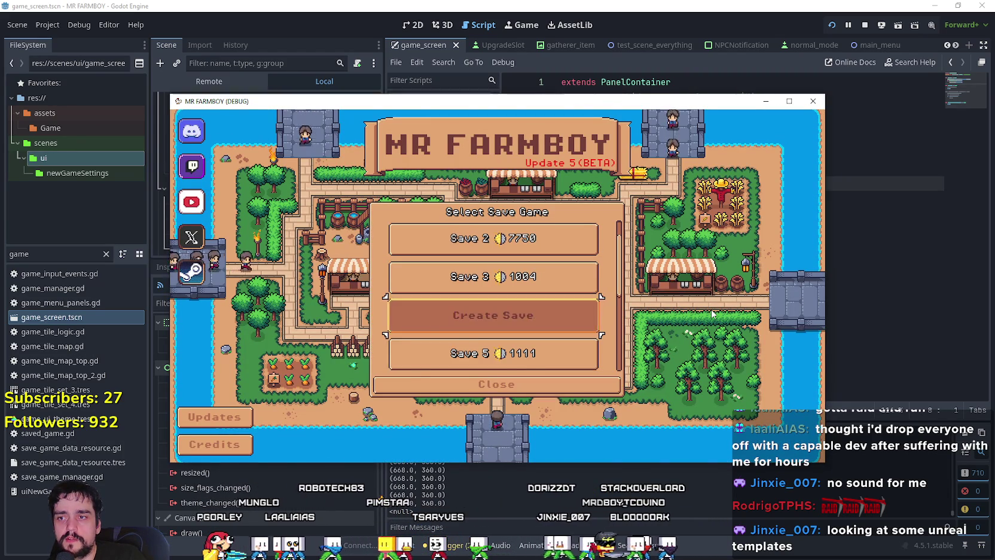
{"action": "key", "text": "Return"}
{"action": "key", "text": "Right"}
{"action": "key", "text": "Left"}
{"action": "key", "text": "Return"}
{"action": "key", "text": "Down"}
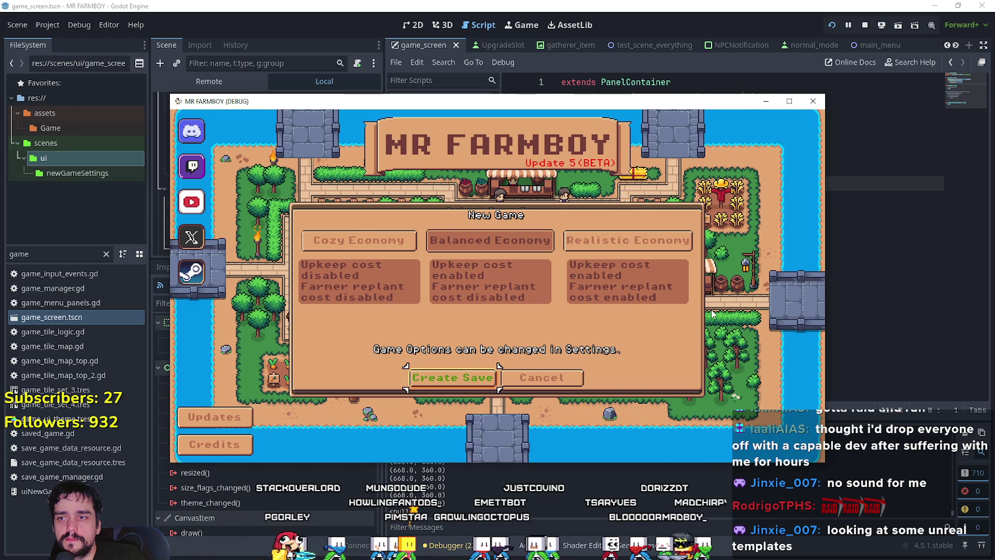
{"action": "key", "text": "Return"}
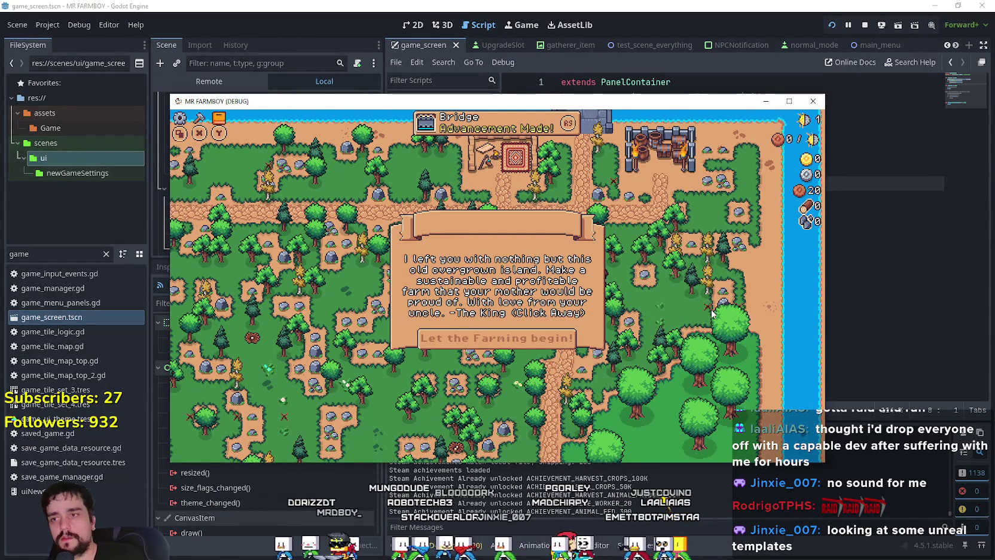
{"action": "left_click", "coordinate": [861, 27]}
{"action": "left_click", "coordinate": [711, 220]}
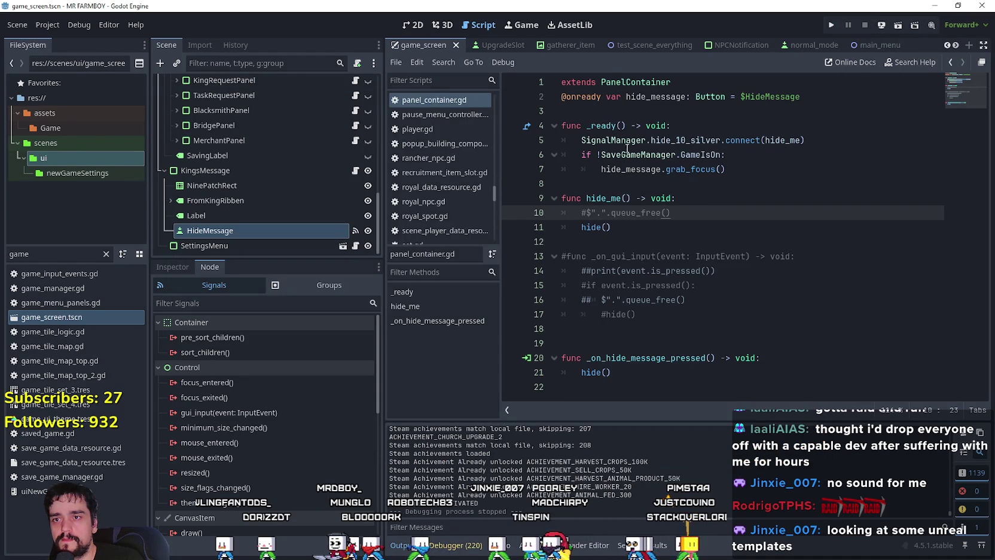
Delete the 'if !SaveGameManager.GameIsOn:' line so grab_focus always runs, save, and relaunch the game.
{"action": "left_click_drag", "start_coordinate": [720, 156], "coordinate": [534, 161]}
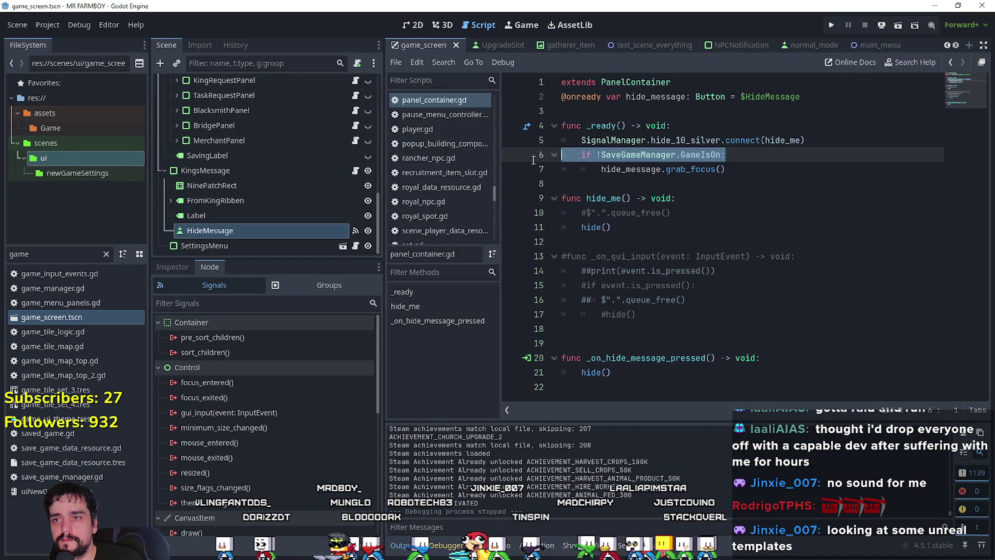
{"action": "left_click", "coordinate": [512, 140]}
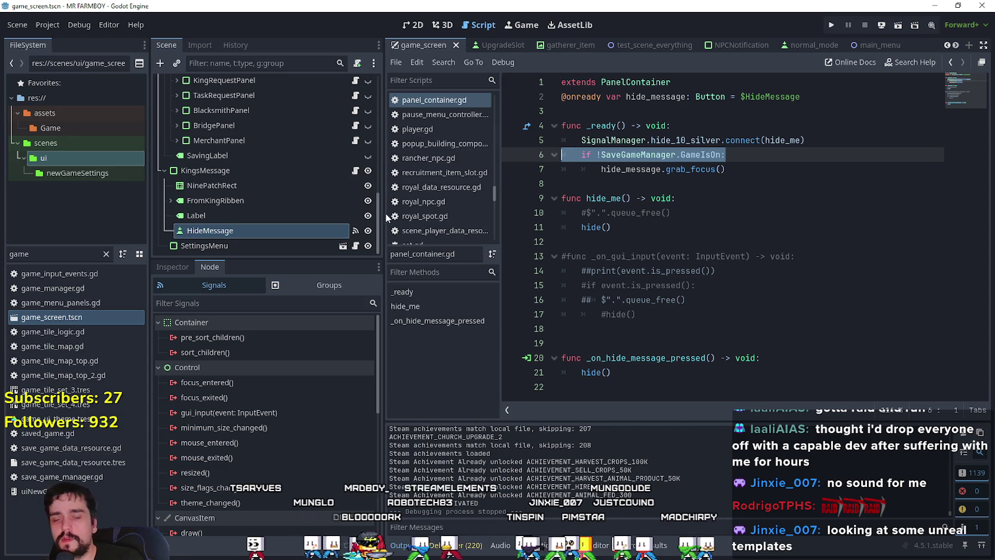
{"action": "key", "text": "BackSpace"}
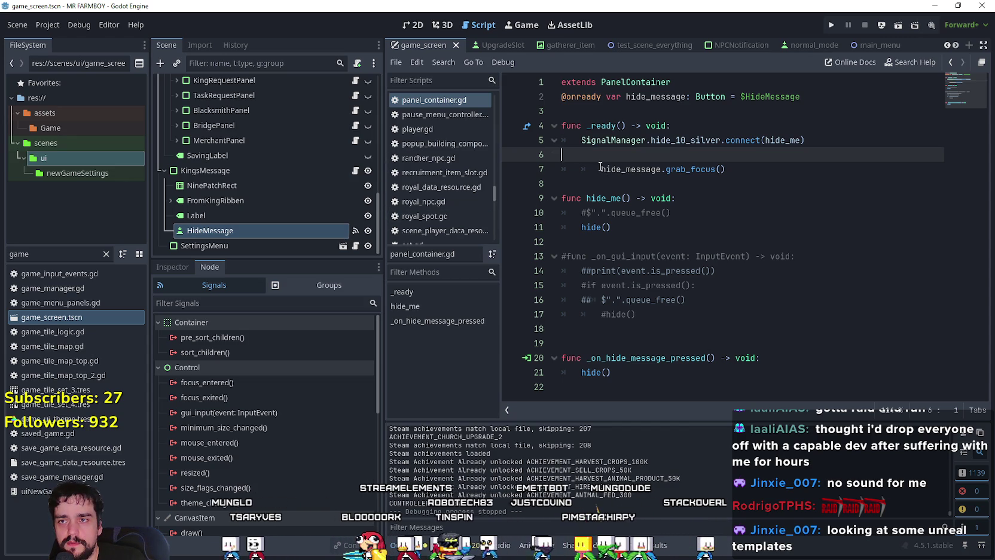
{"action": "key", "text": "Delete"}
{"action": "left_click", "coordinate": [727, 163]}
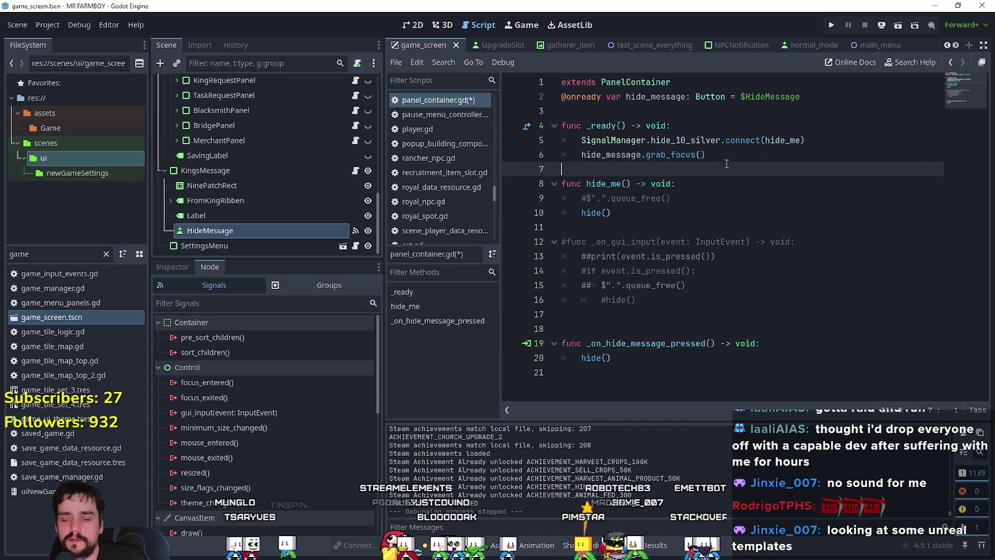
{"action": "key", "text": "ctrl+s"}
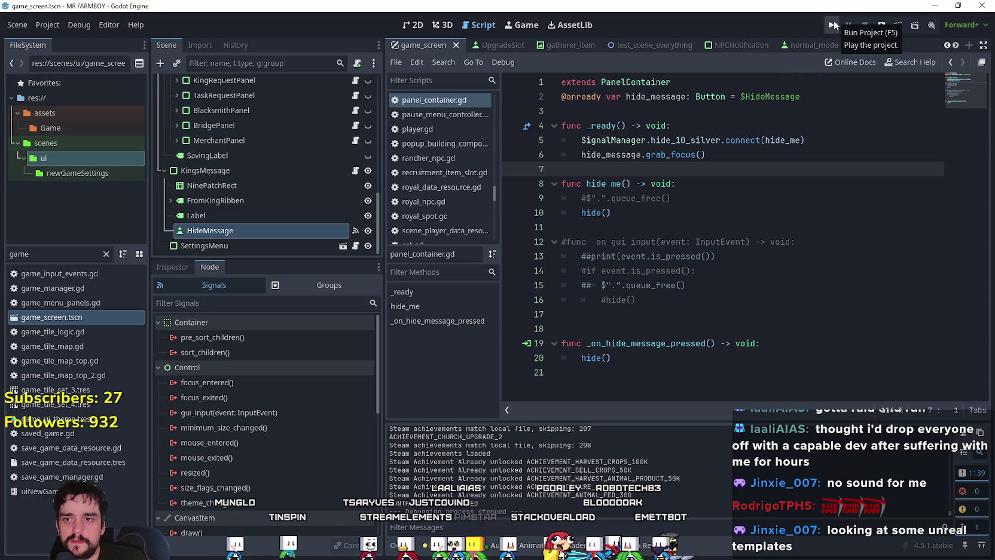
{"action": "left_click", "coordinate": [833, 25]}
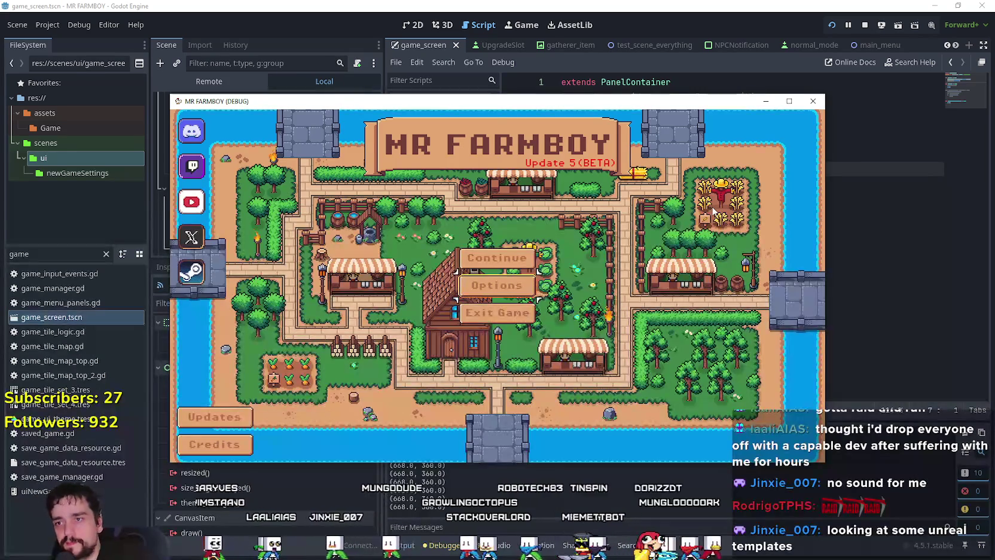
Start a Balanced Economy save, dismiss the King's intro letter with the mouse, and stop the game.
{"action": "key", "text": "Return"}
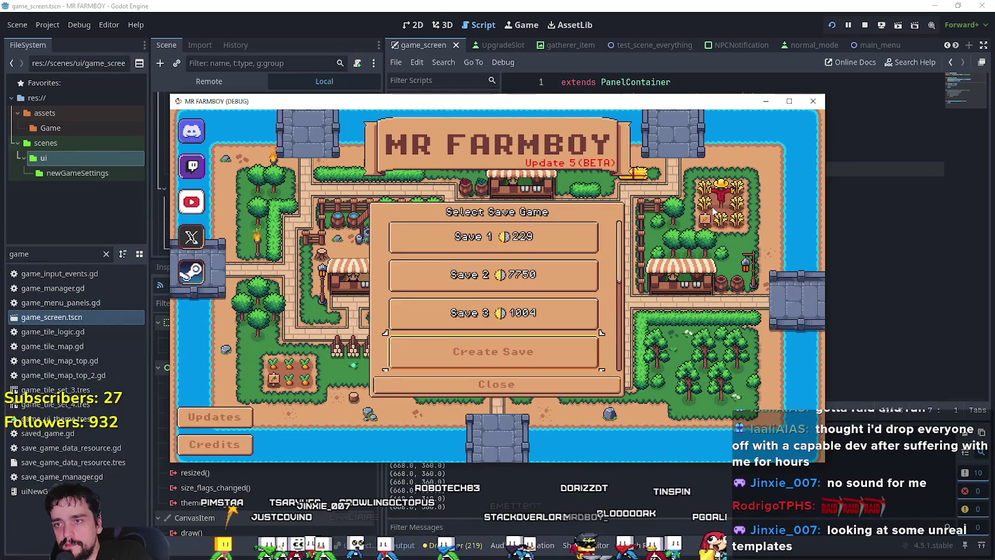
{"action": "key", "text": "Return"}
{"action": "key", "text": "Return"}
{"action": "key", "text": "Down"}
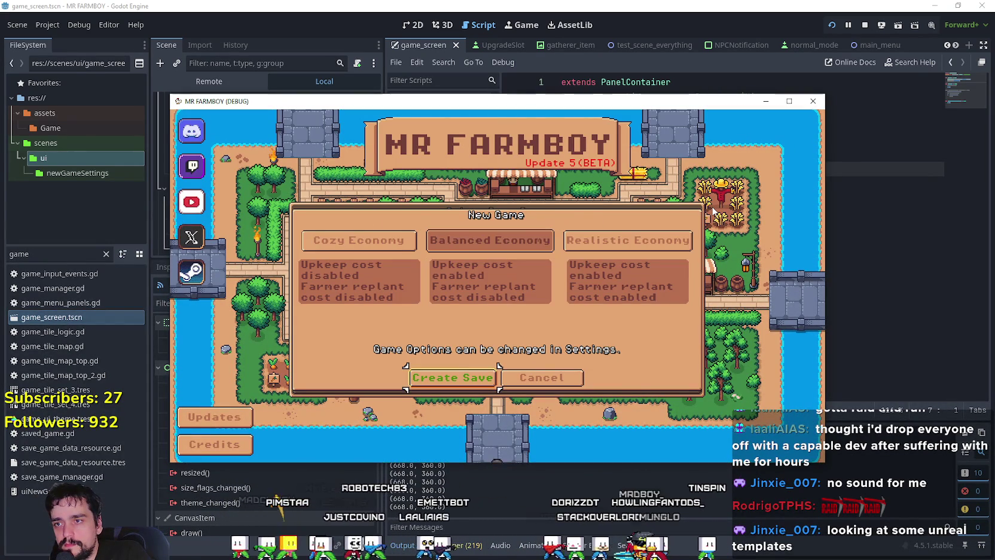
{"action": "key", "text": "Return"}
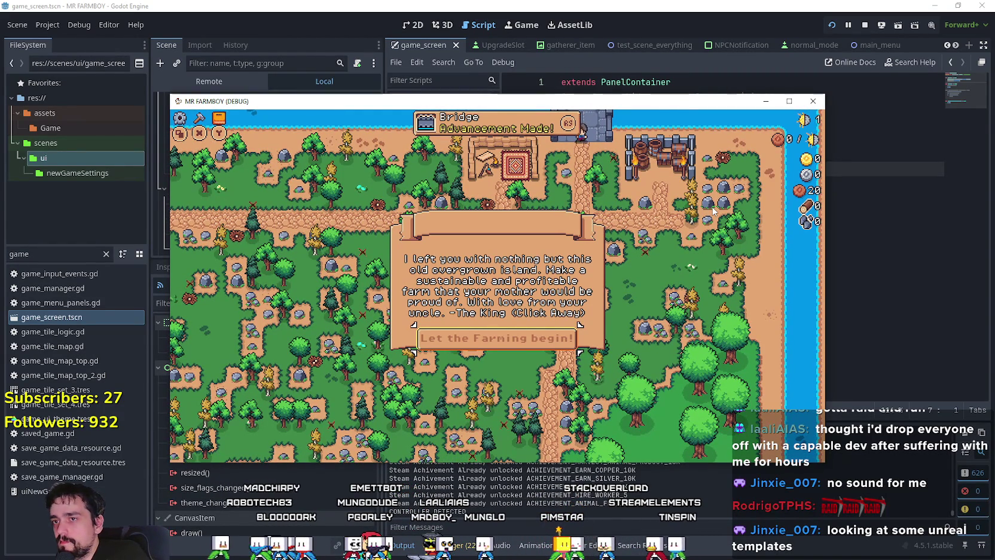
{"action": "left_click", "coordinate": [713, 210]}
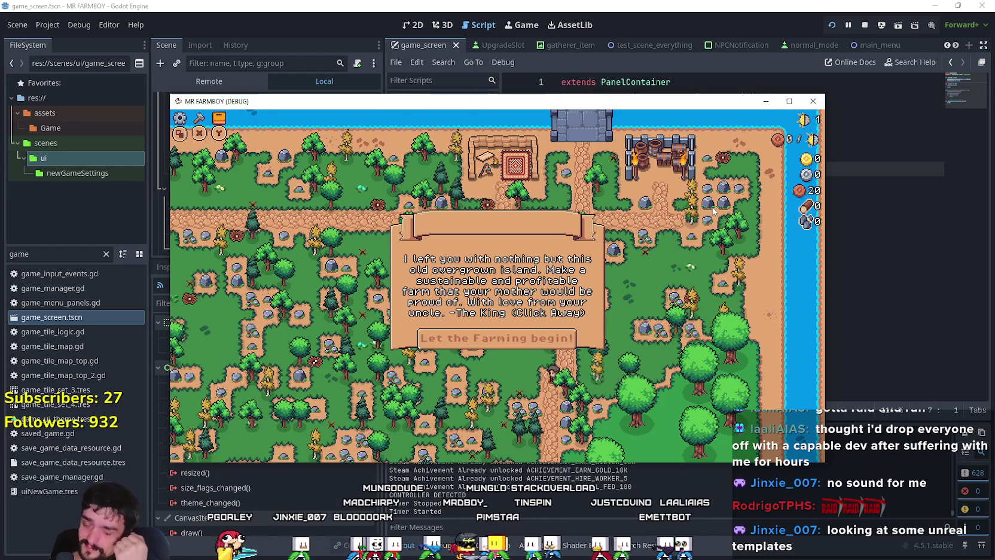
{"action": "left_click", "coordinate": [554, 350]}
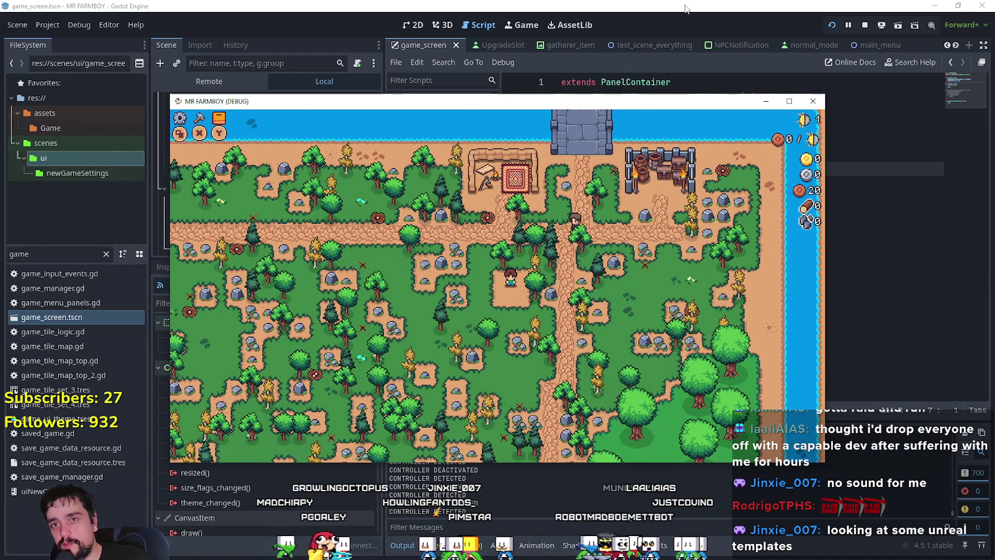
{"action": "left_click", "coordinate": [865, 28]}
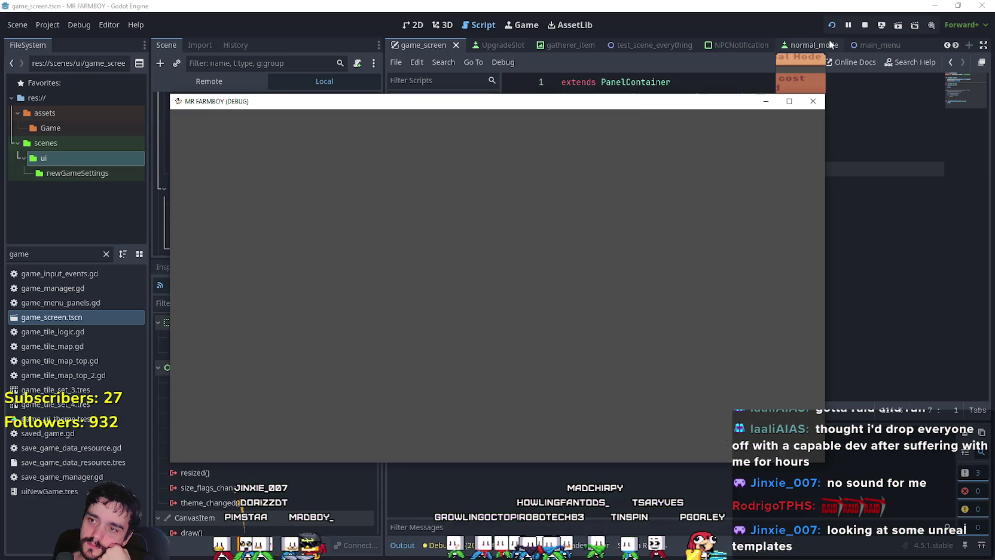
Create another Balanced Economy save, dismiss the intro letter with Enter, and return to the title screen.
{"action": "key", "text": "Return"}
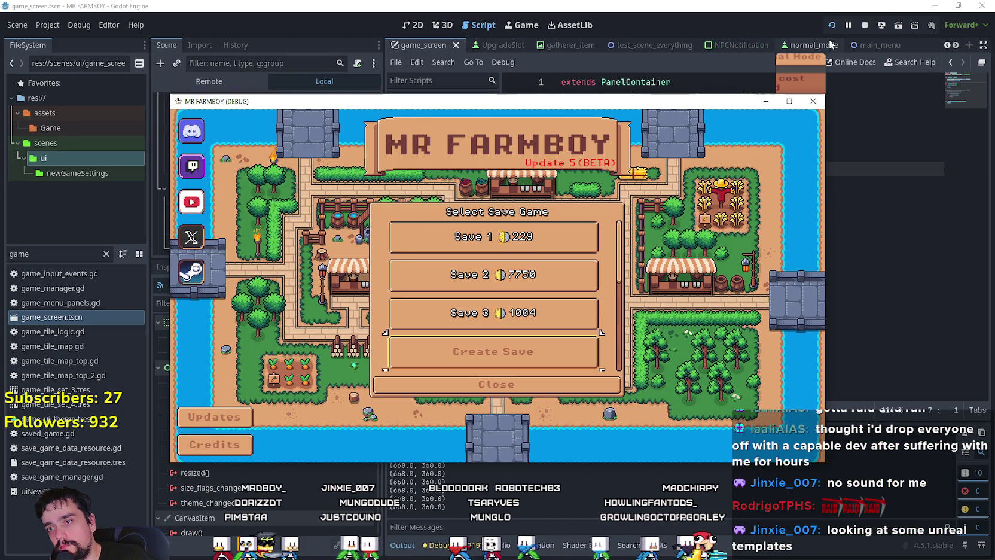
{"action": "key", "text": "Return"}
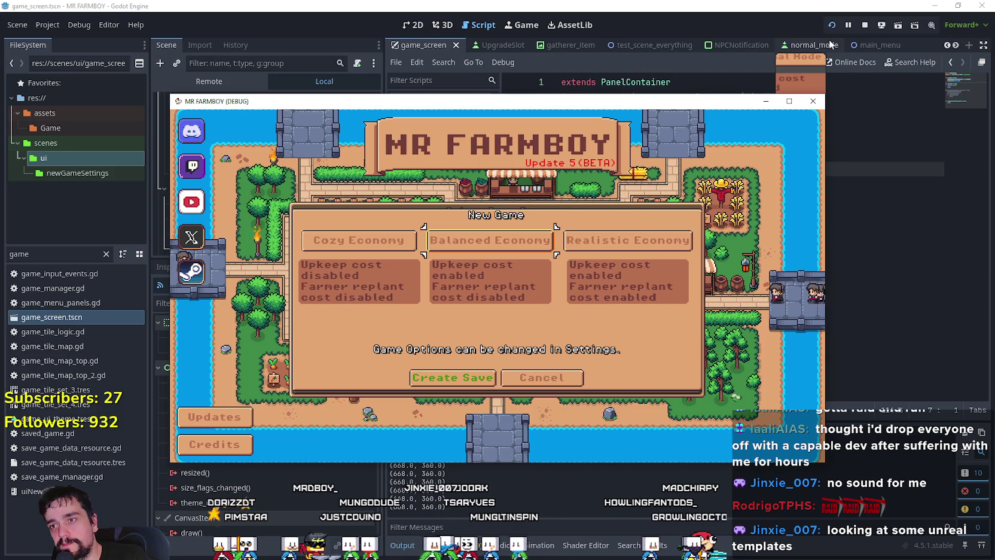
{"action": "key", "text": "Down"}
{"action": "key", "text": "Return"}
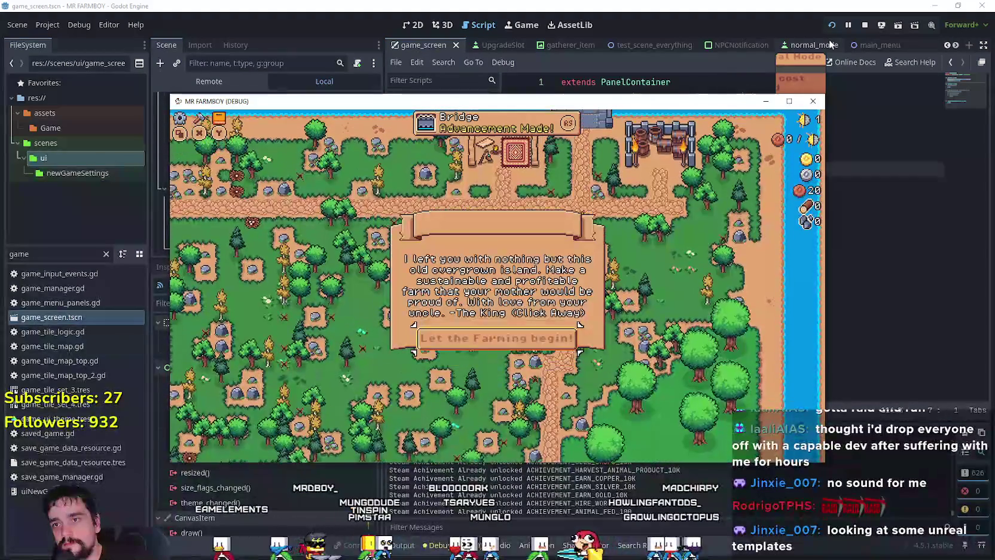
{"action": "key", "text": "Return"}
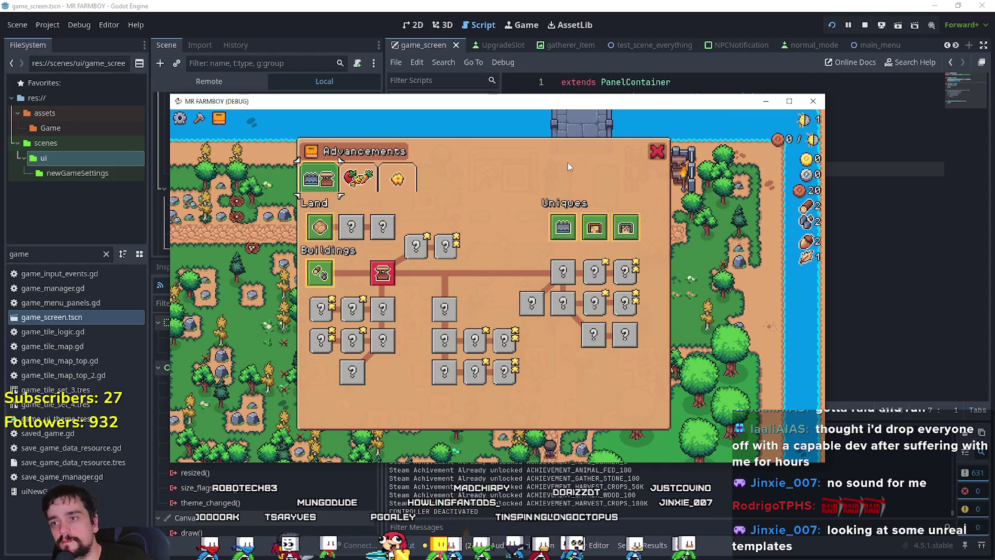
{"action": "key", "text": "Escape"}
{"action": "key", "text": "Escape"}
{"action": "key", "text": "Down"}
{"action": "key", "text": "Down"}
{"action": "key", "text": "Down"}
{"action": "key", "text": "Return"}
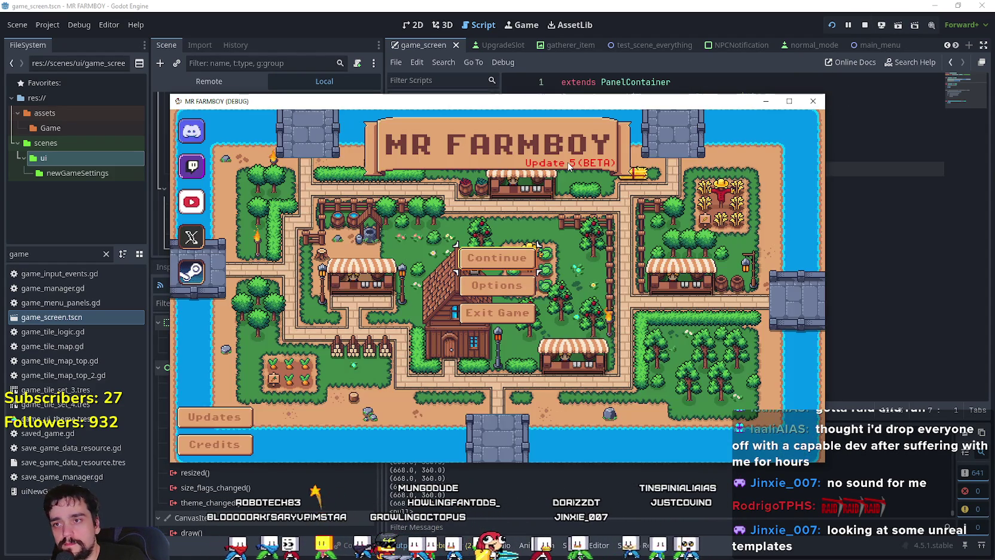
Load back in, harvest a turnip, and open and close the Advancements window and warehouse inventory.
{"action": "key", "text": "Return"}
{"action": "key", "text": "Return"}
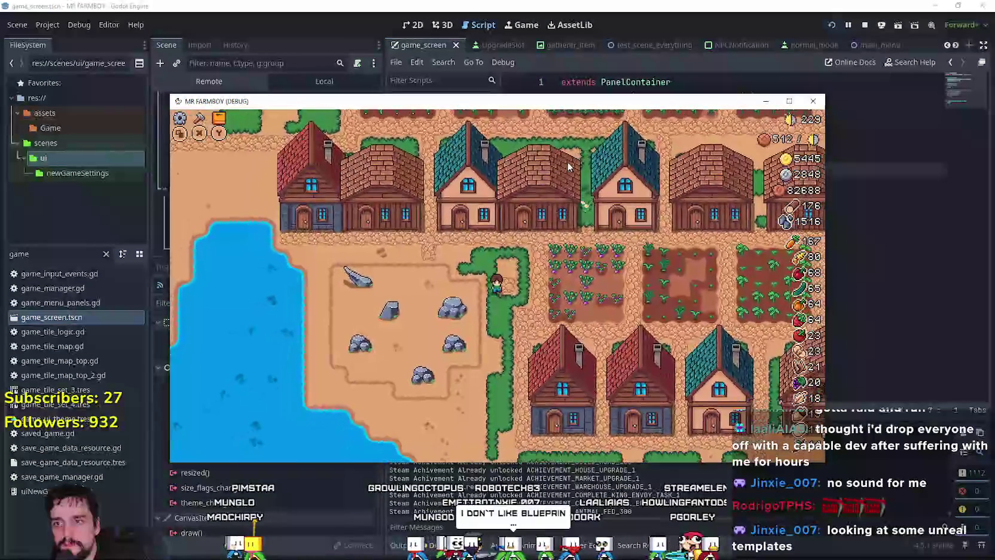
{"action": "key", "text": "e"}
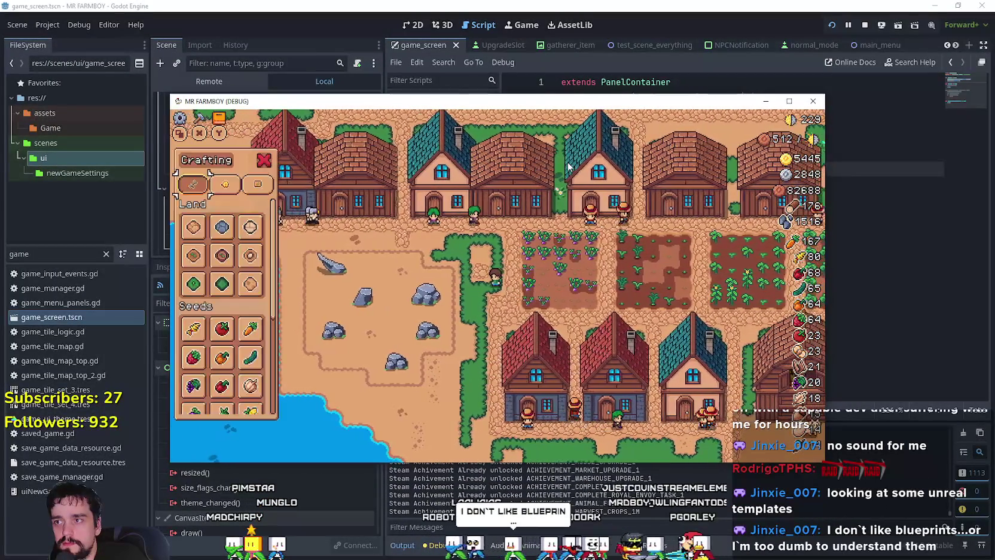
{"action": "key", "text": "Tab"}
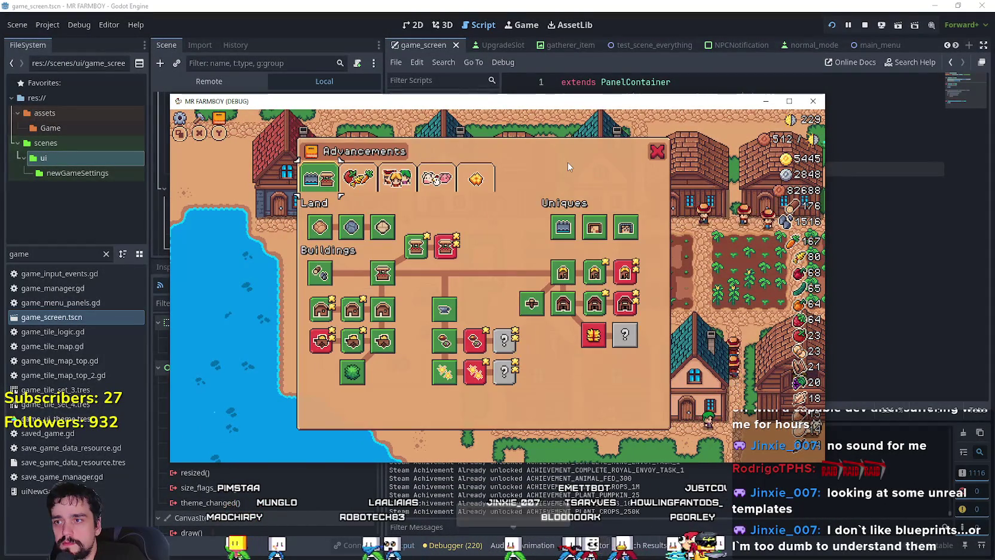
{"action": "key", "text": "Escape"}
{"action": "key", "text": "e"}
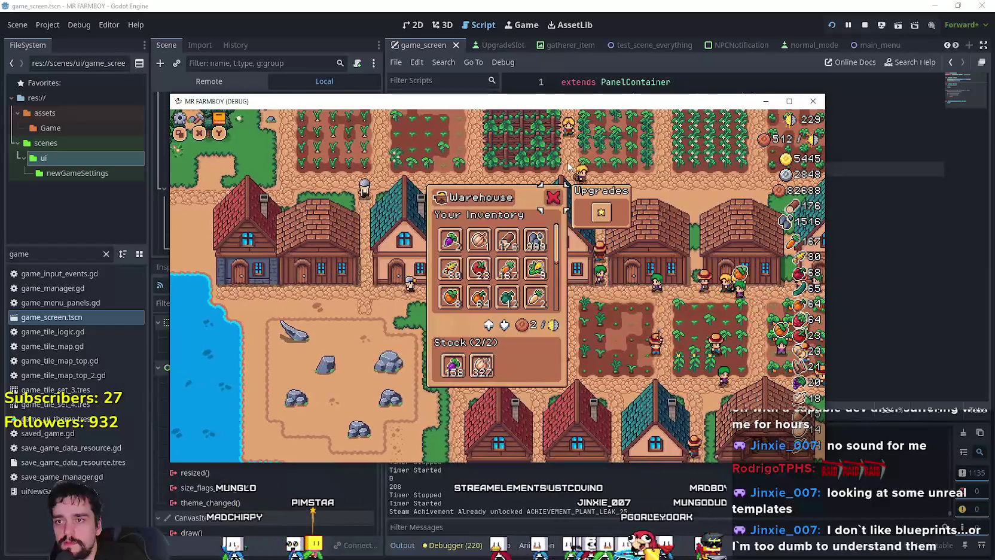
{"action": "key", "text": "Escape"}
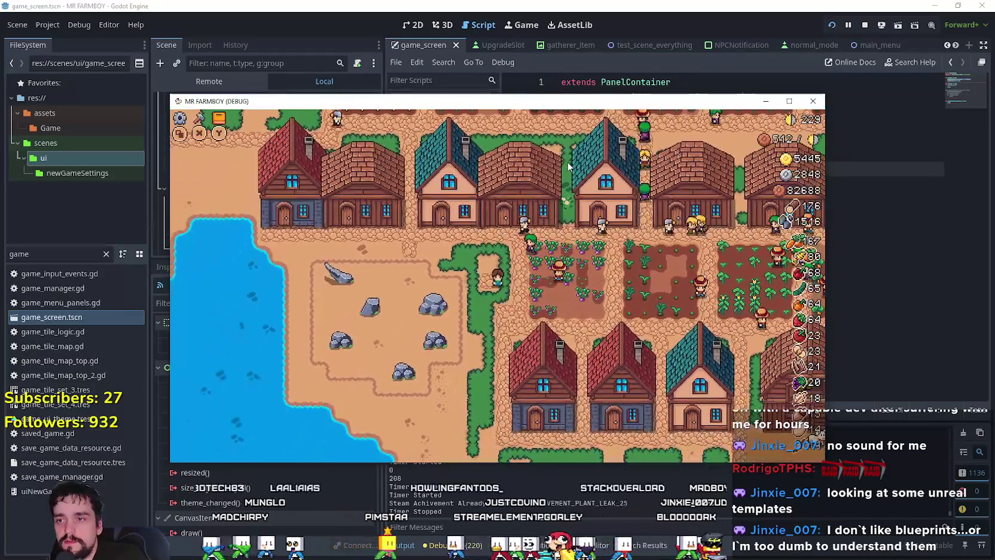
Open Advancements with U, close it by keyboard, then Force Save from the pause menu.
{"action": "key", "text": "u"}
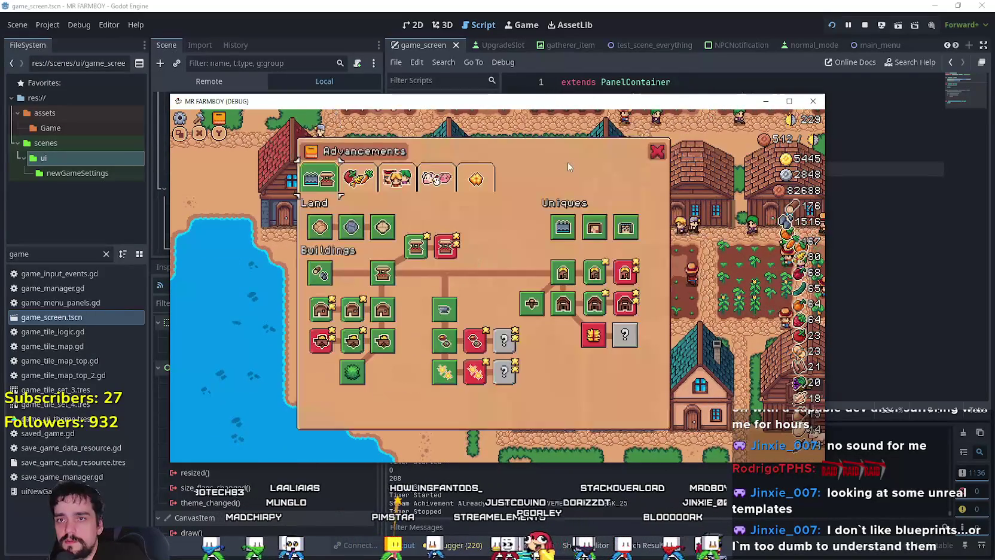
{"action": "key", "text": "Right"}
{"action": "key", "text": "Right"}
{"action": "key", "text": "Right"}
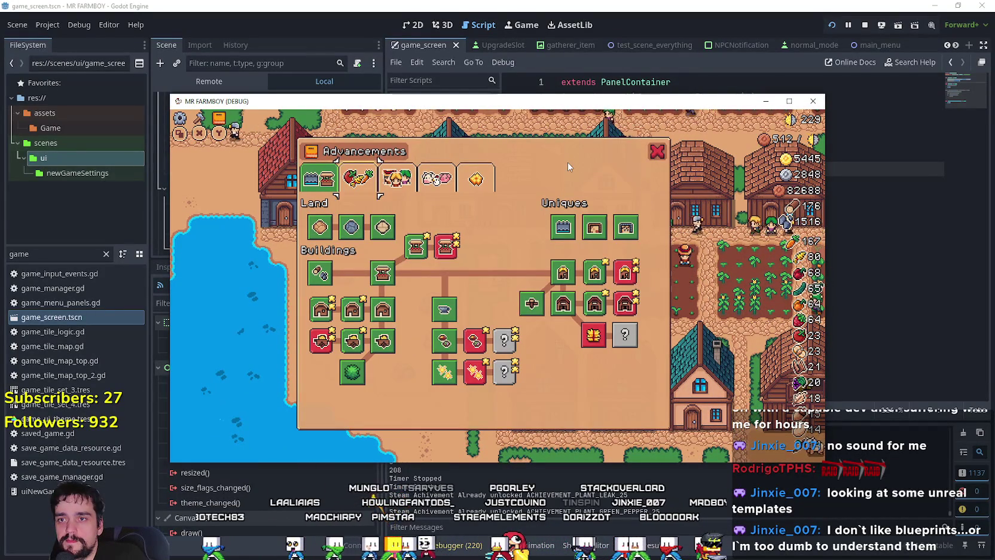
{"action": "key", "text": "Return"}
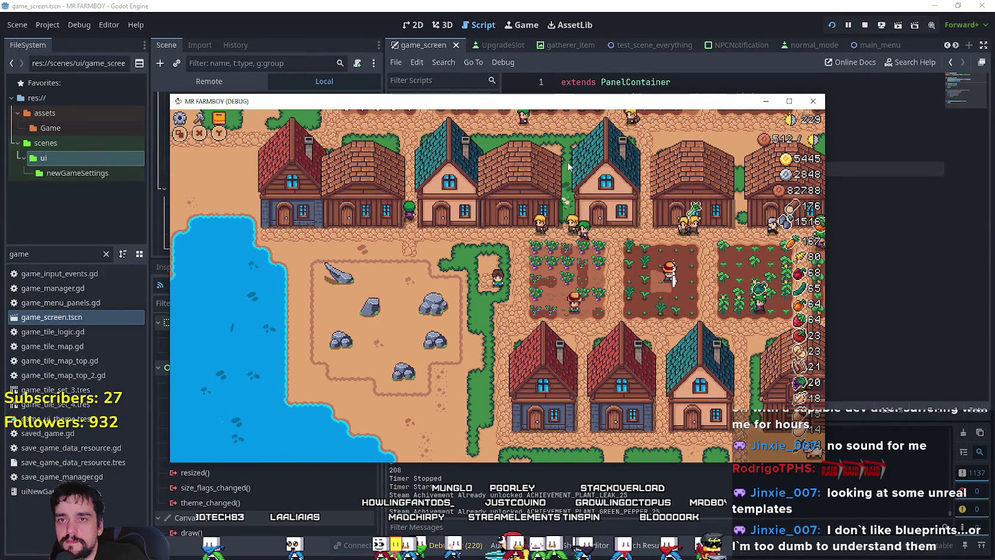
{"action": "key", "text": "Escape"}
{"action": "key", "text": "Down"}
{"action": "key", "text": "Down"}
{"action": "key", "text": "Down"}
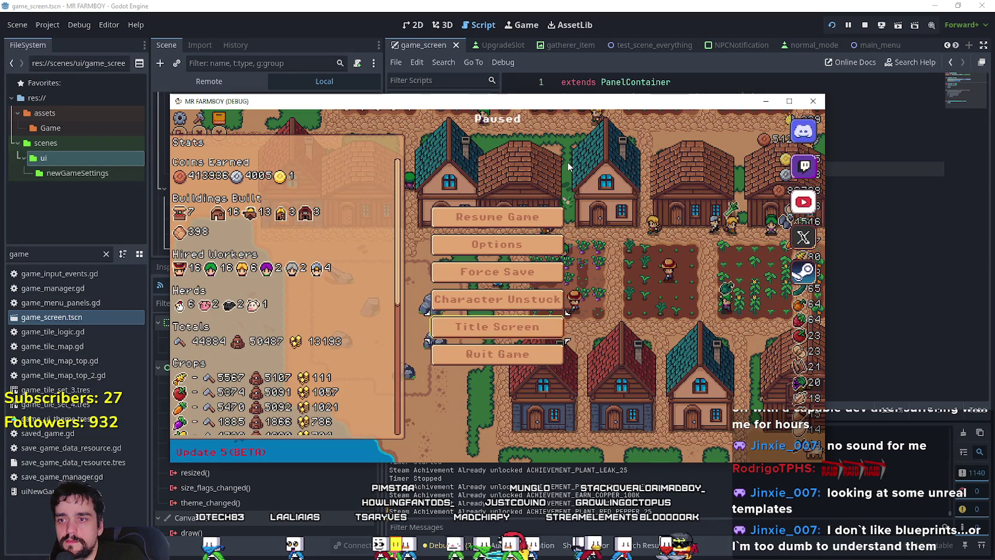
{"action": "key", "text": "Return"}
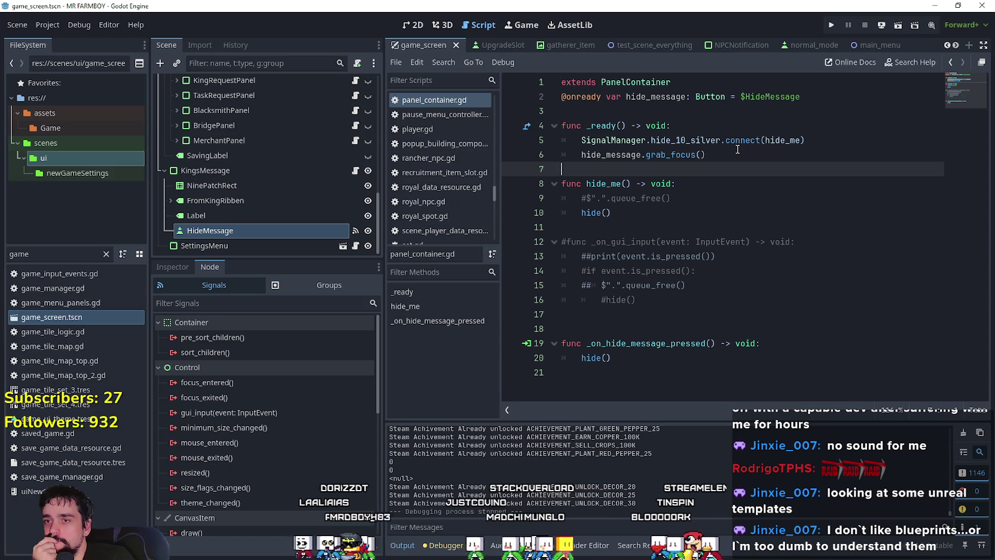
{"action": "left_click", "coordinate": [599, 323]}
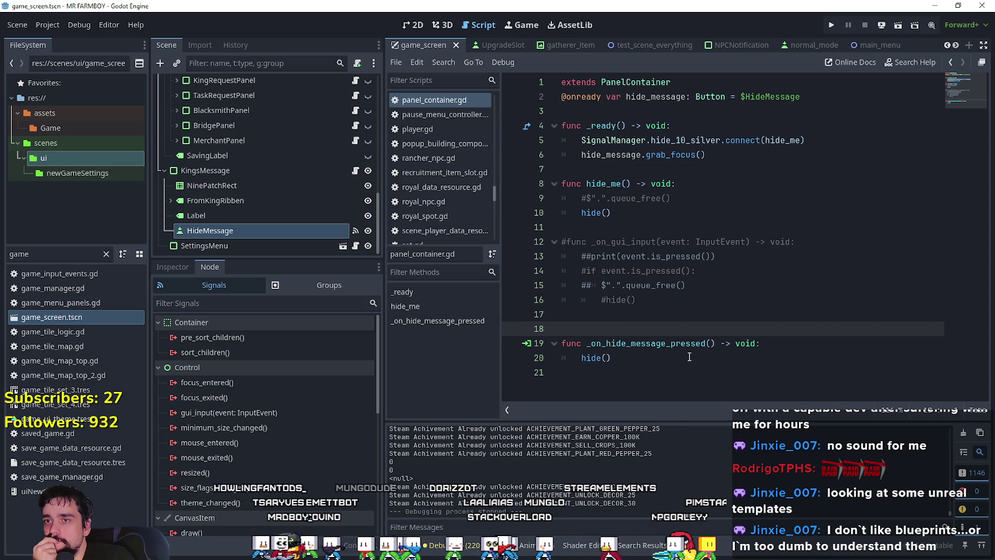
{"action": "mouse_move", "coordinate": [646, 214]}
{"action": "left_mouse_down"}
{"action": "mouse_move", "coordinate": [598, 207]}
{"action": "mouse_move", "coordinate": [562, 185]}
{"action": "left_mouse_up"}
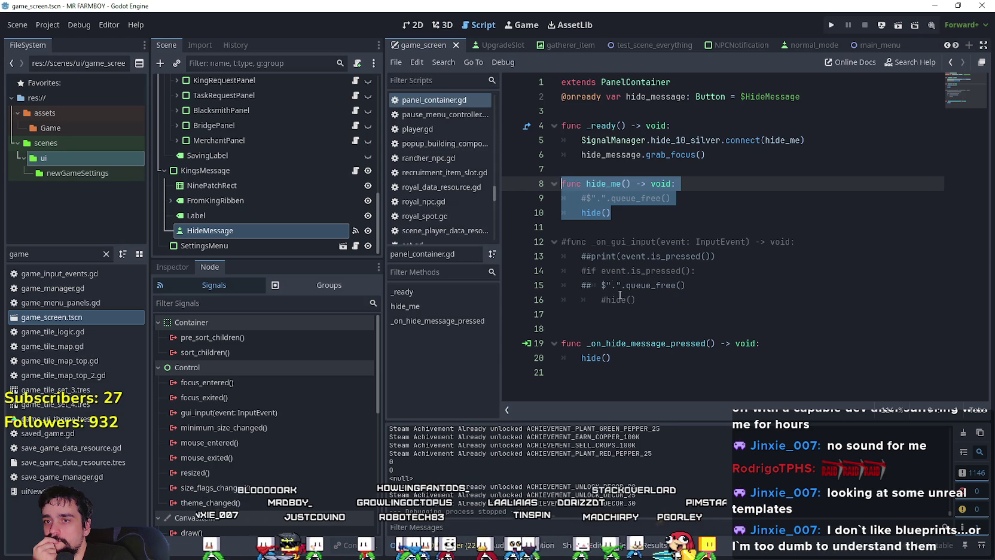
{"action": "left_click", "coordinate": [651, 328]}
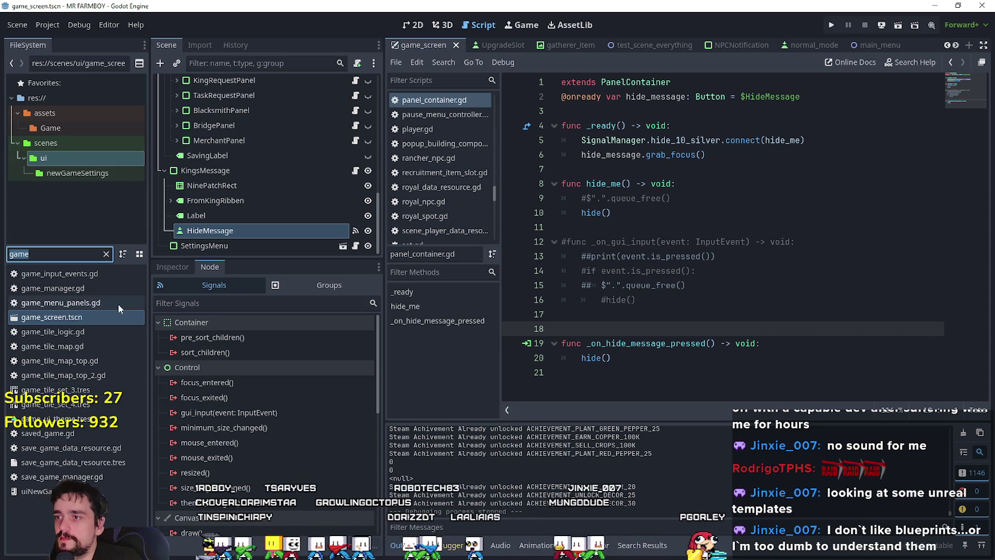
{"action": "left_click", "coordinate": [709, 321]}
{"action": "left_click", "coordinate": [710, 308]}
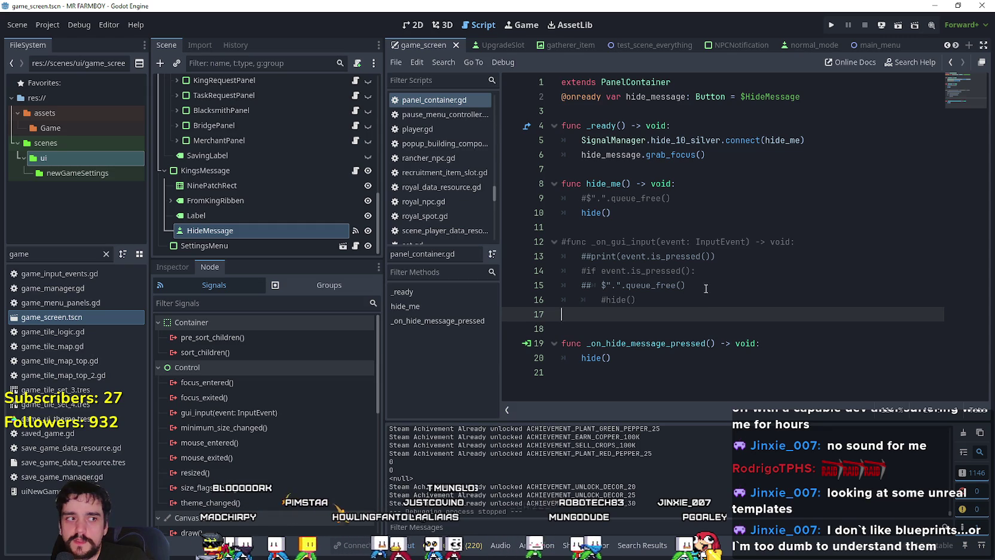
{"action": "left_click", "coordinate": [584, 223]}
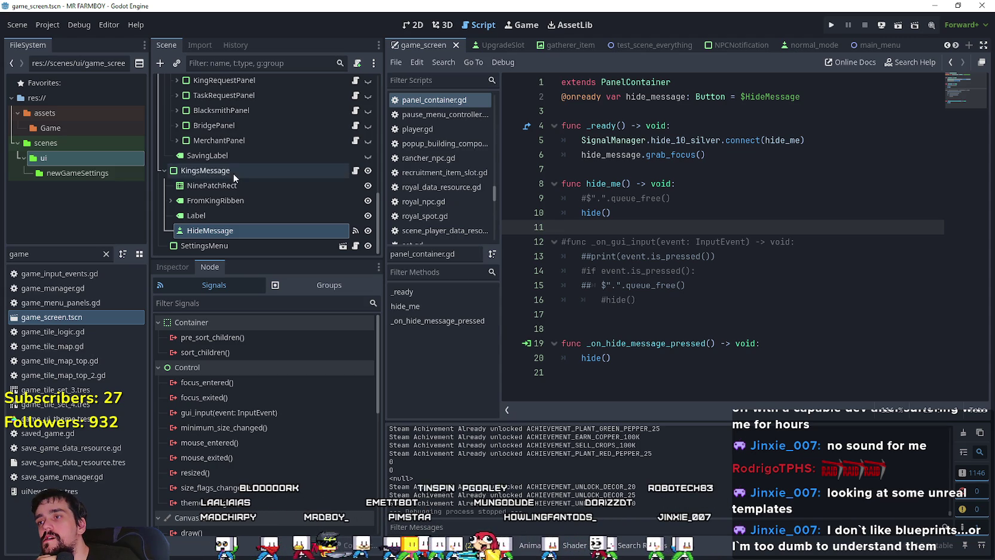
{"action": "scroll", "coordinate": [278, 203], "scroll_direction": "up", "scroll_amount": 6}
{"action": "scroll", "coordinate": [279, 205], "scroll_direction": "up", "scroll_amount": 3}
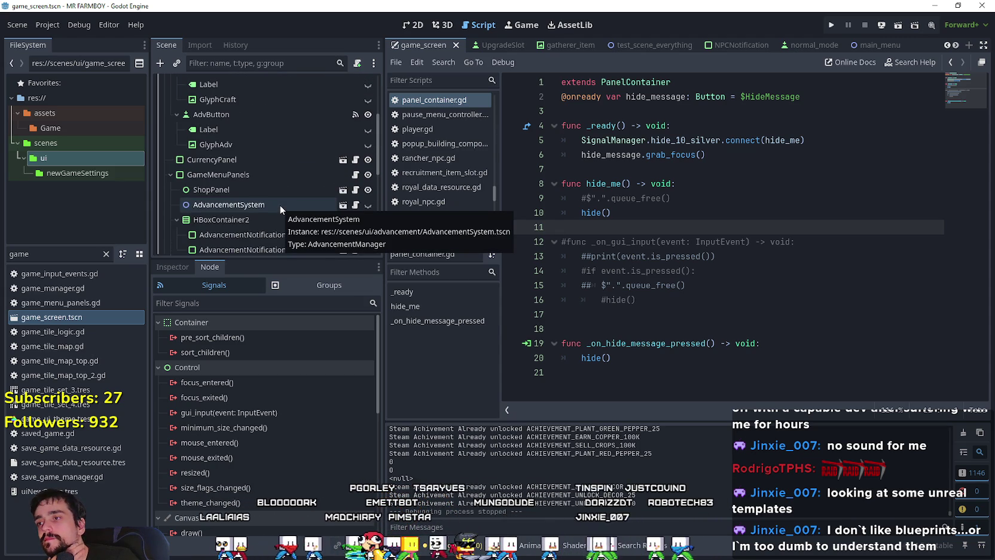
Open advancement_system.gd from the AdvancementSystem node and inspect the openCloseAdv connection in _ready.
{"action": "left_click", "coordinate": [280, 204]}
{"action": "left_click", "coordinate": [356, 204]}
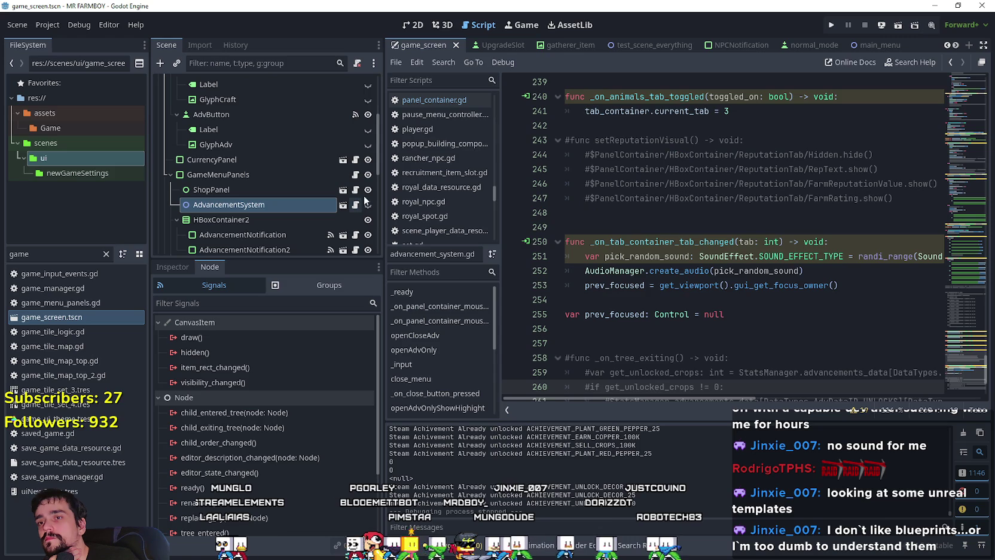
{"action": "mouse_move", "coordinate": [965, 362]}
{"action": "left_mouse_down"}
{"action": "mouse_move", "coordinate": [969, 128]}
{"action": "mouse_move", "coordinate": [969, 137]}
{"action": "mouse_move", "coordinate": [959, 88]}
{"action": "left_mouse_up"}
{"action": "scroll", "coordinate": [735, 236], "scroll_direction": "down", "scroll_amount": 2}
{"action": "left_click", "coordinate": [736, 236]}
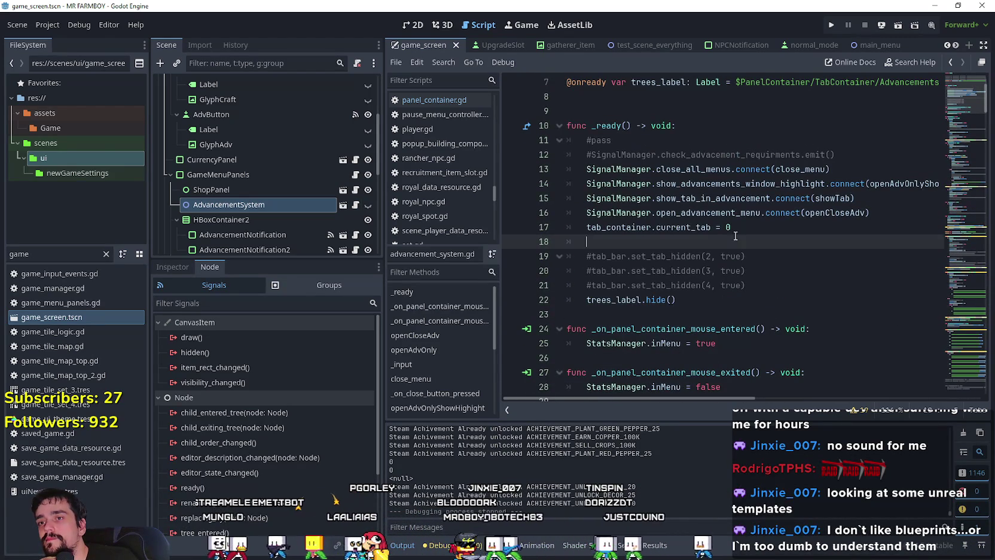
{"action": "double_click", "coordinate": [842, 216]}
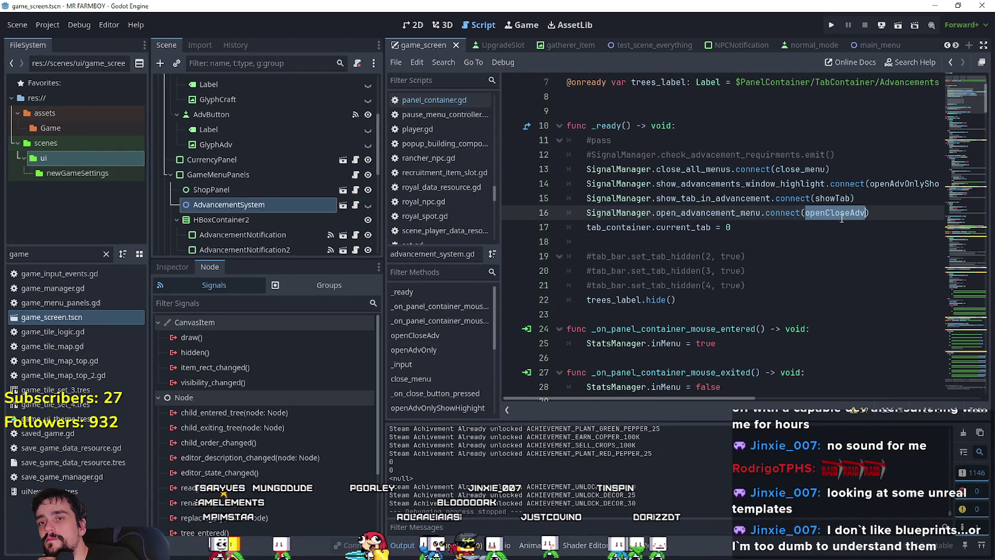
{"action": "left_click", "coordinate": [898, 213]}
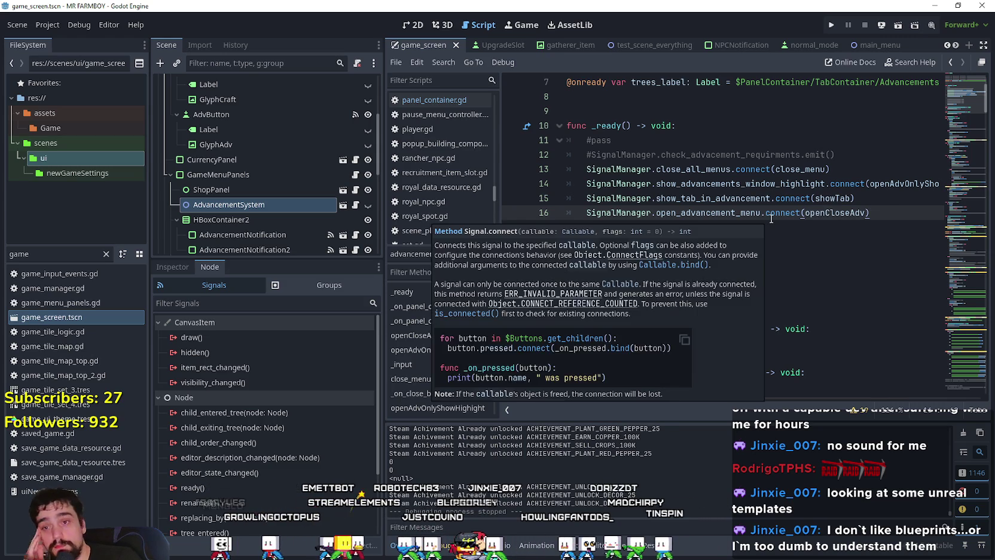
Look over the openCloseAdv function definition and return to the _ready function header.
{"action": "scroll", "coordinate": [760, 221], "scroll_direction": "down", "scroll_amount": 3}
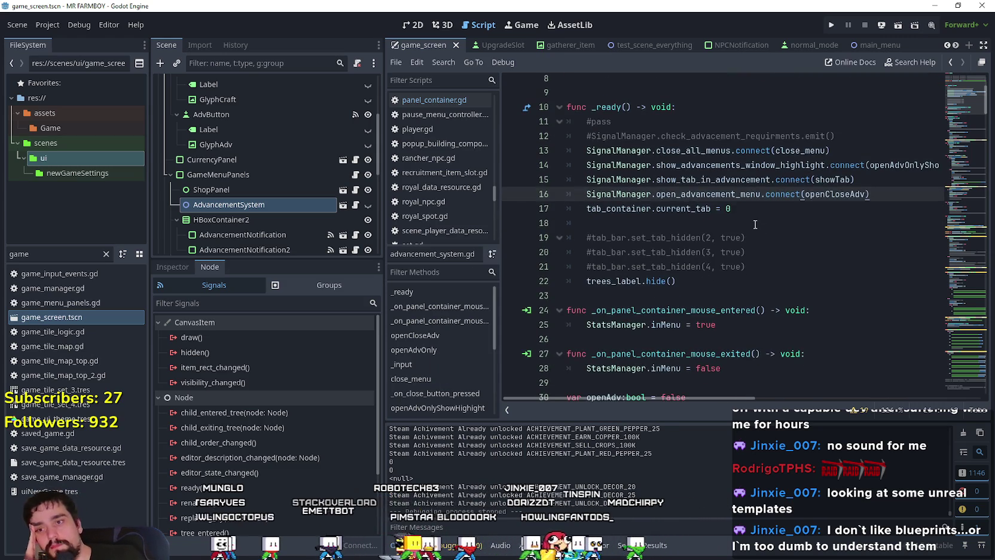
{"action": "left_click", "coordinate": [739, 193]}
{"action": "scroll", "coordinate": [742, 203], "scroll_direction": "down", "scroll_amount": 2}
{"action": "left_click", "coordinate": [743, 239]}
{"action": "scroll", "coordinate": [743, 241], "scroll_direction": "up", "scroll_amount": 3}
{"action": "left_click", "coordinate": [743, 238]}
{"action": "scroll", "coordinate": [744, 239], "scroll_direction": "up", "scroll_amount": 4}
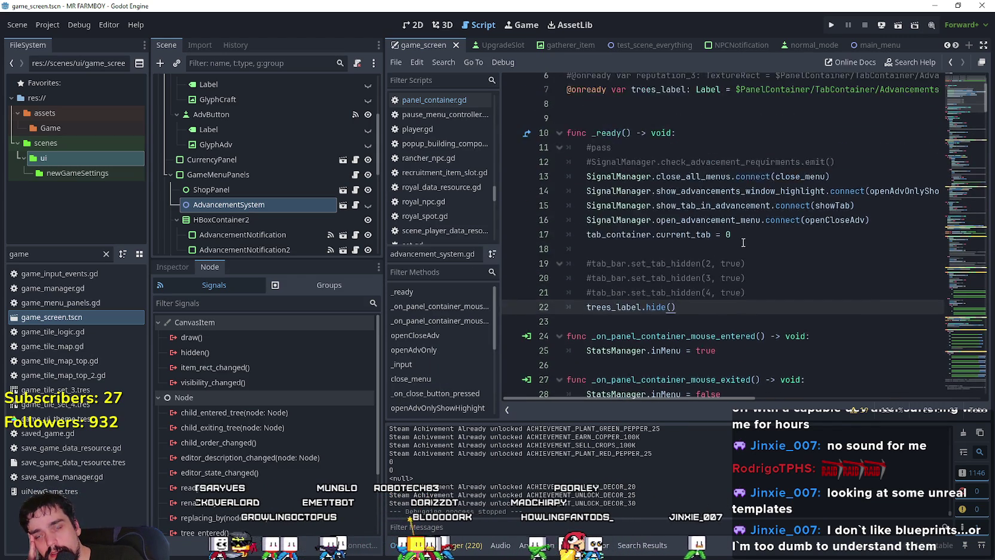
{"action": "left_click", "coordinate": [737, 214]}
{"action": "left_click", "coordinate": [738, 233]}
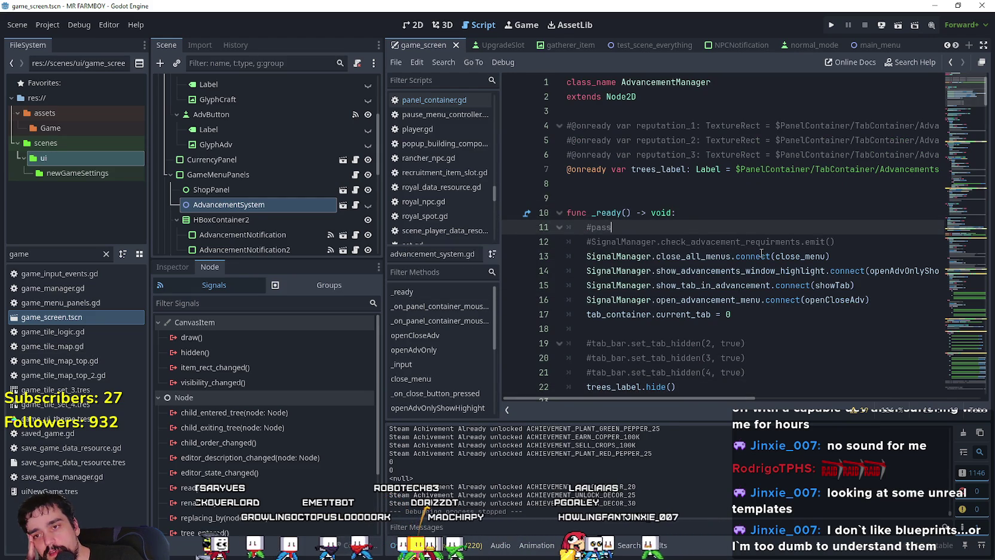
{"action": "scroll", "coordinate": [729, 221], "scroll_direction": "down", "scroll_amount": 1}
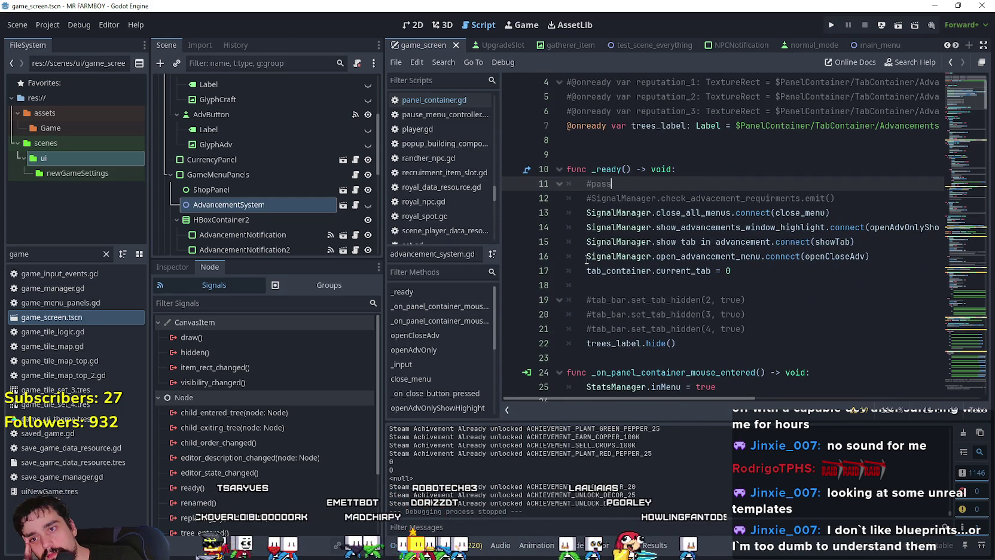
Review the rest of _ready, including trees_label.hide() and the current_tab assignment.
{"action": "right_click", "coordinate": [309, 203]}
{"action": "left_click_drag", "start_coordinate": [758, 239], "coordinate": [586, 213]}
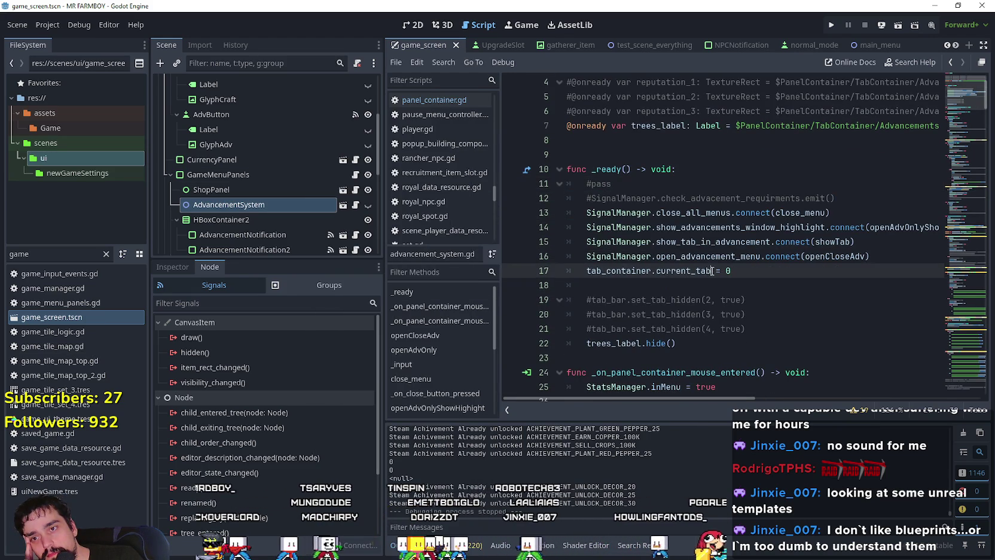
{"action": "left_click", "coordinate": [720, 284]}
{"action": "scroll", "coordinate": [721, 275], "scroll_direction": "down", "scroll_amount": 2}
{"action": "left_click", "coordinate": [720, 272]}
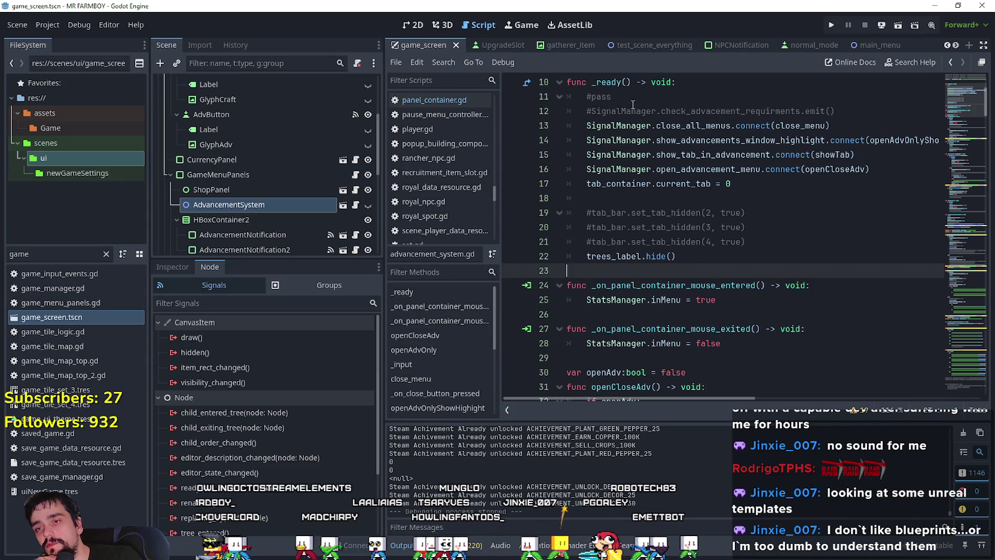
{"action": "left_click", "coordinate": [767, 255]}
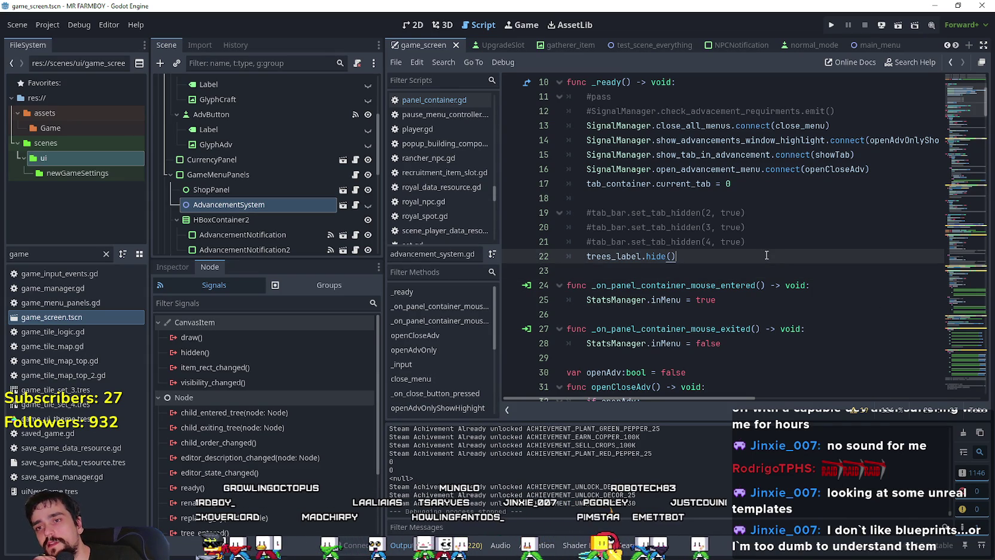
{"action": "left_click", "coordinate": [781, 192]}
{"action": "left_click", "coordinate": [767, 182]}
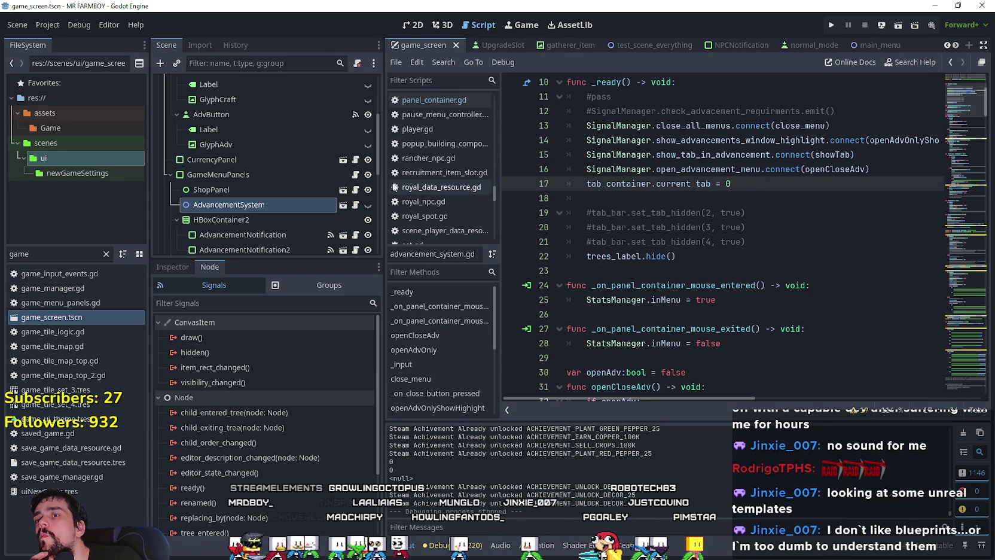
{"action": "scroll", "coordinate": [362, 198], "scroll_direction": "down", "scroll_amount": 1}
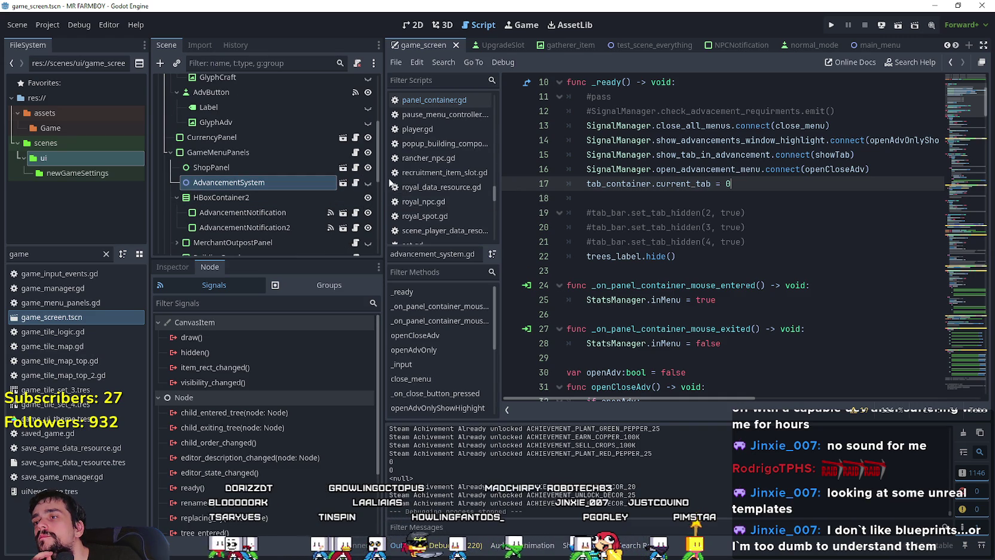
{"action": "left_click", "coordinate": [343, 183]}
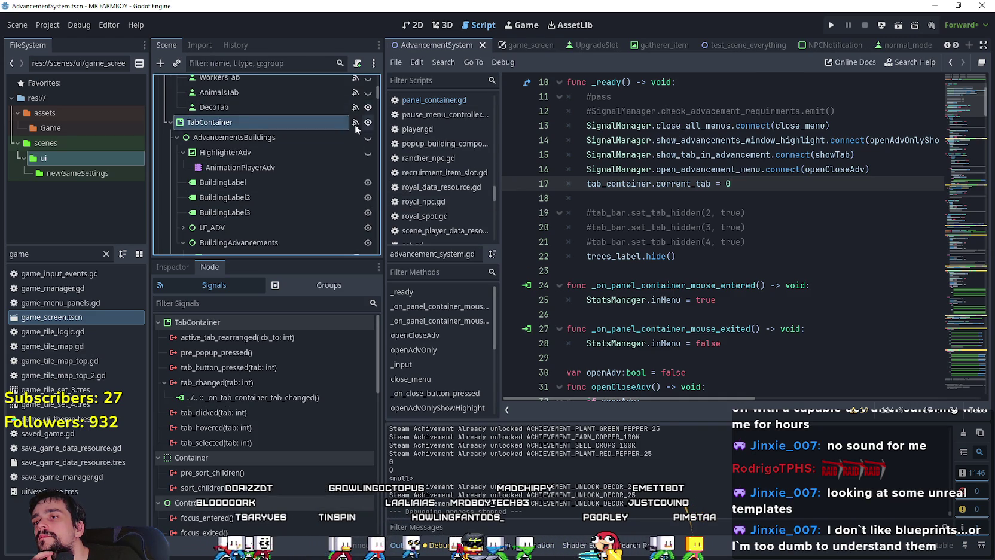
Open advancement_button.gd and select the SignalManager.check_advancement_requirments connection line.
{"action": "scroll", "coordinate": [345, 171], "scroll_direction": "down", "scroll_amount": 3}
{"action": "scroll", "coordinate": [345, 173], "scroll_direction": "down", "scroll_amount": 3}
{"action": "left_click", "coordinate": [355, 185]}
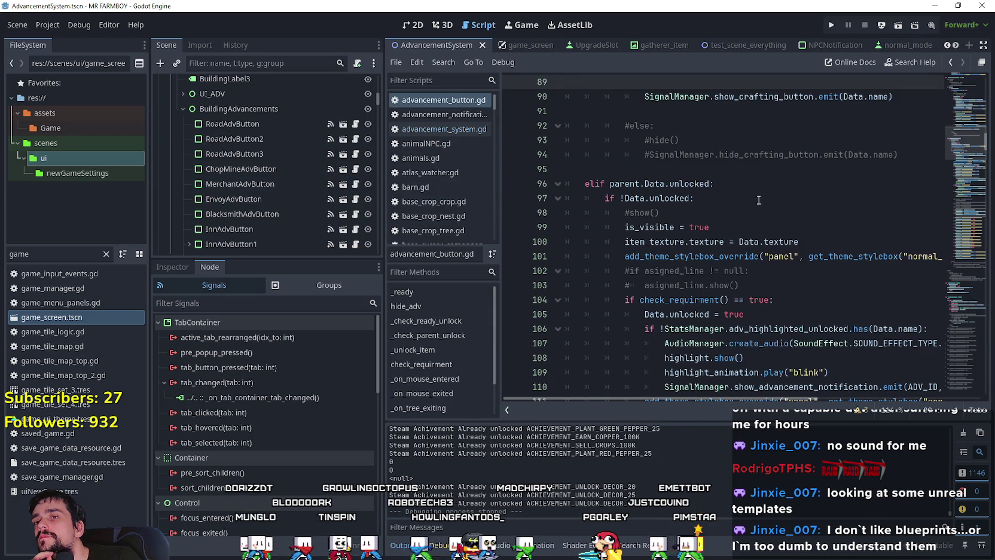
{"action": "mouse_move", "coordinate": [967, 122]}
{"action": "left_mouse_down"}
{"action": "mouse_move", "coordinate": [957, 84]}
{"action": "mouse_move", "coordinate": [961, 106]}
{"action": "left_mouse_up"}
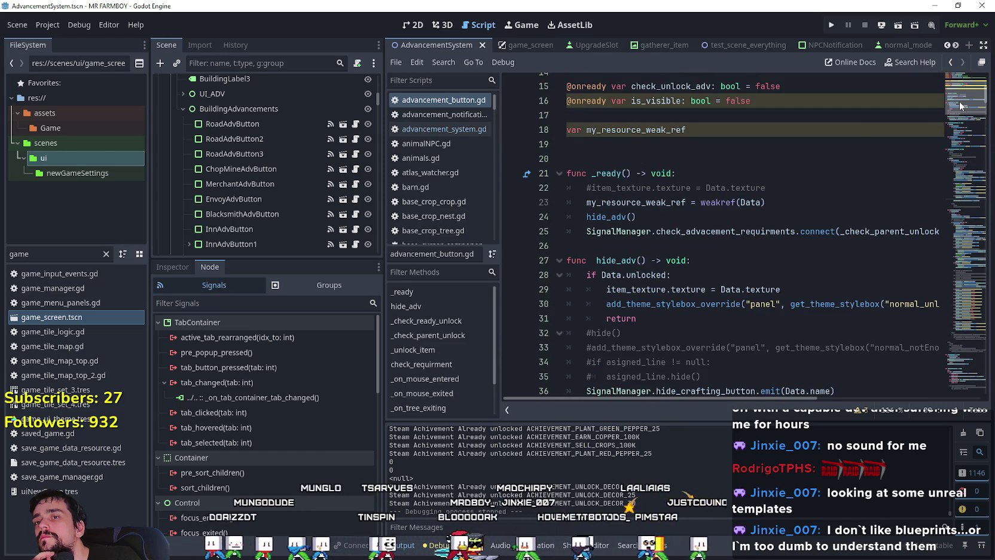
{"action": "double_click", "coordinate": [615, 227]}
{"action": "left_click_drag", "start_coordinate": [615, 227], "coordinate": [938, 233]}
{"action": "left_click", "coordinate": [875, 231]}
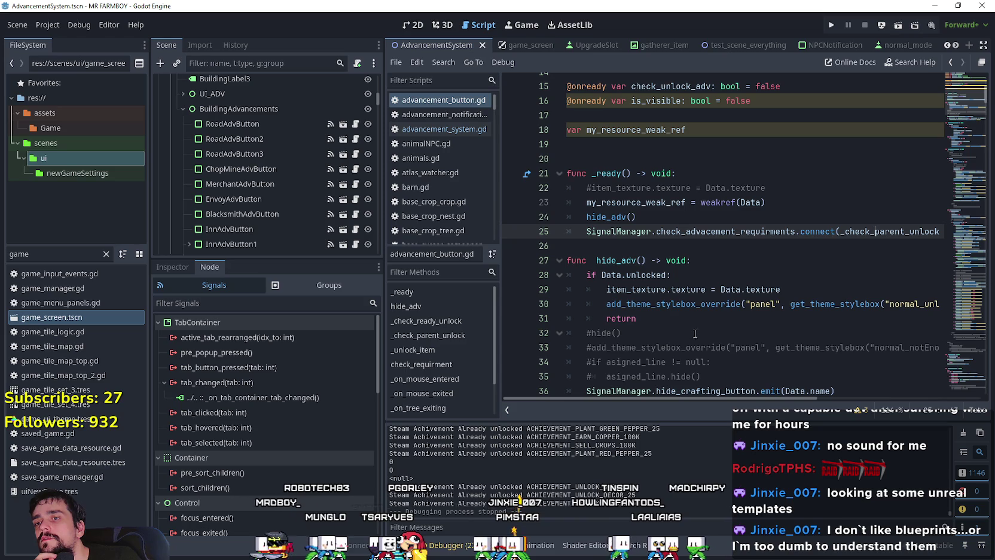
Scroll through advancement_button.gd reviewing _ready and the weak reference variable.
{"action": "scroll", "coordinate": [768, 397], "scroll_direction": "right", "scroll_amount": 3}
{"action": "scroll", "coordinate": [688, 396], "scroll_direction": "left", "scroll_amount": 3}
{"action": "scroll", "coordinate": [605, 330], "scroll_direction": "down", "scroll_amount": 4}
{"action": "scroll", "coordinate": [612, 325], "scroll_direction": "up", "scroll_amount": 5}
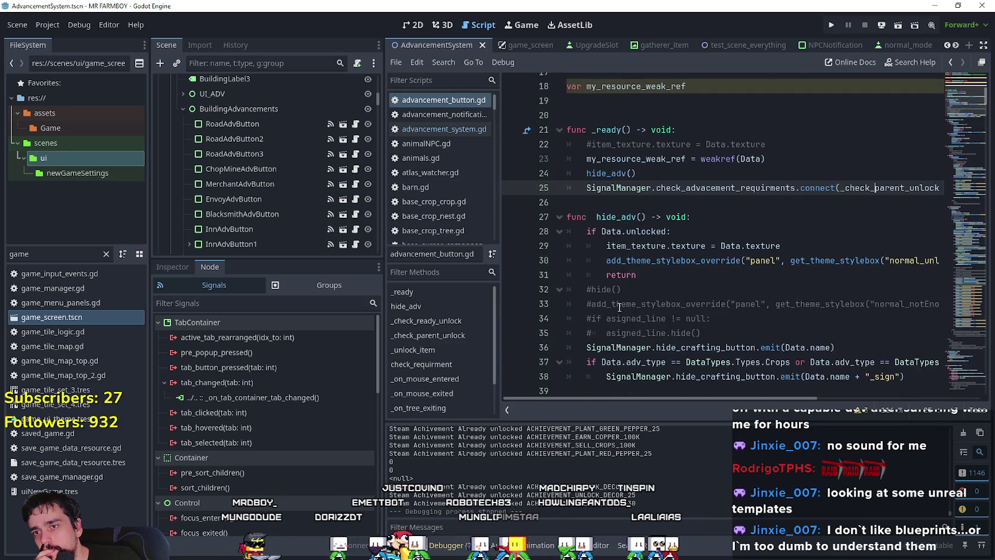
{"action": "scroll", "coordinate": [619, 307], "scroll_direction": "down", "scroll_amount": 10}
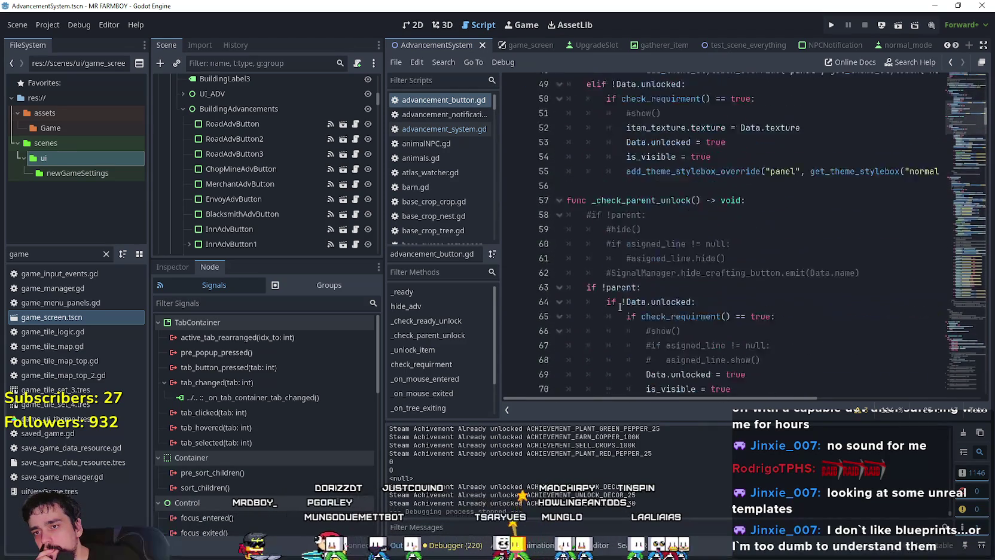
{"action": "scroll", "coordinate": [621, 306], "scroll_direction": "up", "scroll_amount": 6}
{"action": "scroll", "coordinate": [620, 306], "scroll_direction": "up", "scroll_amount": 3}
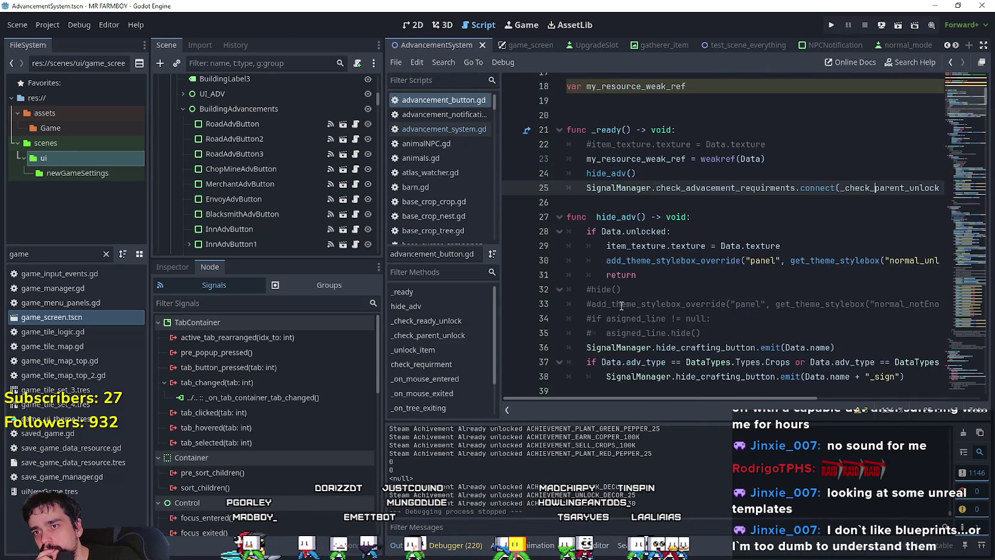
{"action": "left_click", "coordinate": [625, 203]}
{"action": "scroll", "coordinate": [646, 227], "scroll_direction": "up", "scroll_amount": 1}
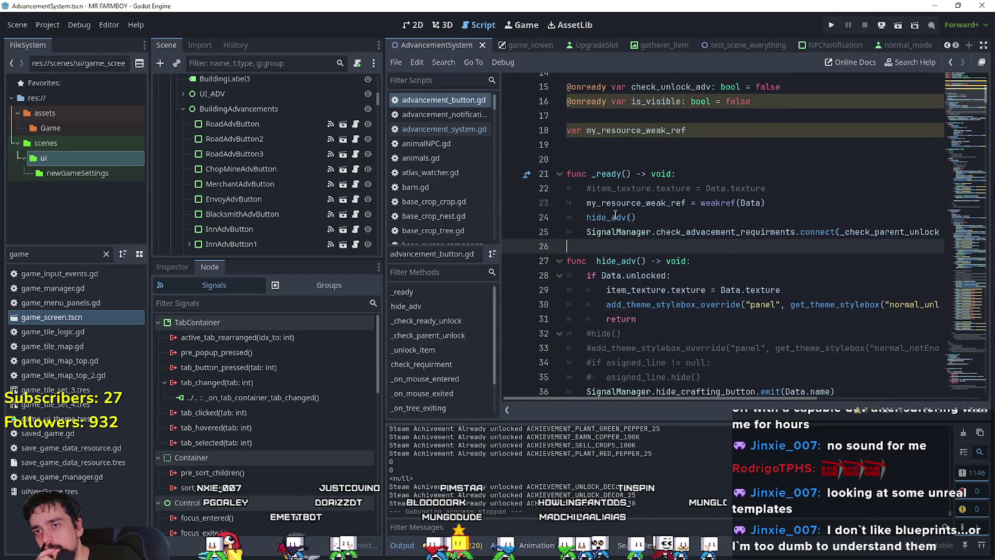
{"action": "scroll", "coordinate": [649, 155], "scroll_direction": "up", "scroll_amount": 1}
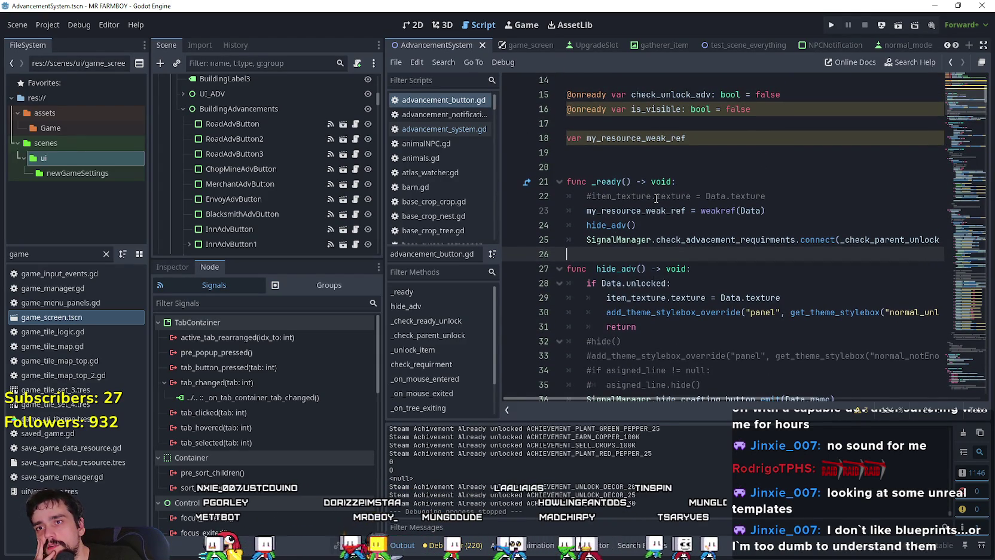
{"action": "left_click", "coordinate": [649, 155]}
{"action": "scroll", "coordinate": [648, 155], "scroll_direction": "up", "scroll_amount": 3}
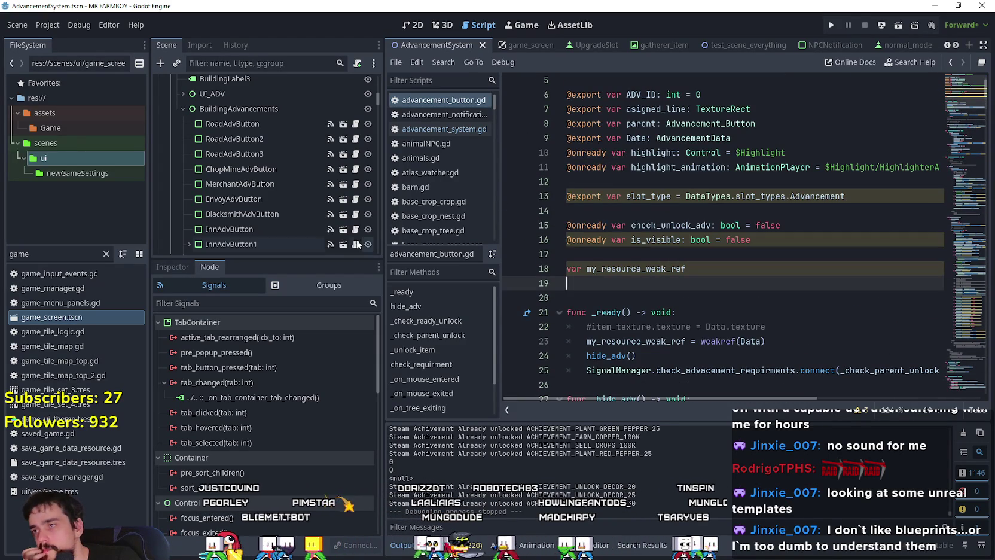
Clear the FileSystem filter so all project files are listed.
{"action": "left_click", "coordinate": [106, 253]}
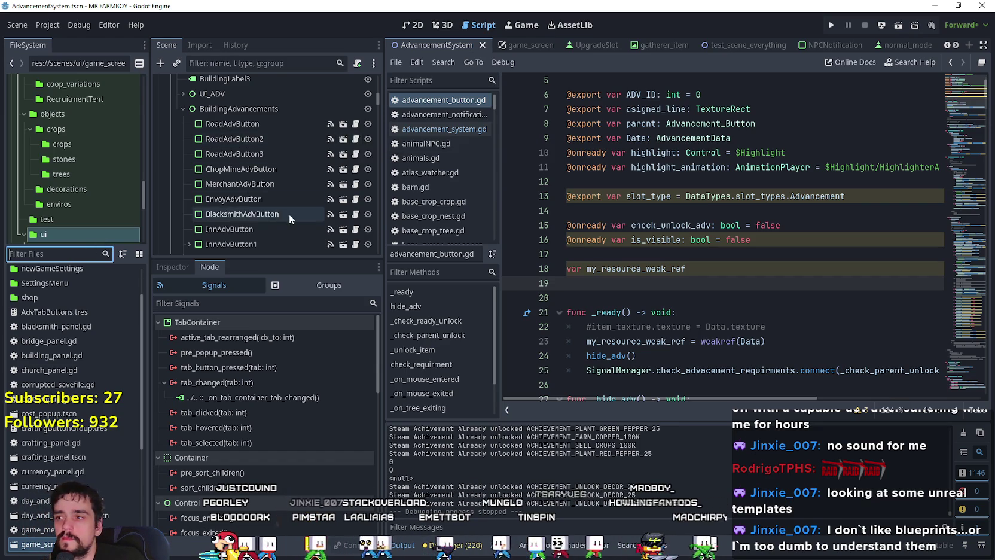
{"action": "scroll", "coordinate": [301, 207], "scroll_direction": "up", "scroll_amount": 5}
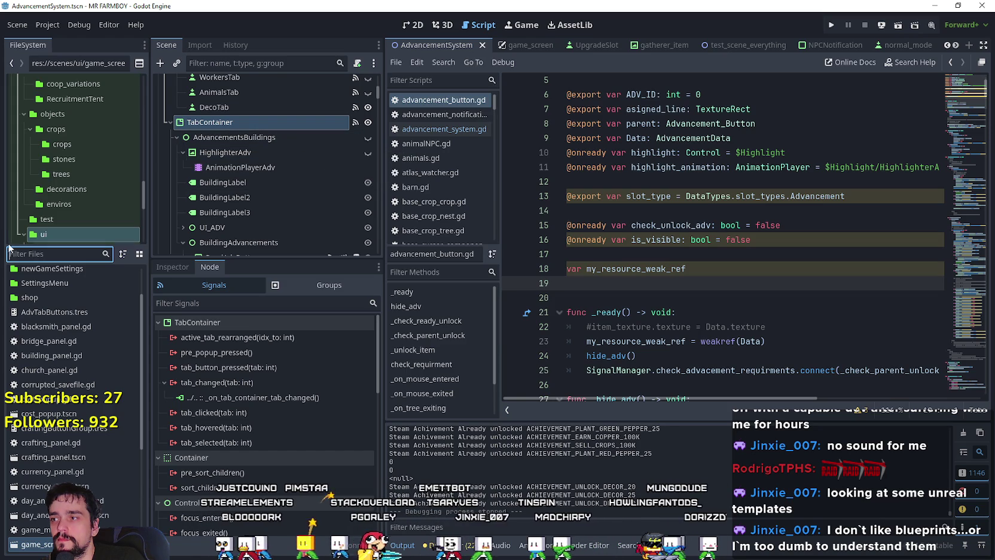
{"action": "scroll", "coordinate": [316, 177], "scroll_direction": "up", "scroll_amount": 2}
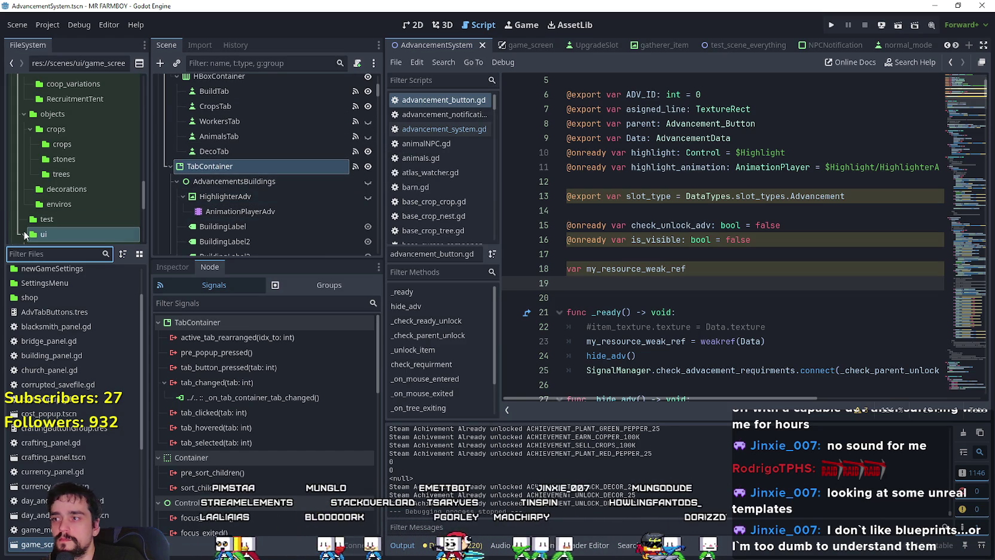
{"action": "type", "text": "adva"}
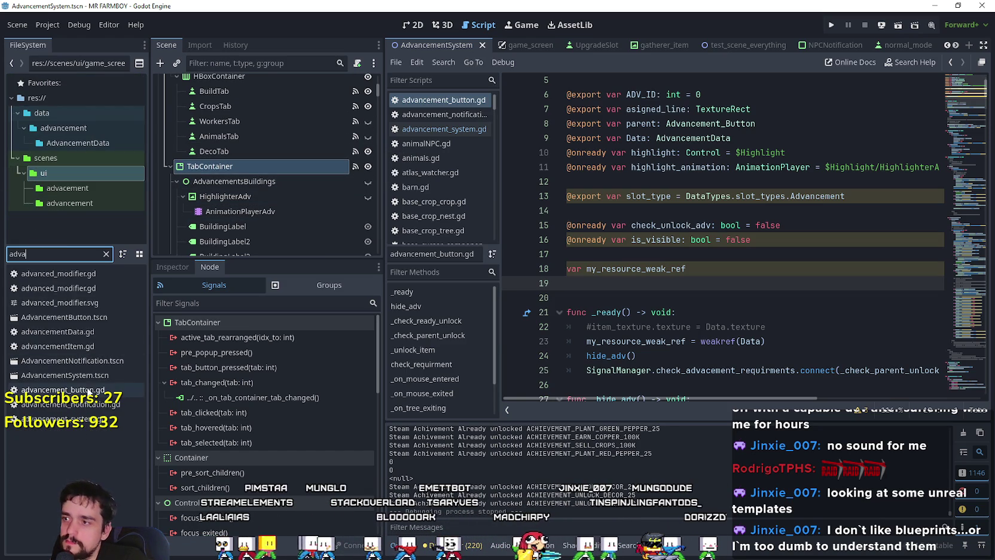
{"action": "double_click", "coordinate": [91, 318]}
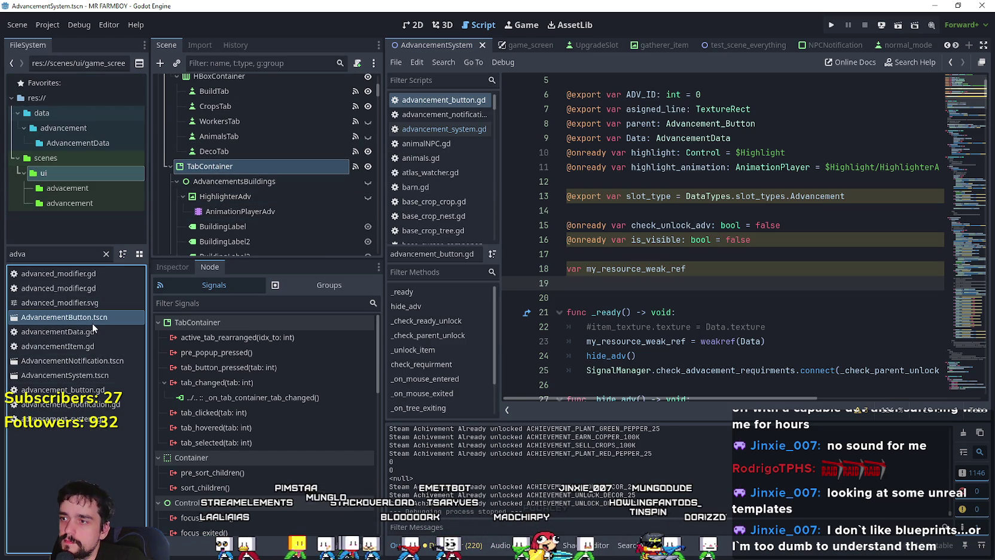
{"action": "double_click", "coordinate": [97, 361]}
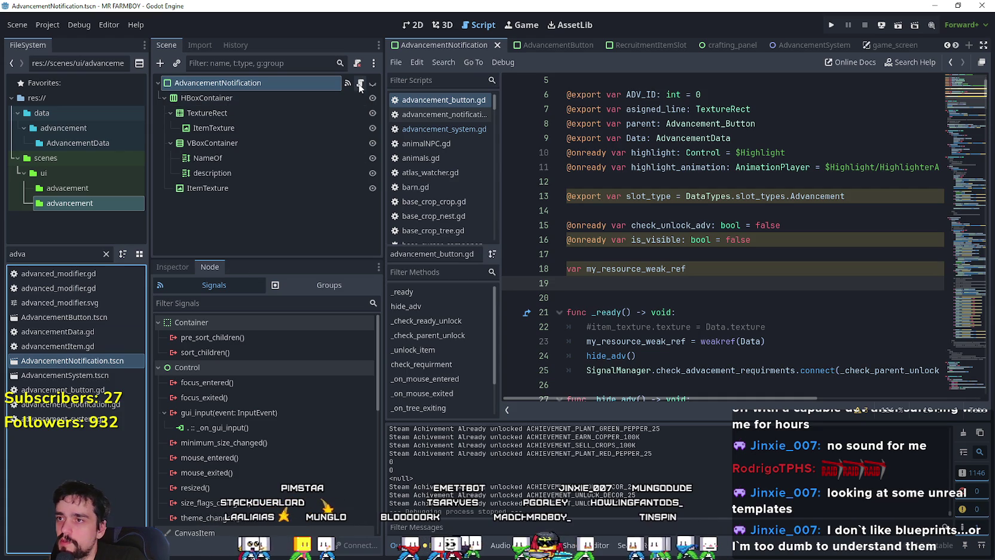
{"action": "left_click", "coordinate": [359, 84]}
{"action": "left_click", "coordinate": [771, 185]}
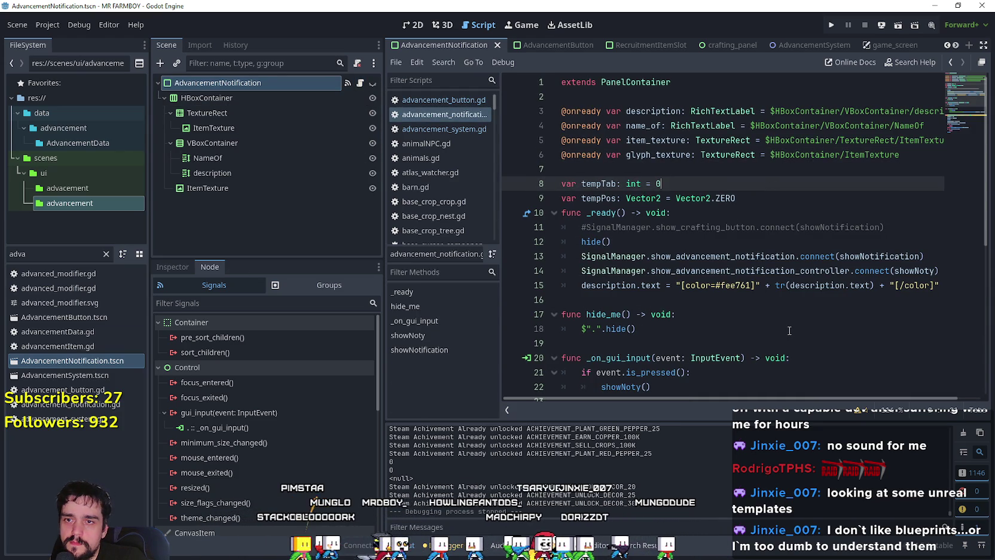
{"action": "scroll", "coordinate": [789, 330], "scroll_direction": "down", "scroll_amount": 2}
{"action": "left_click", "coordinate": [667, 227]}
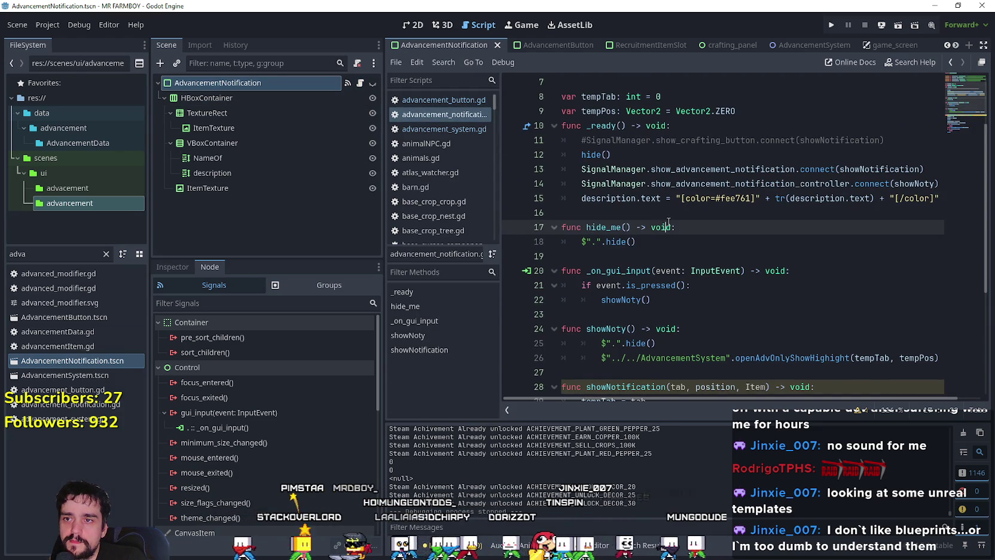
{"action": "scroll", "coordinate": [733, 302], "scroll_direction": "down", "scroll_amount": 2}
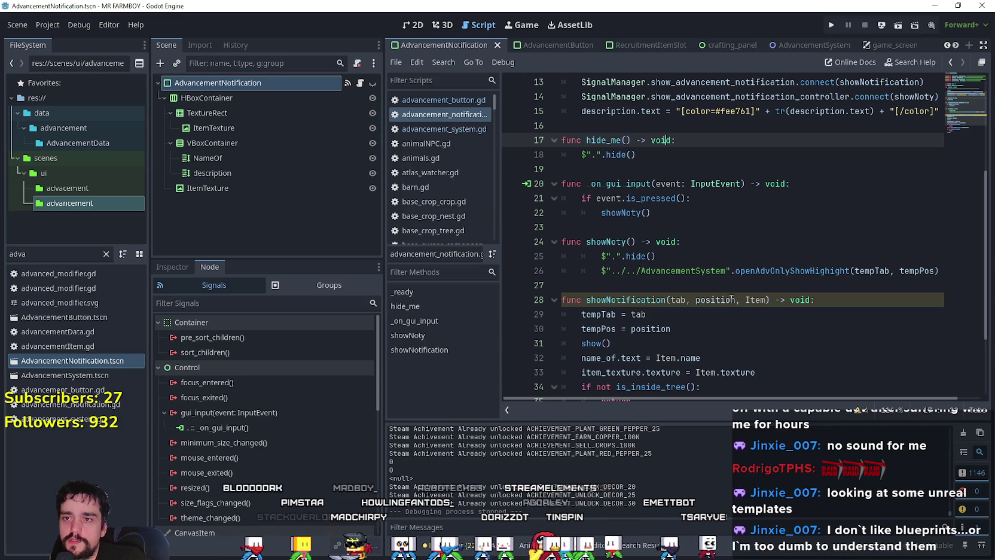
{"action": "left_click", "coordinate": [702, 228]}
{"action": "scroll", "coordinate": [721, 322], "scroll_direction": "down", "scroll_amount": 2}
{"action": "left_click", "coordinate": [703, 285]}
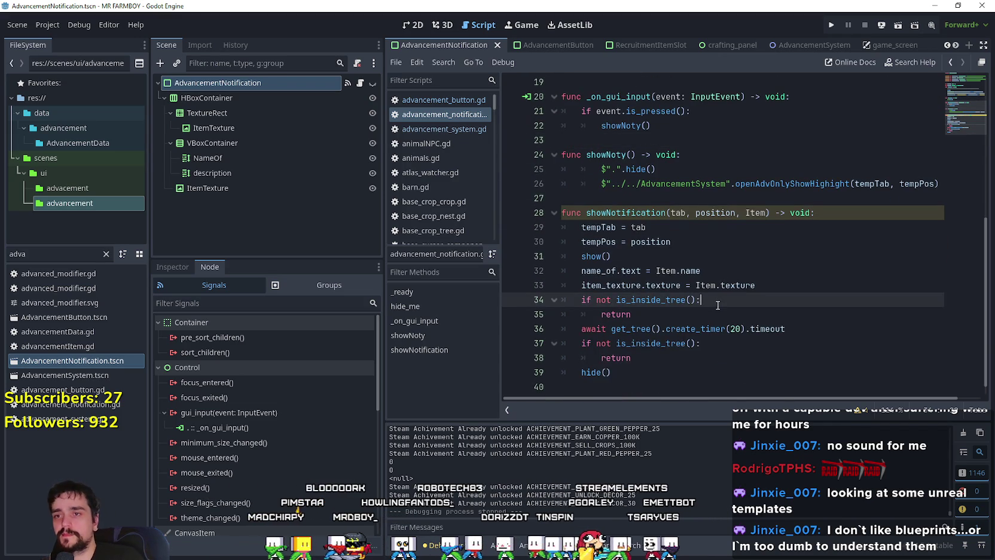
{"action": "double_click", "coordinate": [644, 200]}
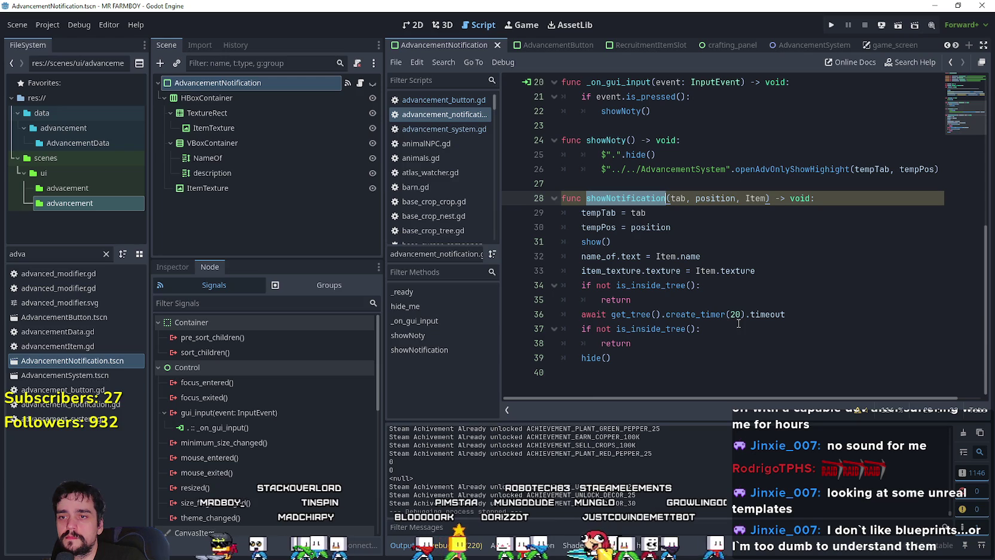
{"action": "left_click", "coordinate": [774, 355]}
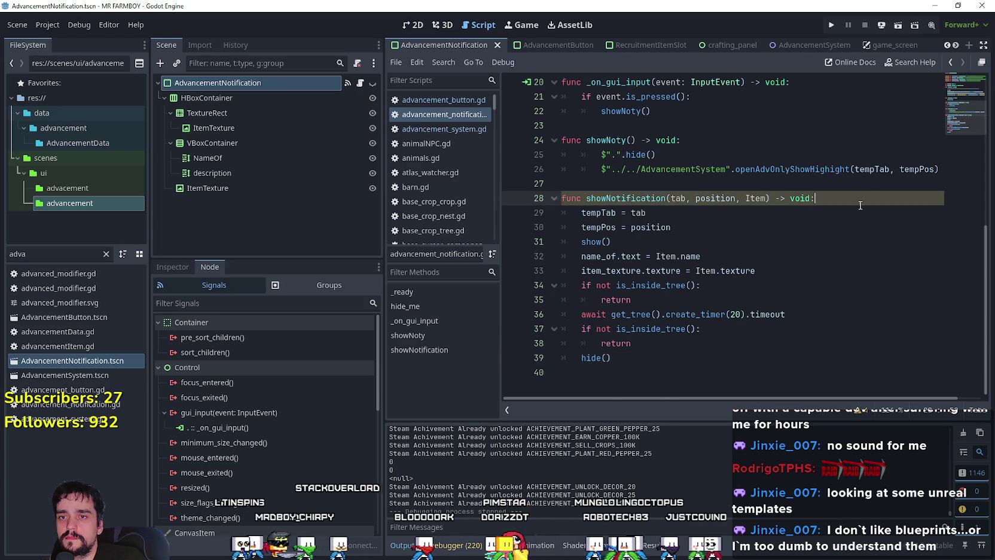
{"action": "scroll", "coordinate": [828, 309], "scroll_direction": "up", "scroll_amount": 6}
{"action": "key", "text": "Up"}
{"action": "key", "text": "Up"}
{"action": "key", "text": "Up"}
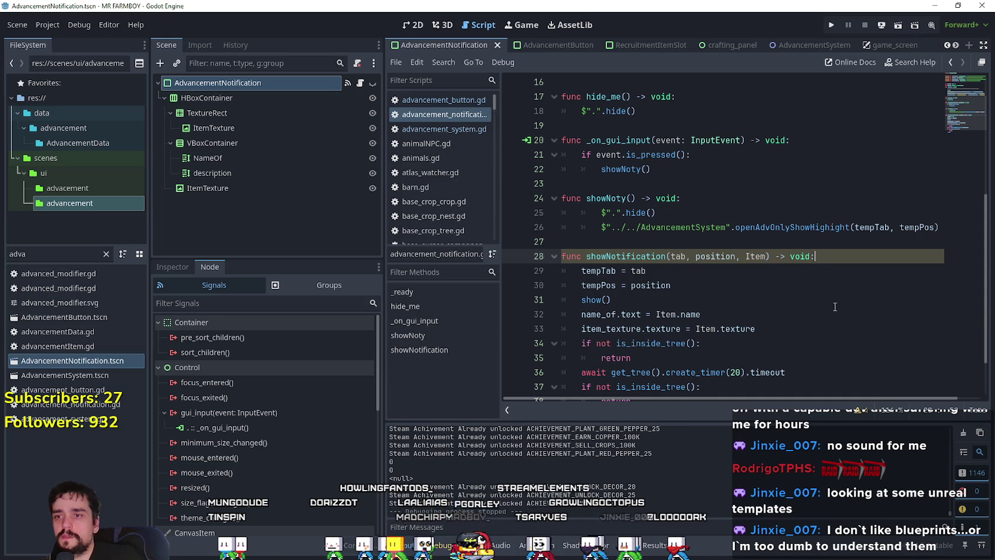
Add 'if !SaveGameManager.GameIsOn: return' at the top of showNotification.
{"action": "key", "text": "Return"}
{"action": "type", "text": "if G"}
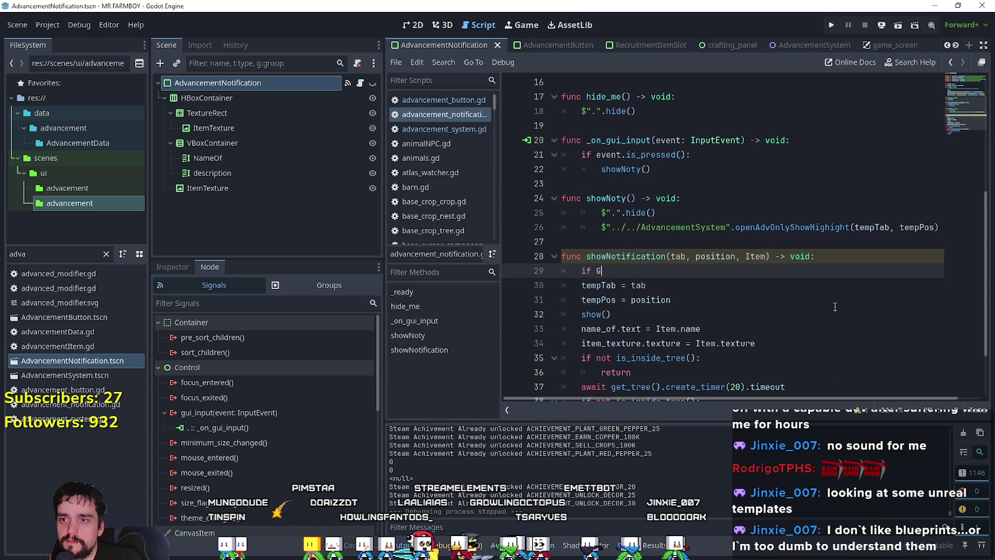
{"action": "key", "text": "BackSpace"}
{"action": "type", "text": "SaveG"}
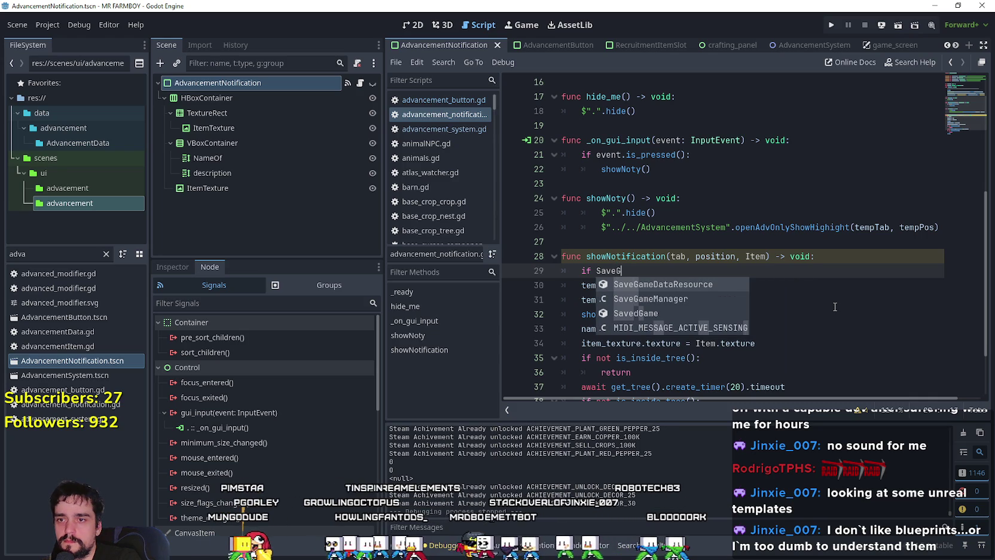
{"action": "key", "text": "Down"}
{"action": "key", "text": "Return"}
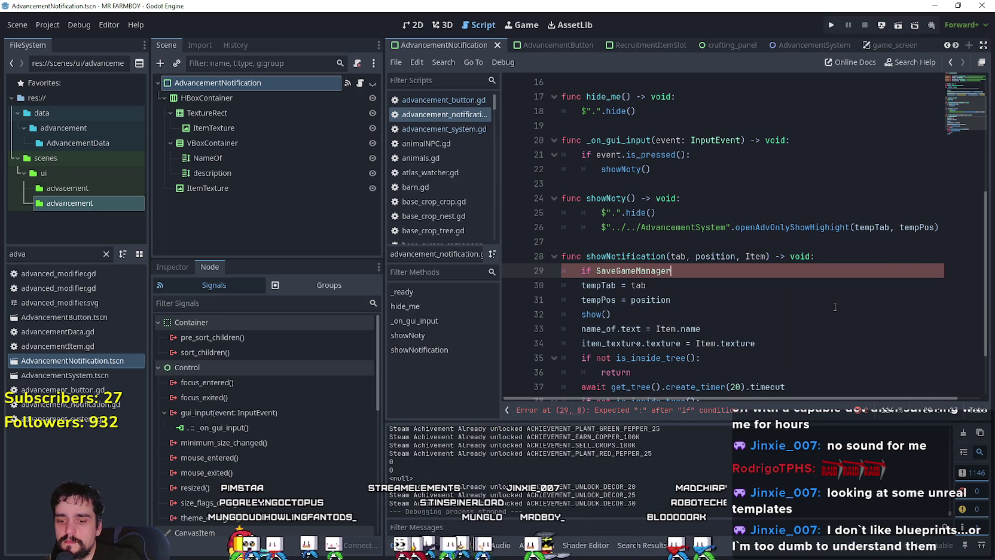
{"action": "type", "text": "."}
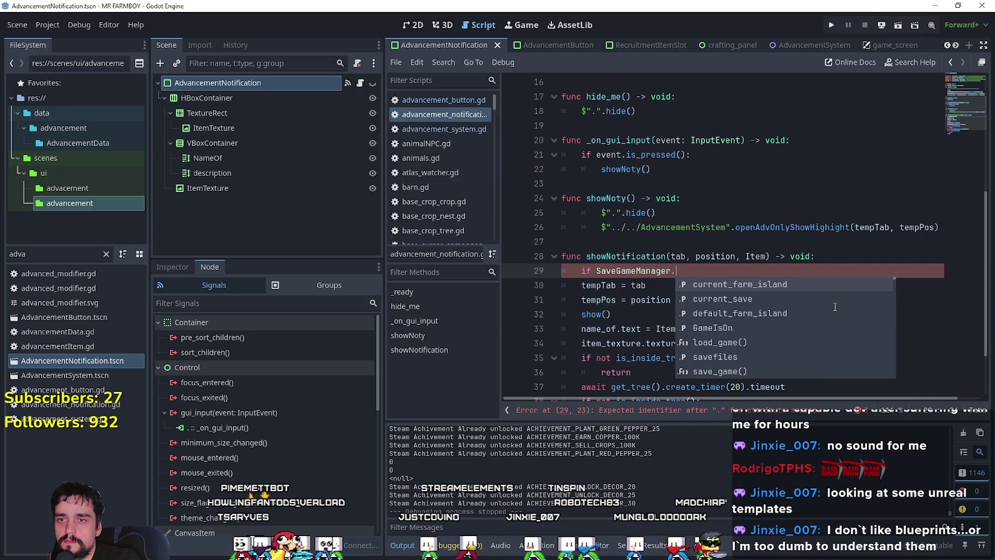
{"action": "type", "text": "gam"}
{"action": "key", "text": "Return"}
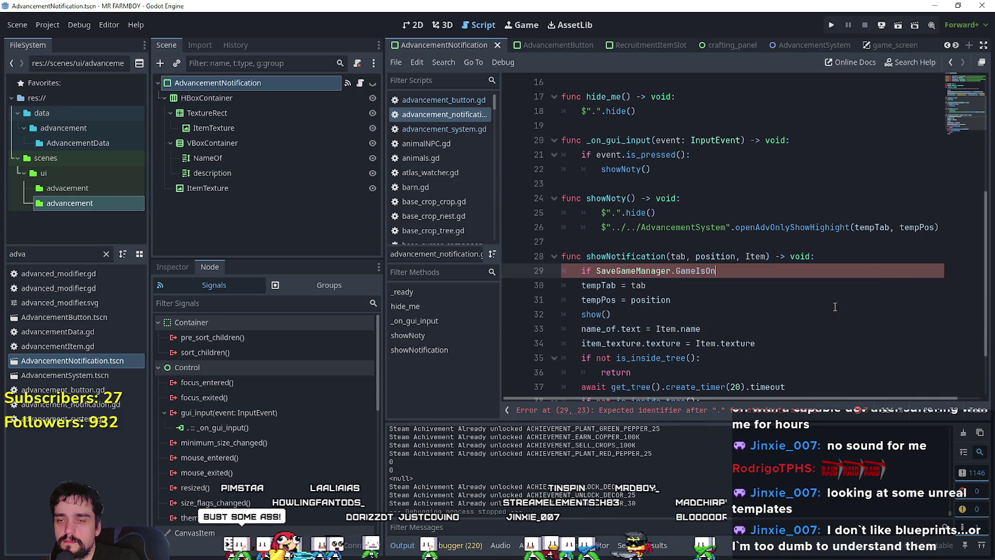
{"action": "key", "text": "Return"}
{"action": "type", "text": "return"}
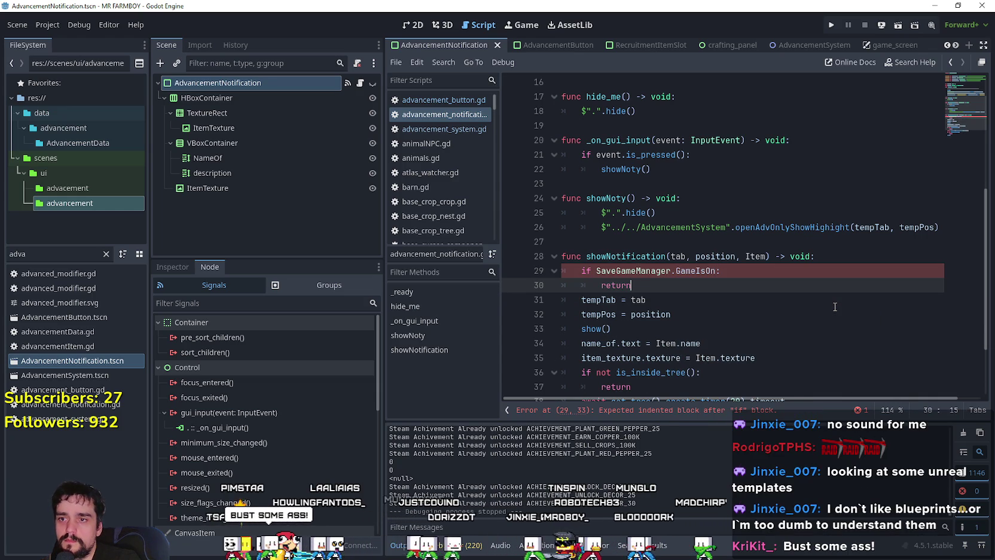
{"action": "left_click", "coordinate": [598, 270]}
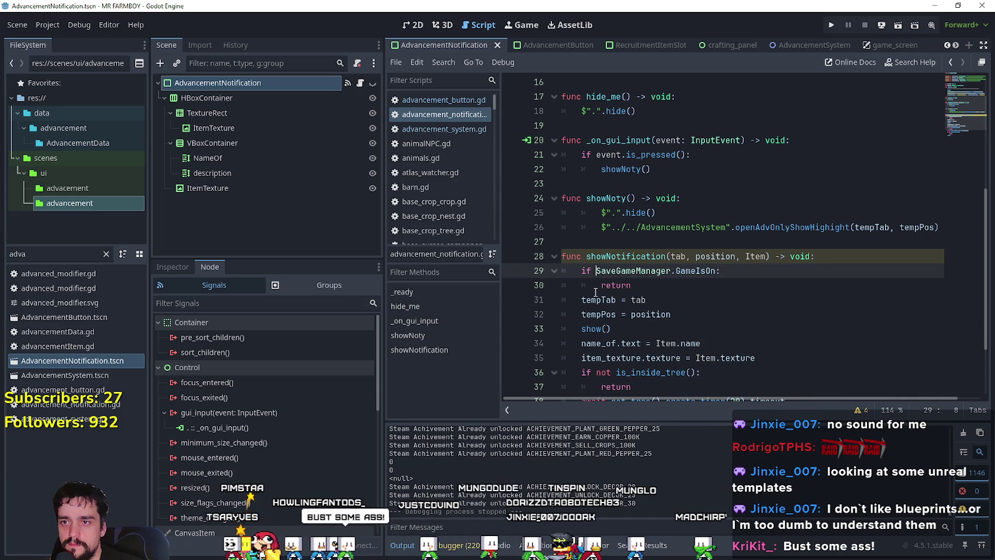
{"action": "type", "text": "!"}
{"action": "left_click", "coordinate": [651, 289]}
Save the script and run the project to test the new guard.
{"action": "key", "text": "ctrl+s"}
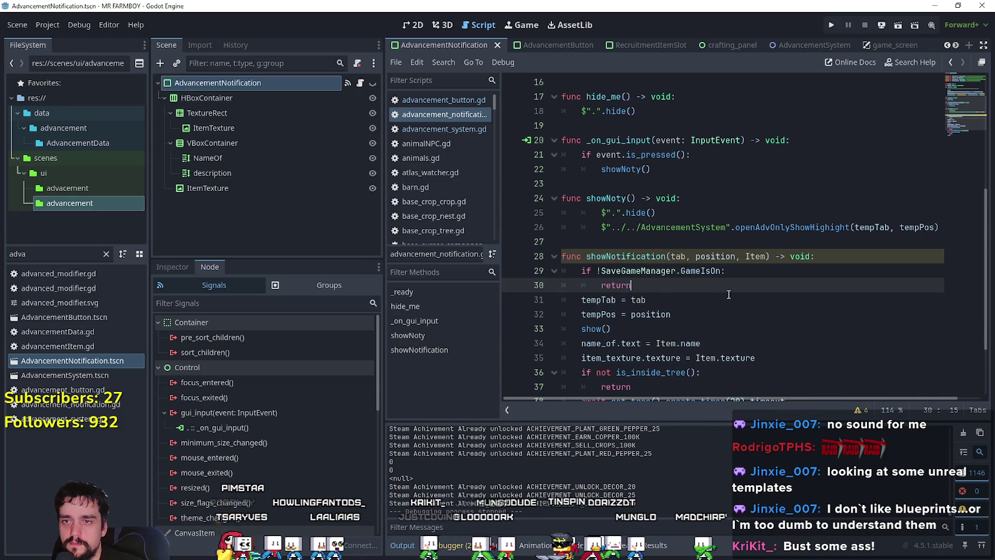
{"action": "scroll", "coordinate": [726, 291], "scroll_direction": "down", "scroll_amount": 2}
{"action": "left_click", "coordinate": [832, 27]}
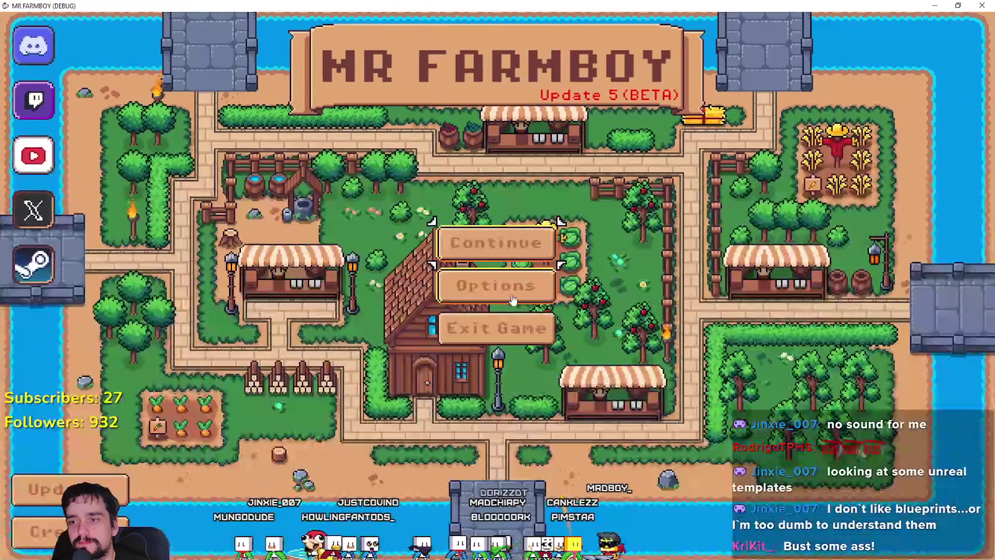
Delete Save 4 and create a new Balanced Economy save in that slot.
{"action": "key", "text": "Return"}
{"action": "key", "text": "Down"}
{"action": "key", "text": "Down"}
{"action": "key", "text": "Down"}
{"action": "key", "text": "Return"}
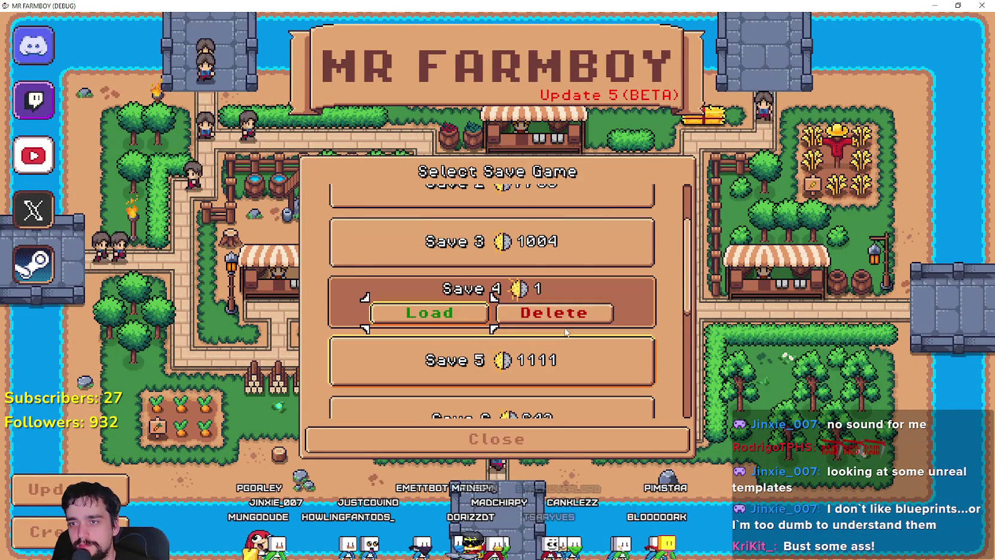
{"action": "left_click", "coordinate": [536, 311]}
{"action": "key", "text": "Return"}
{"action": "left_click", "coordinate": [536, 310]}
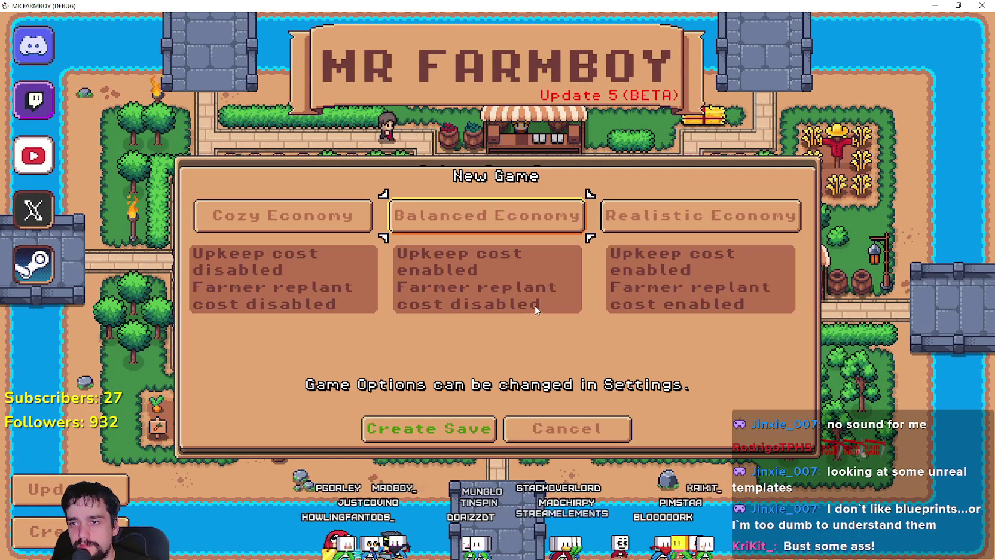
{"action": "key", "text": "Return"}
{"action": "key", "text": "Return"}
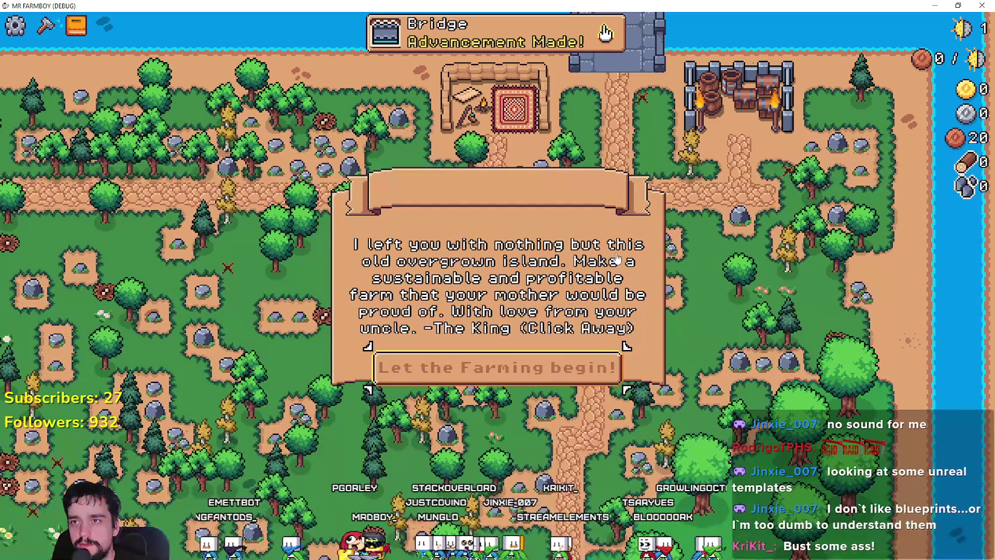
Dismiss the intro letter, view the advancements tree, close the game, and select GameIsOn in the script.
{"action": "double_click", "coordinate": [620, 5]}
{"action": "left_click", "coordinate": [619, 294]}
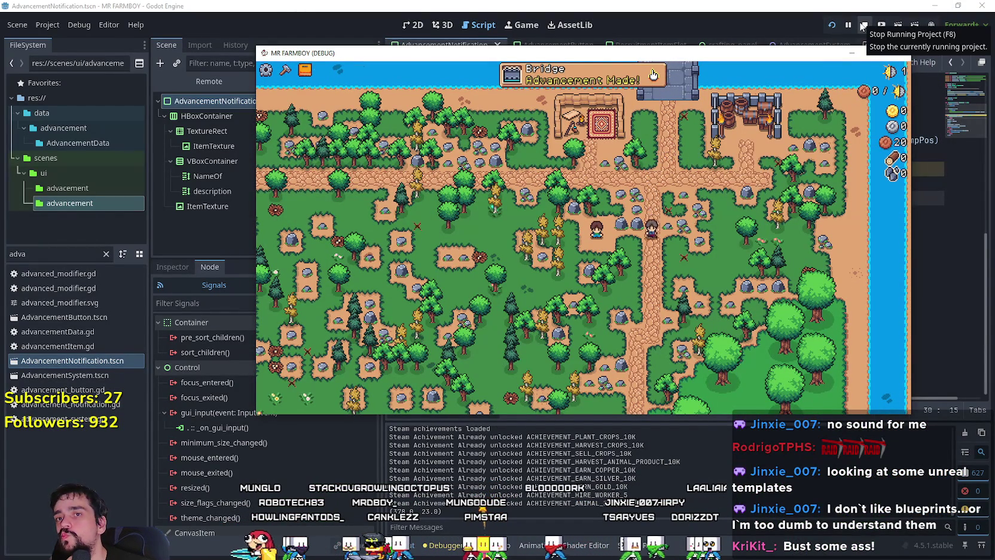
{"action": "left_click", "coordinate": [607, 87]}
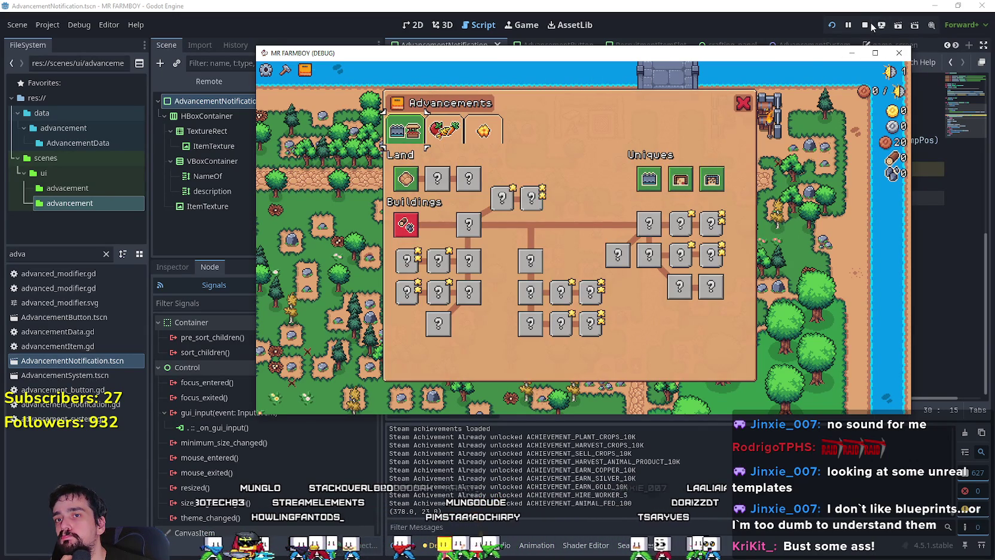
{"action": "left_click", "coordinate": [899, 53]}
{"action": "left_click", "coordinate": [687, 233]}
{"action": "double_click", "coordinate": [703, 183]}
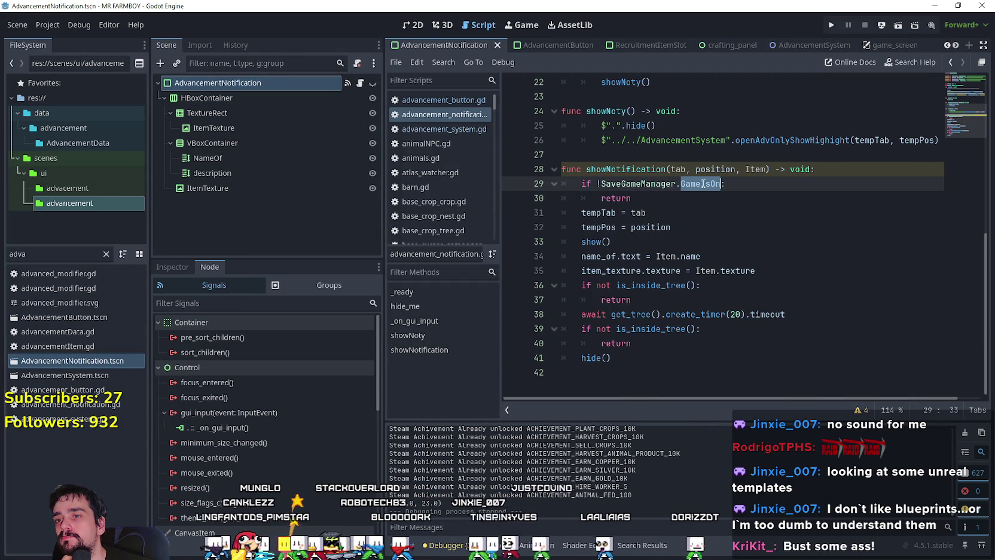
Open game_manager.gd through the FileSystem filter 'game' and go to empty line 6.
{"action": "left_click_drag", "start_coordinate": [703, 183], "coordinate": [634, 184]}
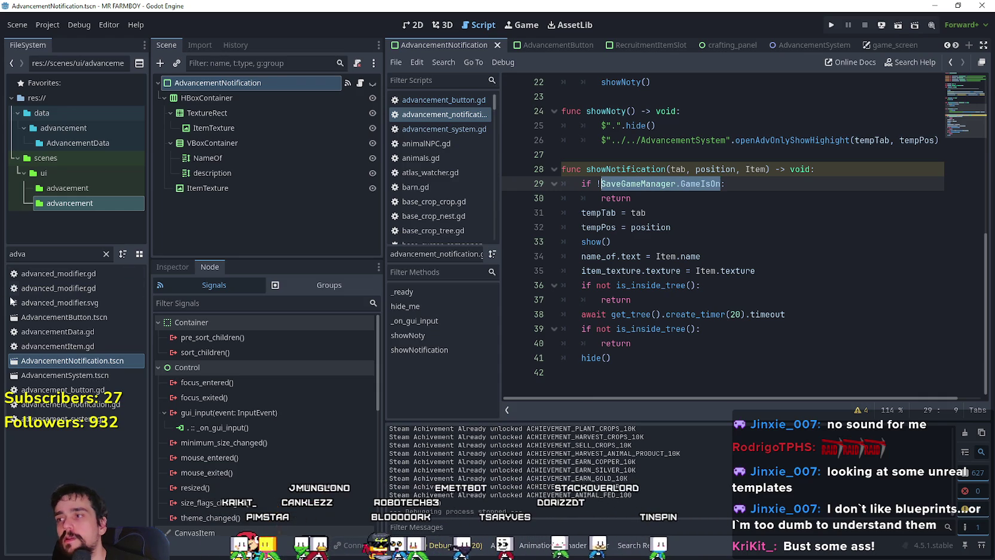
{"action": "double_click", "coordinate": [74, 256]}
{"action": "type", "text": "game"}
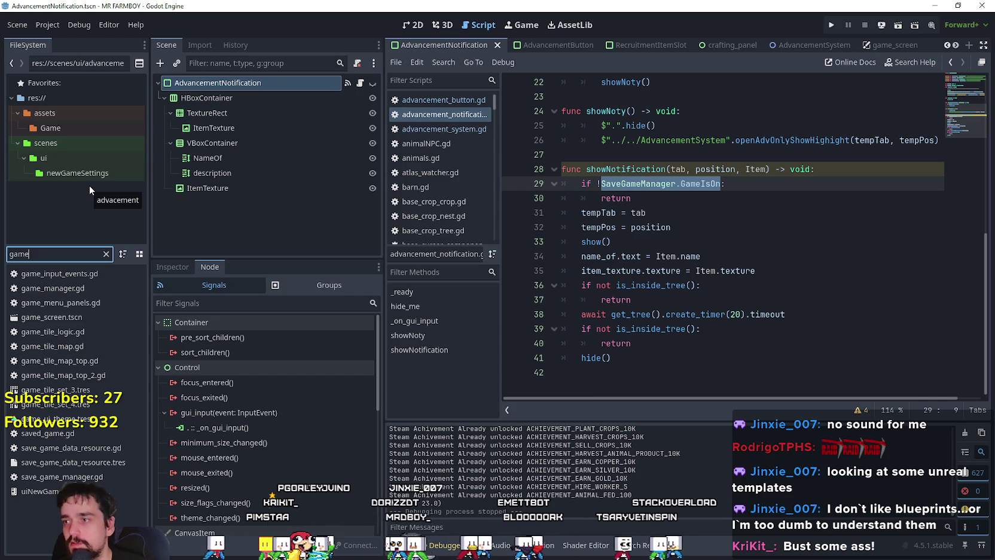
{"action": "double_click", "coordinate": [55, 290]}
{"action": "left_click", "coordinate": [361, 85]}
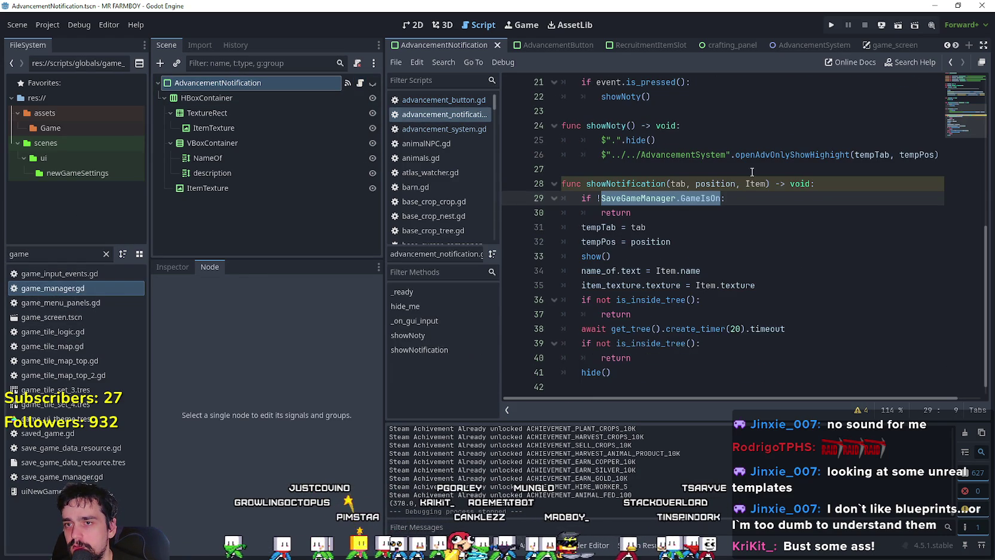
{"action": "key", "text": "alt+Left"}
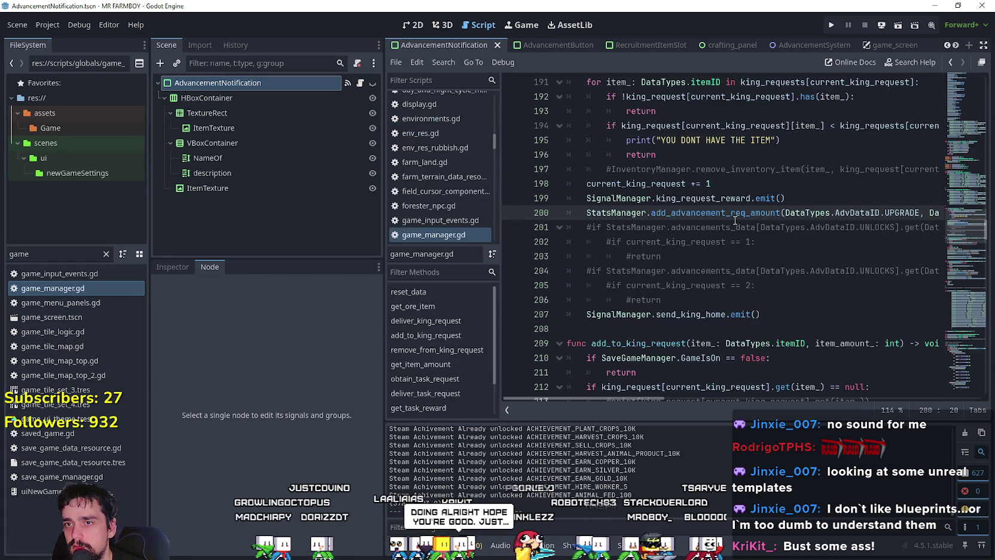
{"action": "left_click", "coordinate": [962, 126]}
{"action": "scroll", "coordinate": [656, 135], "scroll_direction": "up", "scroll_amount": 15}
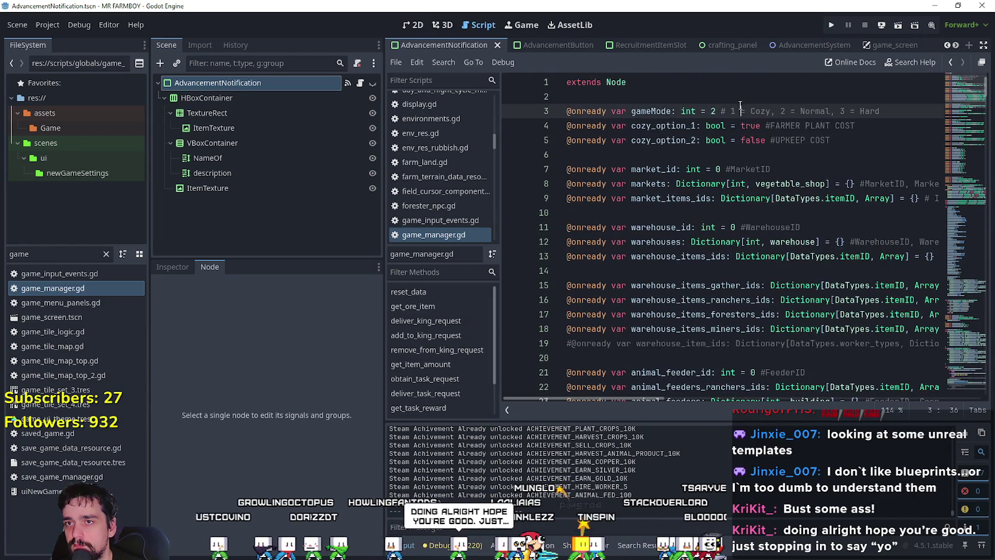
{"action": "left_click", "coordinate": [722, 95]}
{"action": "left_click", "coordinate": [656, 154]}
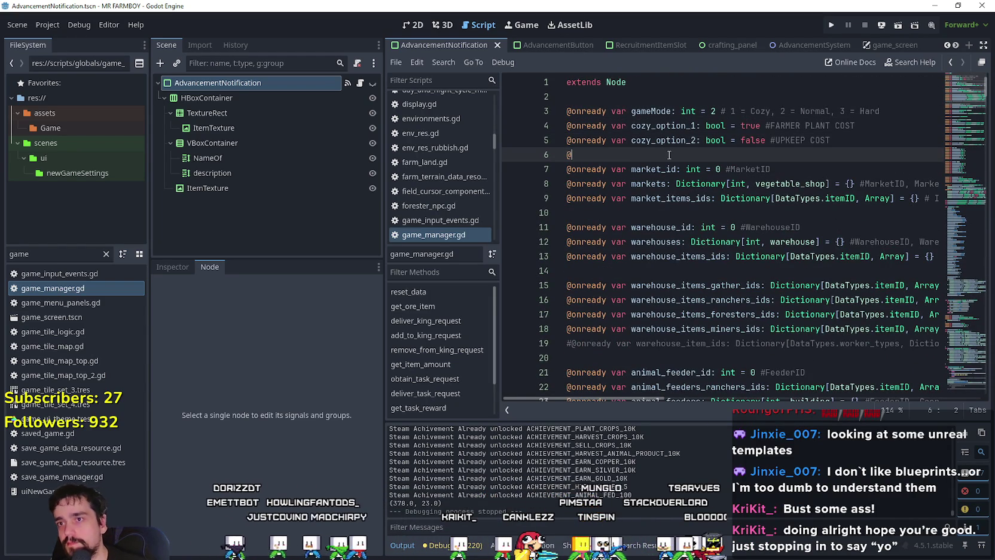
{"action": "type", "text": "onready var "}
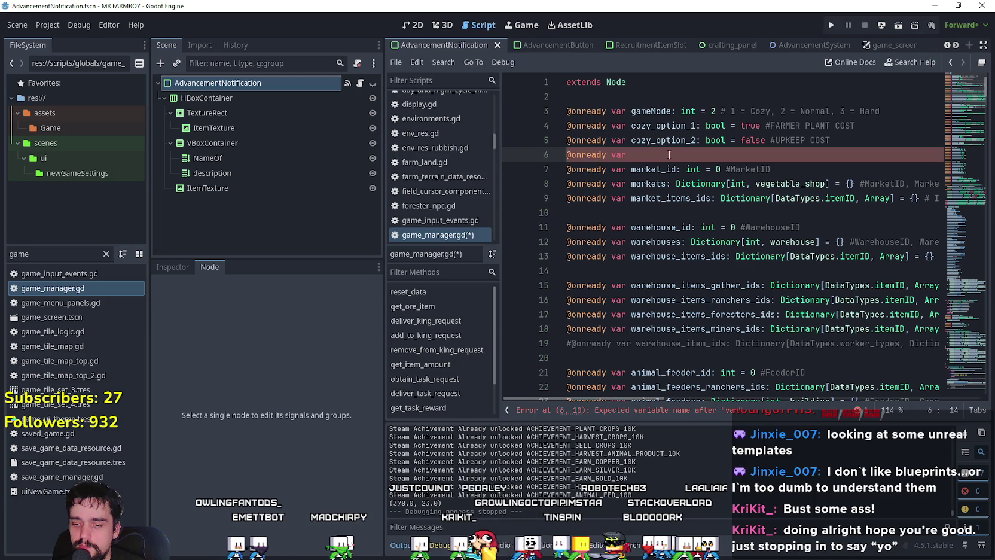
{"action": "type", "text": "HideKingMessage: bool ="}
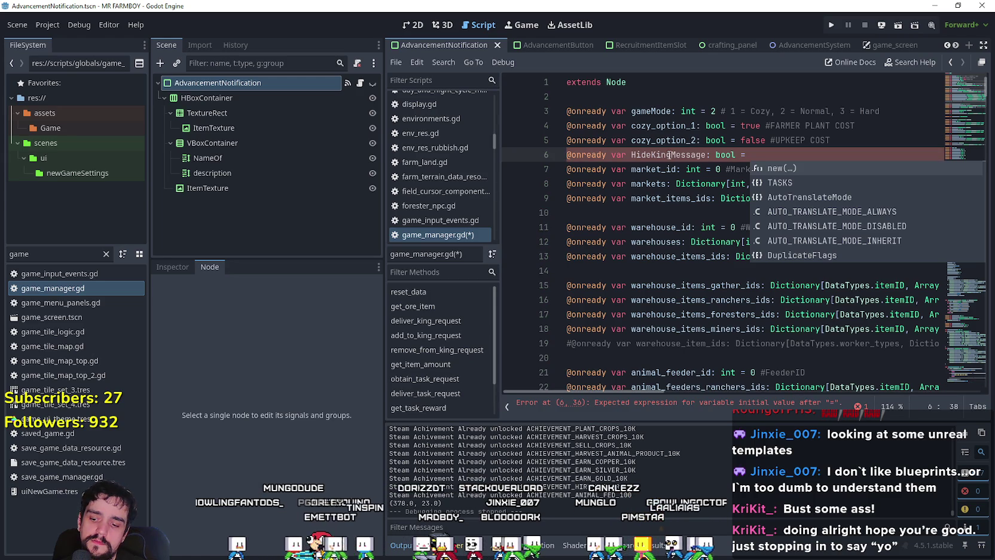
{"action": "type", "text": "false"}
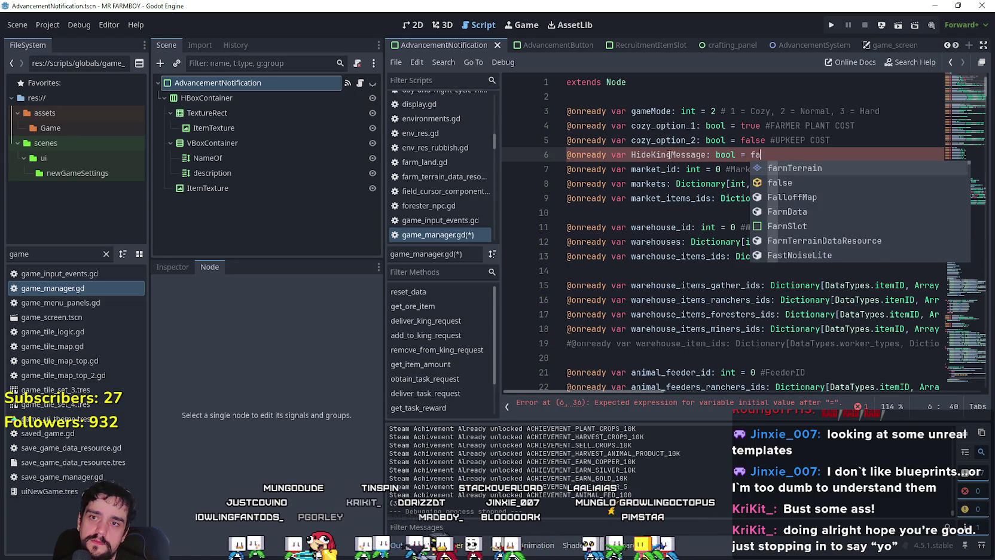
{"action": "left_click", "coordinate": [669, 155]}
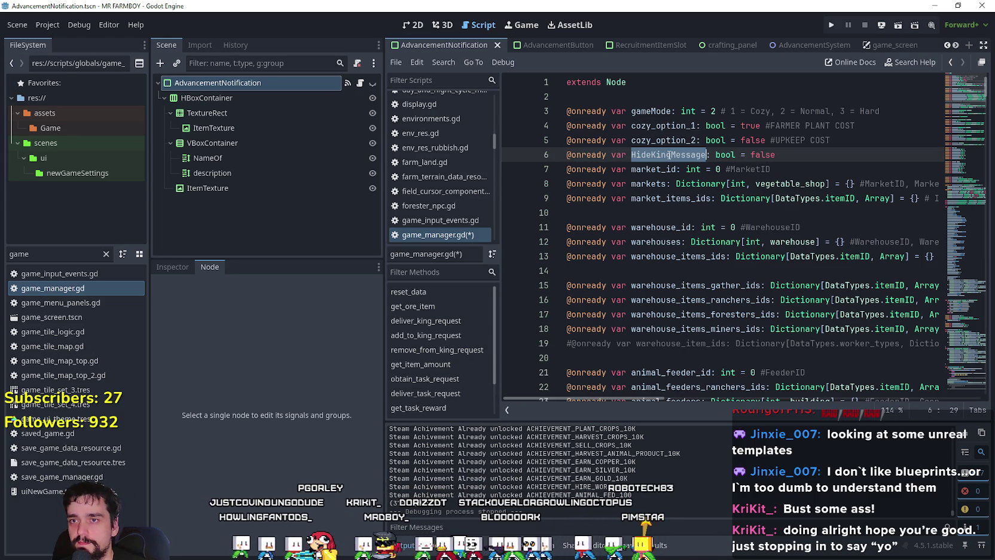
{"action": "key", "text": "ctrl+s"}
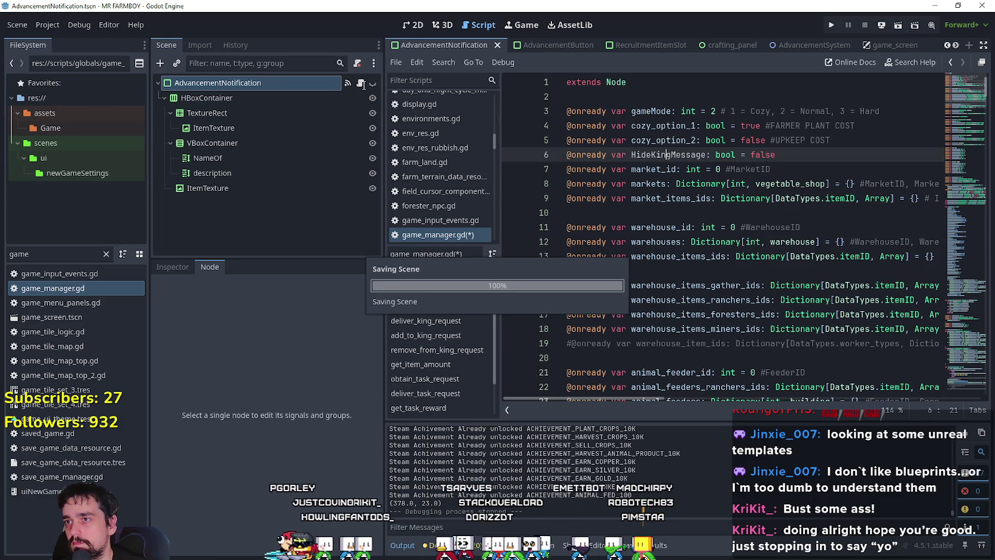
{"action": "left_click", "coordinate": [360, 82]}
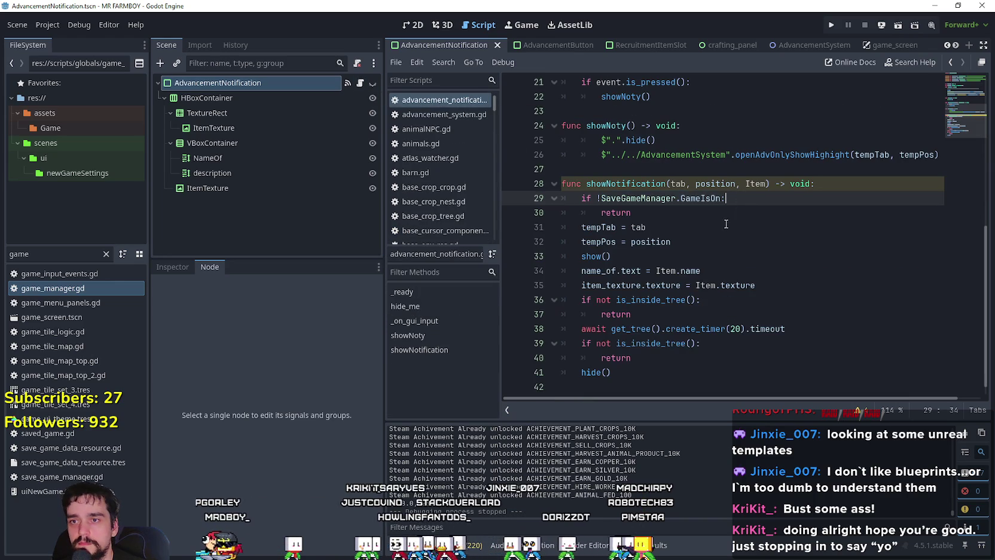
Change line 29's guard to 'if !GameManager.HideKingMessage' and save the script.
{"action": "left_click_drag", "start_coordinate": [729, 216], "coordinate": [700, 205]}
{"action": "double_click", "coordinate": [686, 201]}
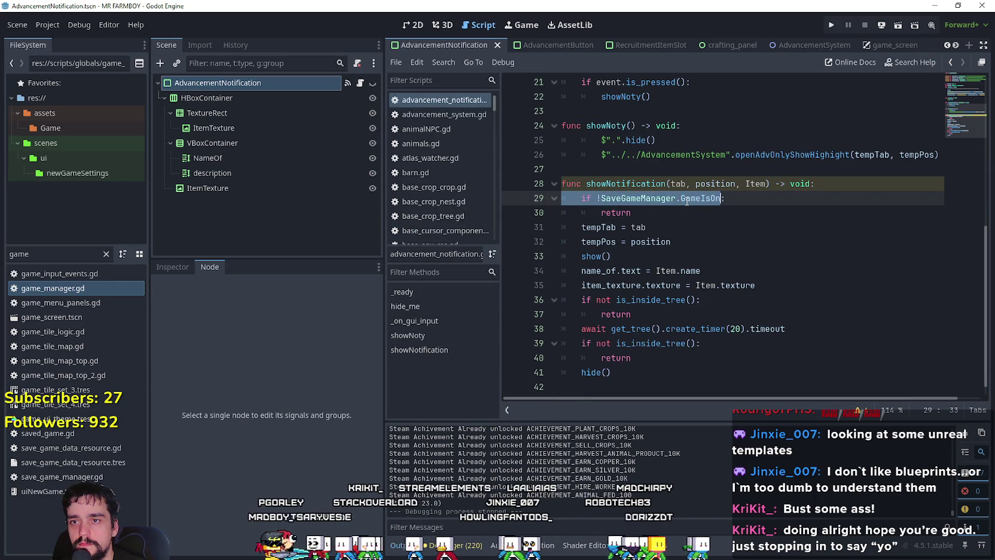
{"action": "type", "text": "HideKingMessage"}
{"action": "double_click", "coordinate": [667, 202]}
{"action": "type", "text": "GameM"}
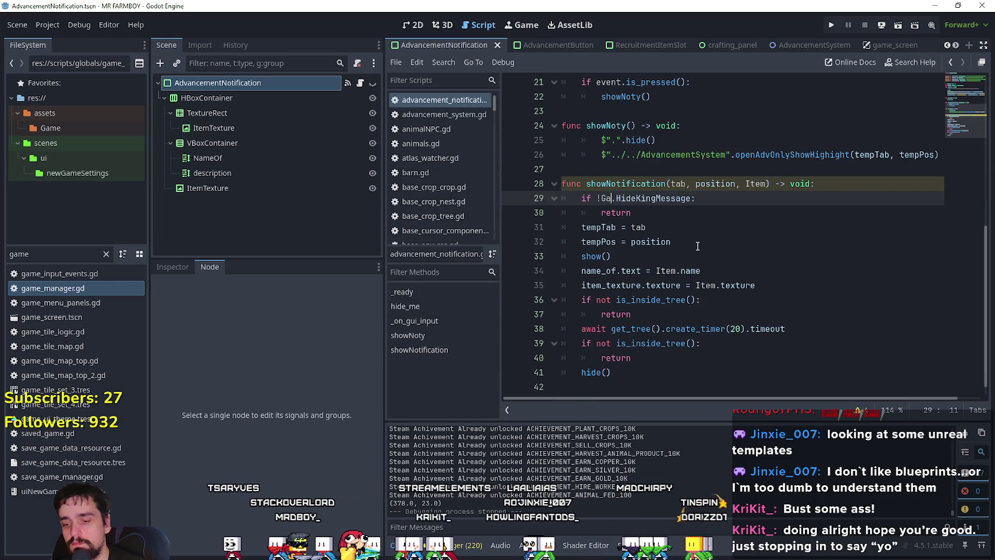
{"action": "key", "text": "Return"}
{"action": "key", "text": "ctrl+s"}
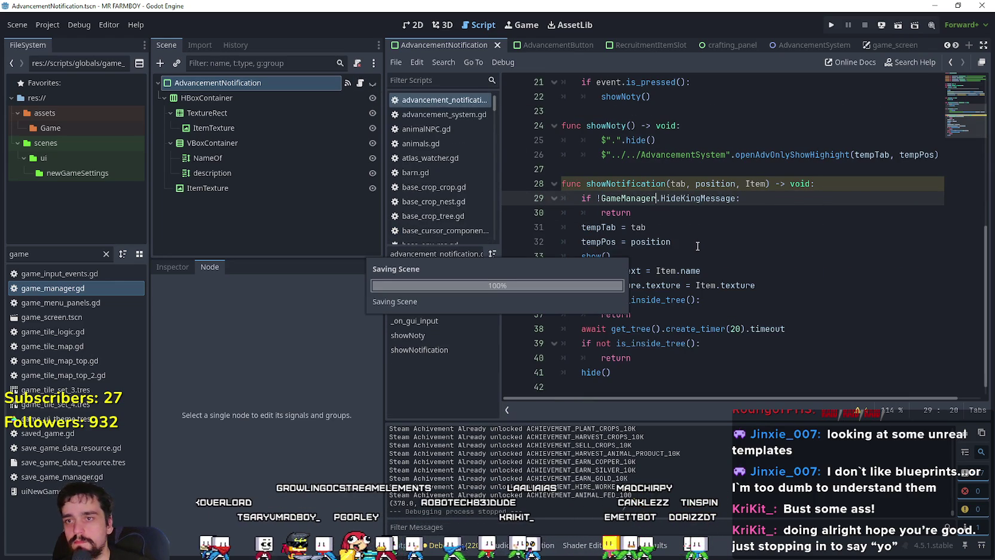
{"action": "left_click", "coordinate": [668, 212]}
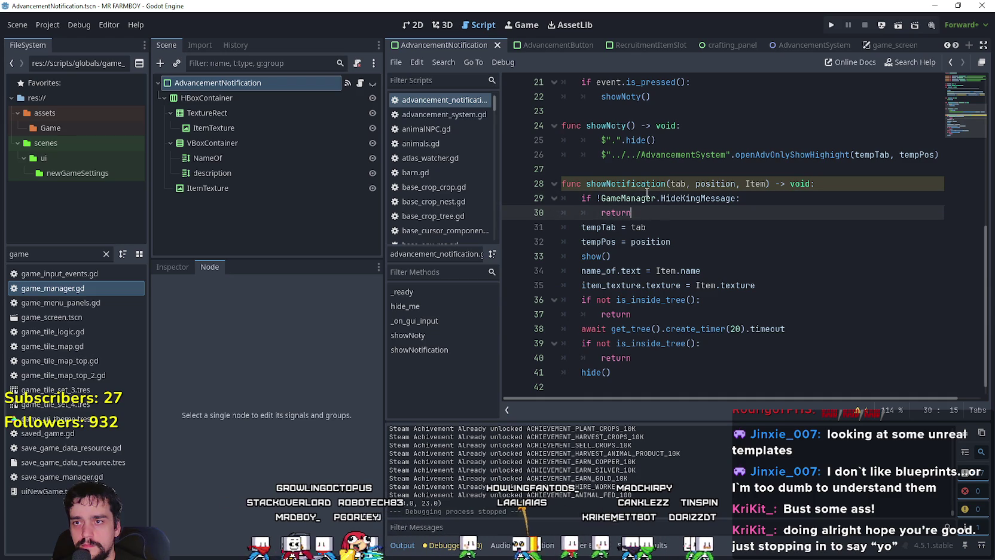
{"action": "left_click_drag", "start_coordinate": [705, 193], "coordinate": [623, 192]}
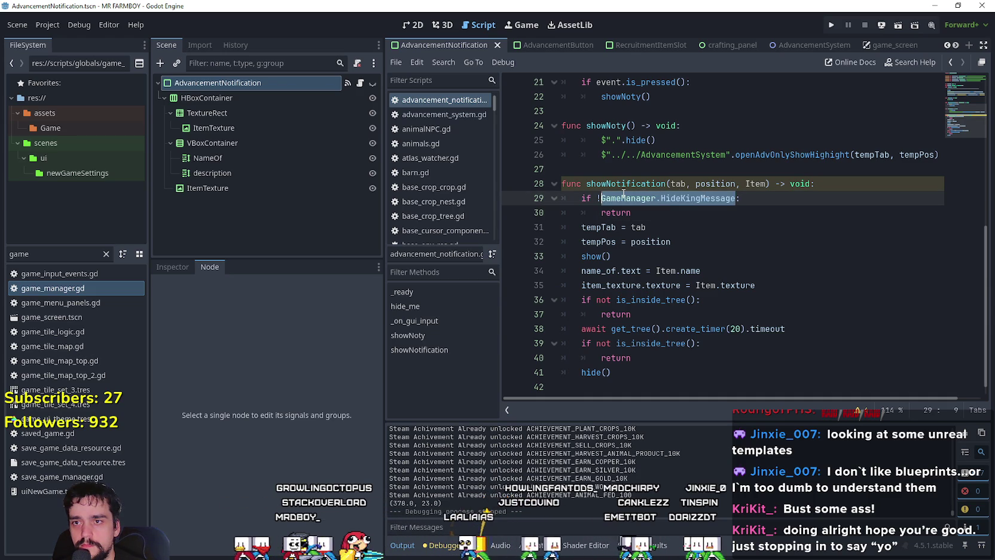
{"action": "left_click", "coordinate": [674, 212]}
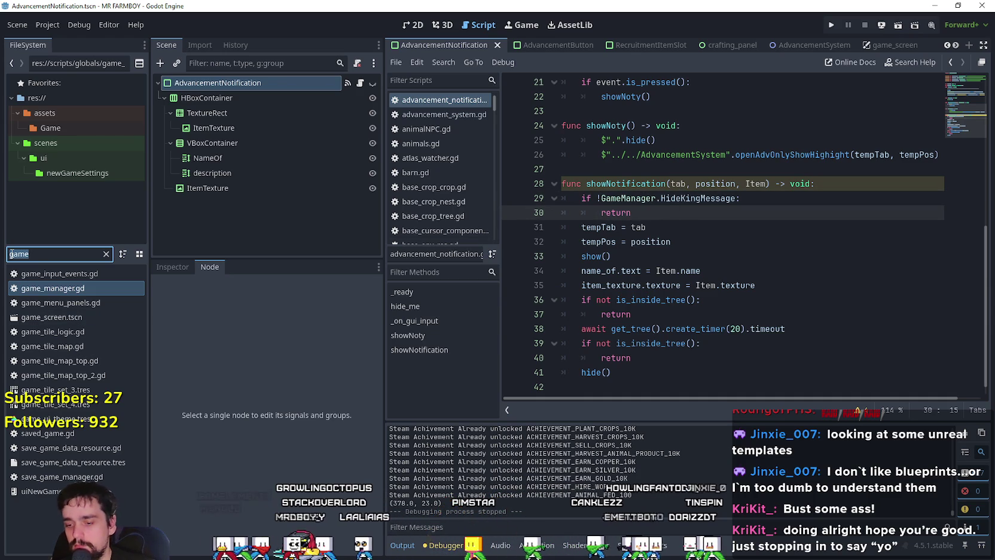
Open game_screen.tscn via the 'game_' filter and show the KingsMessage node's panel_container.gd script.
{"action": "type", "text": "game_"}
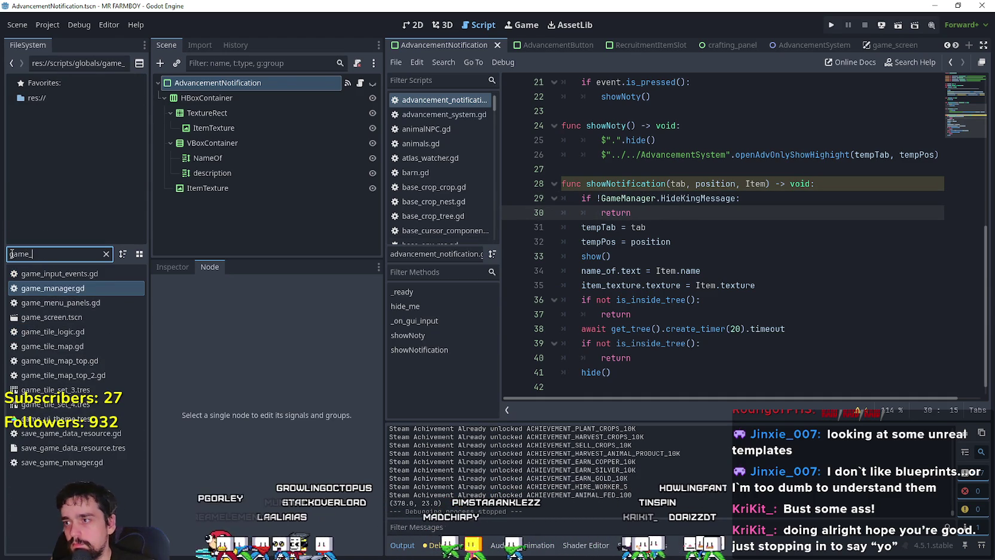
{"action": "left_click", "coordinate": [76, 320]}
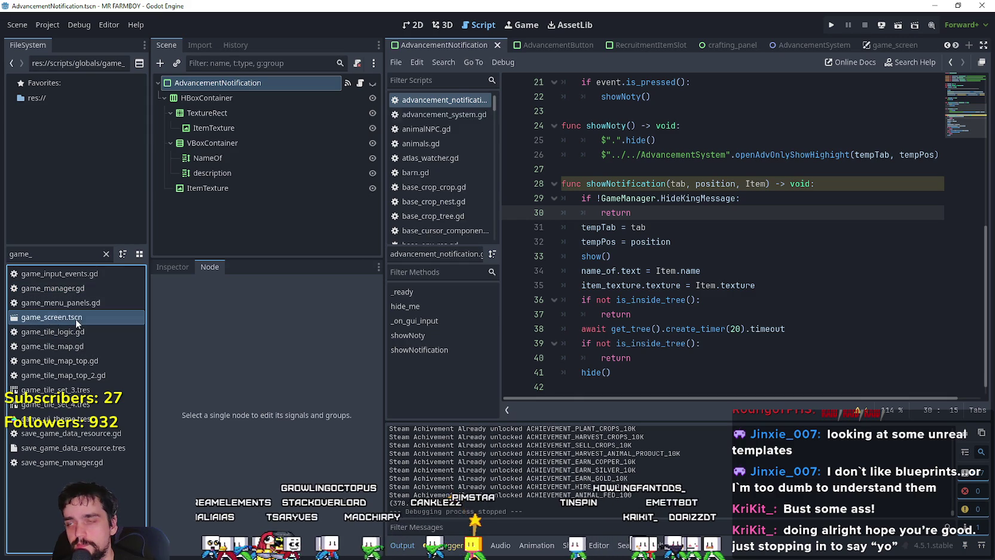
{"action": "double_click", "coordinate": [76, 323]}
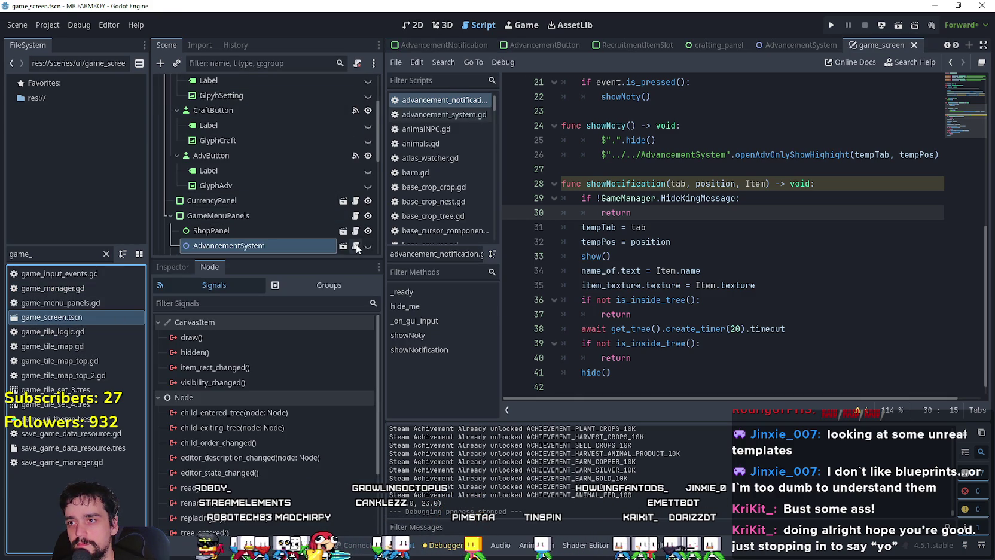
{"action": "scroll", "coordinate": [352, 231], "scroll_direction": "down", "scroll_amount": 1}
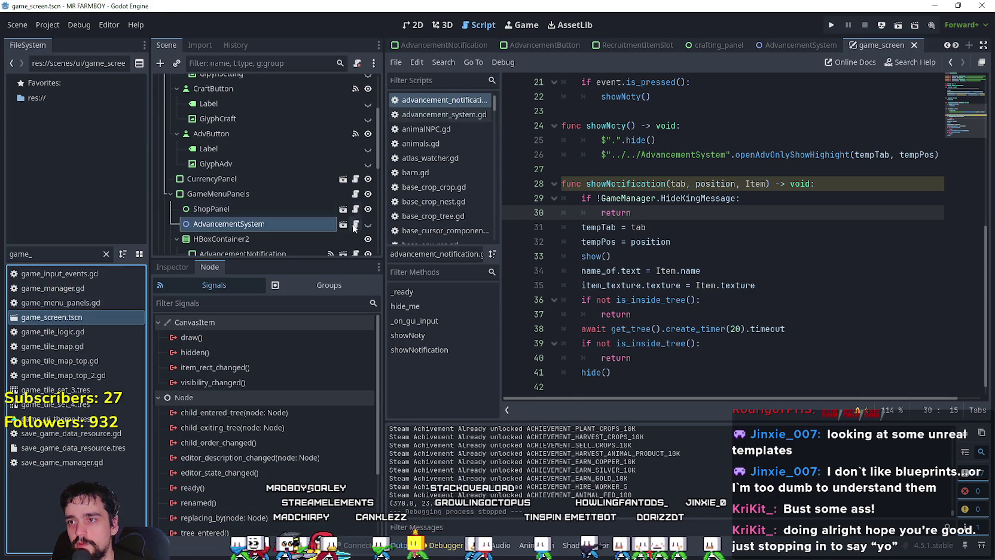
{"action": "key", "text": "ctrl+f"}
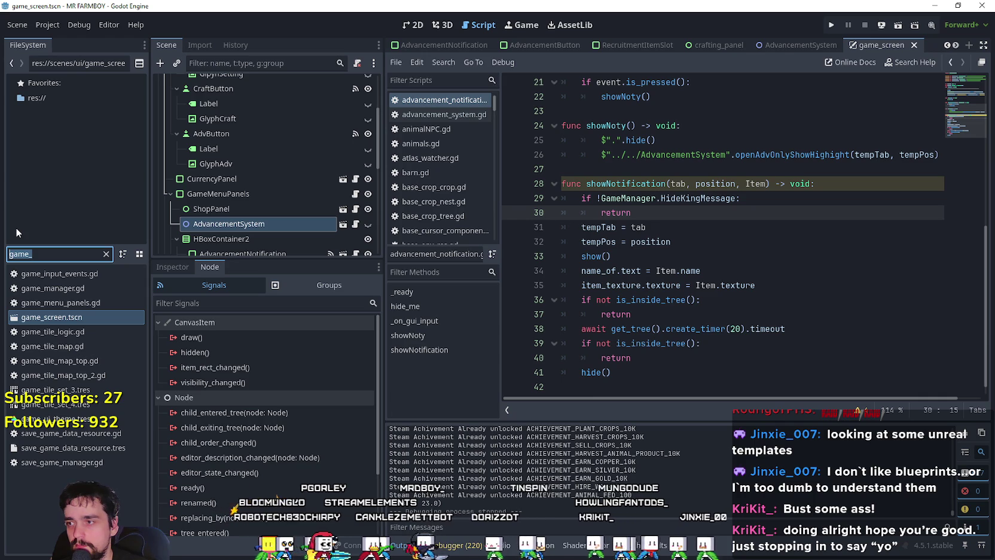
{"action": "scroll", "coordinate": [288, 155], "scroll_direction": "down", "scroll_amount": 6}
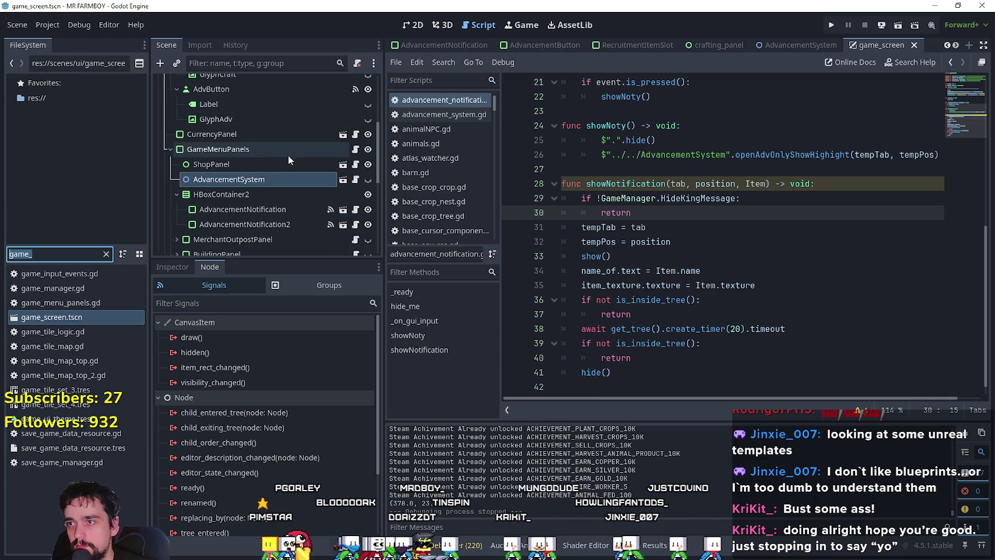
{"action": "scroll", "coordinate": [330, 228], "scroll_direction": "down", "scroll_amount": 6}
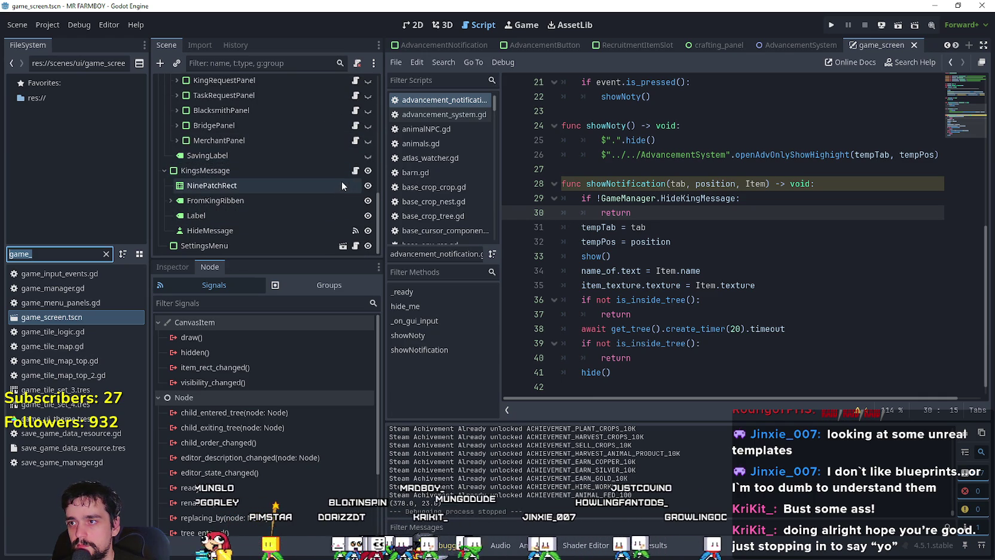
{"action": "left_click", "coordinate": [356, 171]}
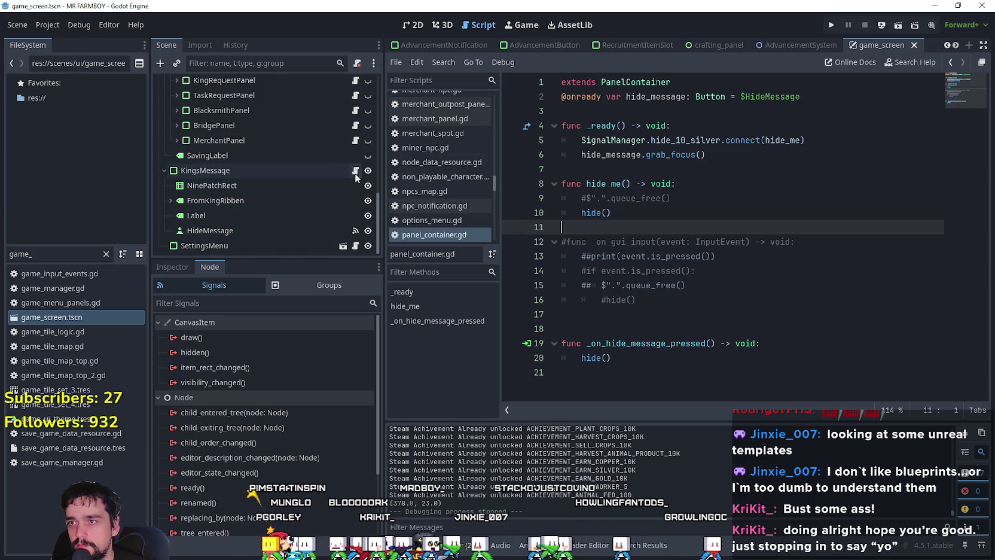
Add 'GameManager.HideKingMessage = true' as line 10 in hide_me() and save panel_container.gd.
{"action": "key", "text": "Up"}
{"action": "key", "text": "Up"}
{"action": "key", "text": "End"}
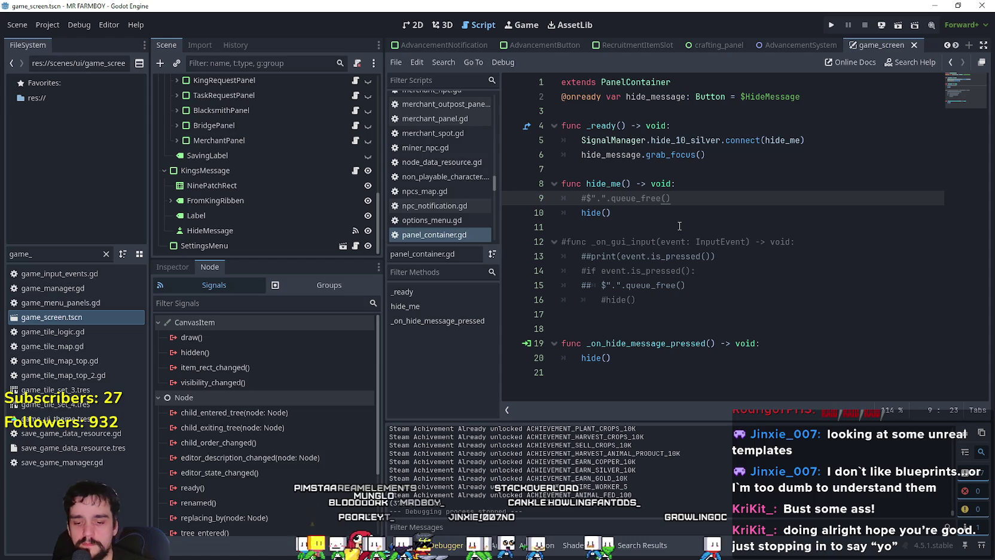
{"action": "key", "text": "Return"}
{"action": "type", "text": "GameManager.HideKingMessage = true"}
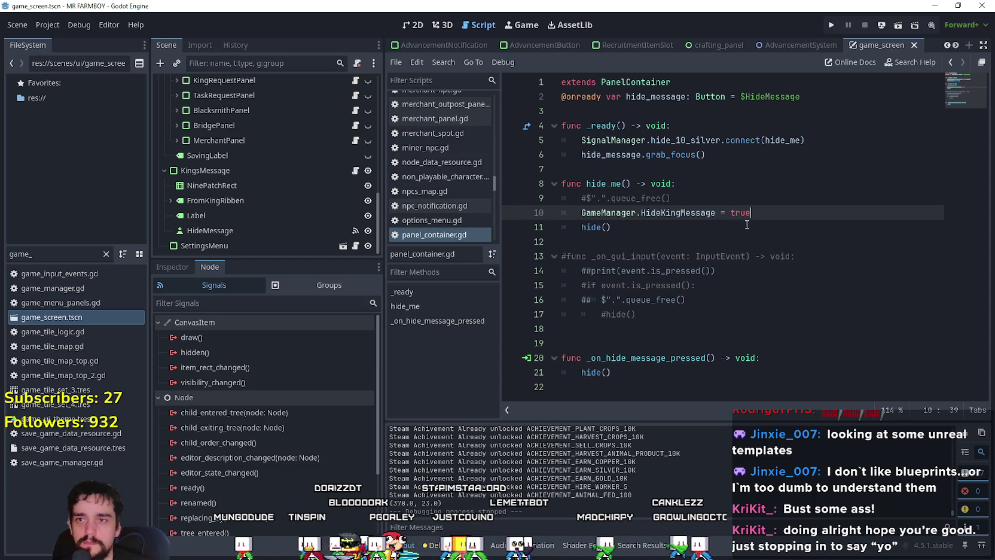
{"action": "type", "text": "true"}
{"action": "left_click", "coordinate": [754, 231]}
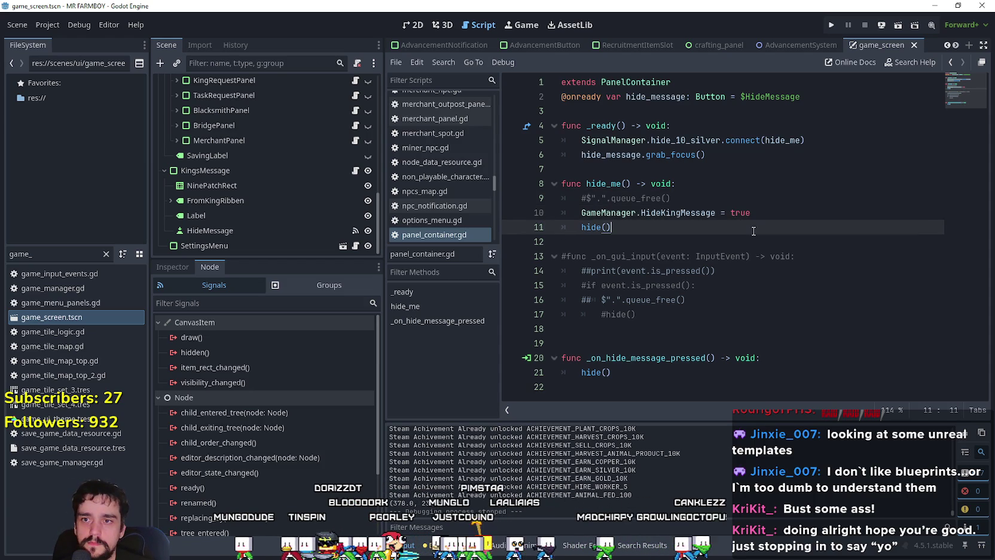
{"action": "left_click_drag", "start_coordinate": [777, 213], "coordinate": [574, 213]}
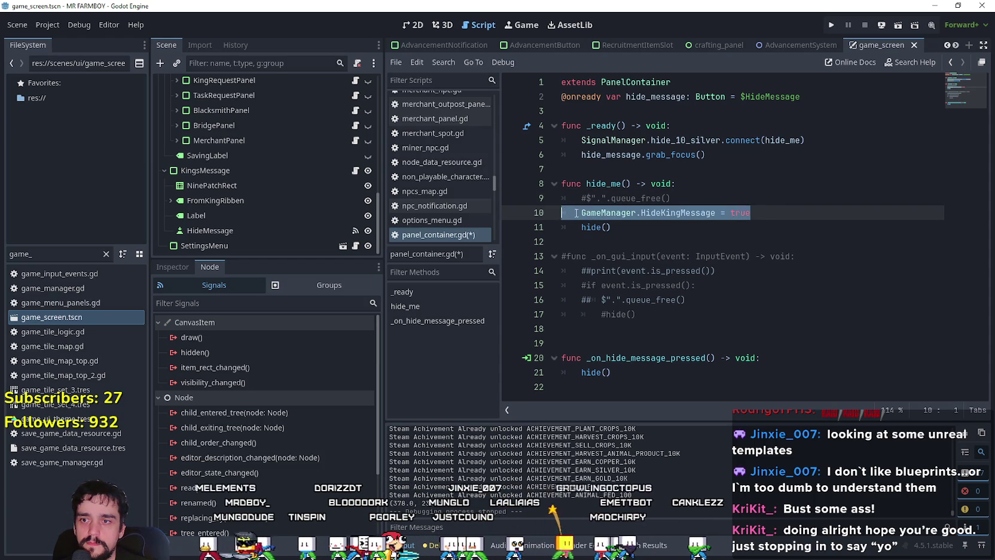
{"action": "left_click", "coordinate": [635, 242]}
{"action": "key", "text": "ctrl+s"}
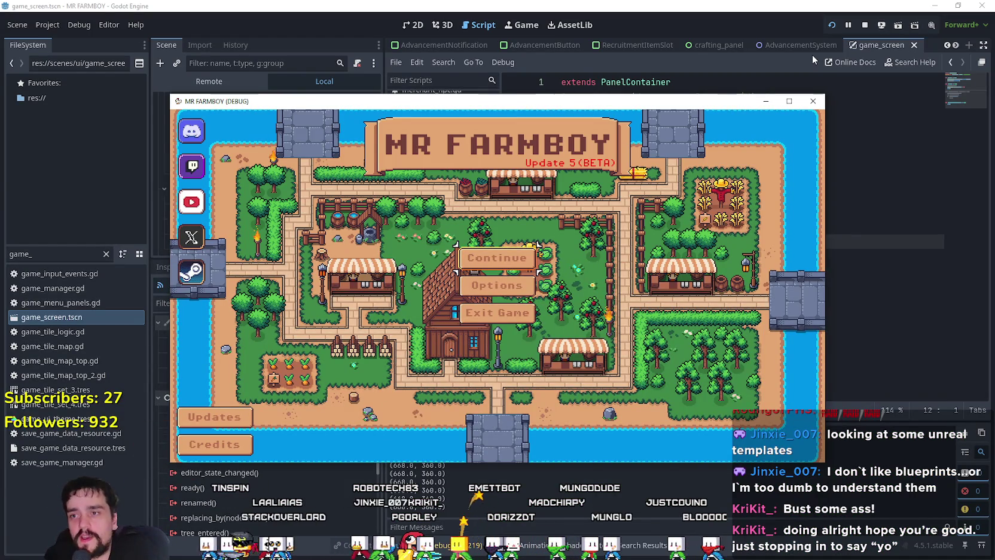
In the running game, create a new save, close the Advancements panel, walk briefly, then stop with F8.
{"action": "key", "text": "Return"}
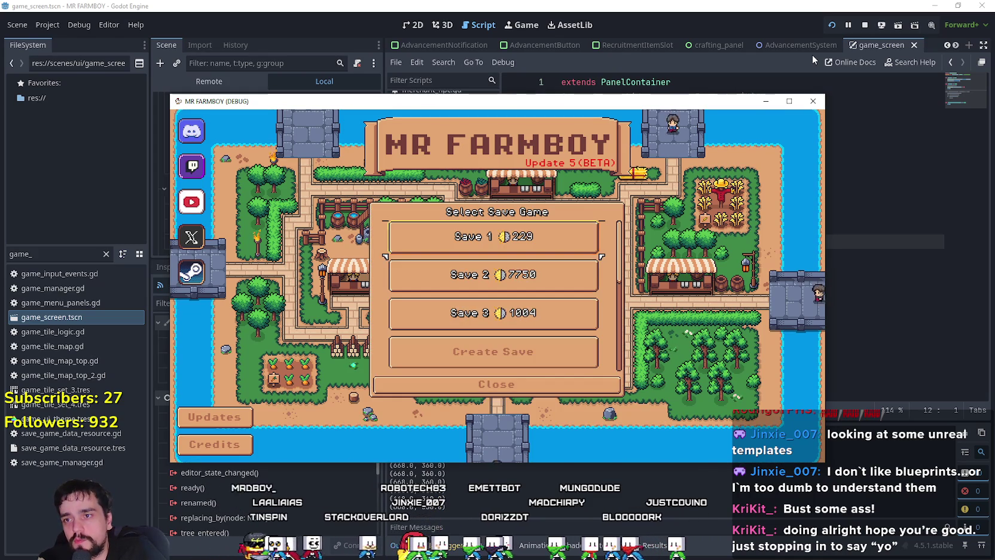
{"action": "key", "text": "Down"}
{"action": "key", "text": "Down"}
{"action": "key", "text": "Down"}
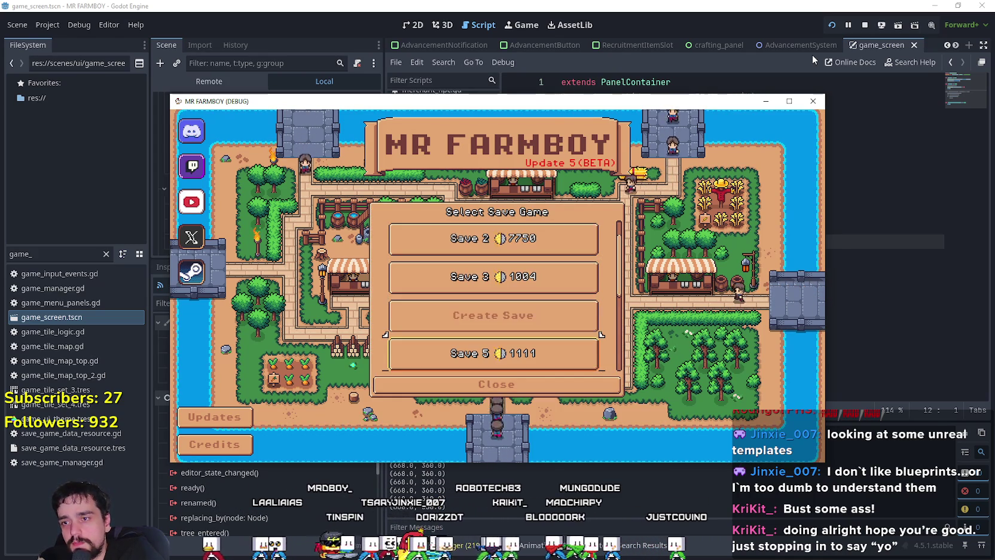
{"action": "key", "text": "Return"}
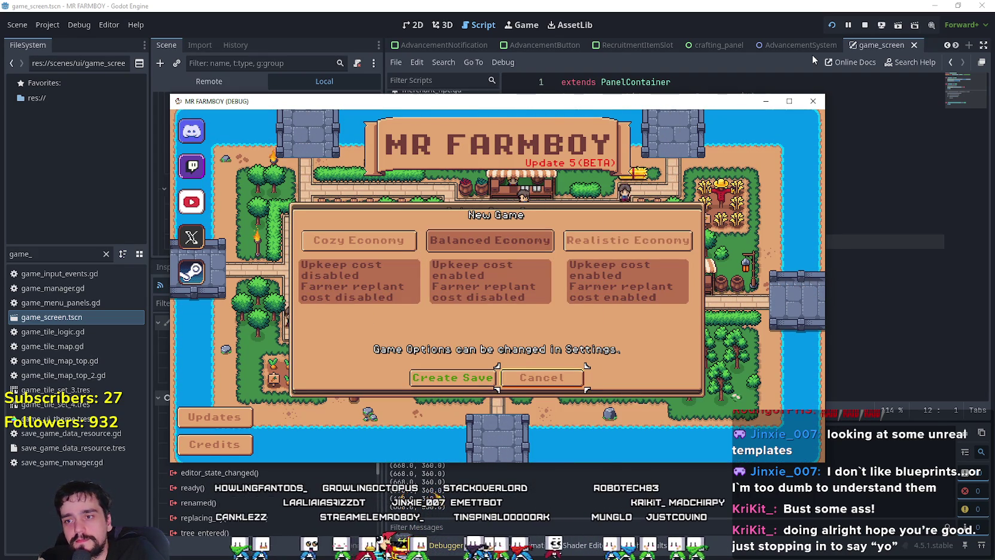
{"action": "key", "text": "Return"}
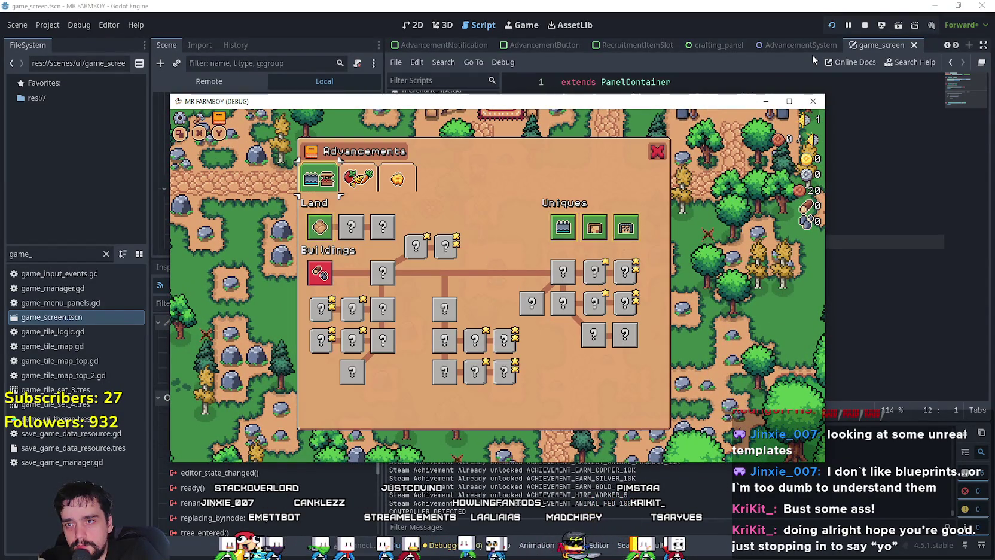
{"action": "key", "text": "Escape"}
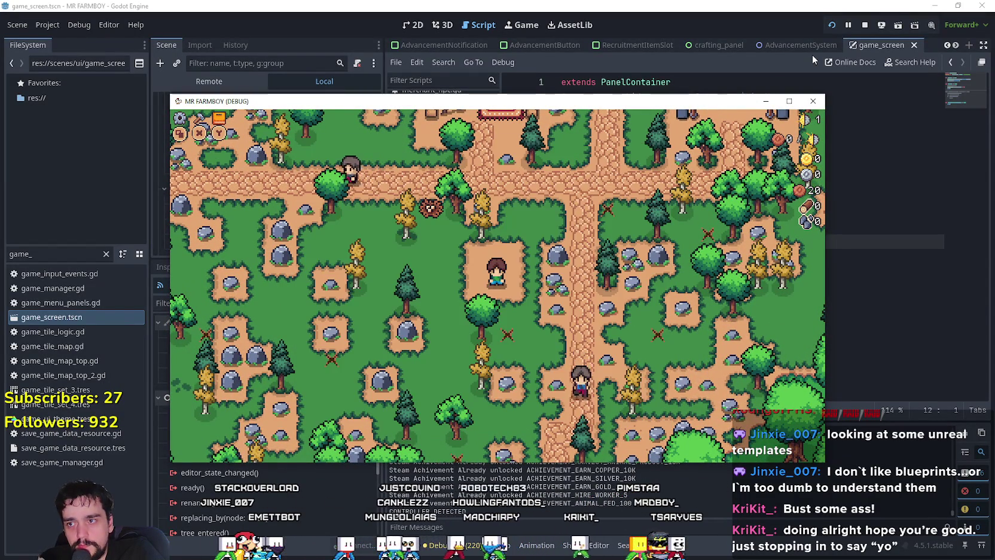
{"action": "key", "text": "w"}
{"action": "key", "text": "d"}
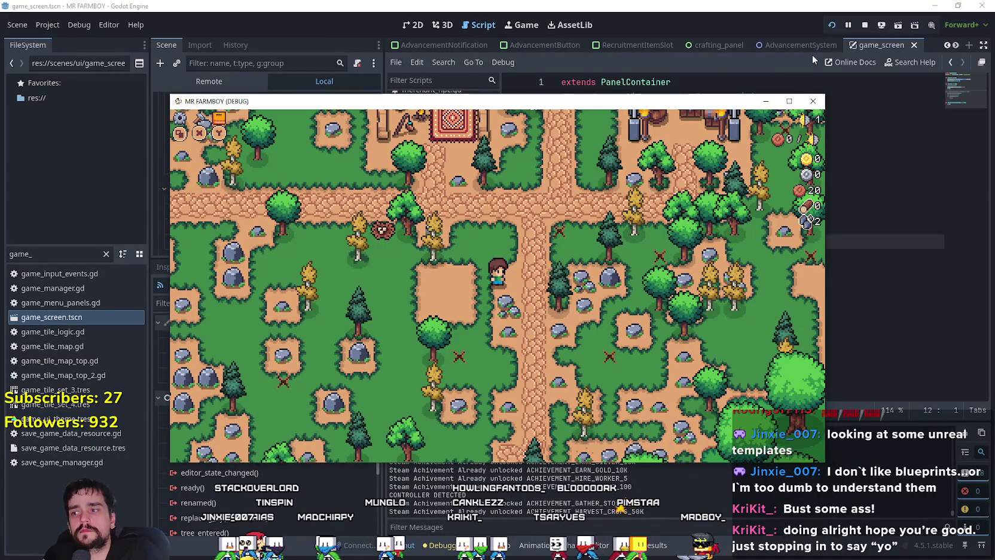
{"action": "key", "text": "F8"}
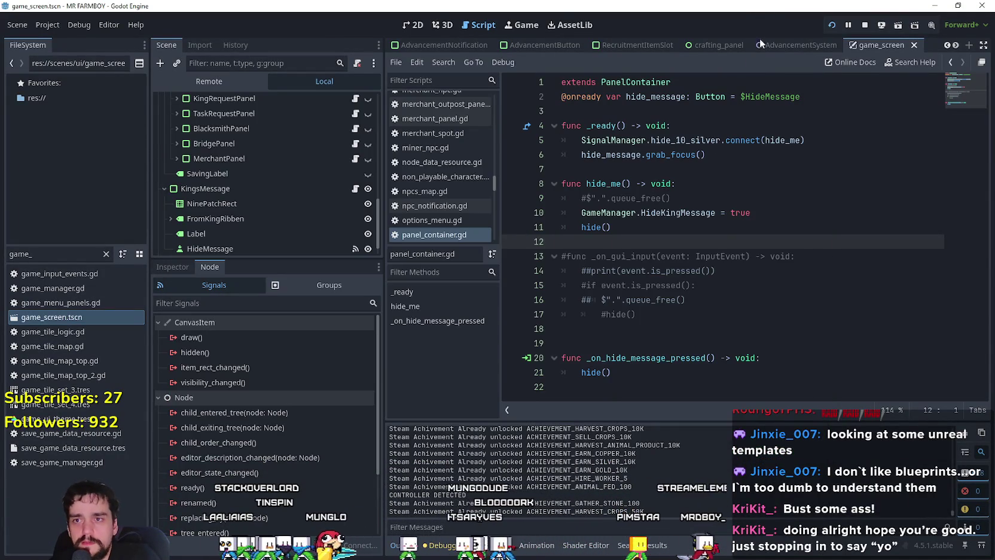
Replace the hide() call on line 21 with hide_me().
{"action": "double_click", "coordinate": [684, 213]}
{"action": "left_click", "coordinate": [785, 216]}
{"action": "mouse_move", "coordinate": [786, 216]}
{"action": "left_mouse_down"}
{"action": "mouse_move", "coordinate": [598, 204]}
{"action": "mouse_move", "coordinate": [579, 212]}
{"action": "left_mouse_up"}
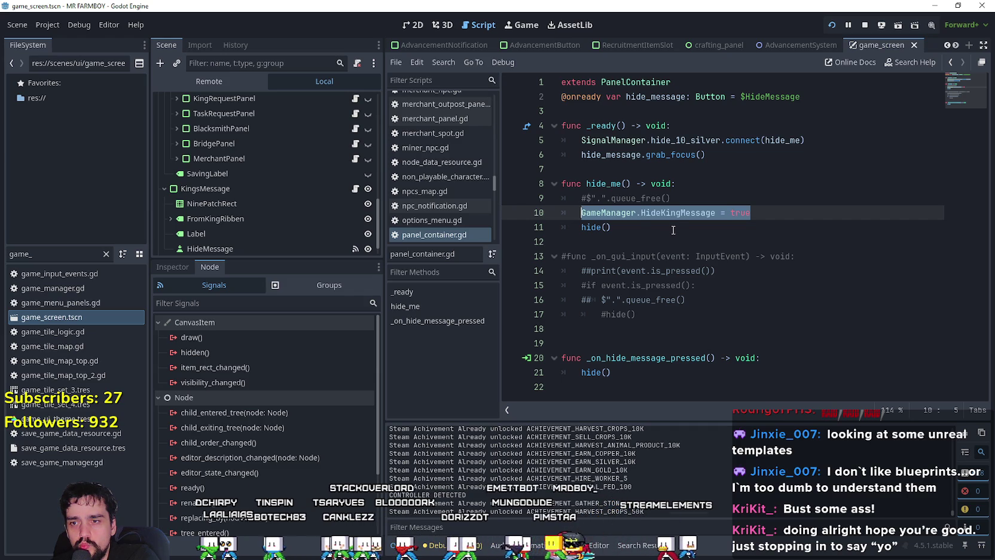
{"action": "left_click", "coordinate": [660, 377]}
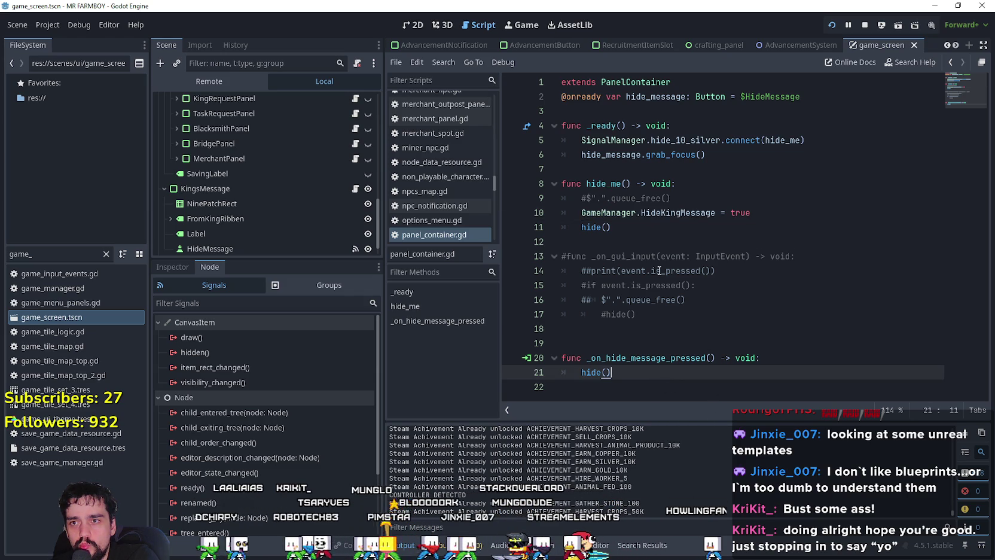
{"action": "double_click", "coordinate": [618, 183]}
{"action": "key", "text": "ctrl+c"}
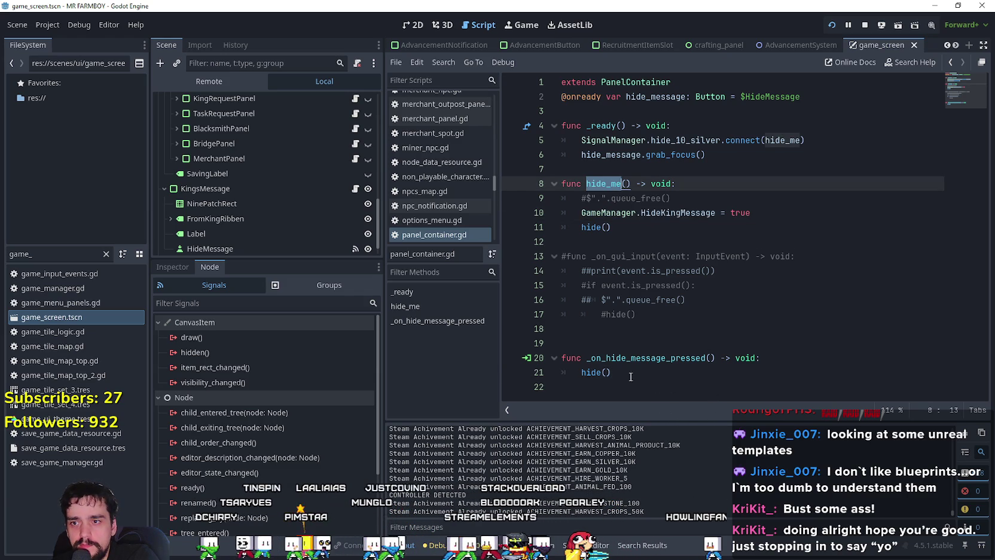
{"action": "left_click", "coordinate": [633, 380]}
{"action": "key", "text": "shift+Home"}
{"action": "key", "text": "ctrl+v"}
{"action": "key", "text": "Up"}
{"action": "key", "text": "Up"}
Save the script and relaunch the game to test the fix.
{"action": "key", "text": "ctrl+s"}
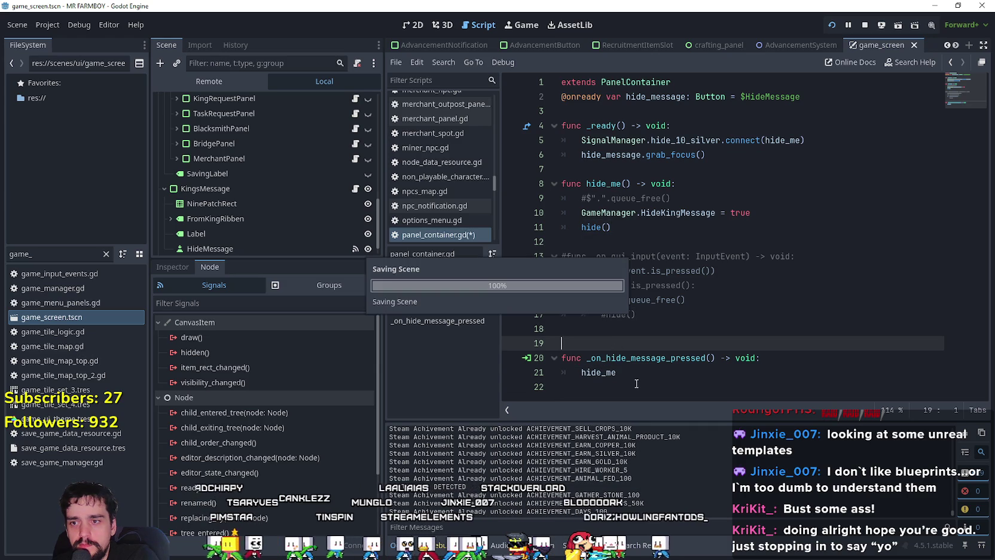
{"action": "left_click", "coordinate": [644, 377]}
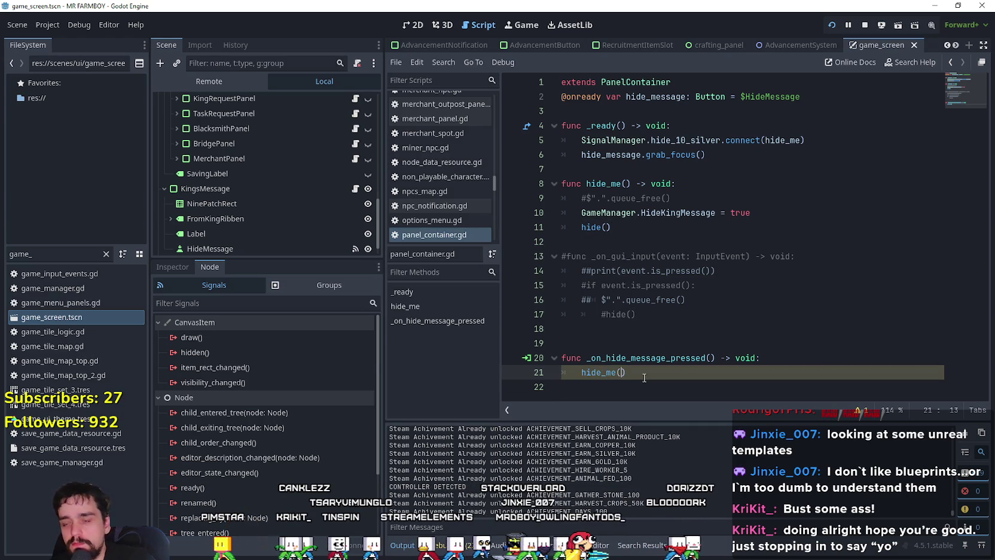
{"action": "key", "text": "ctrl+s"}
{"action": "left_click", "coordinate": [678, 346]}
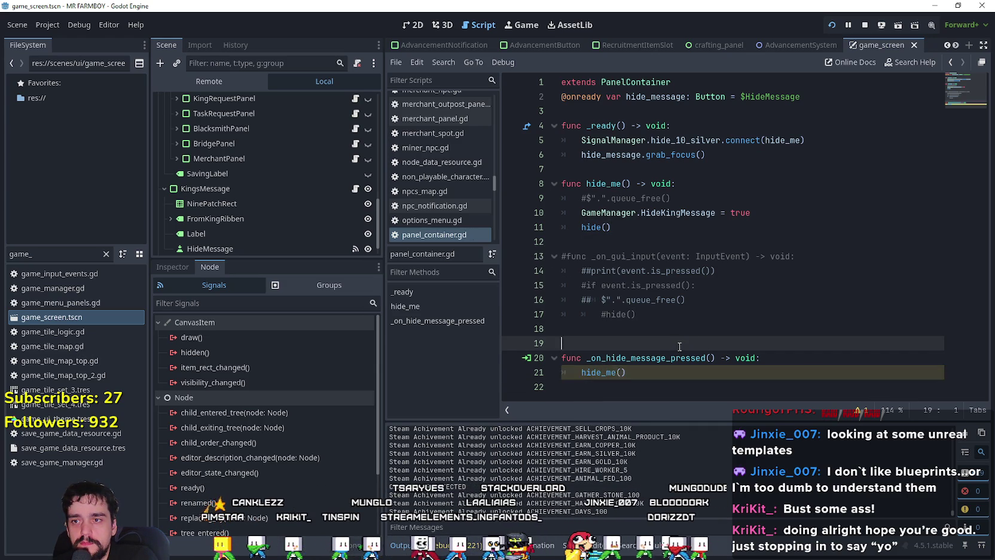
{"action": "left_click", "coordinate": [863, 29]}
{"action": "left_click", "coordinate": [833, 27]}
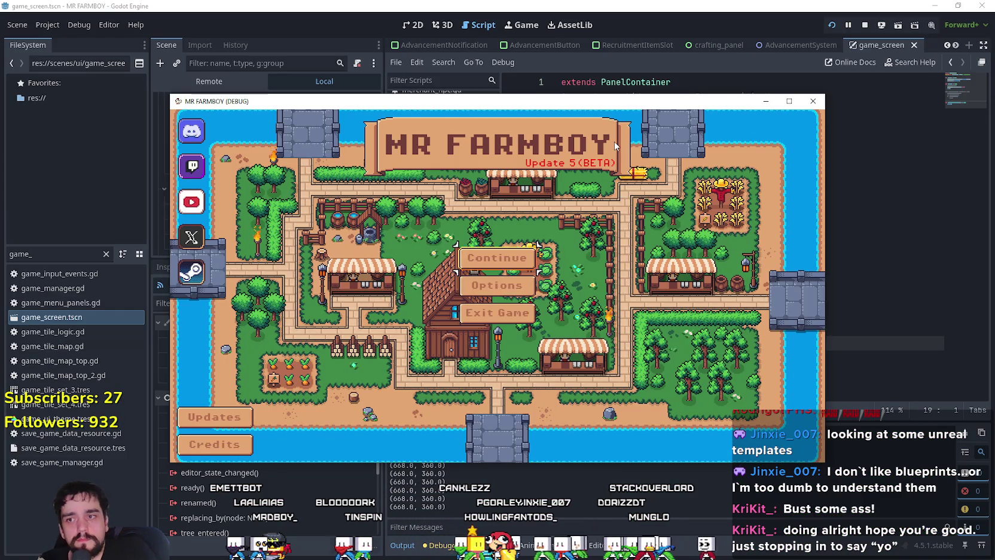
Start a new game, dismiss the King's opening message, and toggle the pause menu and Advancements panel.
{"action": "key", "text": "Return"}
{"action": "key", "text": "Return"}
{"action": "key", "text": "Return"}
{"action": "key", "text": "Return"}
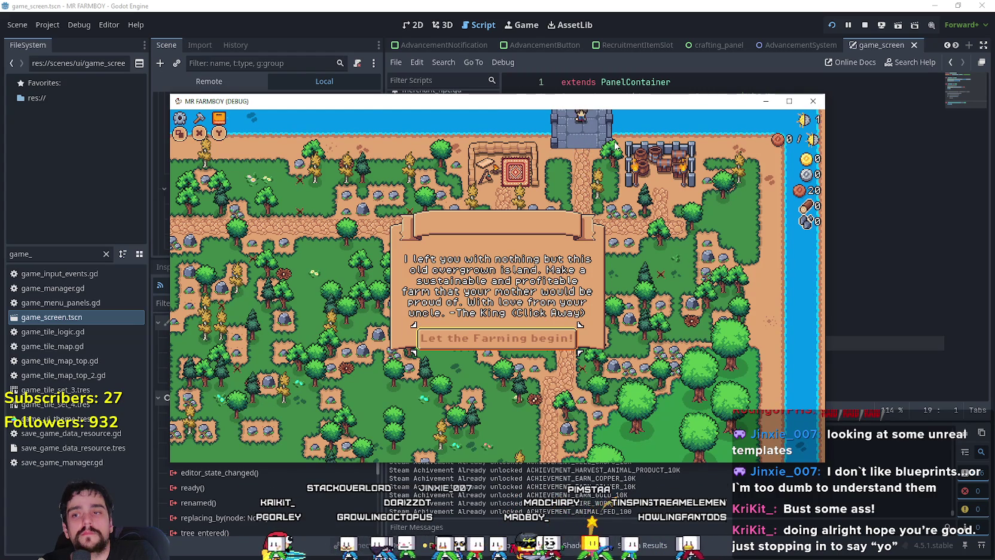
{"action": "left_click", "coordinate": [616, 145]}
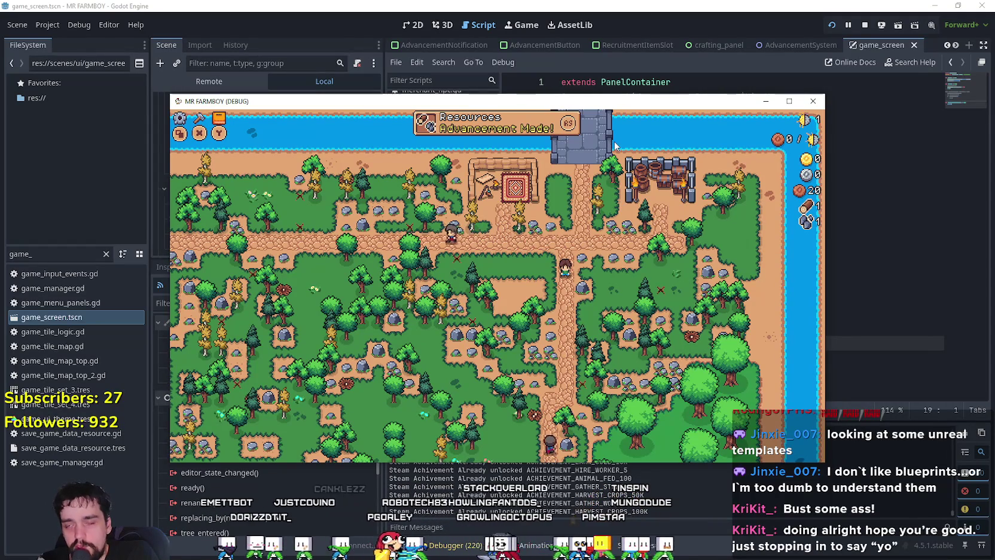
{"action": "key", "text": "Escape"}
{"action": "key", "text": "Escape"}
{"action": "key", "text": "Tab"}
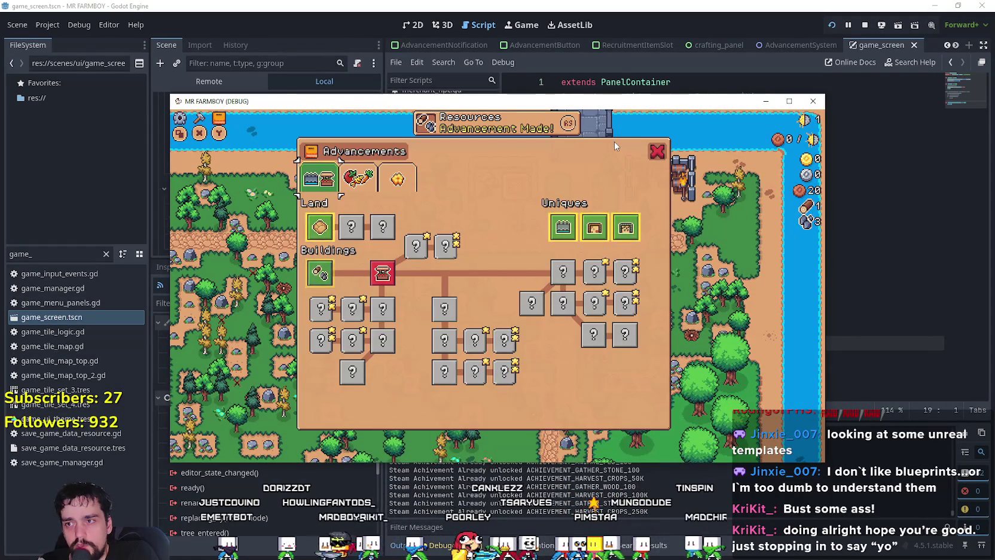
{"action": "key", "text": "Tab"}
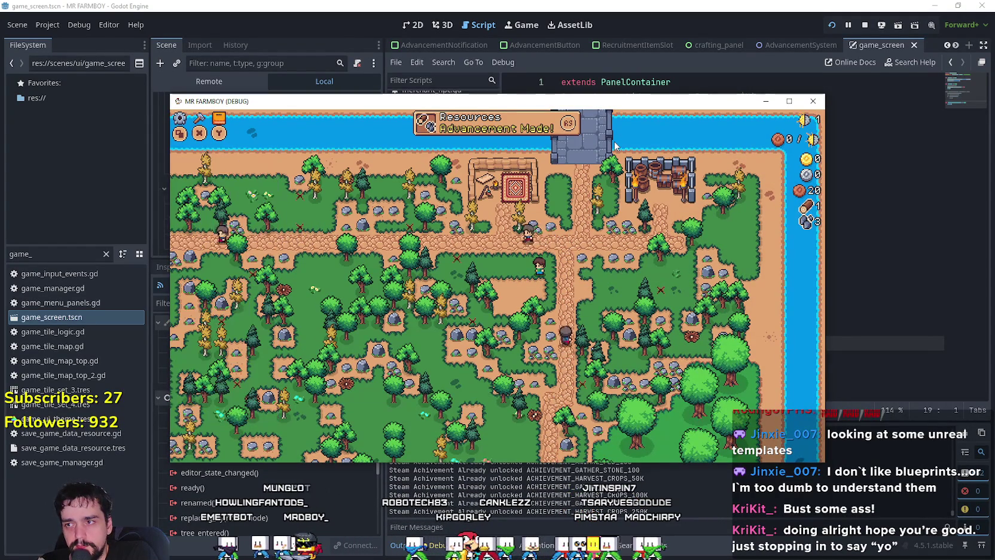
{"action": "key", "text": "Escape"}
{"action": "key", "text": "Escape"}
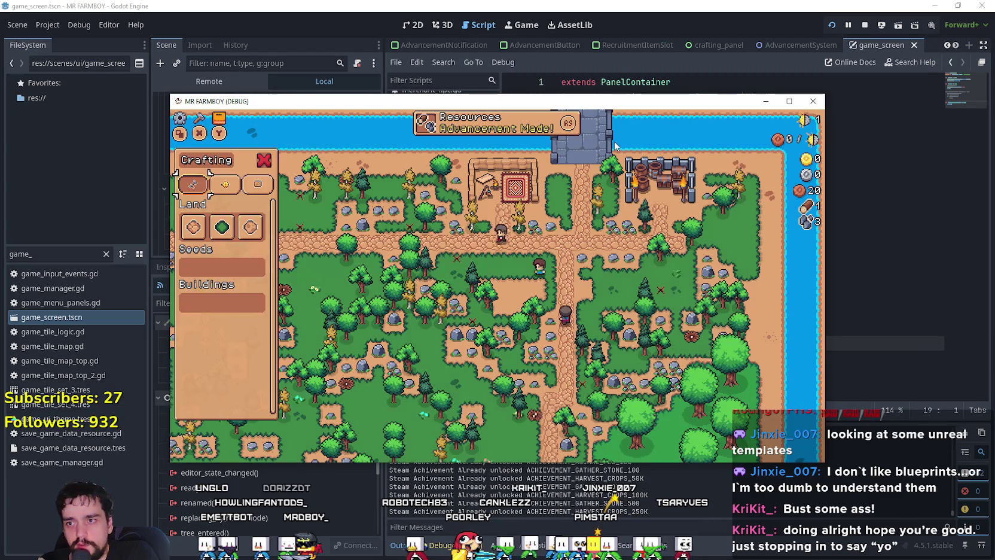
{"action": "key", "text": "Tab"}
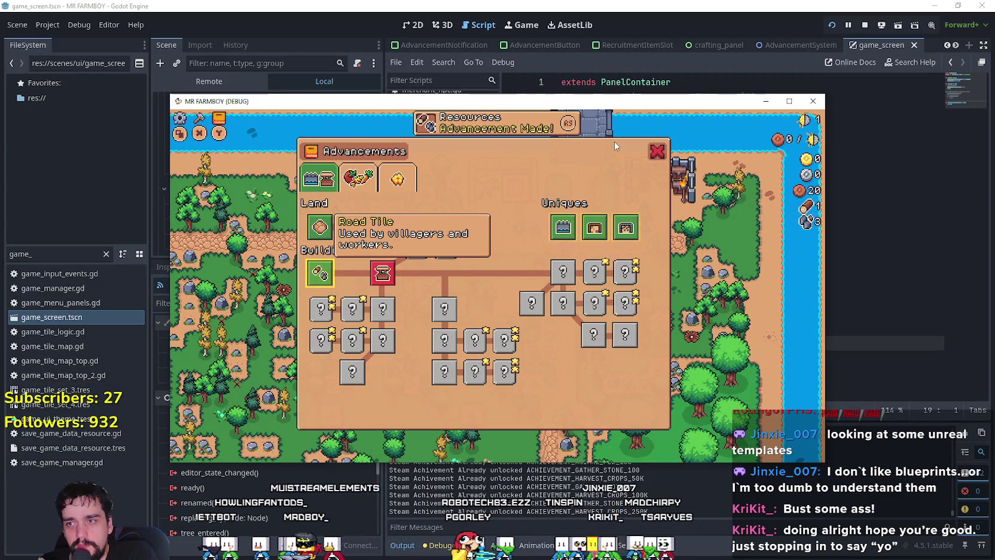
Browse to the crops page's Farm Tile advancement, then go back to the title screen from the pause menu.
{"action": "key", "text": "e"}
{"action": "key", "text": "Down"}
{"action": "key", "text": "Right"}
{"action": "key", "text": "Right"}
{"action": "key", "text": "Right"}
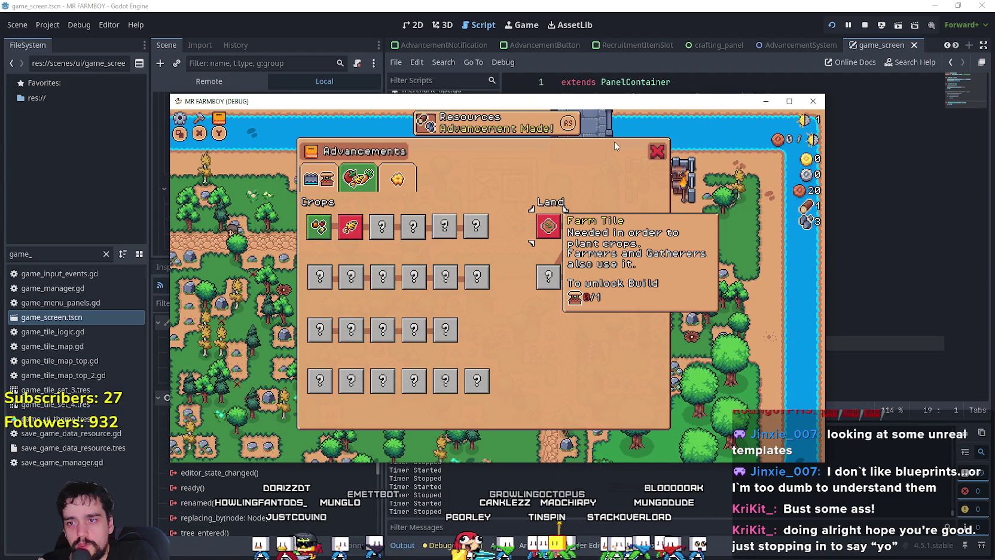
{"action": "key", "text": "Escape"}
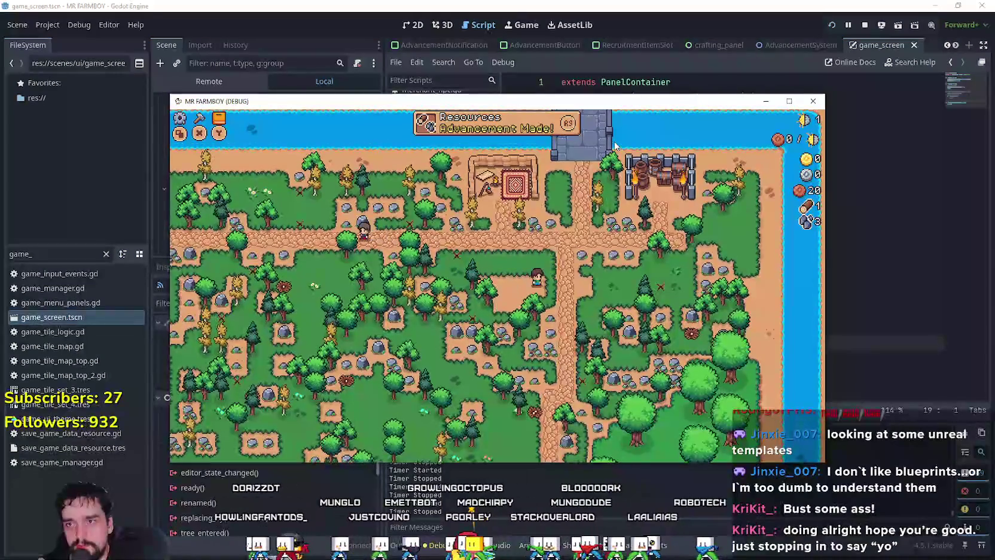
{"action": "key", "text": "Tab"}
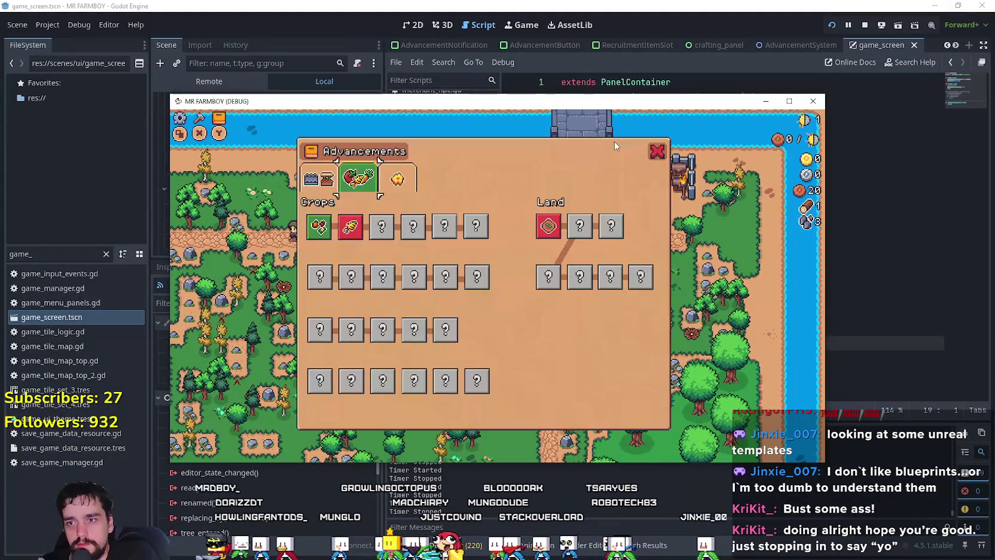
{"action": "key", "text": "Escape"}
{"action": "key", "text": "Down"}
{"action": "key", "text": "Down"}
{"action": "key", "text": "Down"}
{"action": "key", "text": "Return"}
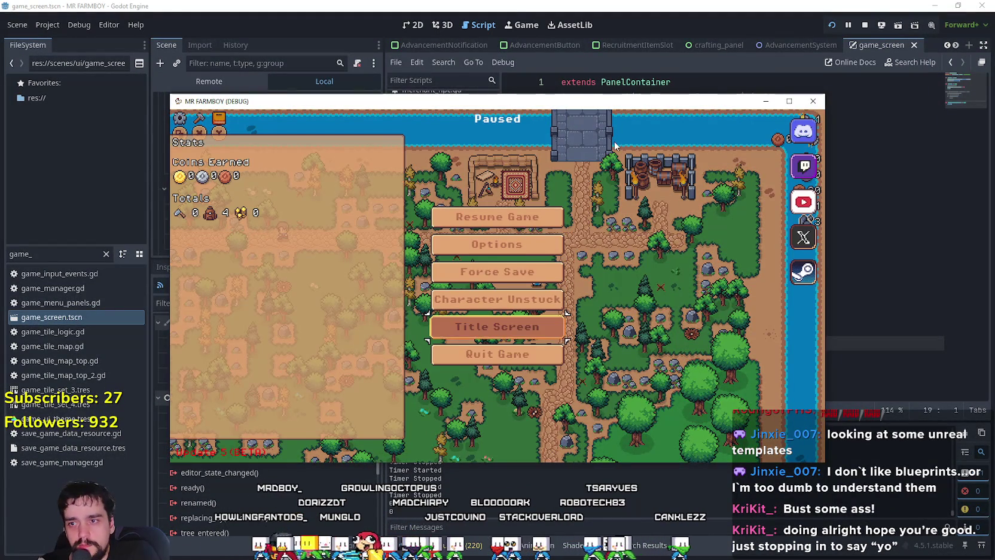
Load Save 1 and harvest the turnip plot.
{"action": "key", "text": "Return"}
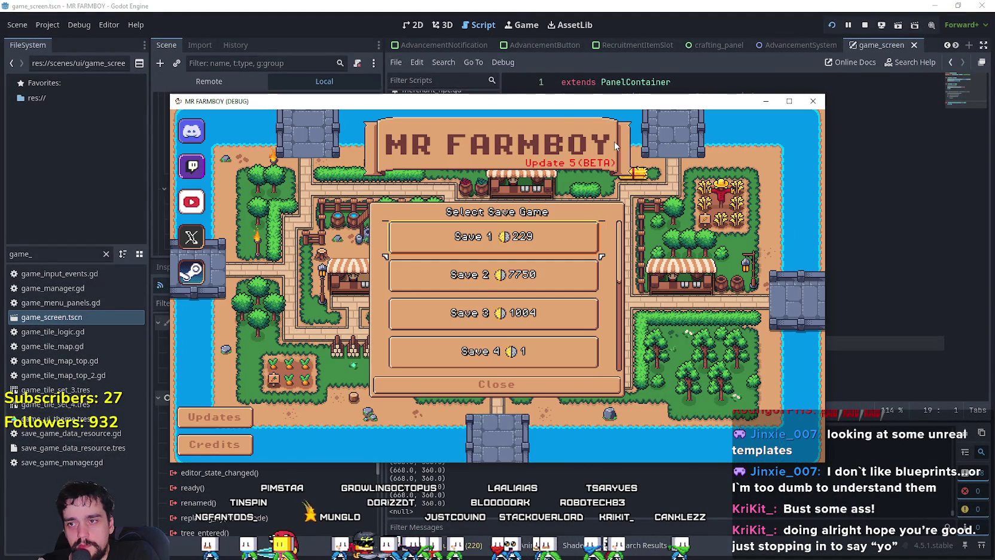
{"action": "key", "text": "Down"}
{"action": "key", "text": "Down"}
{"action": "key", "text": "Up"}
{"action": "key", "text": "Up"}
{"action": "key", "text": "Down"}
{"action": "key", "text": "Down"}
{"action": "key", "text": "Down"}
{"action": "key", "text": "Up"}
{"action": "key", "text": "Up"}
{"action": "key", "text": "Up"}
{"action": "key", "text": "Down"}
{"action": "key", "text": "Down"}
{"action": "key", "text": "Down"}
{"action": "key", "text": "Up"}
{"action": "key", "text": "Up"}
{"action": "key", "text": "Up"}
{"action": "key", "text": "Return"}
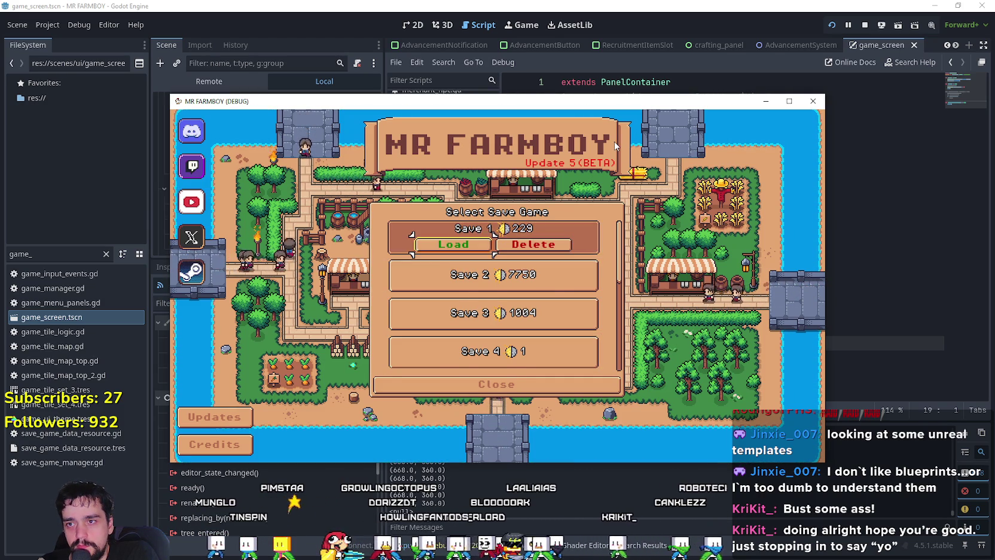
{"action": "key", "text": "Return"}
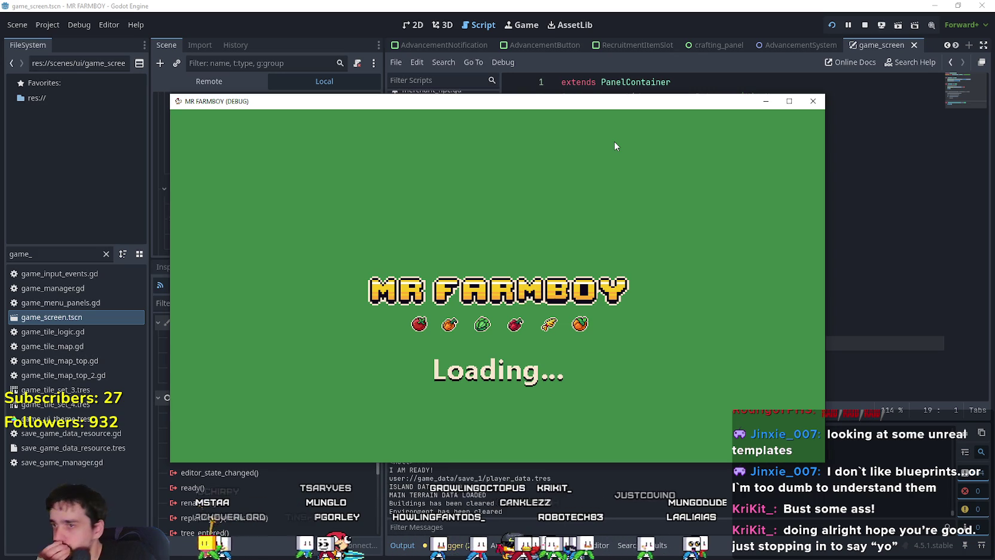
{"action": "key", "text": "Right"}
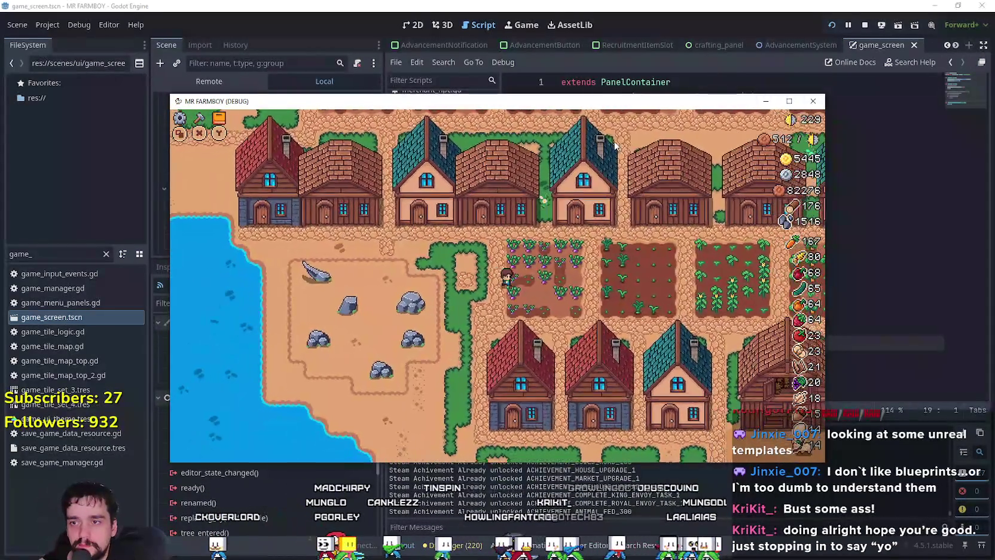
{"action": "key", "text": "Down"}
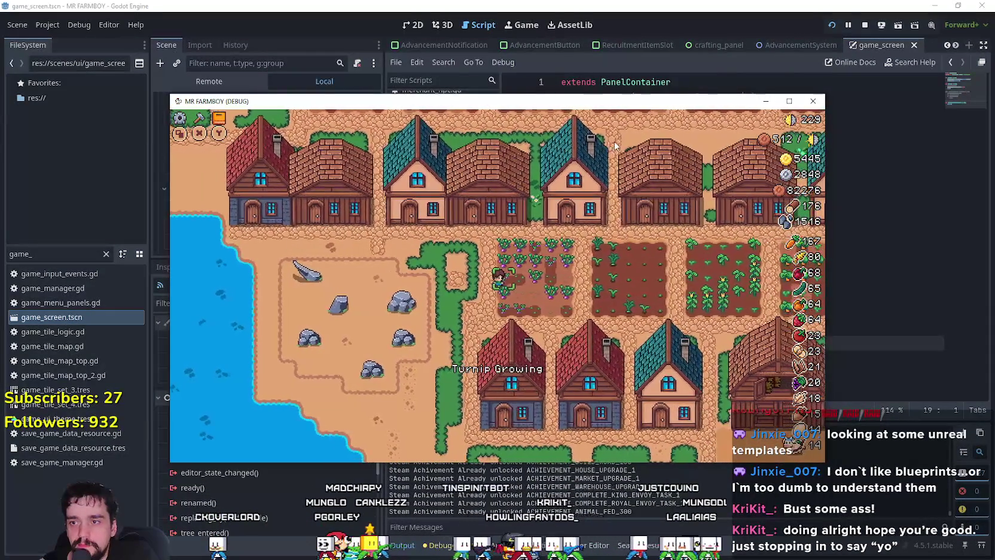
{"action": "key", "text": "space"}
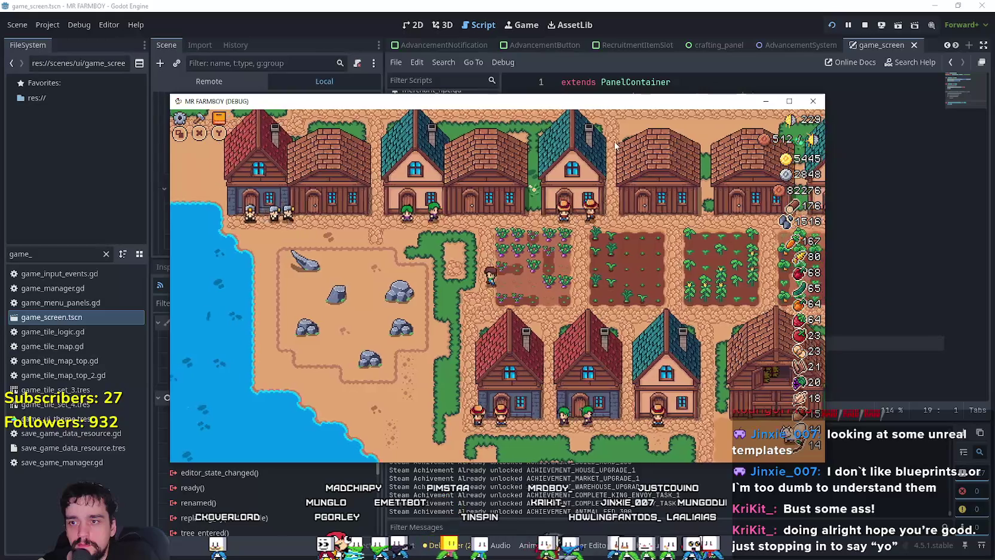
Cycle the Advancements tabs to Decorations, then return to the title screen's save list.
{"action": "key", "text": "Tab"}
{"action": "key", "text": "e"}
{"action": "key", "text": "e"}
{"action": "key", "text": "e"}
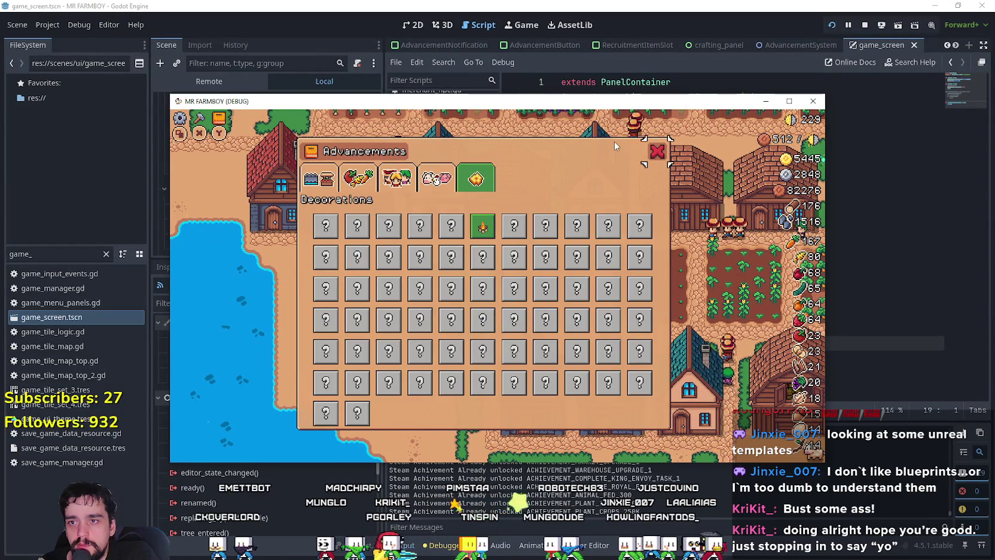
{"action": "key", "text": "Tab"}
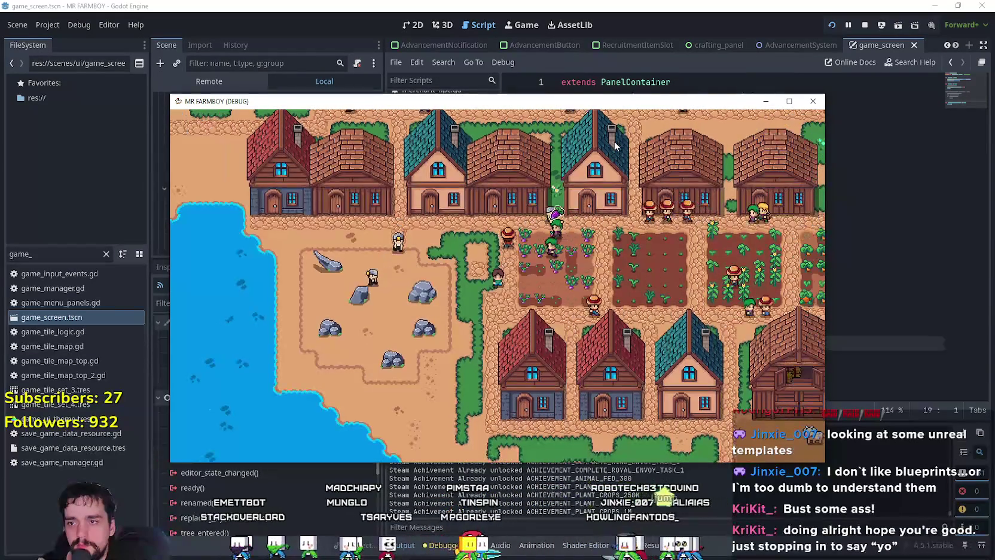
{"action": "key", "text": "Escape"}
{"action": "key", "text": "Down"}
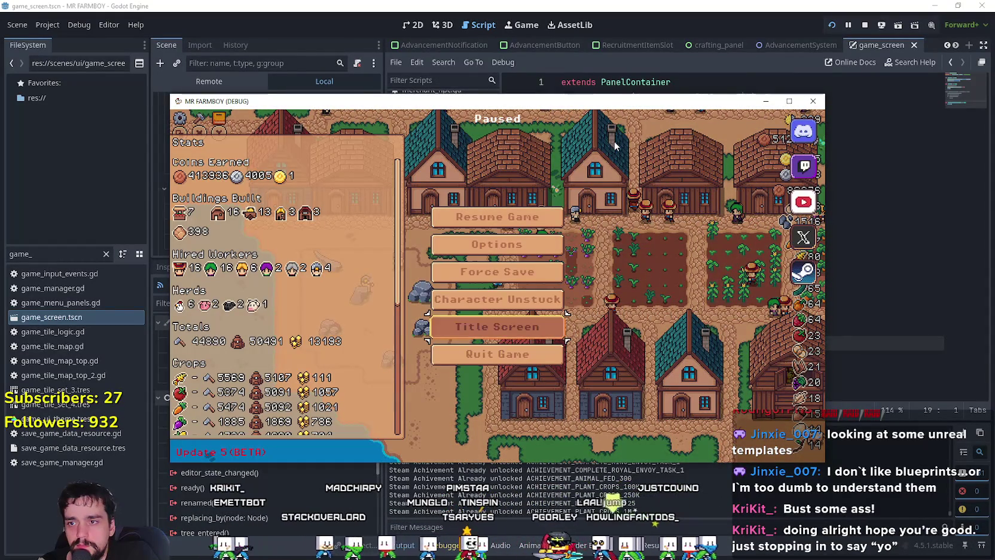
{"action": "key", "text": "Return"}
{"action": "key", "text": "Return"}
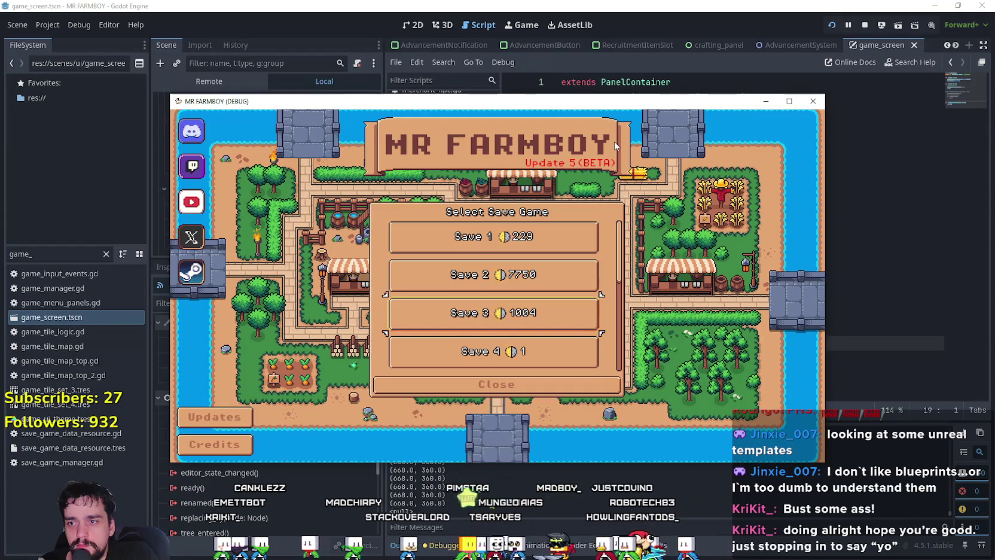
{"action": "key", "text": "Return"}
{"action": "key", "text": "Return"}
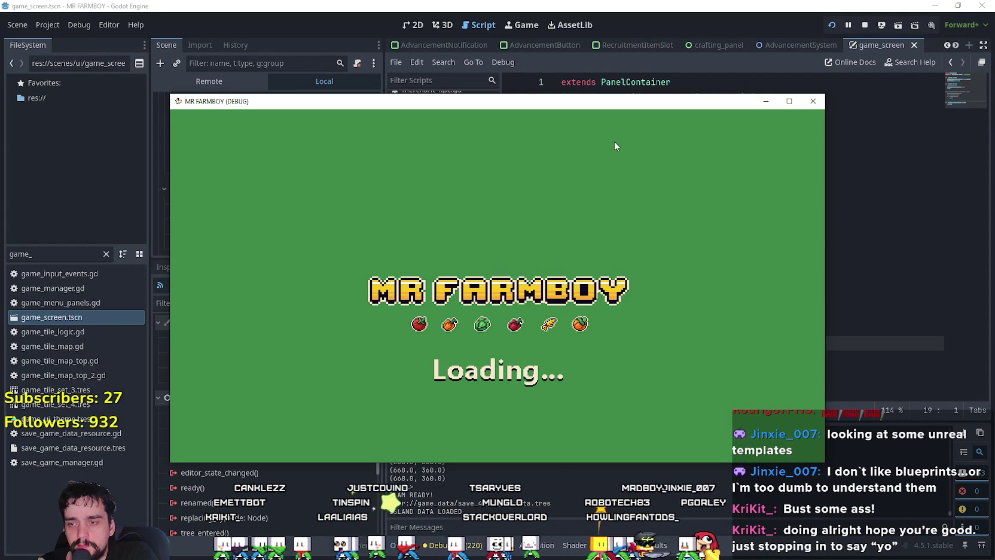
Browse the Uniques advancements, starting from Merchant's Outpost.
{"action": "key", "text": "Right"}
{"action": "key", "text": "Right"}
{"action": "key", "text": "Up"}
{"action": "key", "text": "Right"}
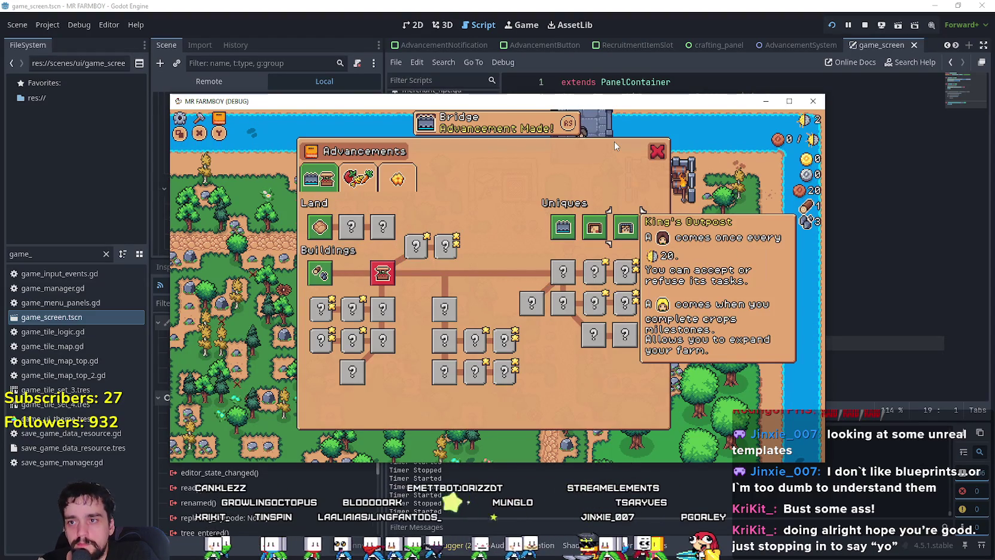
{"action": "key", "text": "Left"}
{"action": "key", "text": "Left"}
{"action": "key", "text": "Down"}
{"action": "key", "text": "Left"}
Check the Crops advancements page, then close the Advancements panel and overview.
{"action": "key", "text": "Left"}
{"action": "key", "text": "Left"}
{"action": "key", "text": "Up"}
{"action": "key", "text": "Up"}
{"action": "key", "text": "Right"}
{"action": "key", "text": "Up"}
{"action": "key", "text": "Up"}
{"action": "key", "text": "Right"}
{"action": "key", "text": "Left"}
{"action": "key", "text": "Down"}
{"action": "key", "text": "Escape"}
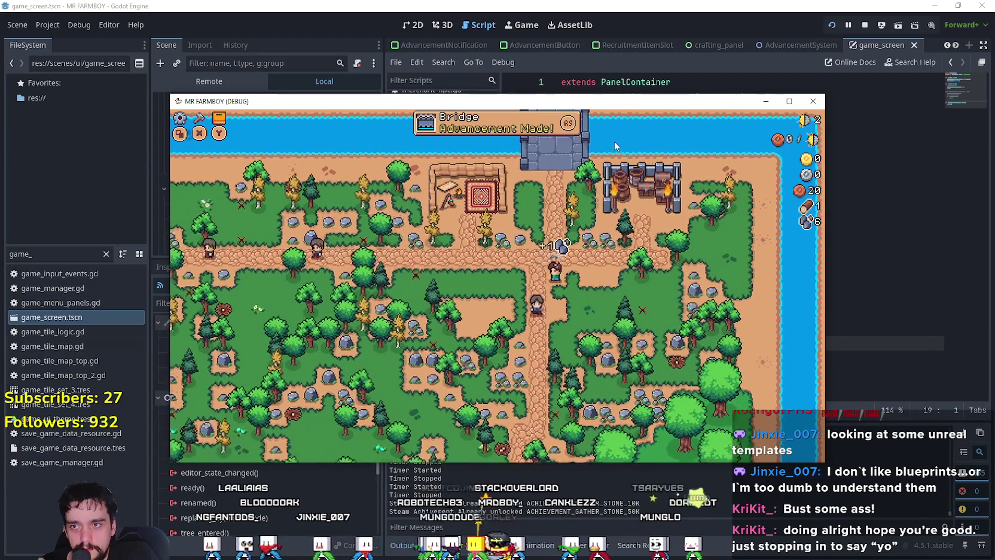
{"action": "key", "text": "Tab"}
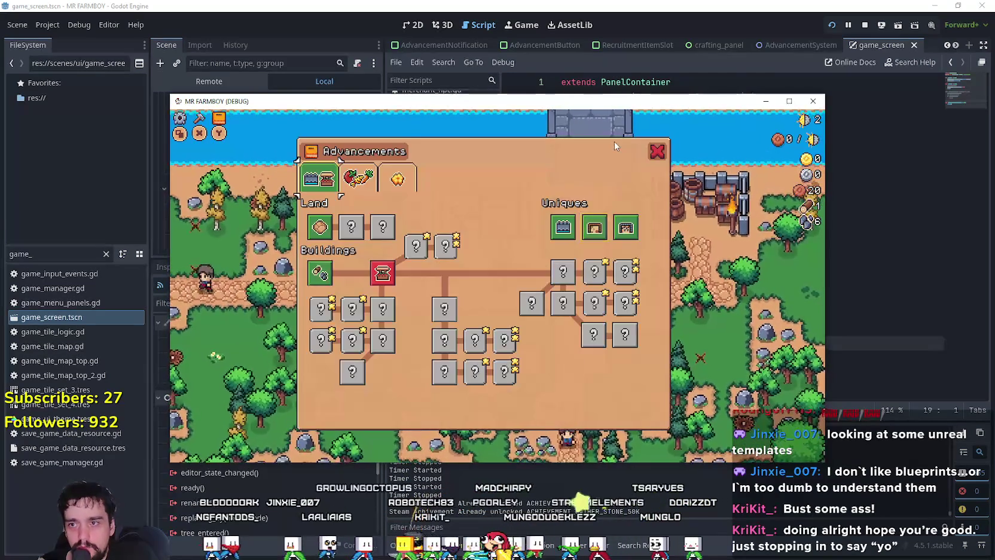
{"action": "key", "text": "Escape"}
Walk the farm chopping trees for wood and mining rocks for stone.
{"action": "key", "text": "d"}
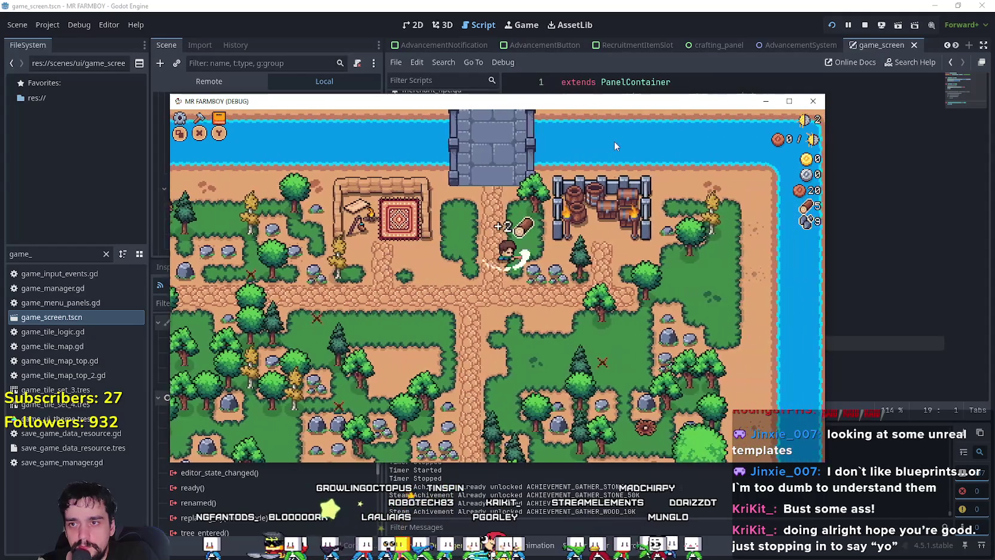
{"action": "key", "text": "d"}
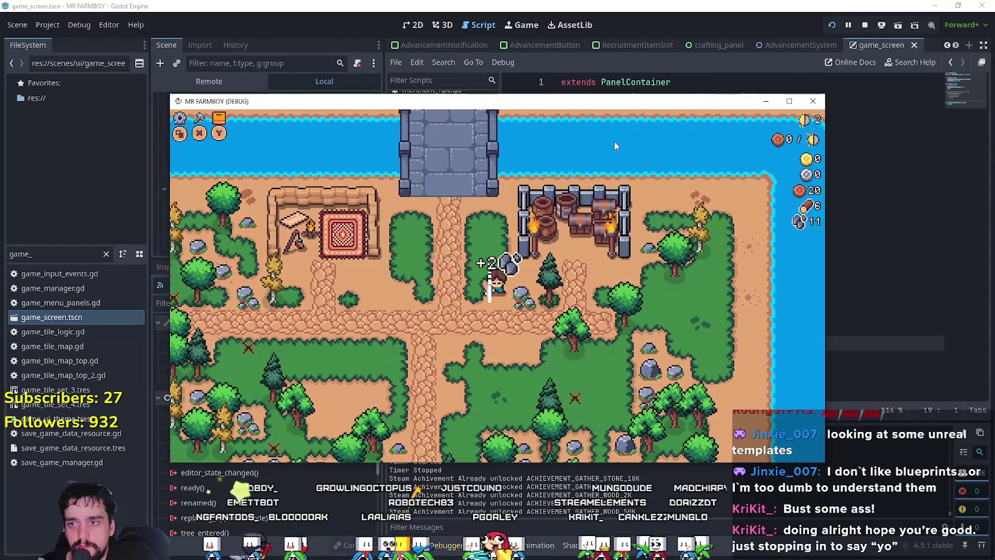
{"action": "key", "text": "d"}
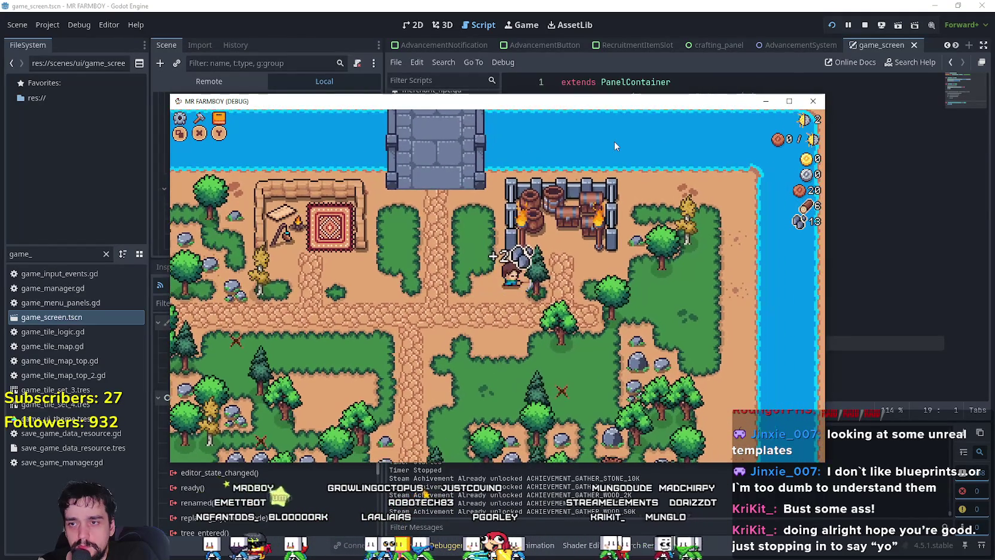
{"action": "key", "text": "s"}
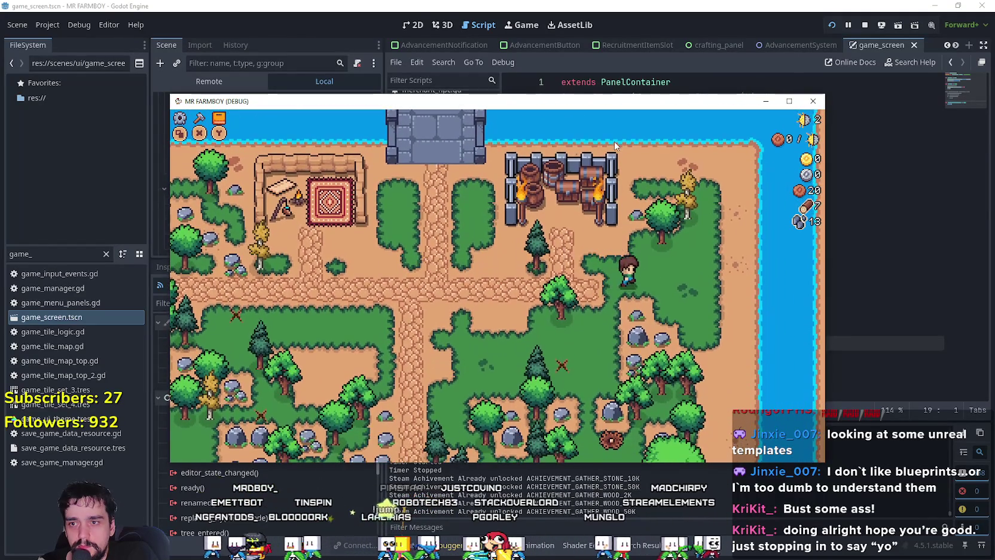
{"action": "key", "text": "w"}
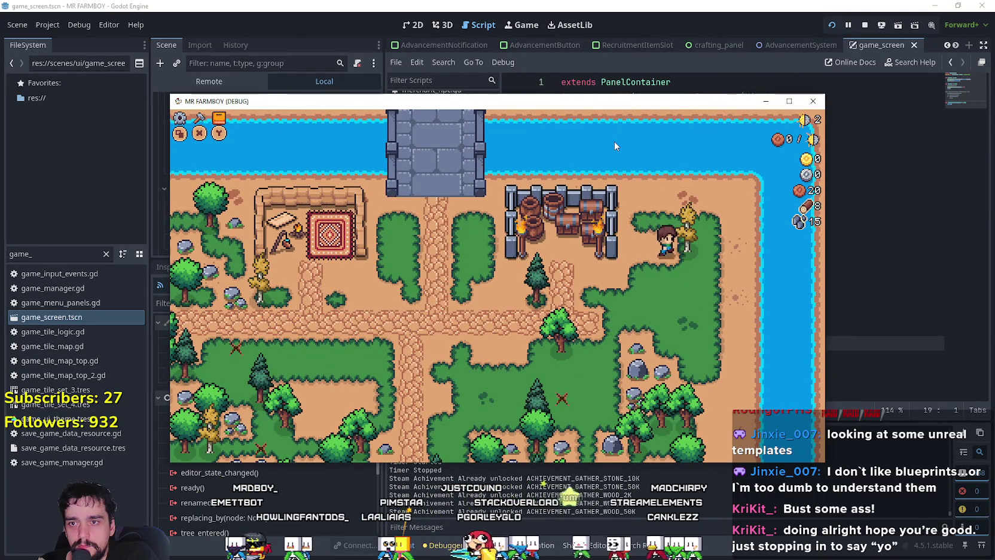
{"action": "key", "text": "s"}
{"action": "key", "text": "a"}
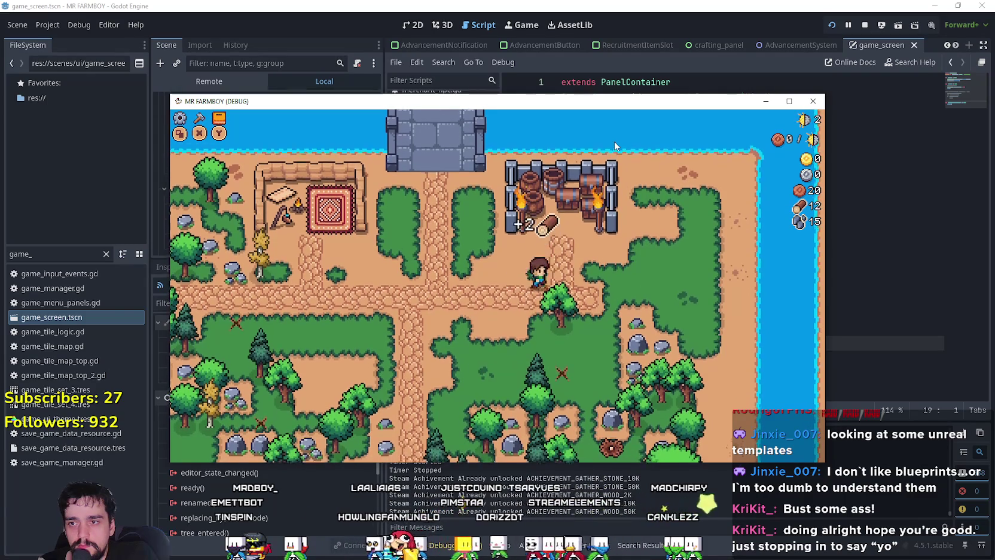
{"action": "key", "text": "s"}
{"action": "key", "text": "d"}
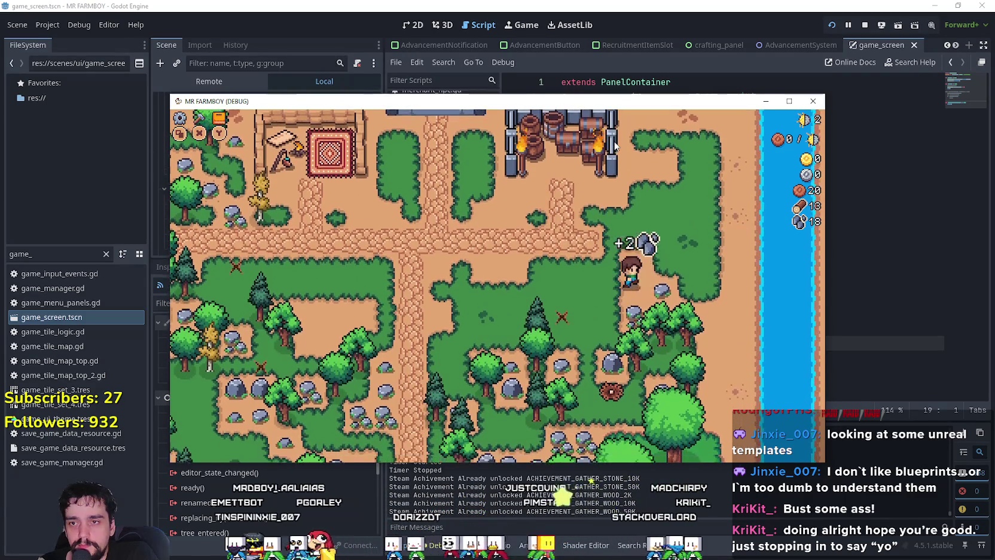
{"action": "key", "text": "s"}
{"action": "key", "text": "a"}
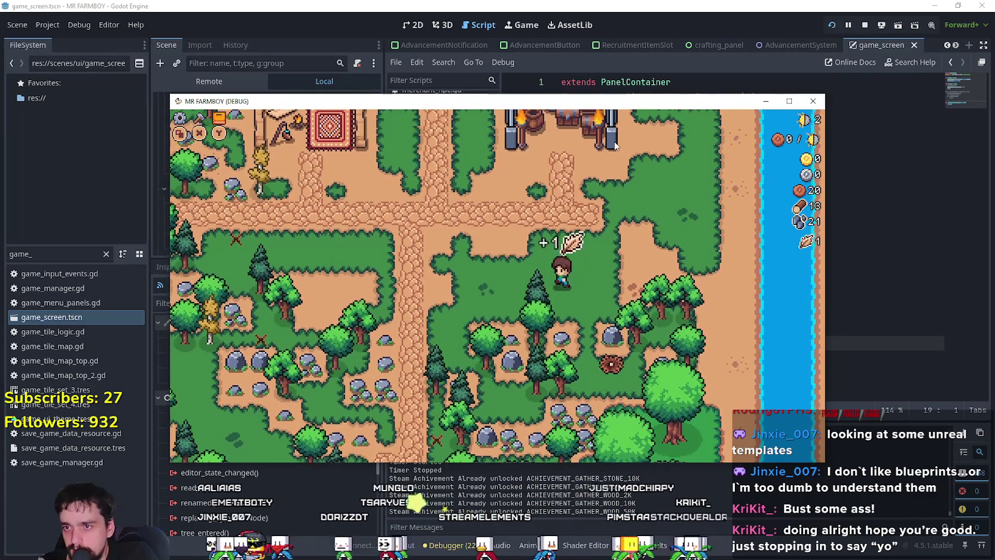
{"action": "key", "text": "s"}
{"action": "key", "text": "a"}
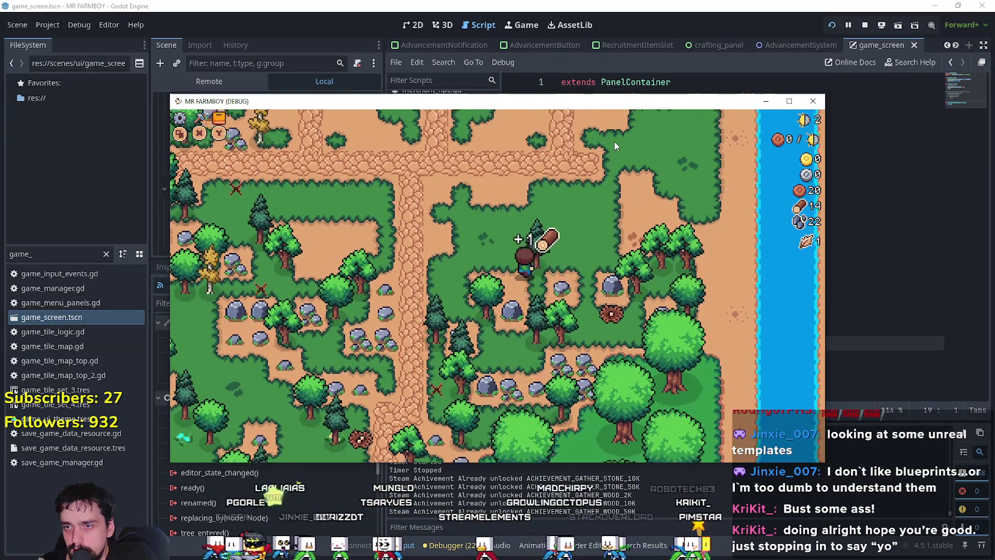
Keep gathering wood and stone across the map until the Market advancement unlocks.
{"action": "key", "text": "d"}
{"action": "key", "text": "d"}
{"action": "key", "text": "s"}
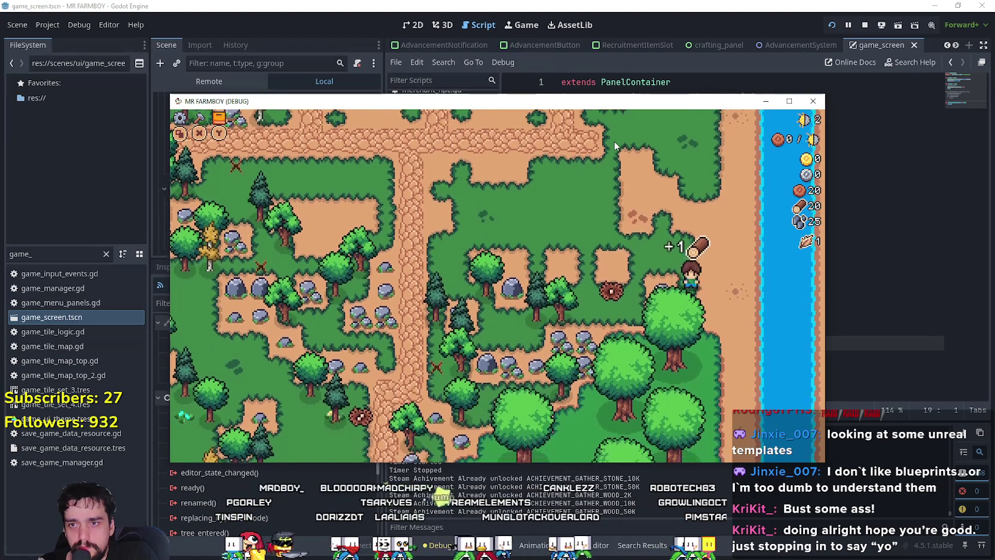
{"action": "key", "text": "s"}
{"action": "key", "text": "a"}
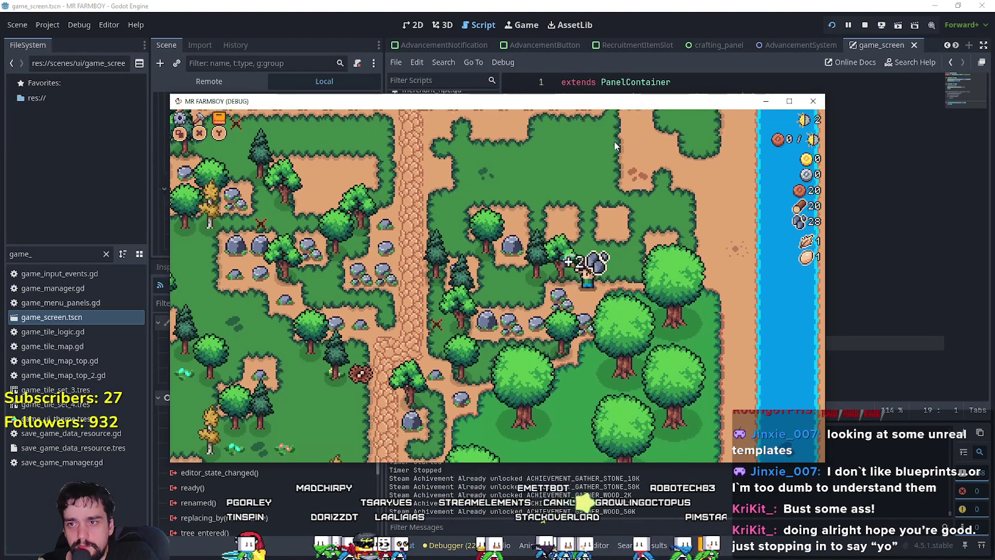
{"action": "key", "text": "w"}
{"action": "key", "text": "a"}
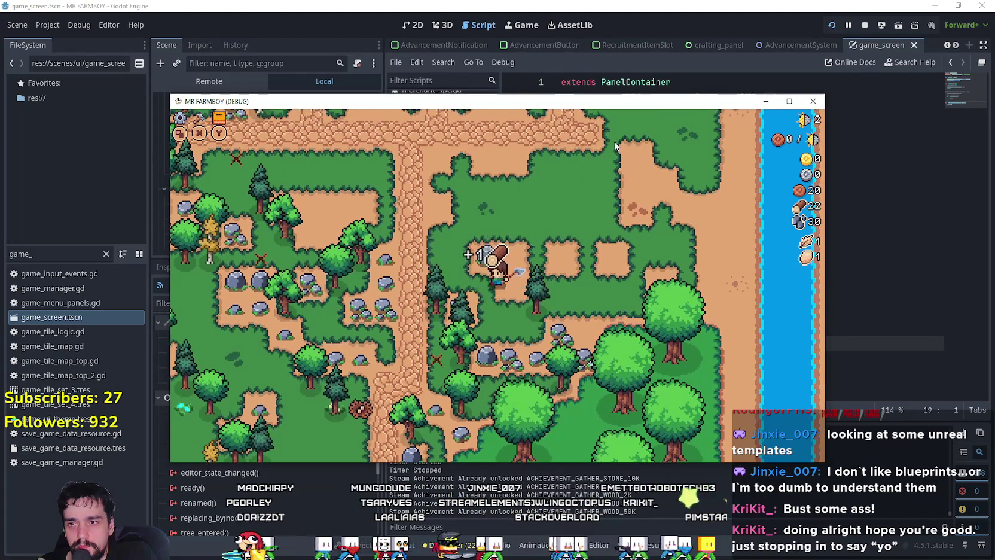
{"action": "key", "text": "a"}
{"action": "key", "text": "s"}
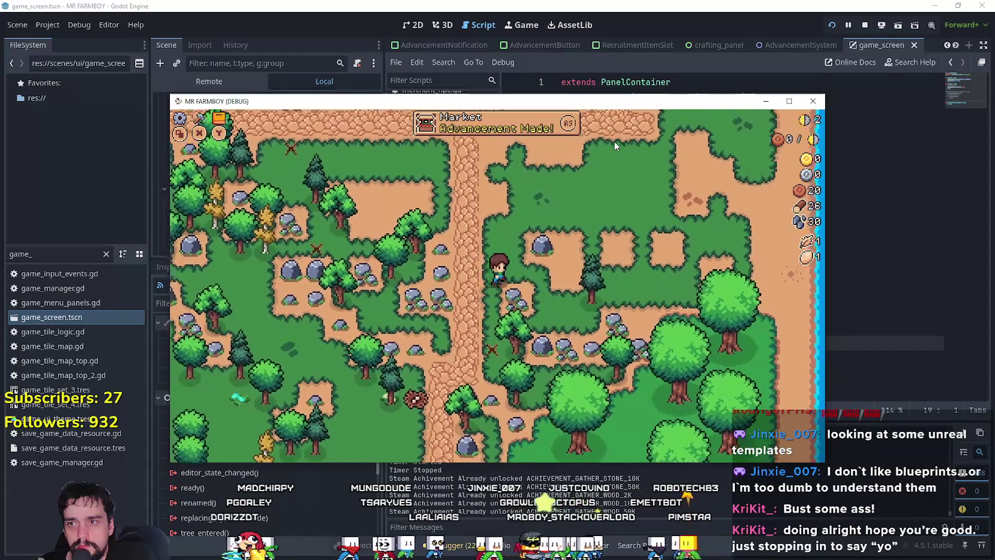
{"action": "key", "text": "d"}
{"action": "key", "text": "w"}
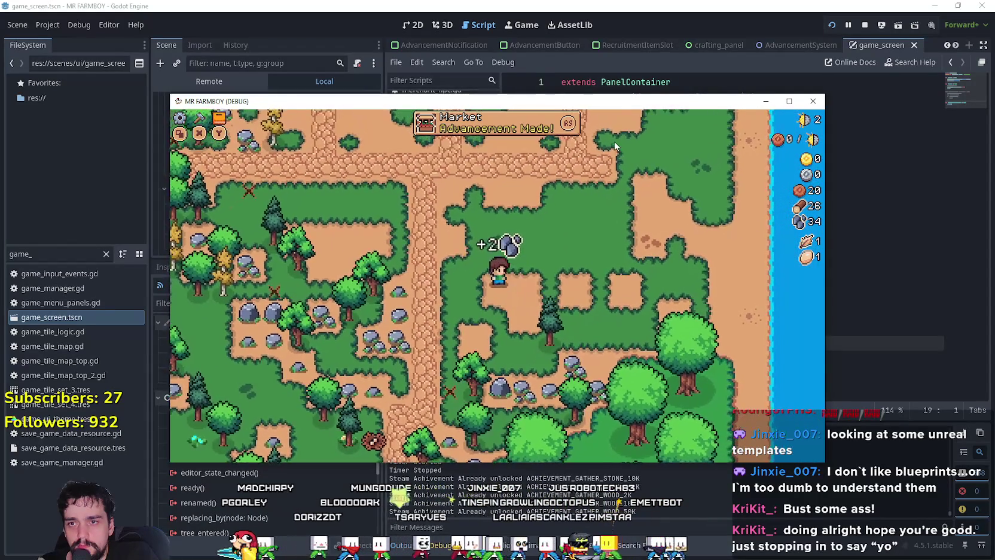
{"action": "key", "text": "d"}
{"action": "key", "text": "s"}
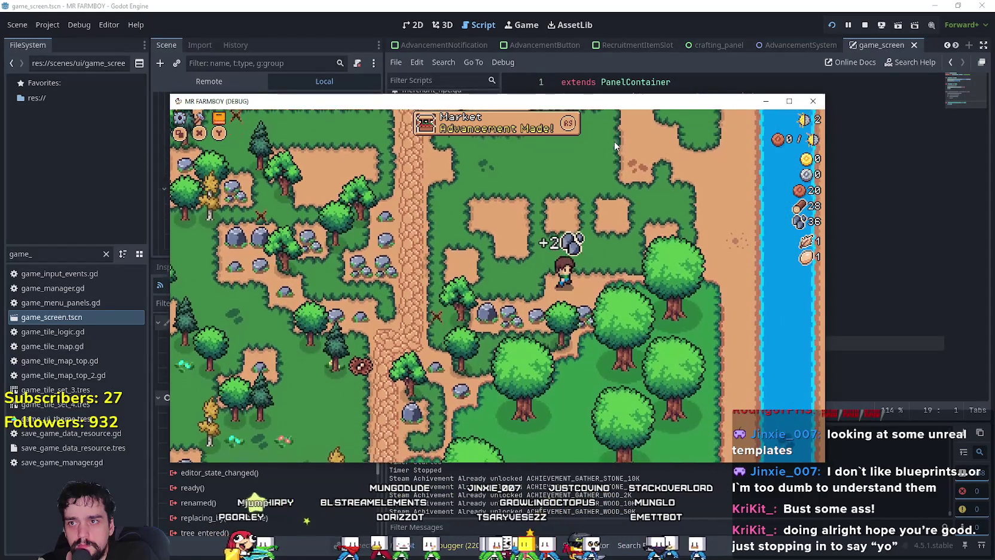
Pick the Market from the crafting list and build the stall on the map.
{"action": "key", "text": "w"}
{"action": "key", "text": "c"}
{"action": "key", "text": "space"}
{"action": "key", "text": "w"}
{"action": "key", "text": "s"}
{"action": "key", "text": "space"}
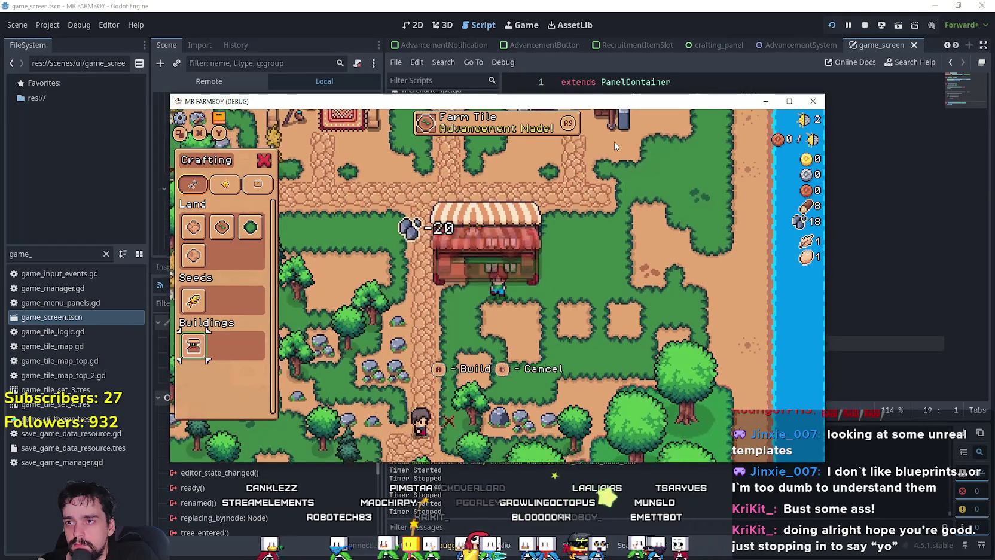
Close the crafting panels, walk beside the Market stall and start placing a Farm Tile.
{"action": "key", "text": "Tab"}
{"action": "key", "text": "Escape"}
{"action": "key", "text": "a"}
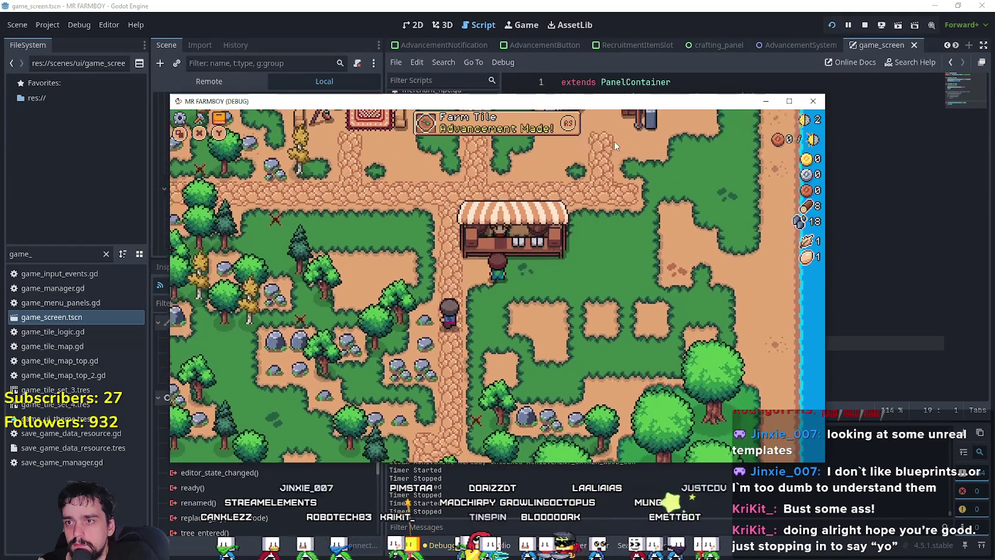
{"action": "key", "text": "a"}
{"action": "key", "text": "s"}
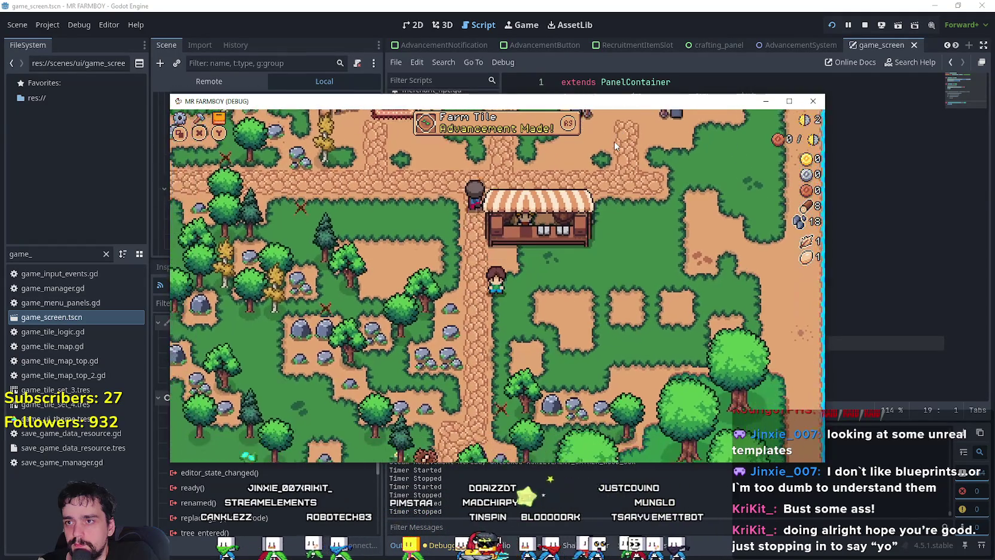
{"action": "key", "text": "c"}
{"action": "key", "text": "s"}
{"action": "key", "text": "w"}
{"action": "key", "text": "space"}
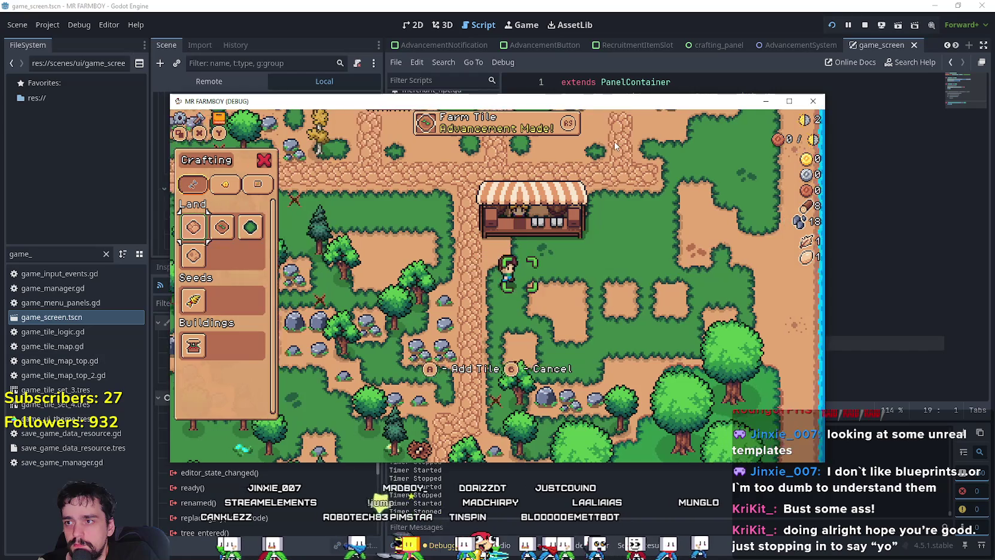
{"action": "key", "text": "d"}
{"action": "key", "text": "w"}
{"action": "key", "text": "a"}
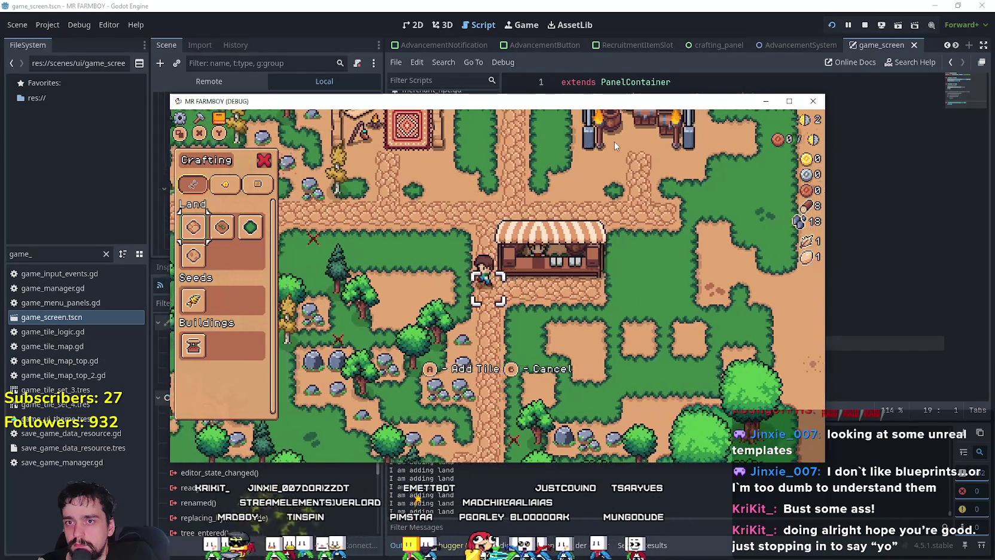
Cancel tile placement and browse the Market inventory to the Egg item.
{"action": "key", "text": "Escape"}
{"action": "key", "text": "d"}
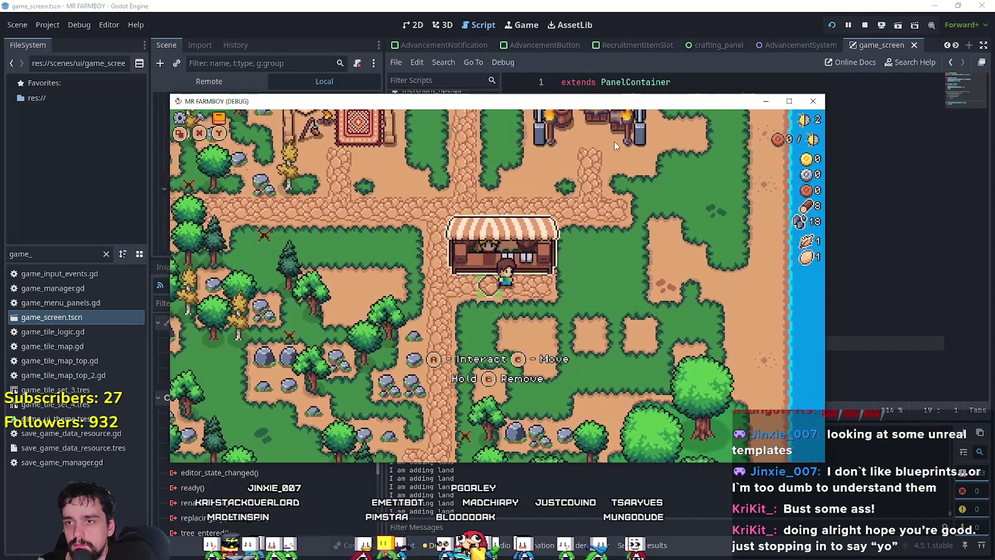
{"action": "key", "text": "e"}
{"action": "key", "text": "Right"}
{"action": "key", "text": "Right"}
{"action": "key", "text": "Right"}
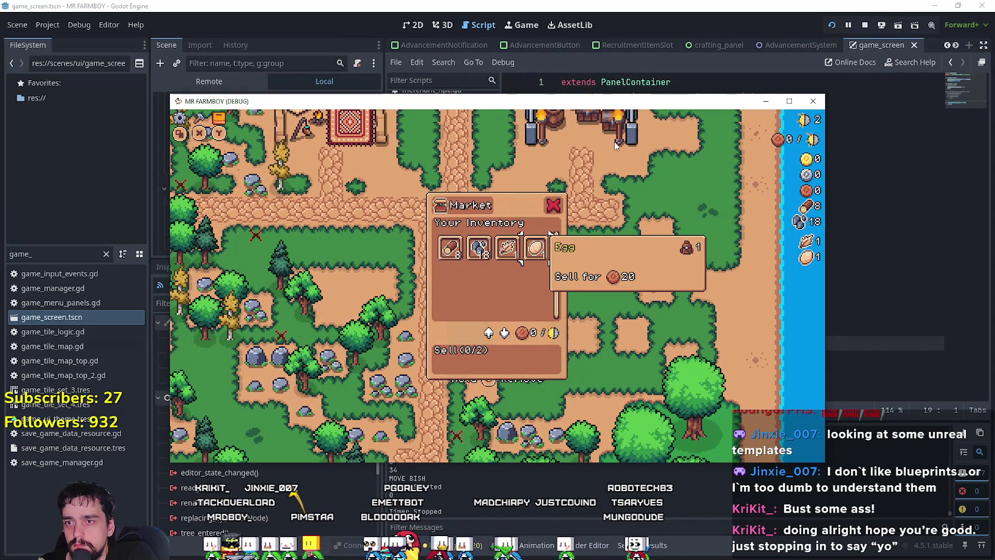
Choose the Farm Tile recipe and till a strip of dirt tiles beside the Market.
{"action": "key", "text": "Escape"}
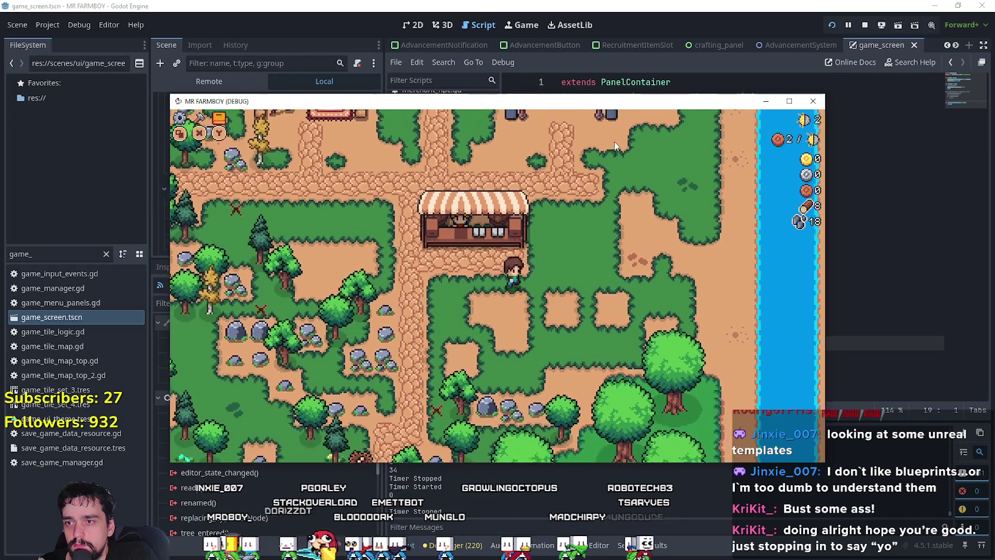
{"action": "key", "text": "c"}
{"action": "key", "text": "Down"}
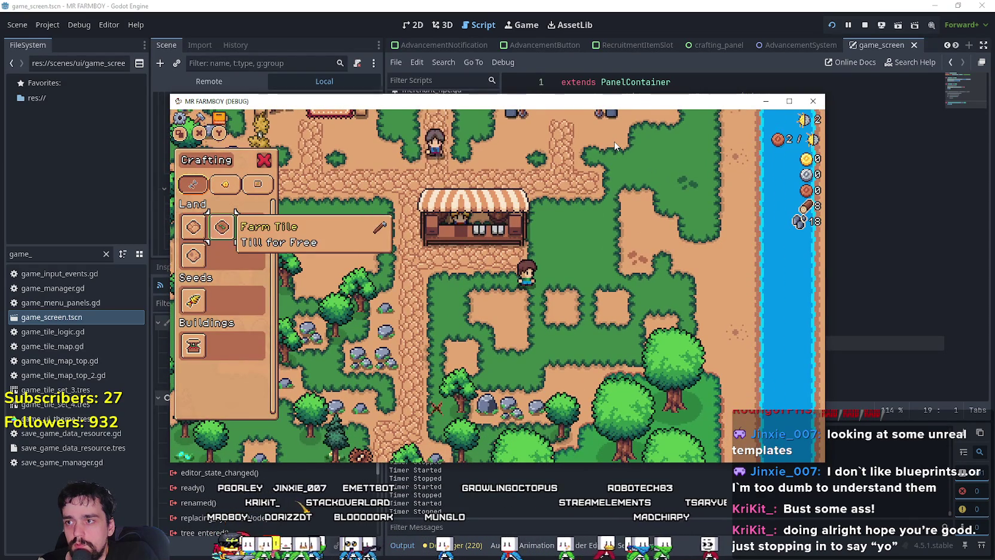
{"action": "key", "text": "a"}
{"action": "key", "text": "e"}
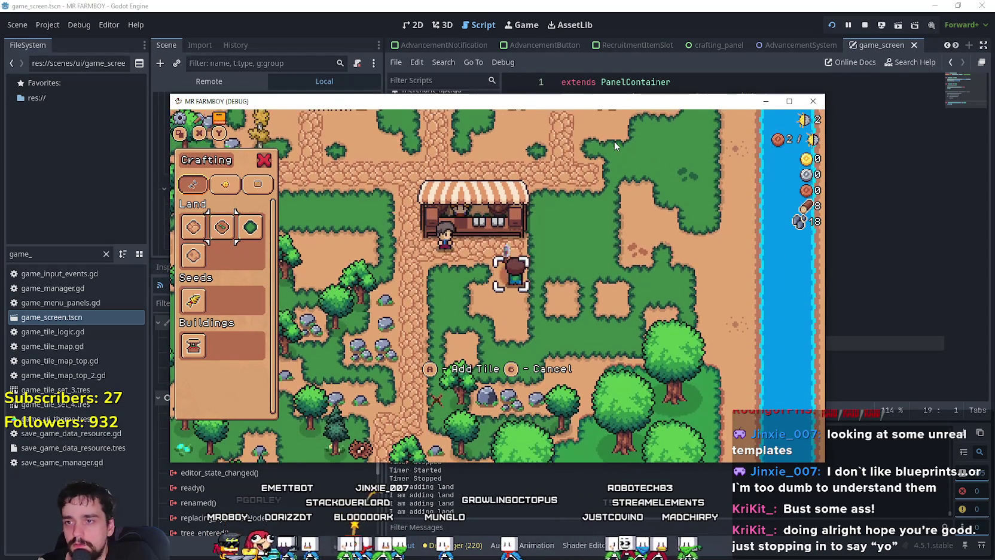
{"action": "key", "text": "a"}
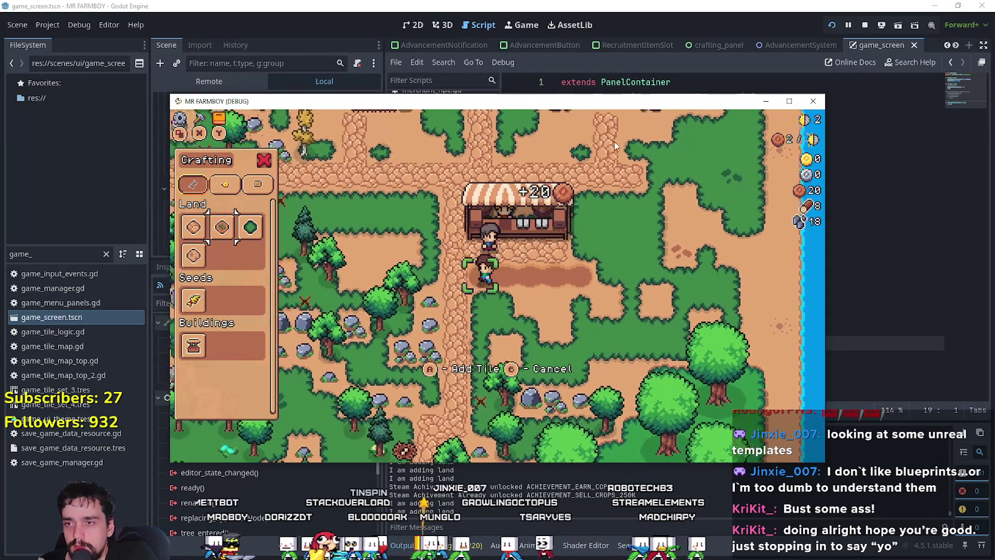
{"action": "key", "text": "s"}
{"action": "key", "text": "e"}
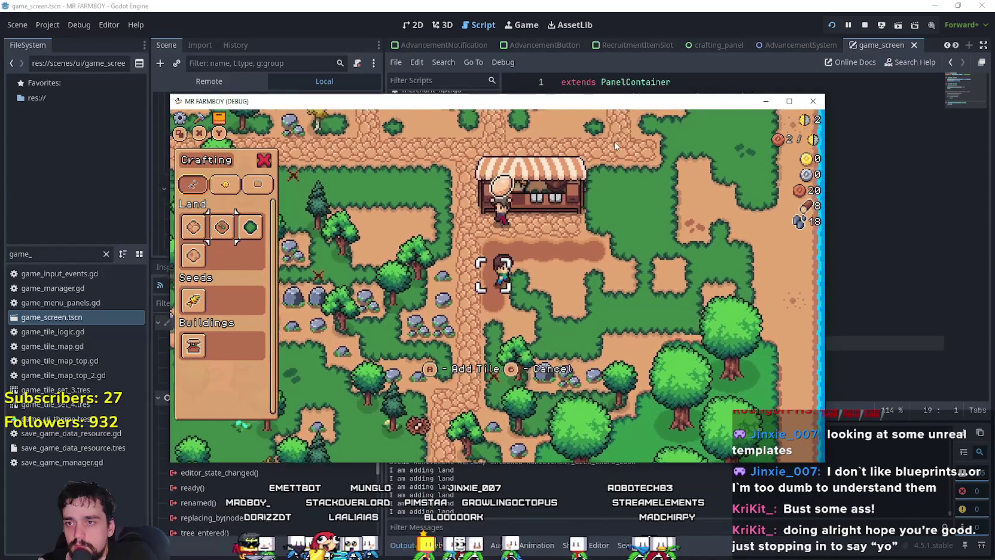
Stop placing tiles and choose Quit Game from the pause menu.
{"action": "key", "text": "d"}
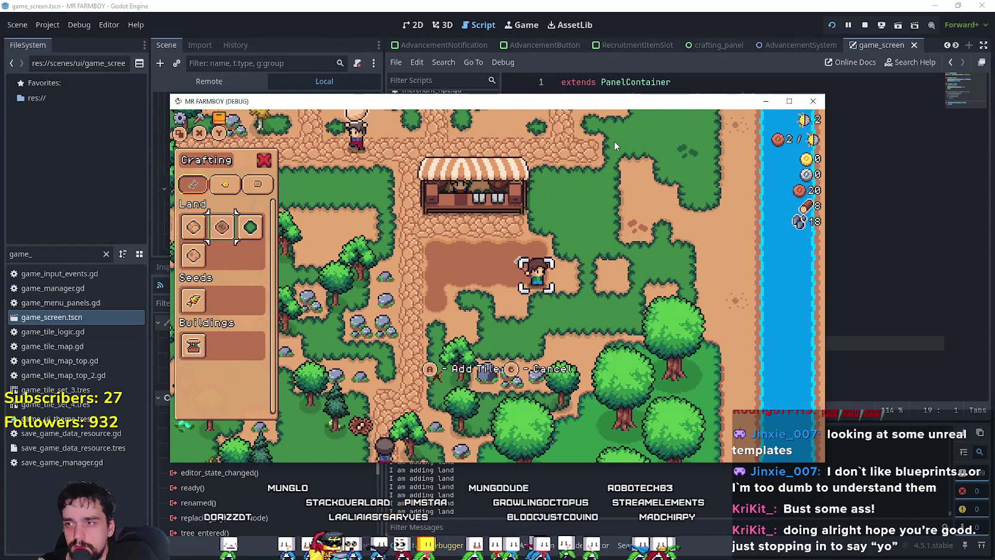
{"action": "key", "text": "Escape"}
{"action": "key", "text": "Escape"}
{"action": "key", "text": "Down"}
{"action": "key", "text": "Down"}
{"action": "key", "text": "Down"}
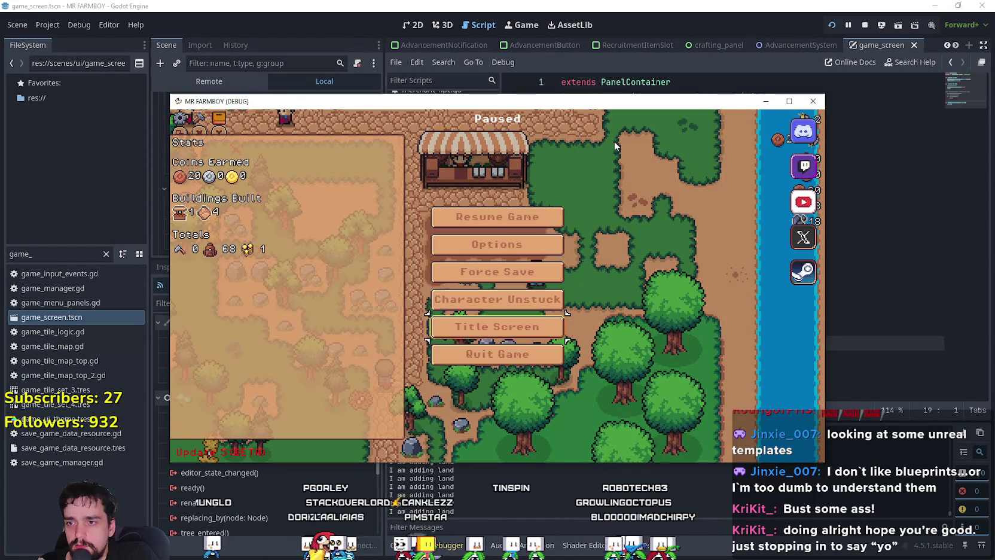
{"action": "key", "text": "Return"}
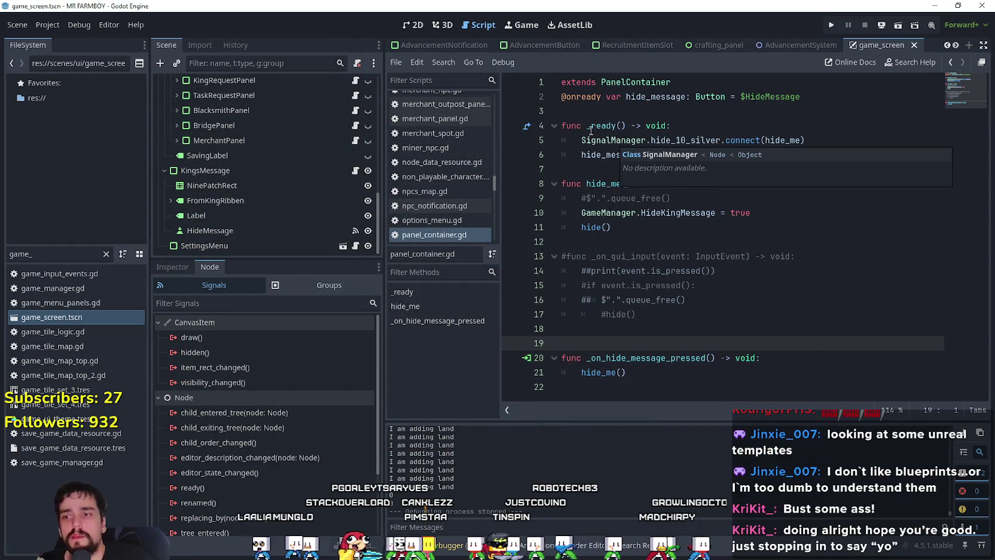
Start MR FARMBOY again with the toolbar's Run Project button to reach its title menu.
{"action": "left_click", "coordinate": [823, 29]}
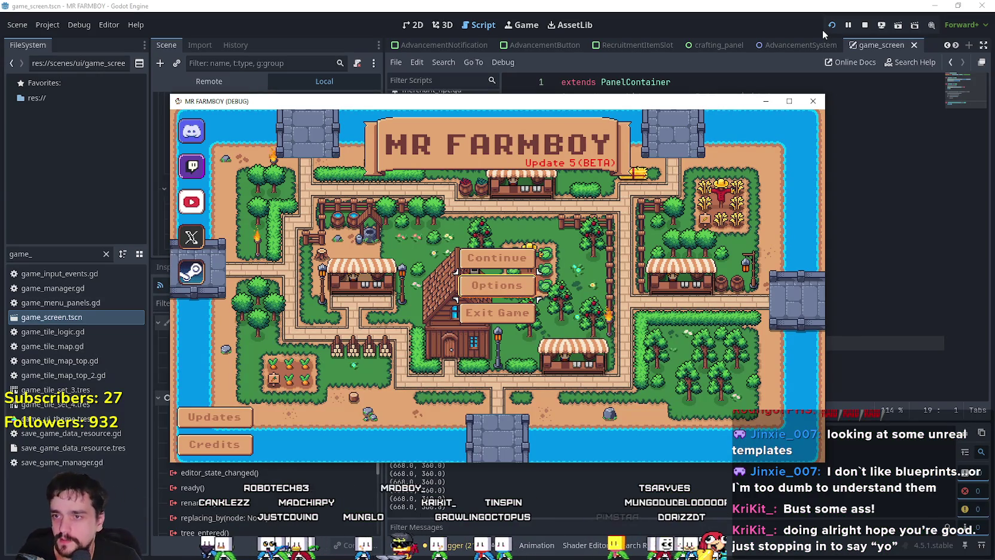
Go from the title menu to the save list and load Save 4.
{"action": "key", "text": "Down"}
{"action": "key", "text": "Down"}
{"action": "key", "text": "Return"}
{"action": "key", "text": "Up"}
{"action": "key", "text": "Up"}
{"action": "key", "text": "Return"}
{"action": "key", "text": "Down"}
{"action": "key", "text": "Down"}
{"action": "key", "text": "Up"}
{"action": "key", "text": "Up"}
{"action": "key", "text": "Up"}
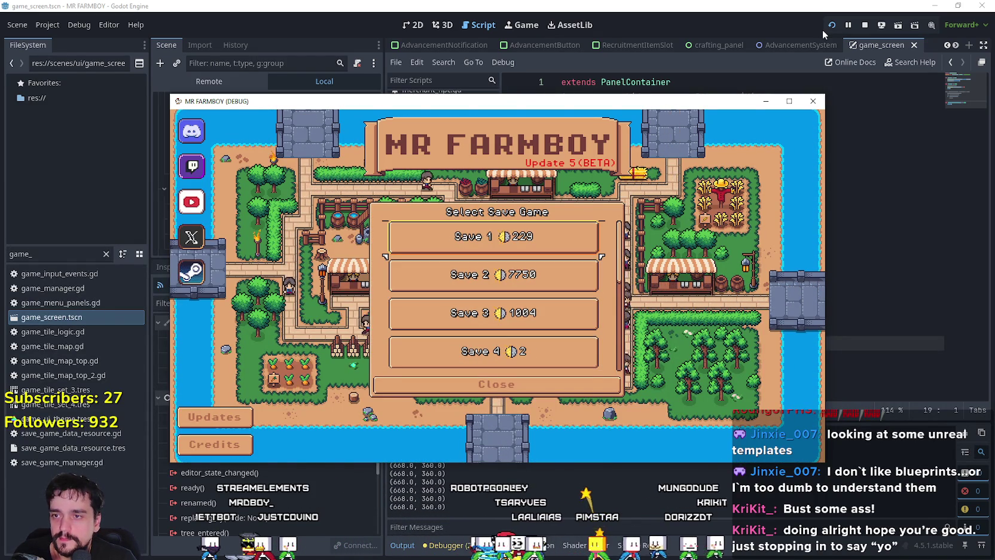
{"action": "key", "text": "Return"}
{"action": "key", "text": "Down"}
{"action": "key", "text": "Down"}
{"action": "key", "text": "Down"}
{"action": "key", "text": "Return"}
{"action": "key", "text": "Return"}
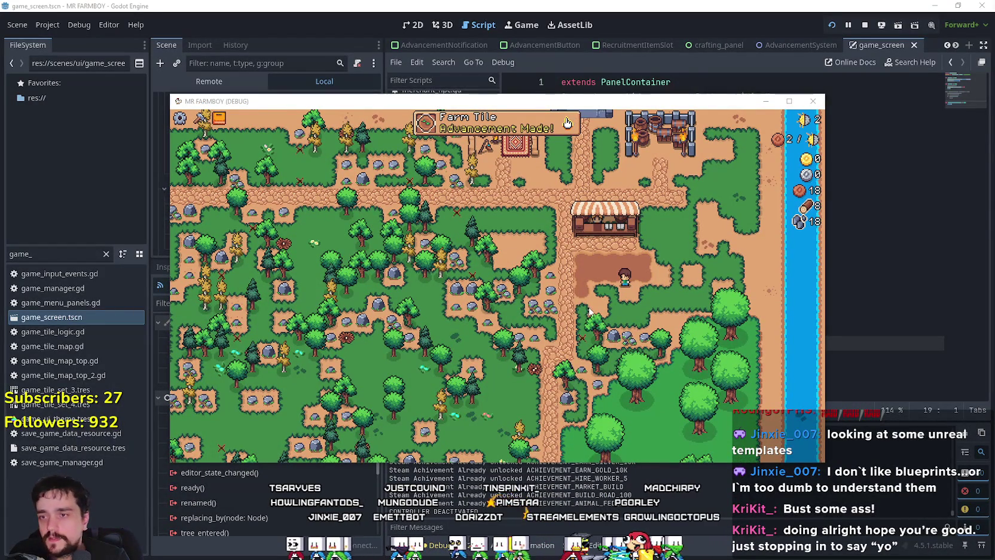
Open Crafting with the gamepad and inspect a recipe in the Signs category.
{"action": "key", "text": "Left"}
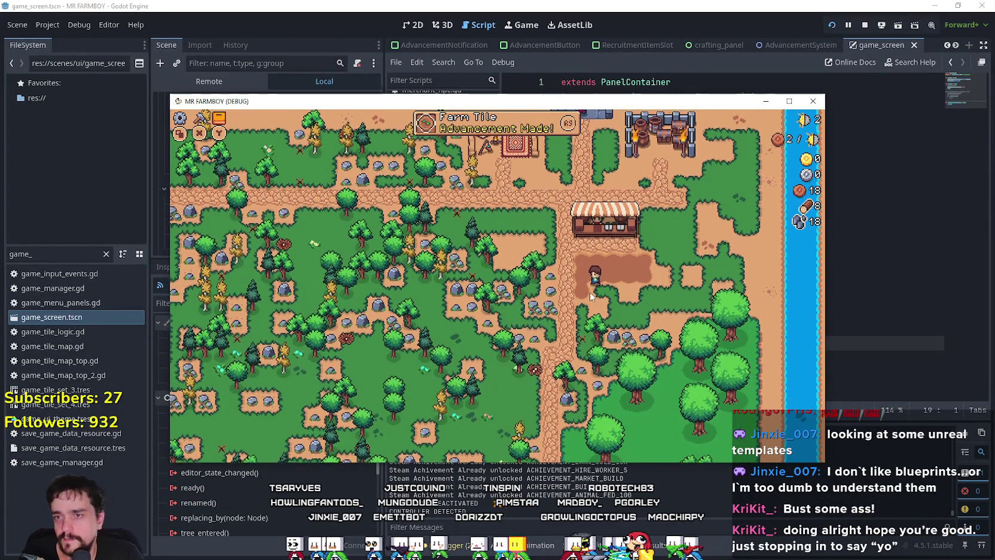
{"action": "key", "text": "c"}
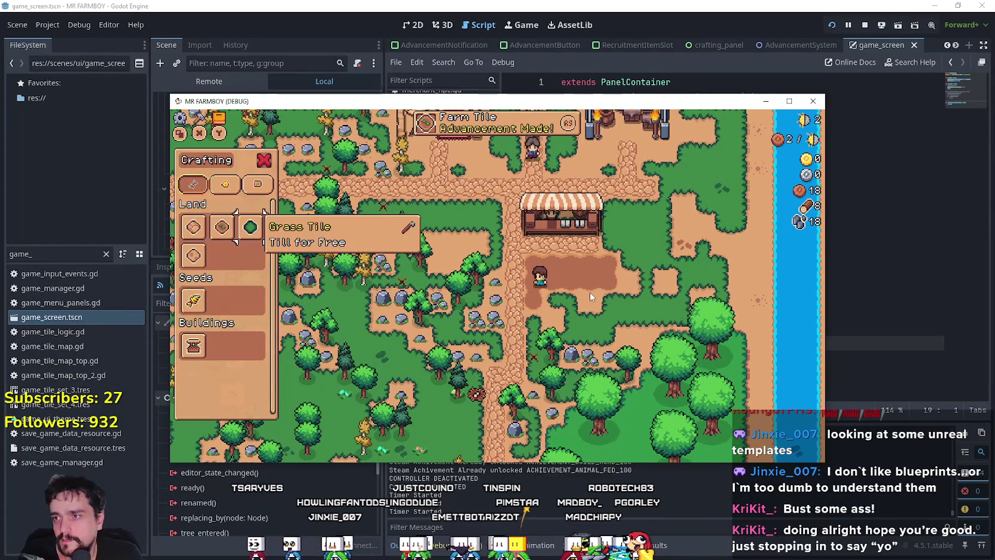
{"action": "key", "text": "e"}
{"action": "key", "text": "e"}
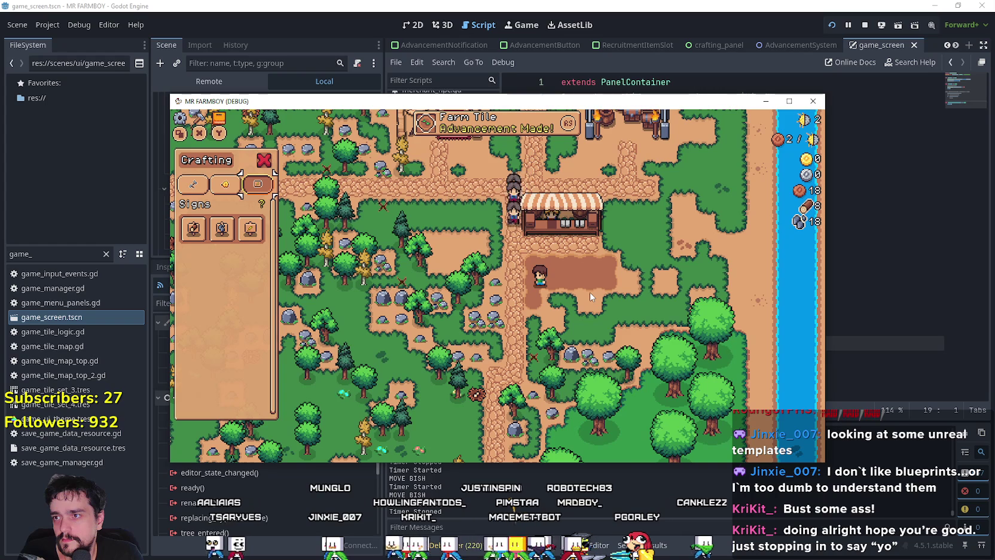
{"action": "key", "text": "Right"}
{"action": "key", "text": "c"}
Walk down the path mining nearby rocks and chopping a tree for wood.
{"action": "key", "text": "a"}
{"action": "key", "text": "Down"}
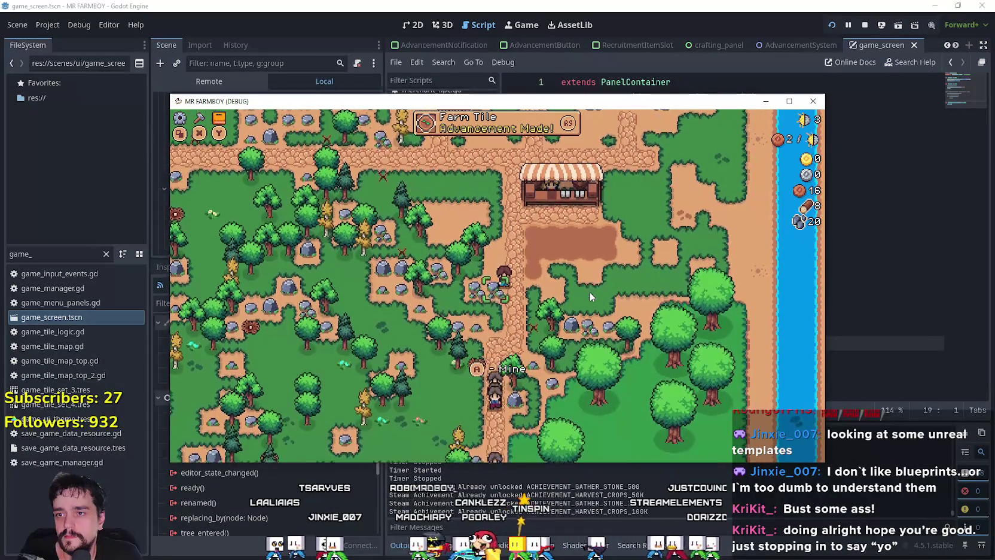
{"action": "key", "text": "Down"}
{"action": "key", "text": "Right"}
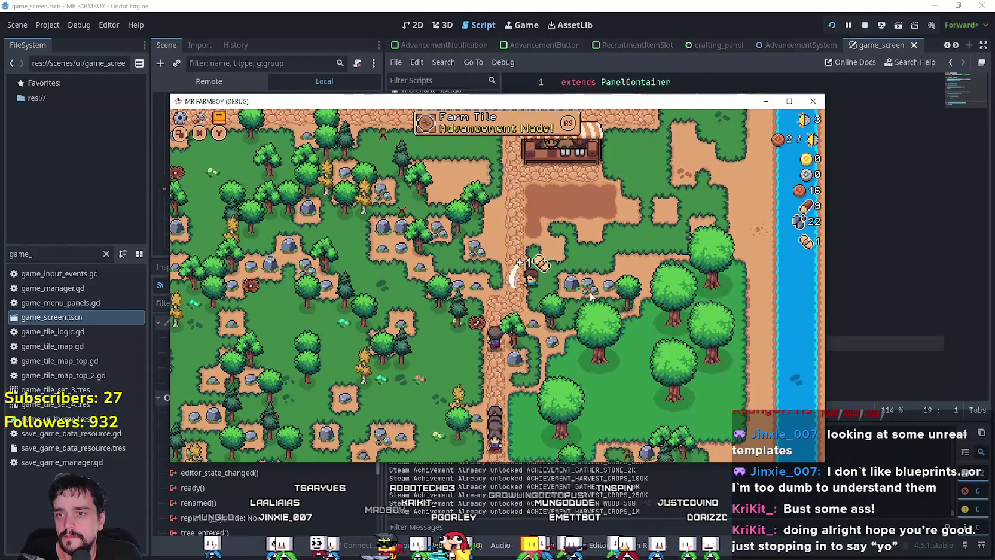
{"action": "key", "text": "Right"}
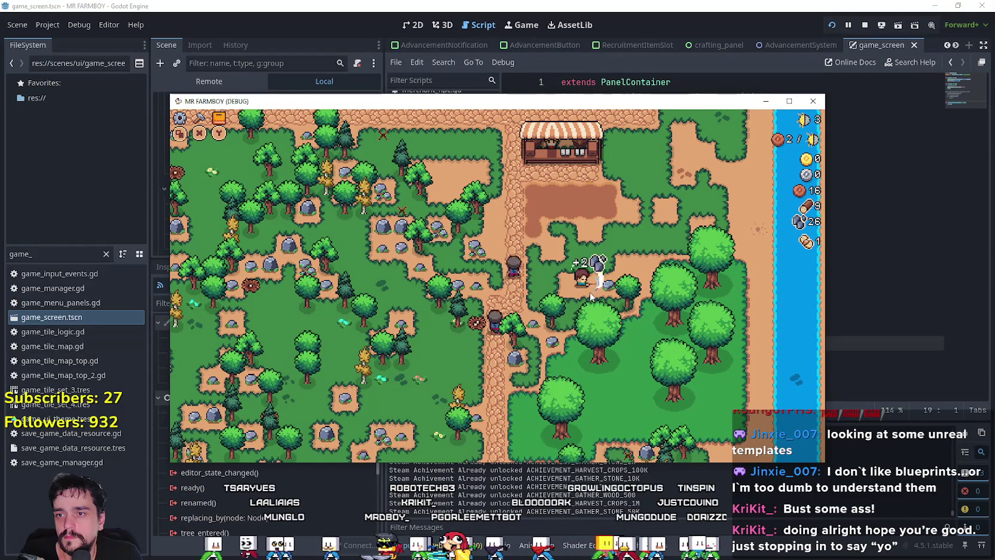
{"action": "key", "text": "Left"}
{"action": "key", "text": "Down"}
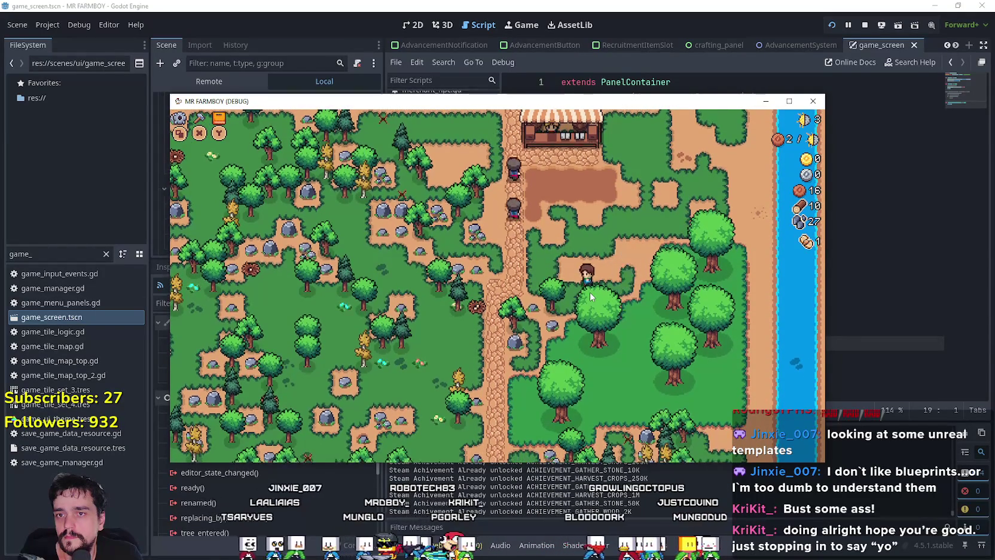
{"action": "key", "text": "Down"}
{"action": "key", "text": "Left"}
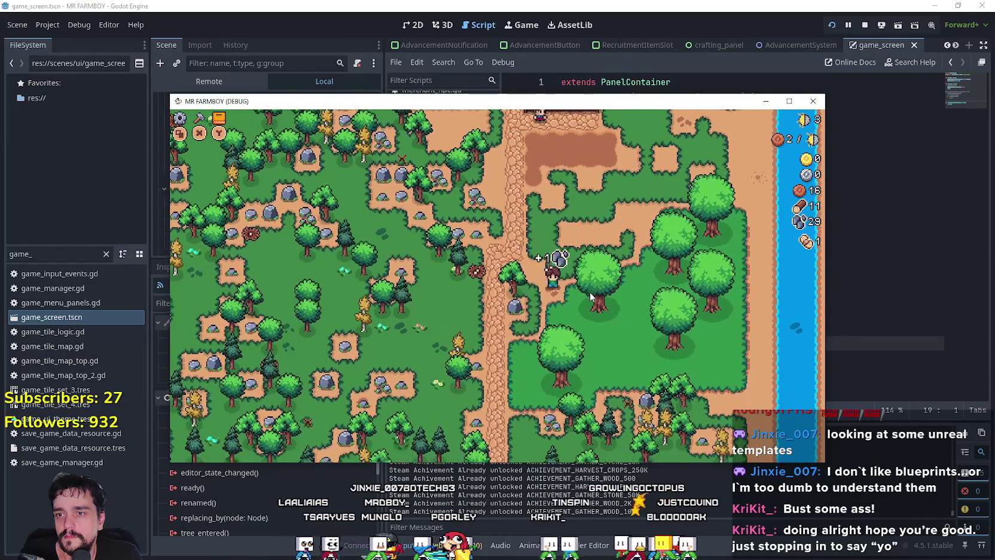
{"action": "key", "text": "space"}
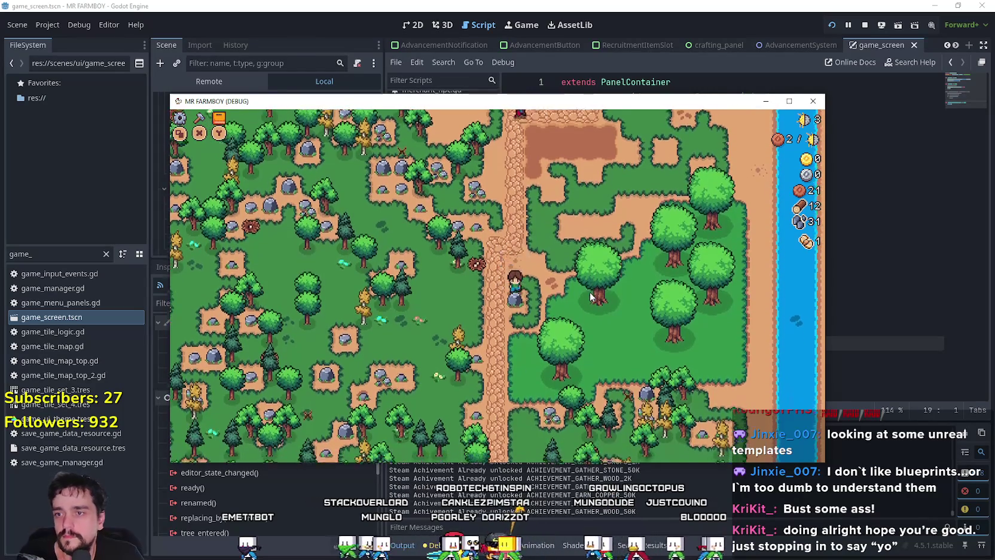
{"action": "key", "text": "Left"}
{"action": "key", "text": "space"}
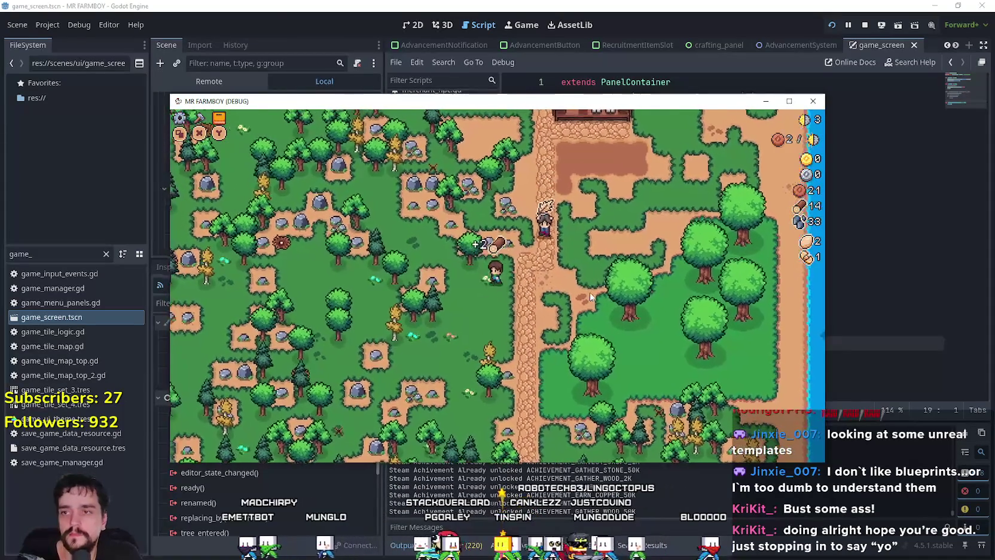
Gather more stone and wood around the farm, then bring up the Advancements screen.
{"action": "key", "text": "Up"}
{"action": "key", "text": "Left"}
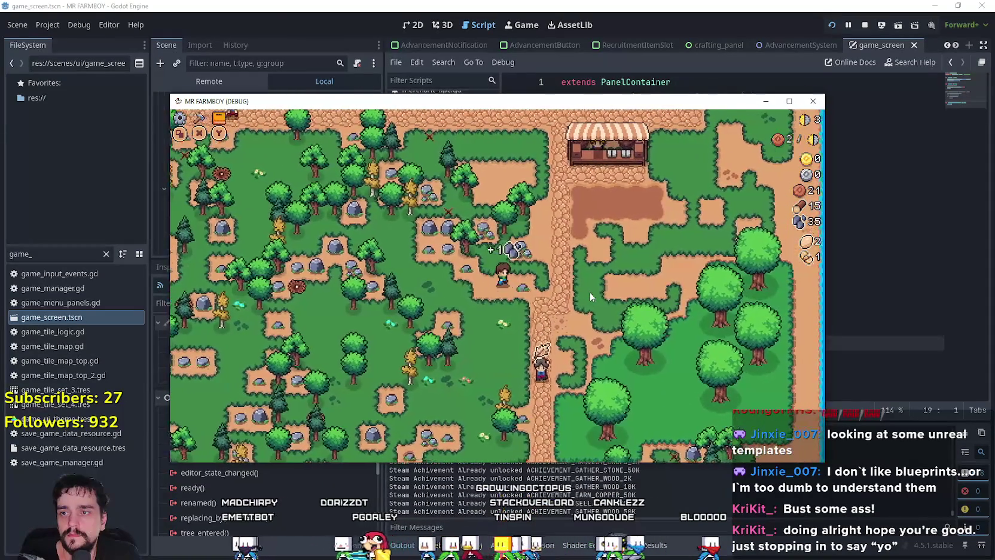
{"action": "key", "text": "Right"}
{"action": "key", "text": "space"}
{"action": "key", "text": "Up"}
{"action": "key", "text": "Left"}
{"action": "key", "text": "space"}
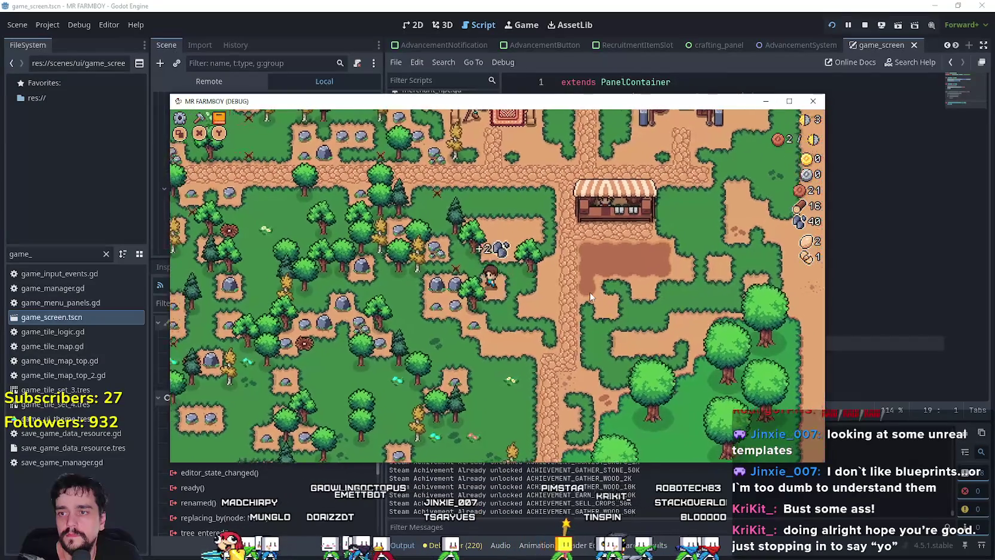
{"action": "key", "text": "Right"}
{"action": "key", "text": "Up"}
{"action": "key", "text": "space"}
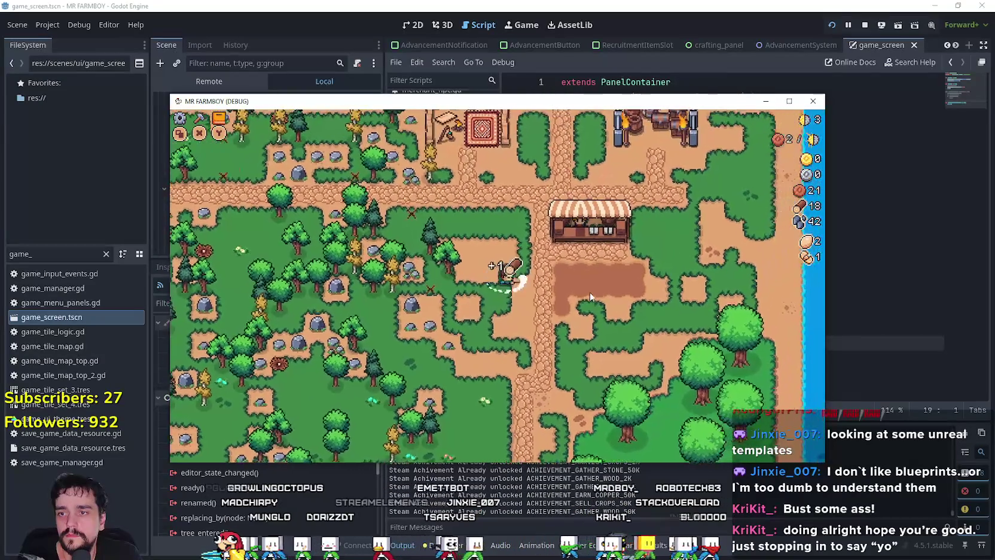
{"action": "key", "text": "Left"}
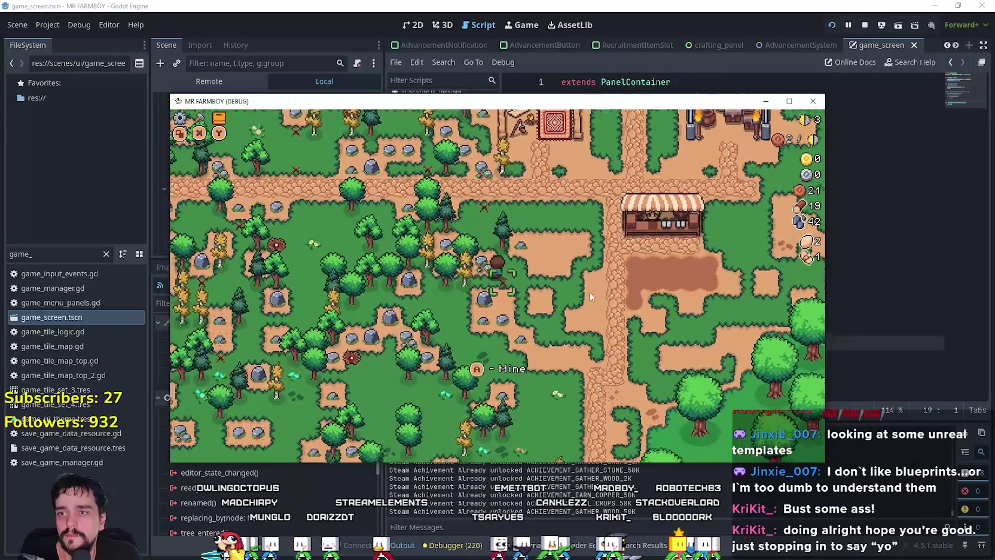
{"action": "key", "text": "Up"}
{"action": "key", "text": "Right"}
{"action": "key", "text": "space"}
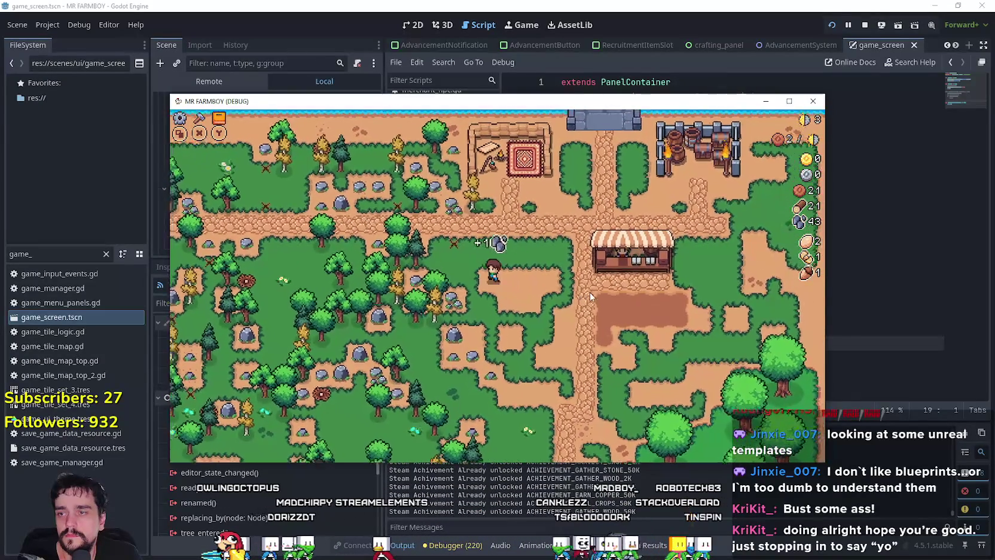
{"action": "key", "text": "Up"}
{"action": "key", "text": "Left"}
{"action": "key", "text": "Tab"}
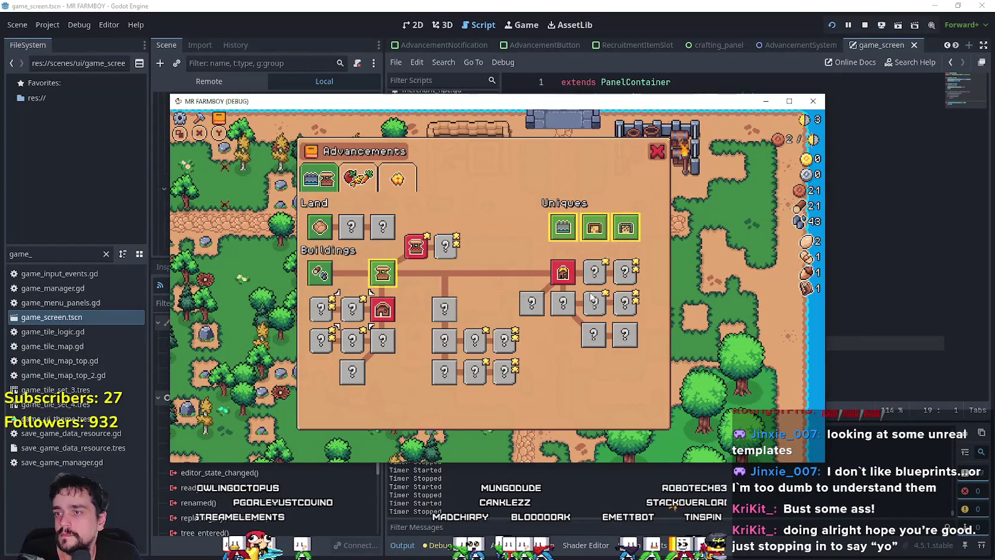
Browse the Advancements tabs, inspecting Bridge, Tomato and Farm Tile, then close the screen.
{"action": "key", "text": "Right"}
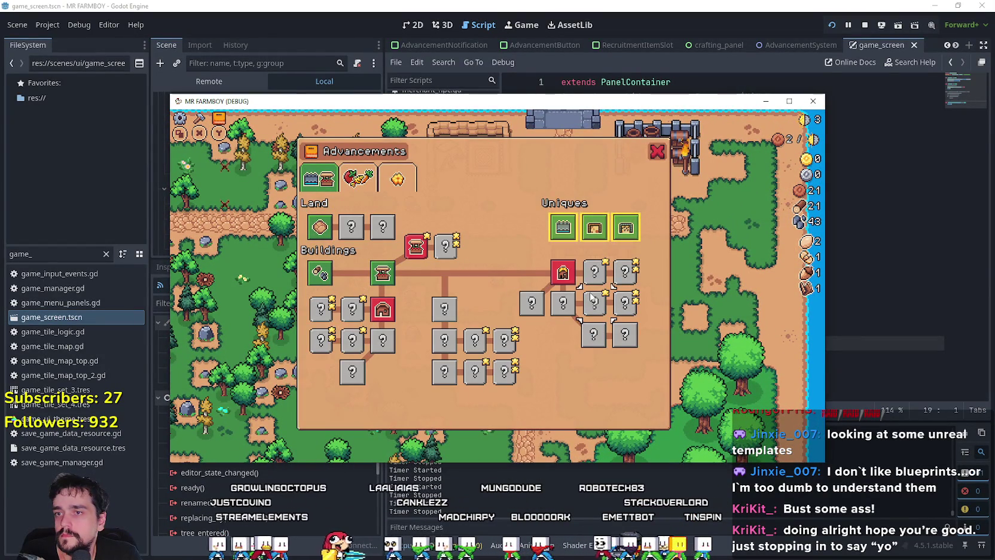
{"action": "key", "text": "Left"}
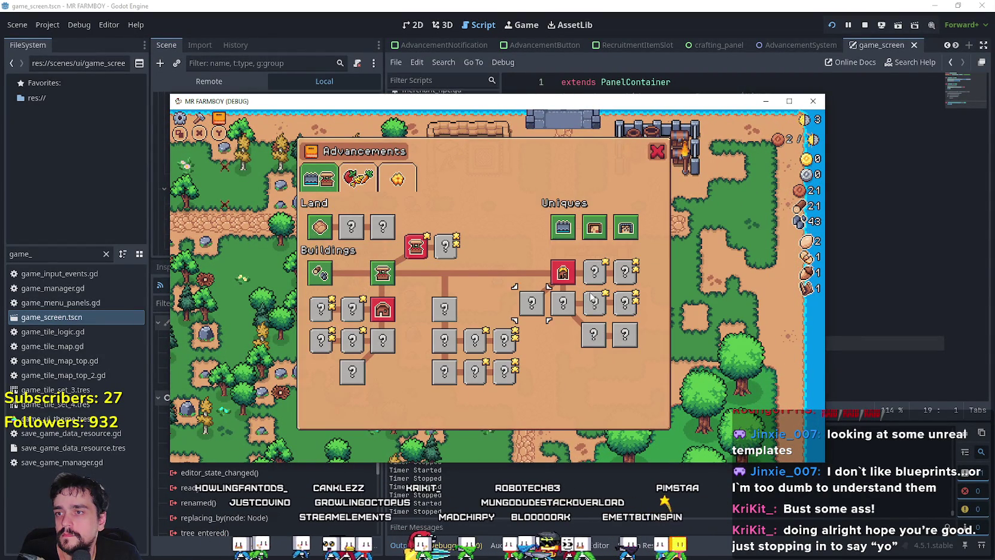
{"action": "key", "text": "Up"}
{"action": "key", "text": "Up"}
{"action": "key", "text": "Left"}
{"action": "key", "text": "Down"}
{"action": "key", "text": "Right"}
{"action": "key", "text": "Right"}
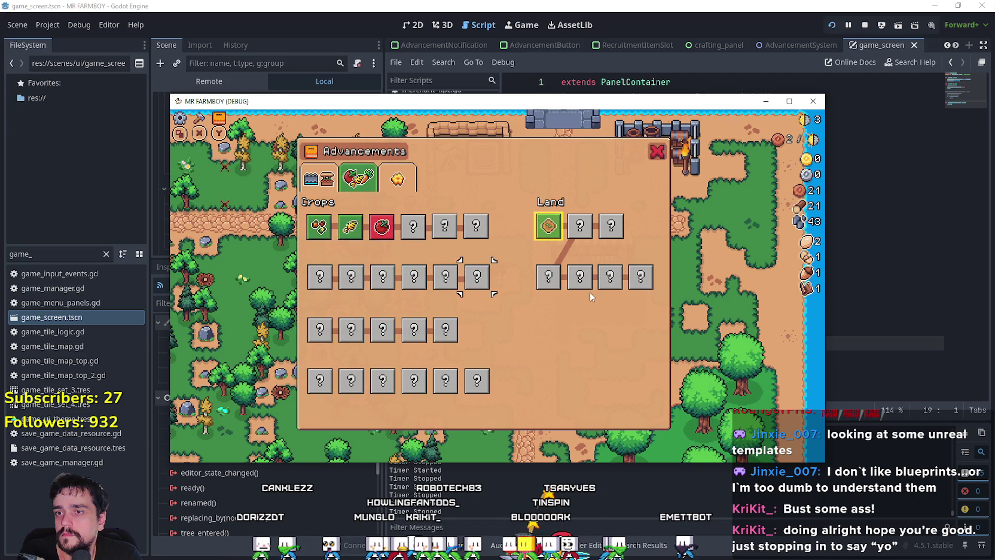
{"action": "key", "text": "Right"}
{"action": "key", "text": "Right"}
{"action": "key", "text": "Up"}
{"action": "key", "text": "Return"}
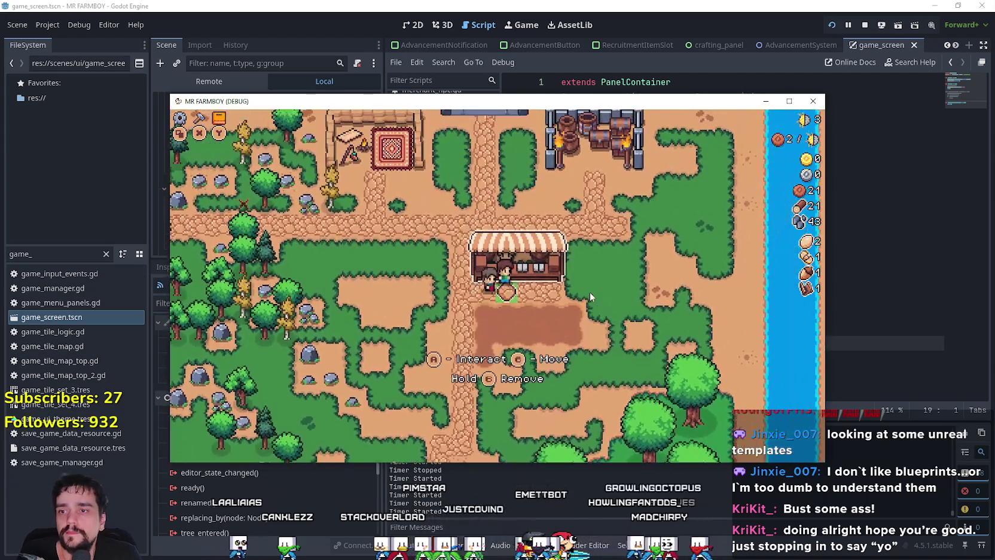
Browse the Market inventory slots, including the Stone item, then close the Market.
{"action": "key", "text": "Return"}
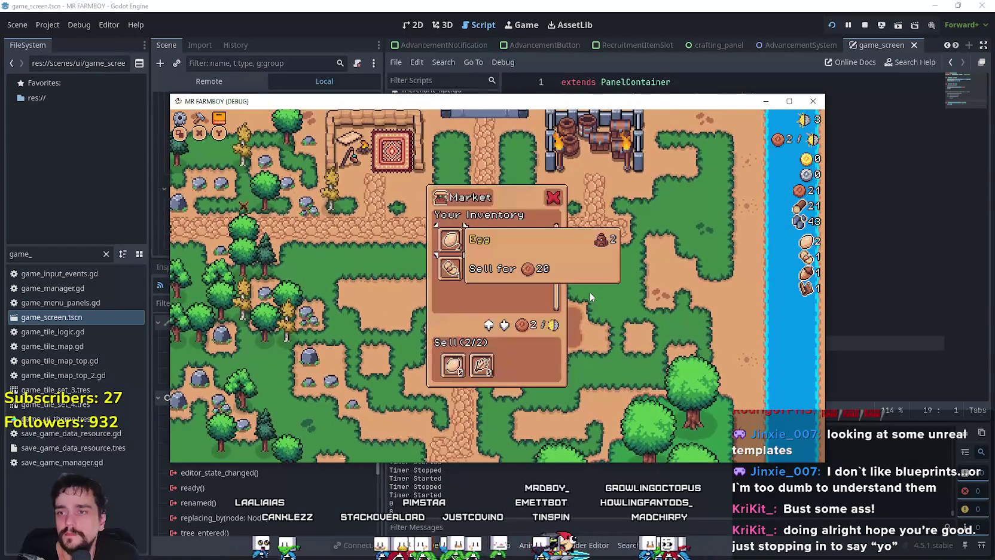
{"action": "key", "text": "Right"}
{"action": "key", "text": "Right"}
{"action": "key", "text": "Right"}
{"action": "key", "text": "Down"}
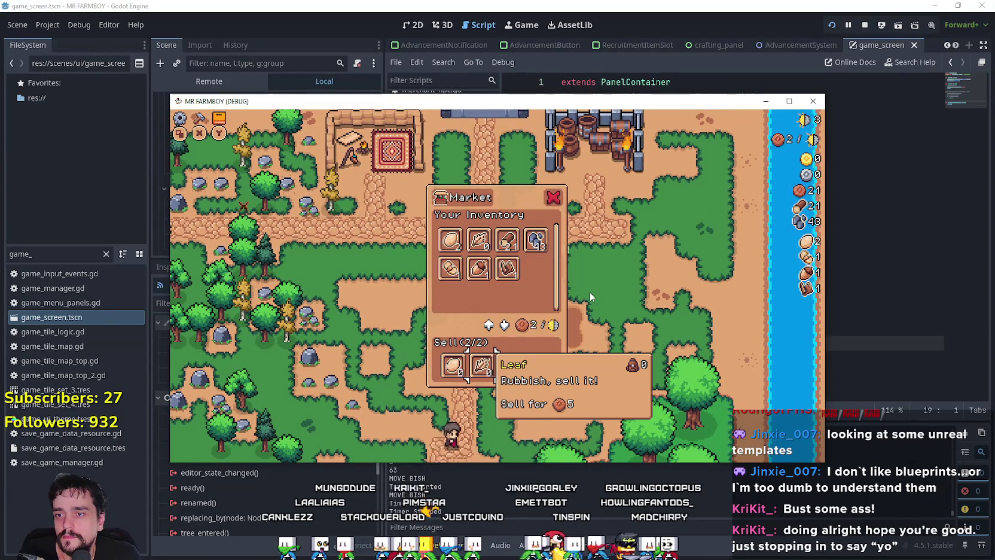
{"action": "key", "text": "Up"}
{"action": "key", "text": "Right"}
{"action": "key", "text": "Escape"}
Walk to the rug workshop, read the Merchant's Outpost info and glance at Decorations advancements.
{"action": "key", "text": "Up"}
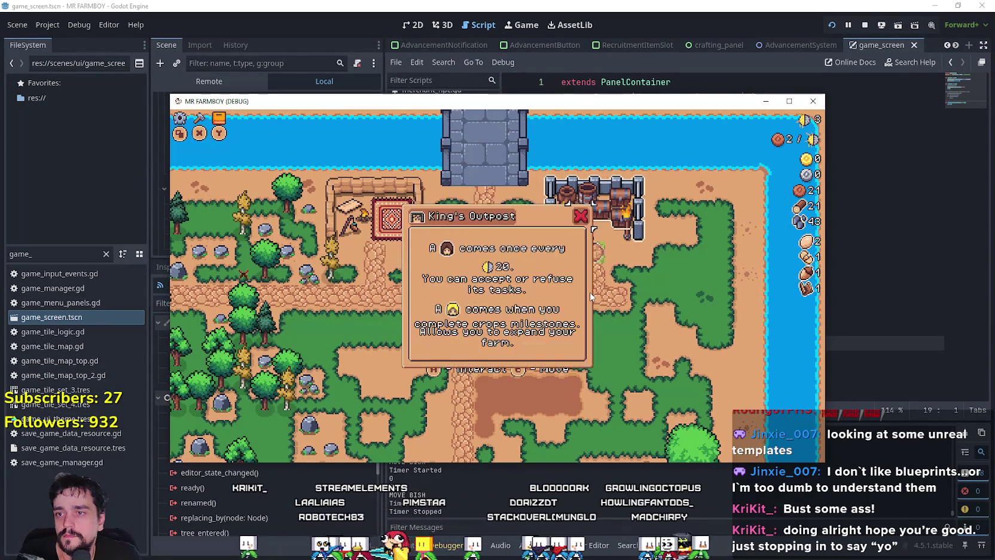
{"action": "key", "text": "Left"}
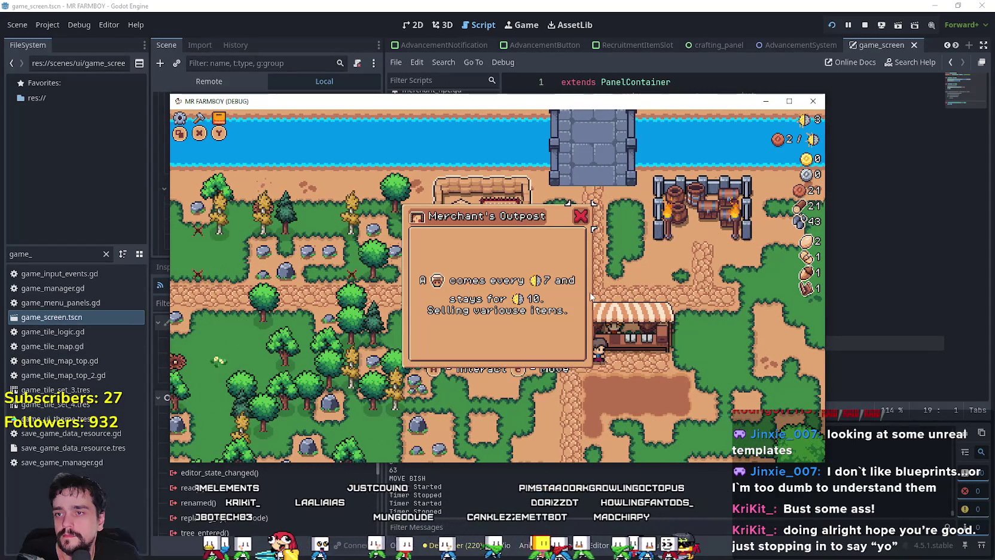
{"action": "key", "text": "Down"}
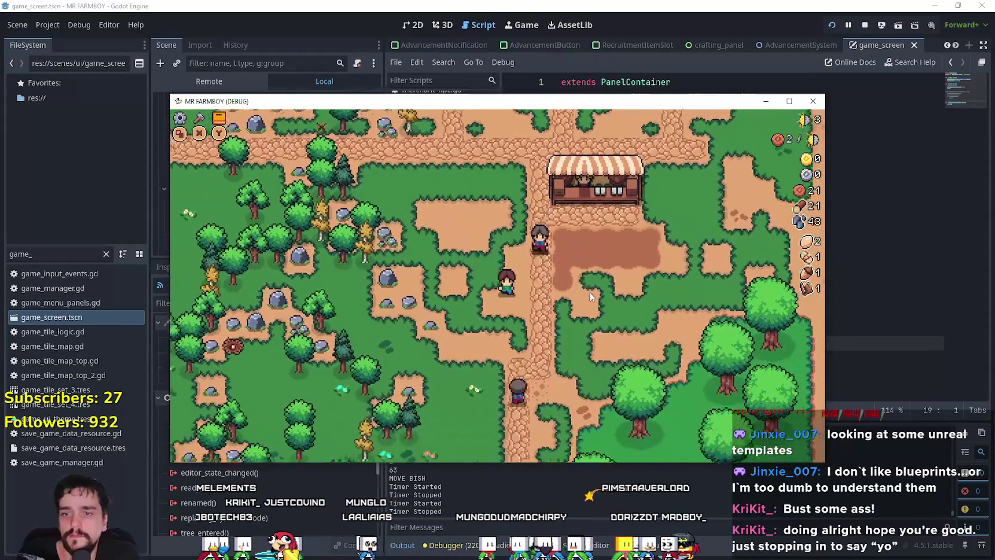
{"action": "key", "text": "Tab"}
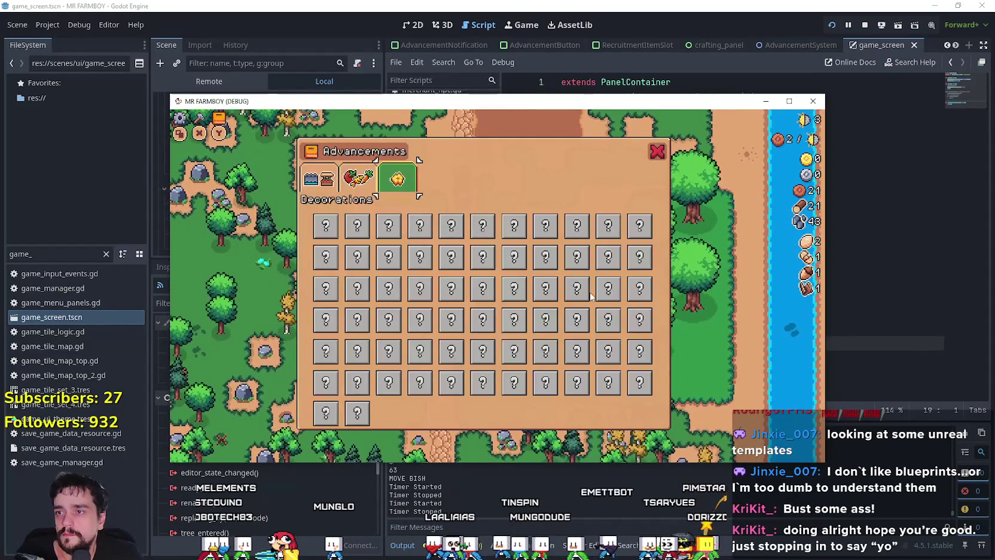
{"action": "key", "text": "Escape"}
{"action": "key", "text": "Escape"}
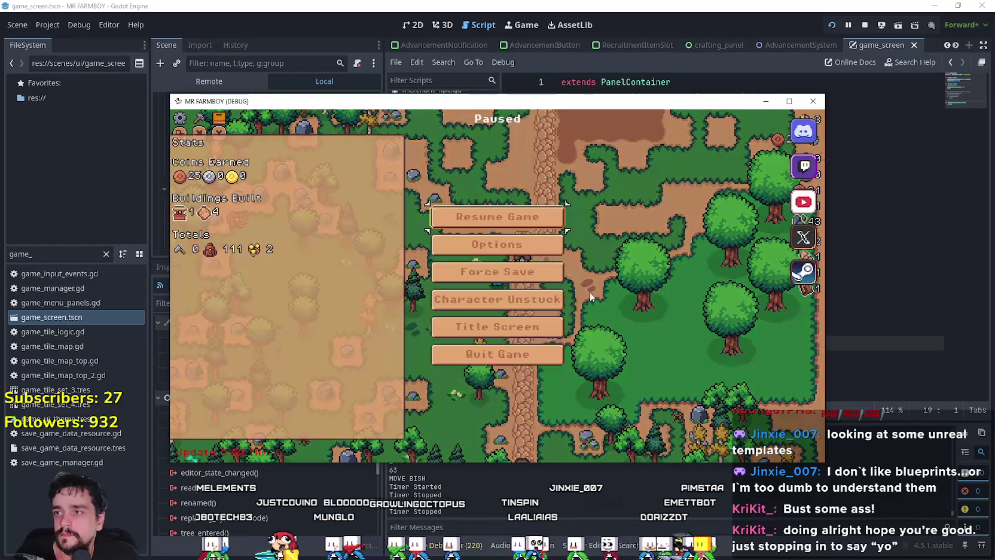
Pause the game, view the stats and save the game.
{"action": "key", "text": "Down"}
{"action": "key", "text": "Down"}
{"action": "key", "text": "Down"}
{"action": "key", "text": "Down"}
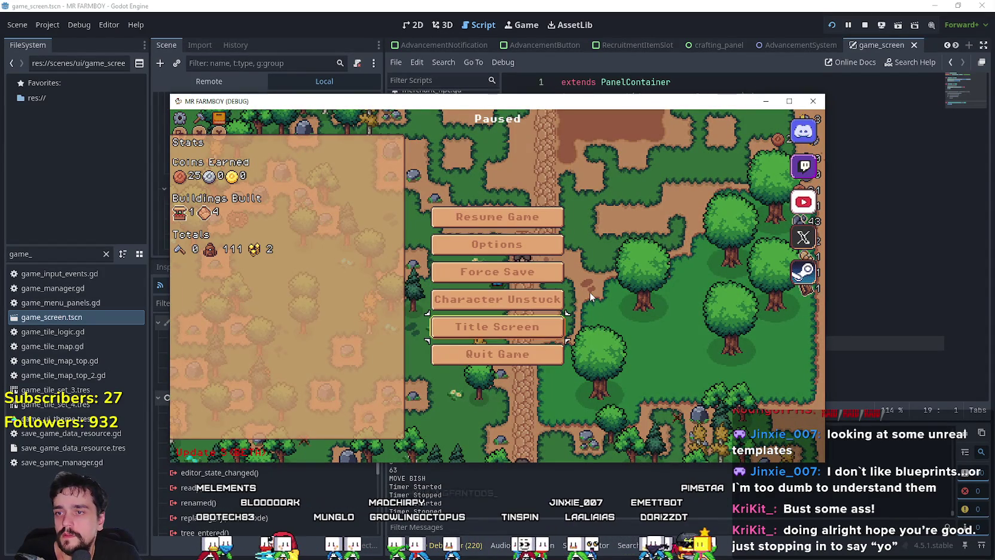
{"action": "key", "text": "Up"}
{"action": "key", "text": "Up"}
{"action": "key", "text": "Down"}
{"action": "key", "text": "Down"}
{"action": "key", "text": "Down"}
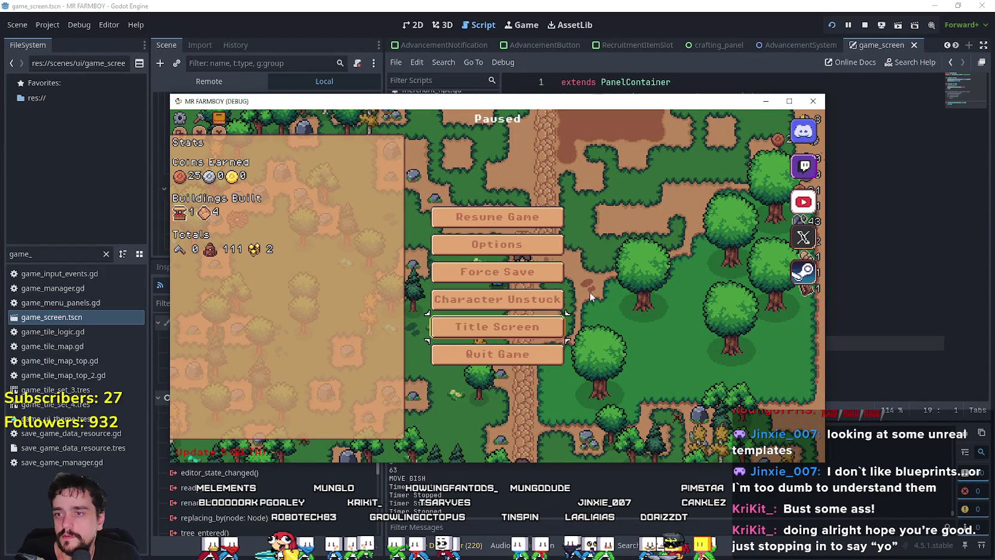
{"action": "key", "text": "Return"}
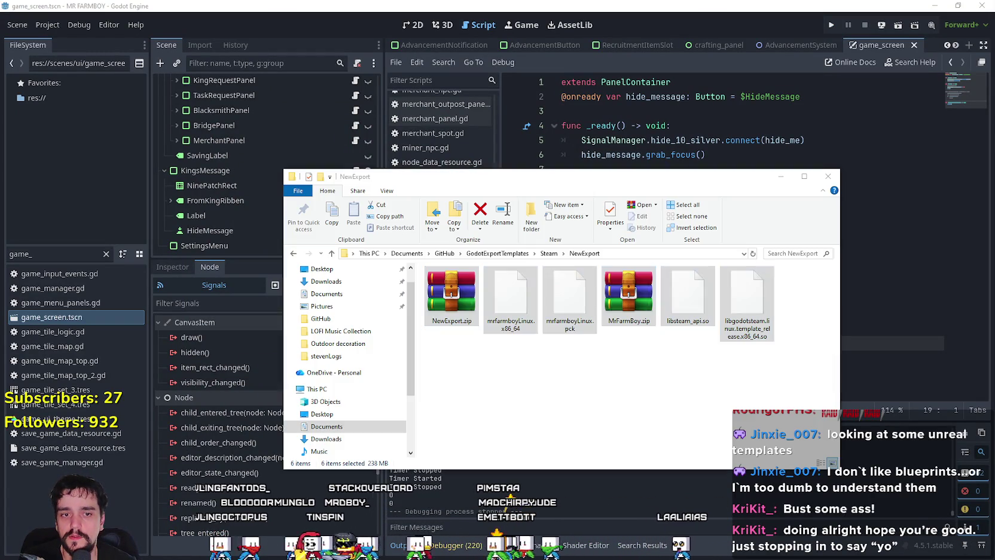
Select all files in the export folder and check their options without changing anything.
{"action": "key", "text": "ctrl+a"}
{"action": "right_click", "coordinate": [537, 310]}
{"action": "left_click", "coordinate": [535, 391]}
Export the Windows Desktop (Runnable) build as MrFarmBoy.zip into NewExport.
{"action": "left_click", "coordinate": [47, 24]}
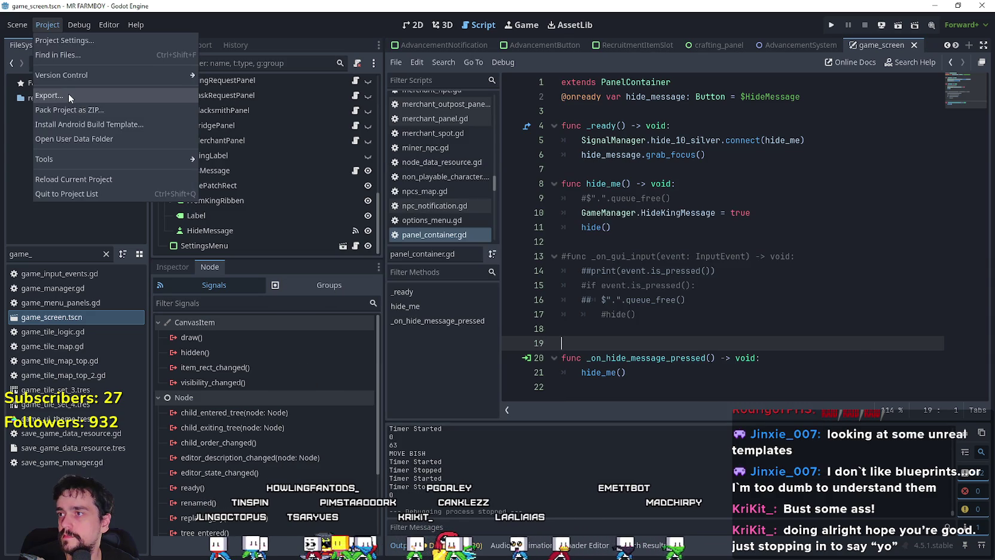
{"action": "left_click", "coordinate": [69, 94]}
{"action": "left_click", "coordinate": [521, 173]}
{"action": "left_click", "coordinate": [634, 404]}
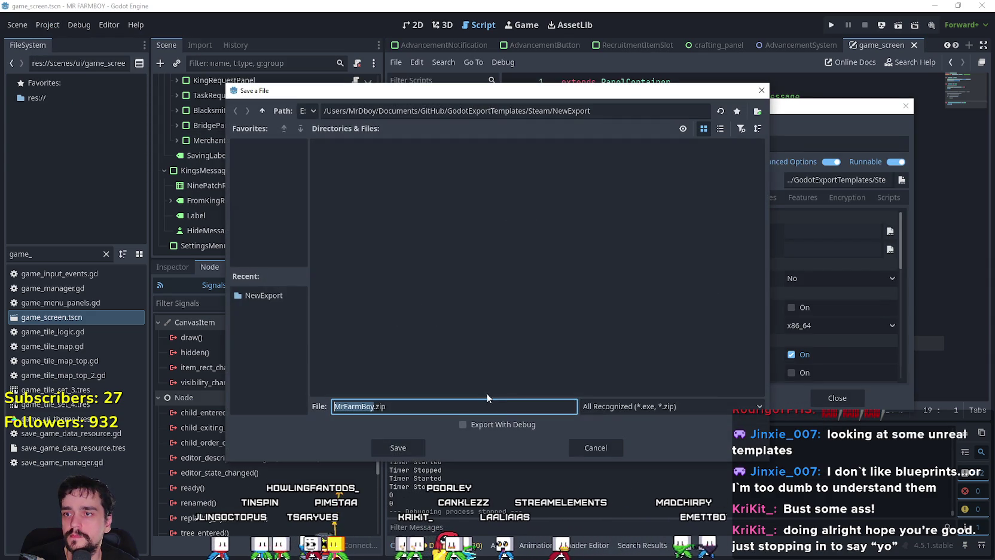
{"action": "left_click", "coordinate": [413, 446]}
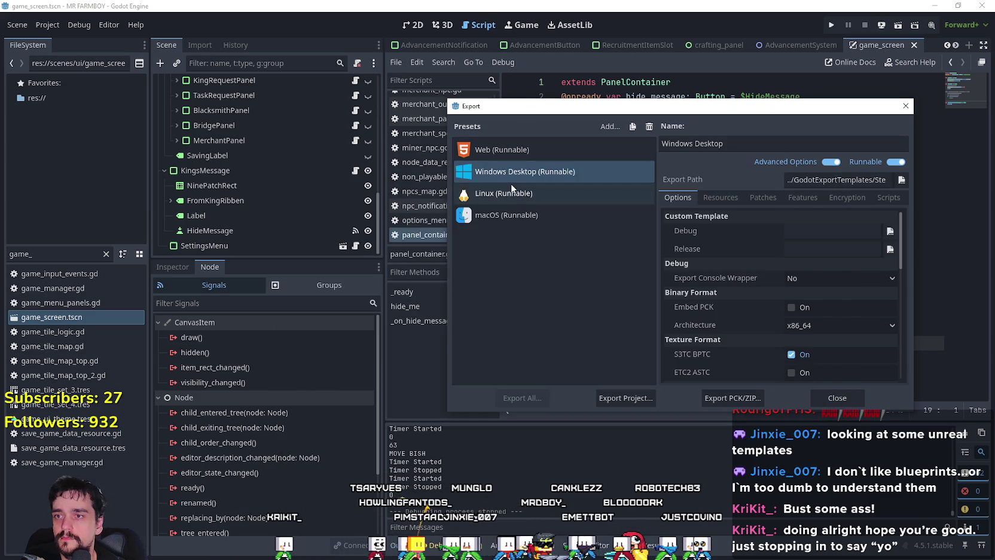
{"action": "left_click", "coordinate": [512, 191]}
Save the Linux build as mrfarmboyLinux.x86_64 in NewExport and close the Export dialog.
{"action": "left_click", "coordinate": [612, 405]}
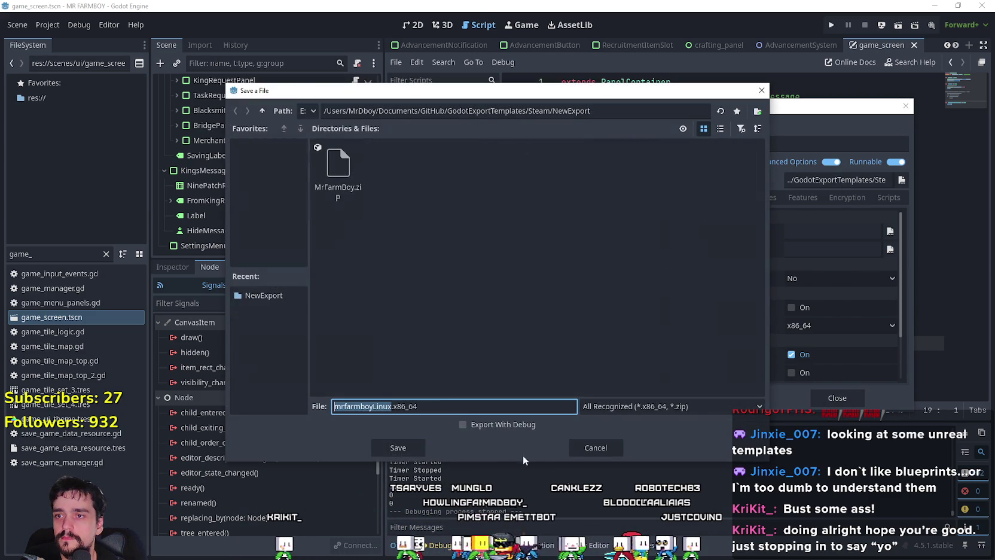
{"action": "left_click", "coordinate": [400, 447]}
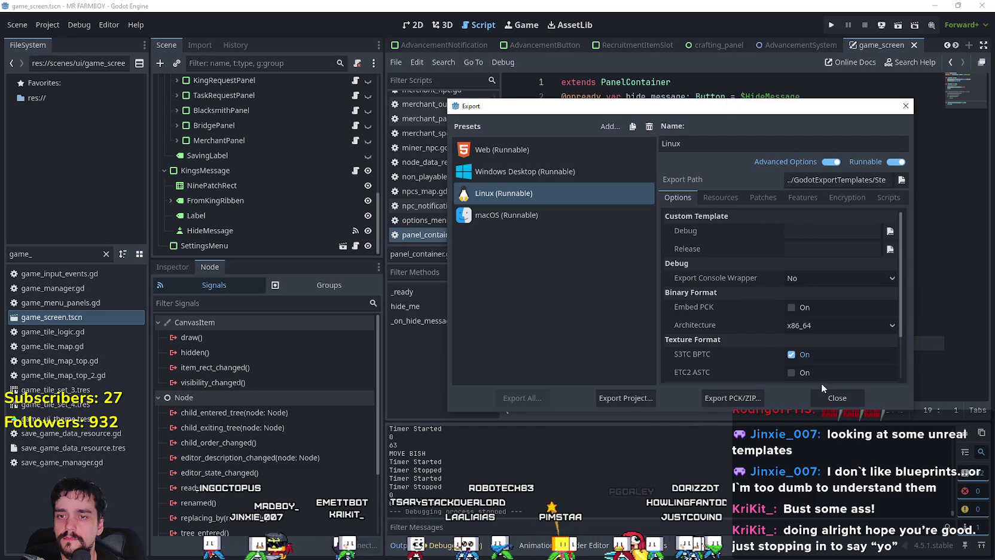
{"action": "left_click", "coordinate": [830, 397]}
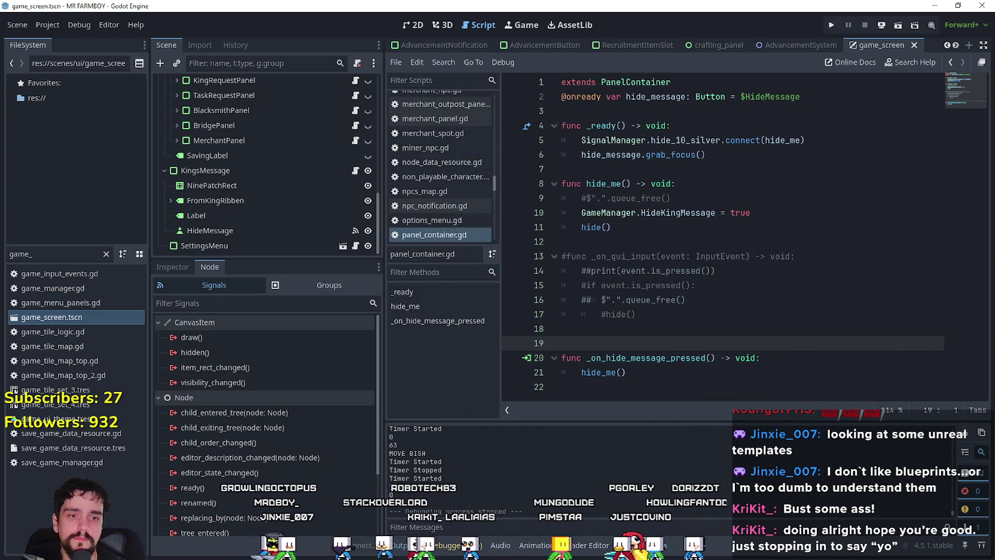
{"action": "key", "text": "alt+Tab"}
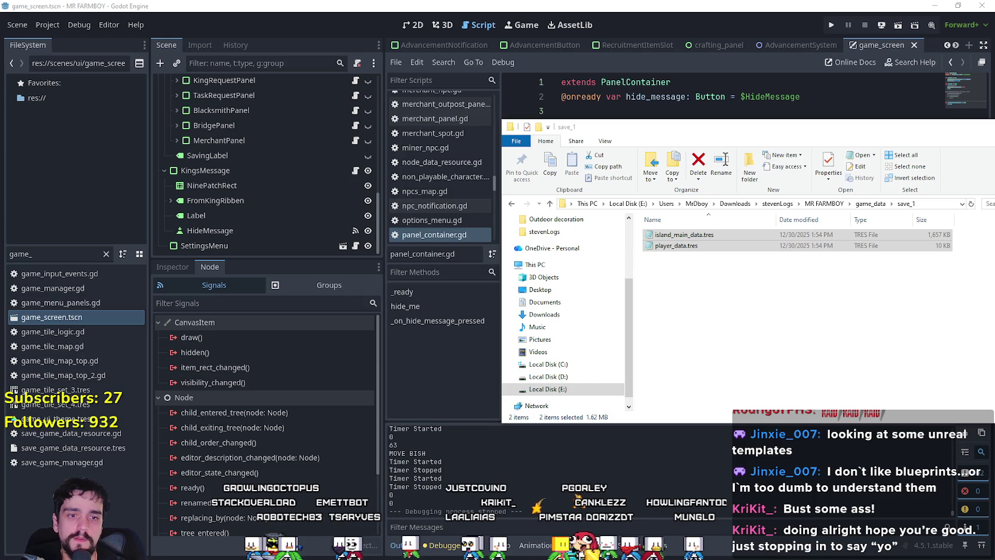
Check MrFarmBoy.zip, then pack the four Linux export files into NewExport.zip with WinRAR.
{"action": "key", "text": "alt+Tab"}
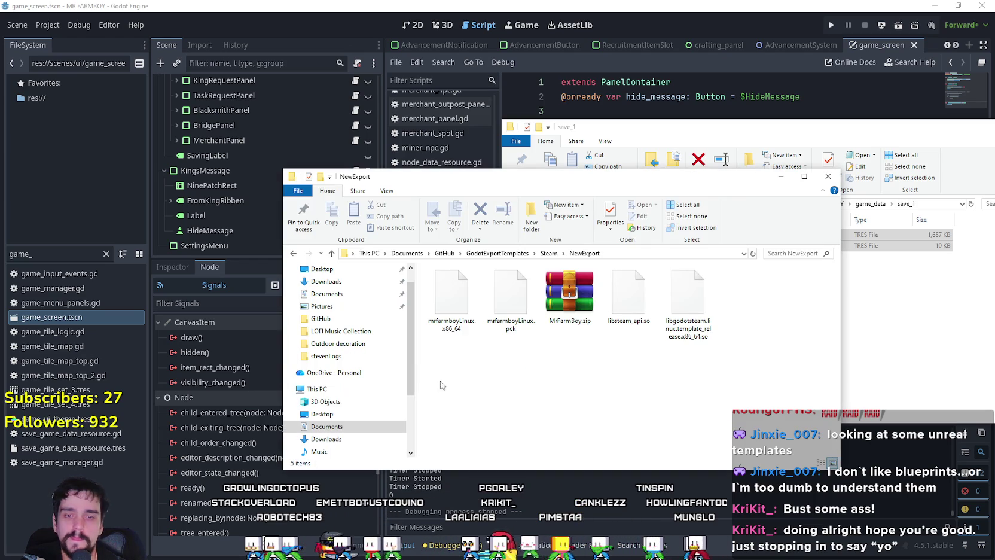
{"action": "double_click", "coordinate": [557, 305]}
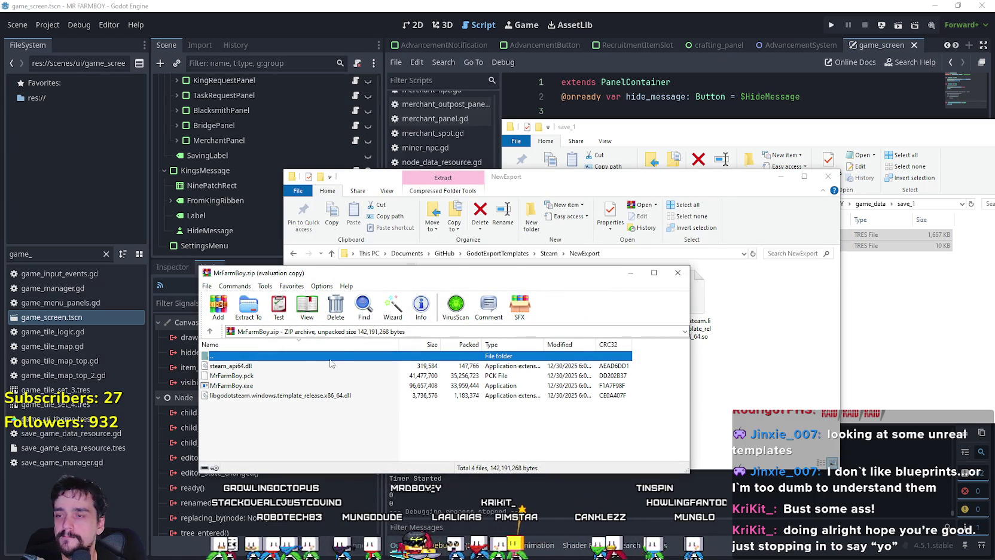
{"action": "double_click", "coordinate": [328, 357]}
{"action": "left_click_drag", "start_coordinate": [601, 432], "coordinate": [509, 373]}
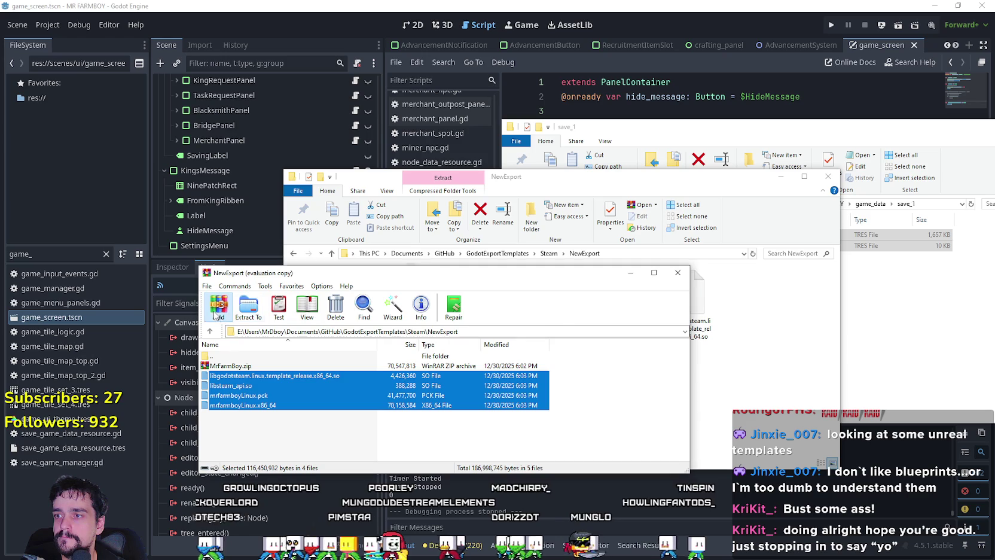
{"action": "left_click", "coordinate": [215, 315]}
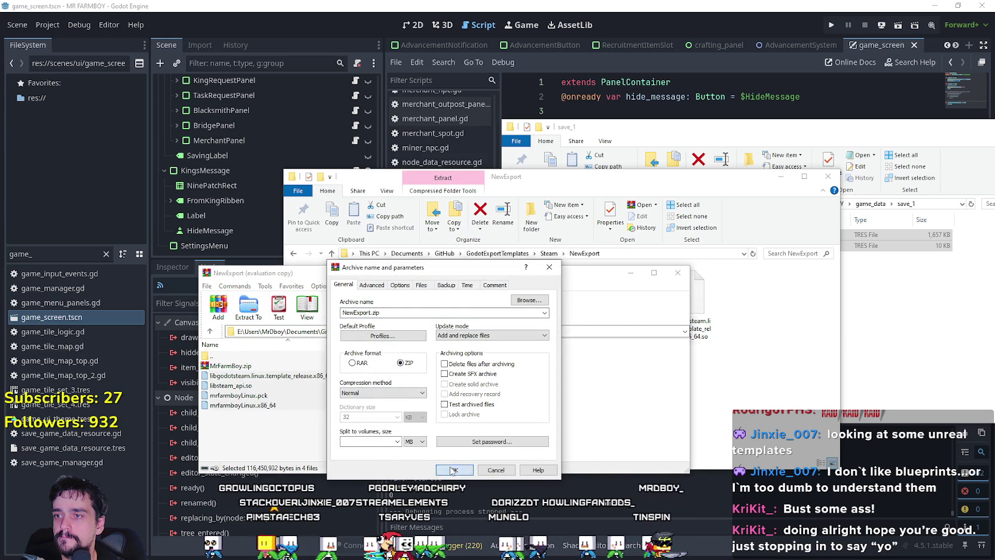
{"action": "left_click", "coordinate": [452, 470]}
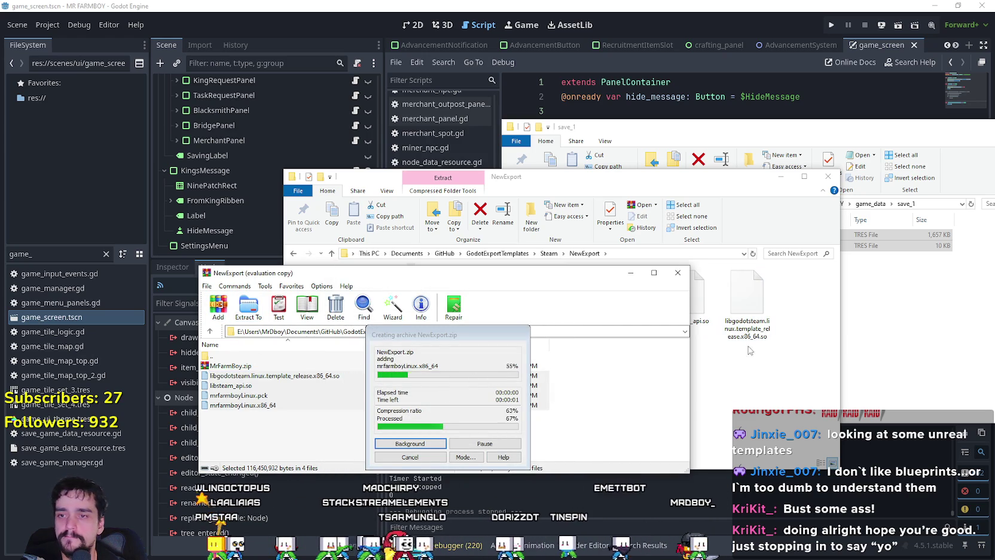
{"action": "left_click", "coordinate": [761, 385]}
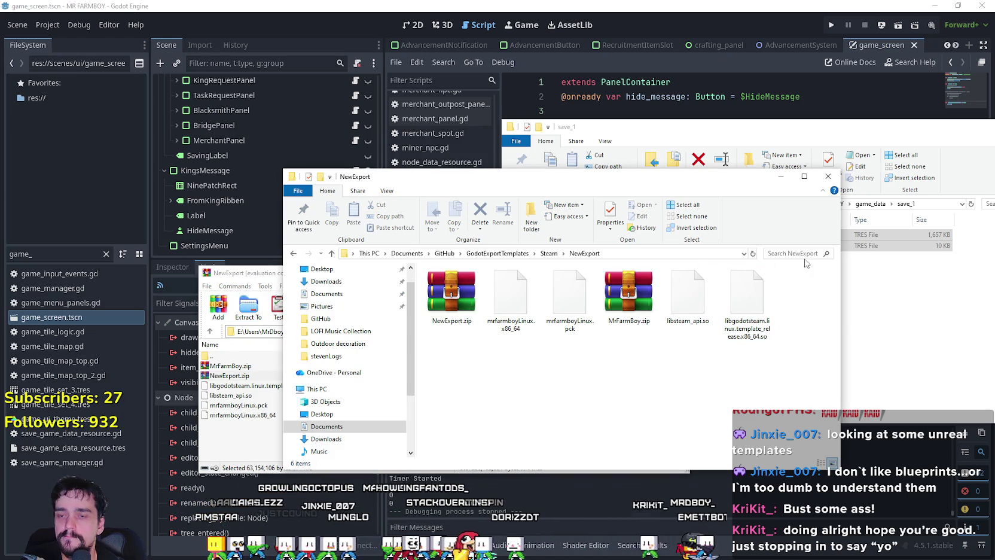
{"action": "mouse_move", "coordinate": [789, 381]}
{"action": "left_mouse_down"}
{"action": "mouse_move", "coordinate": [483, 267]}
{"action": "mouse_move", "coordinate": [566, 365]}
{"action": "left_mouse_up"}
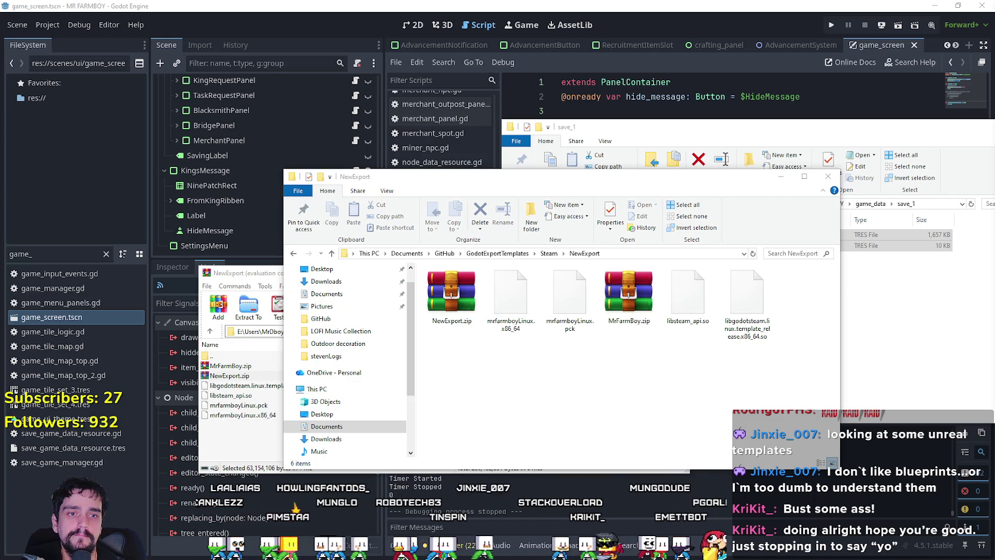
Compare MrFarmBoy.zip (67.2 MB) against NewExport.zip (60.2 MB), then return to Godot's file filter.
{"action": "left_click", "coordinate": [635, 310]}
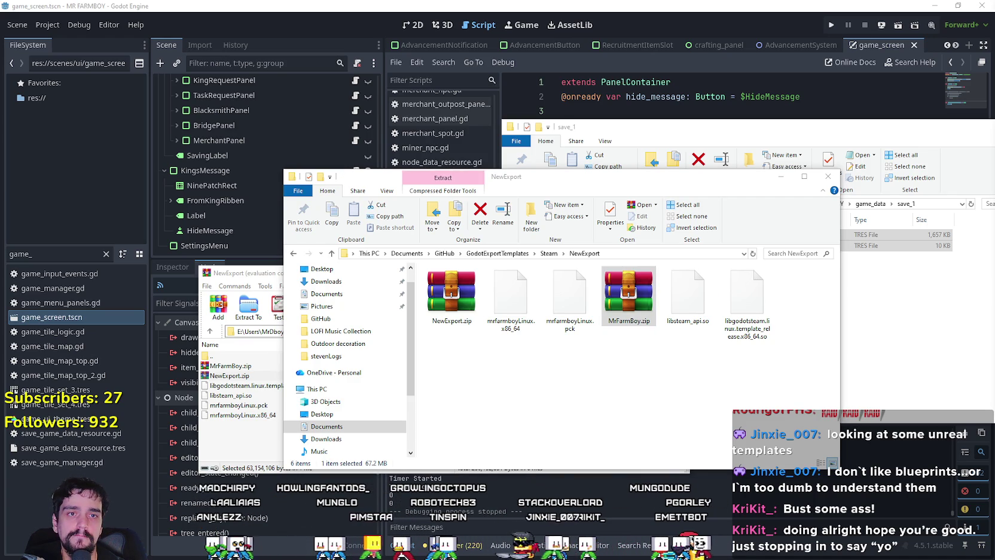
{"action": "left_click", "coordinate": [452, 294]}
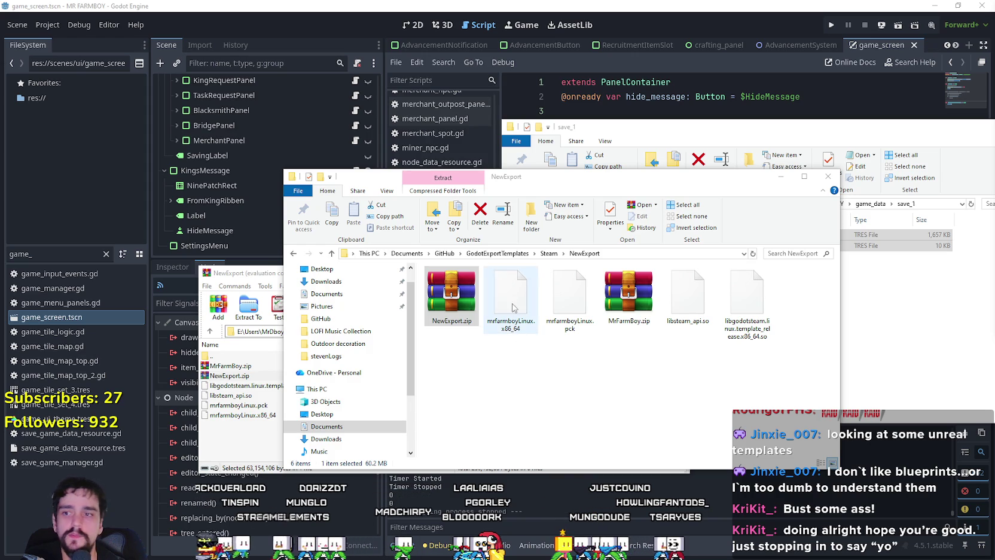
{"action": "left_click", "coordinate": [628, 293]}
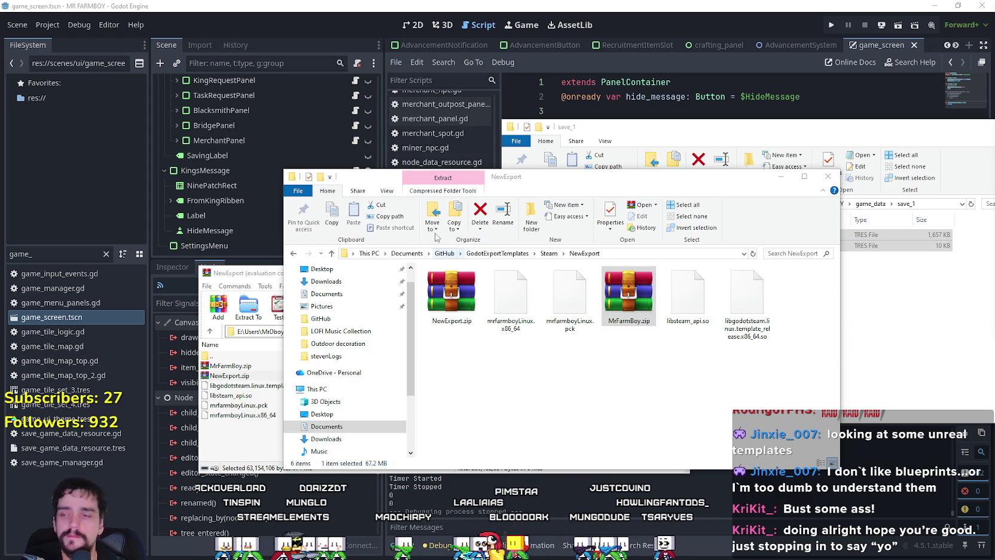
{"action": "left_click", "coordinate": [452, 293]}
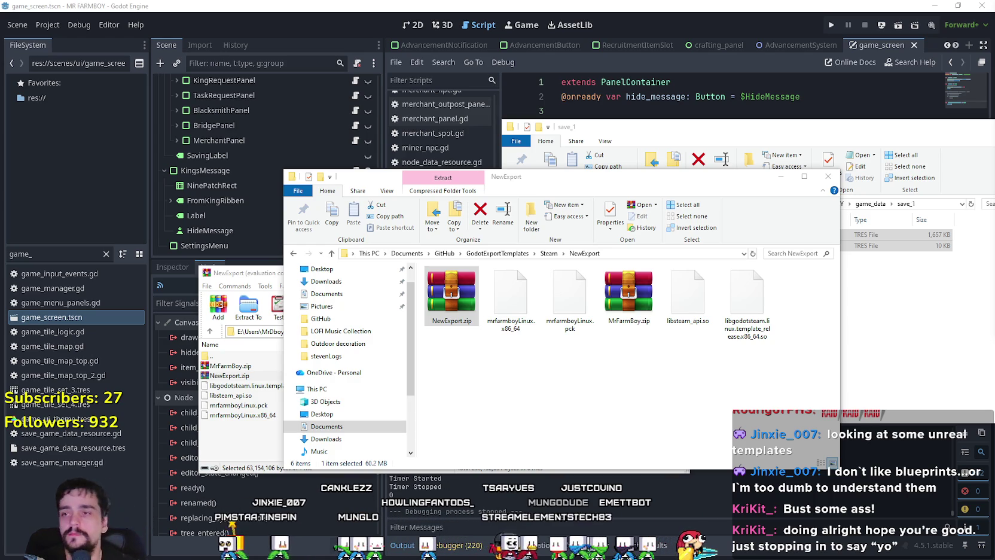
{"action": "left_click", "coordinate": [536, 63]}
{"action": "double_click", "coordinate": [18, 252]}
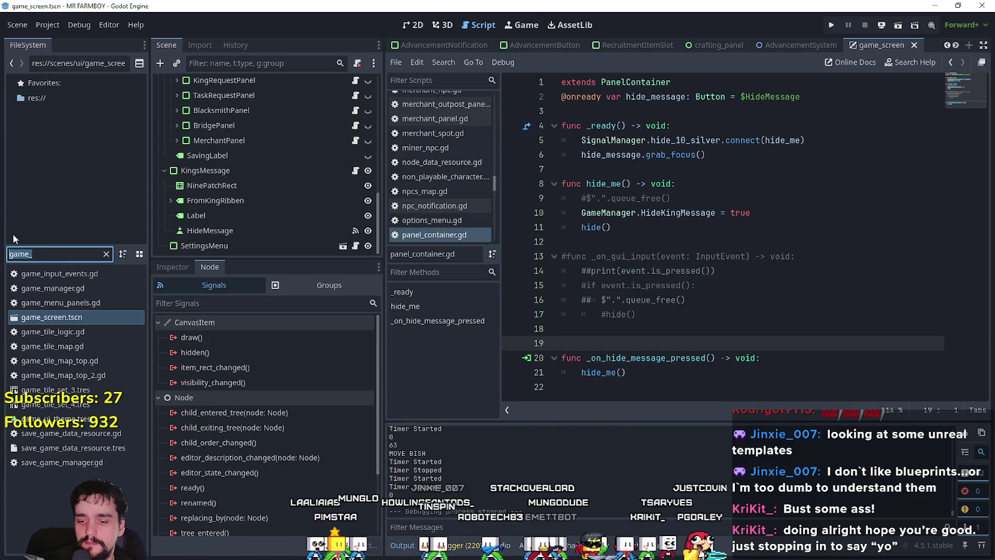
Filter the FileSystem for 'steam' and open steamworks.gd.
{"action": "key", "text": "BackSpace"}
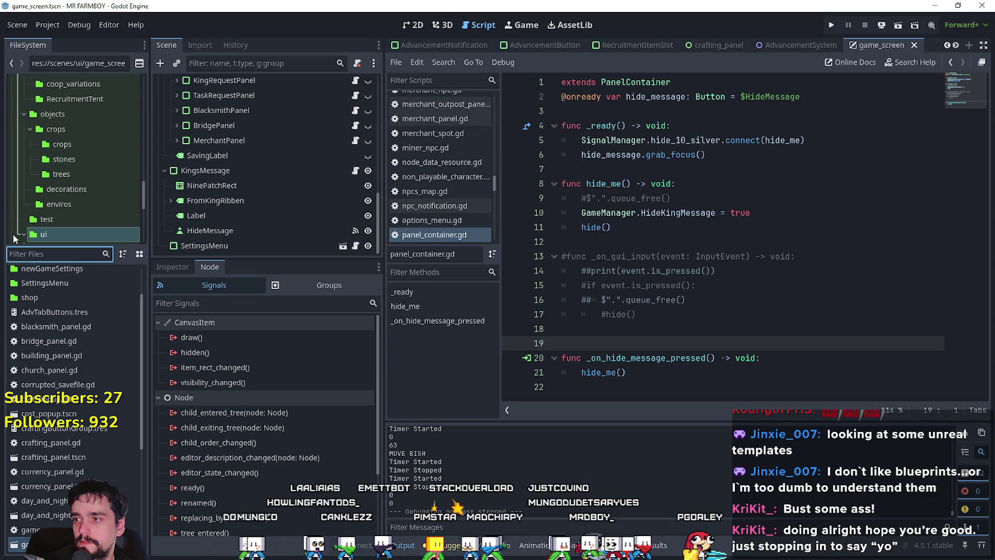
{"action": "type", "text": "i"}
{"action": "key", "text": "BackSpace"}
{"action": "type", "text": "steam"}
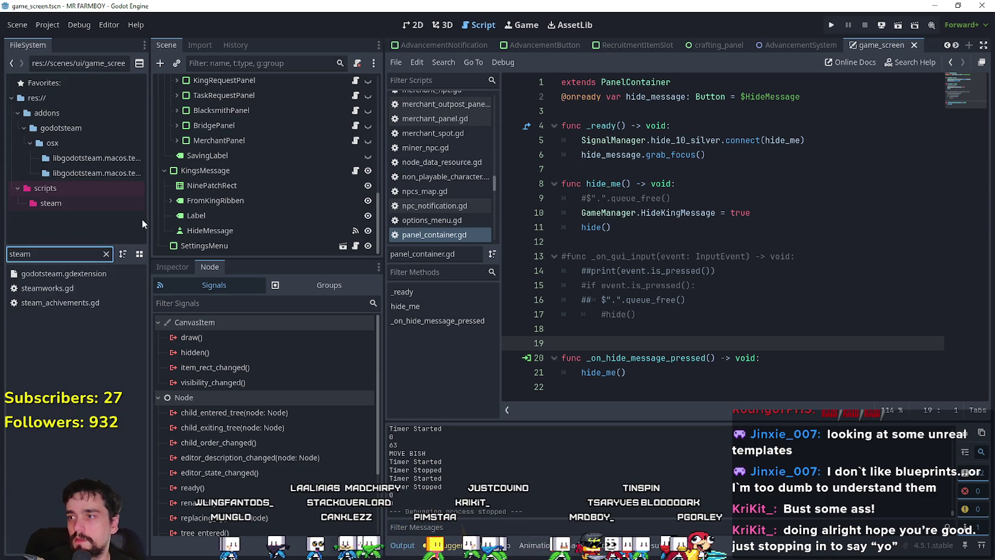
{"action": "double_click", "coordinate": [34, 288]}
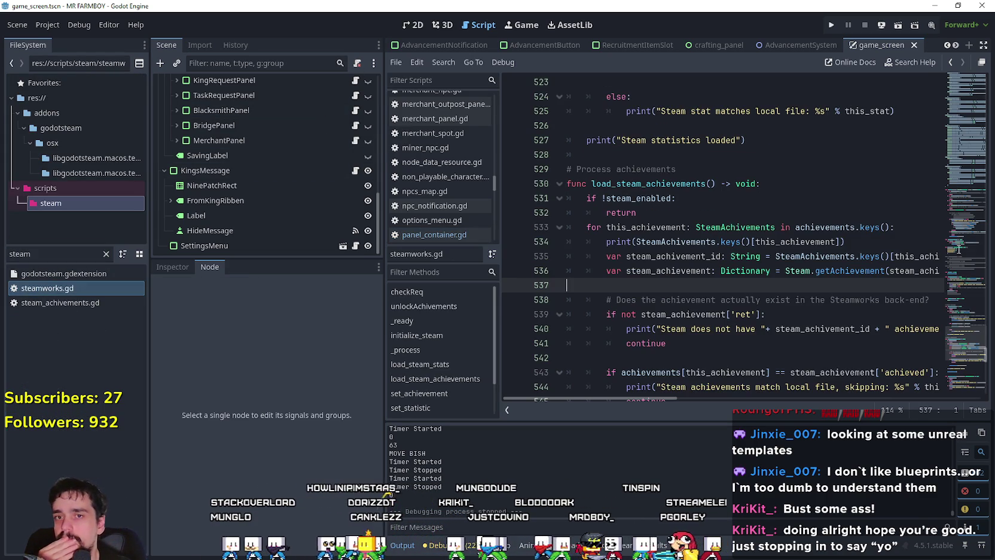
Jump to the UPGRADE achievement mappings near line 403, widen the editor, and clear the filter.
{"action": "left_click", "coordinate": [966, 199]}
{"action": "left_click", "coordinate": [966, 283]}
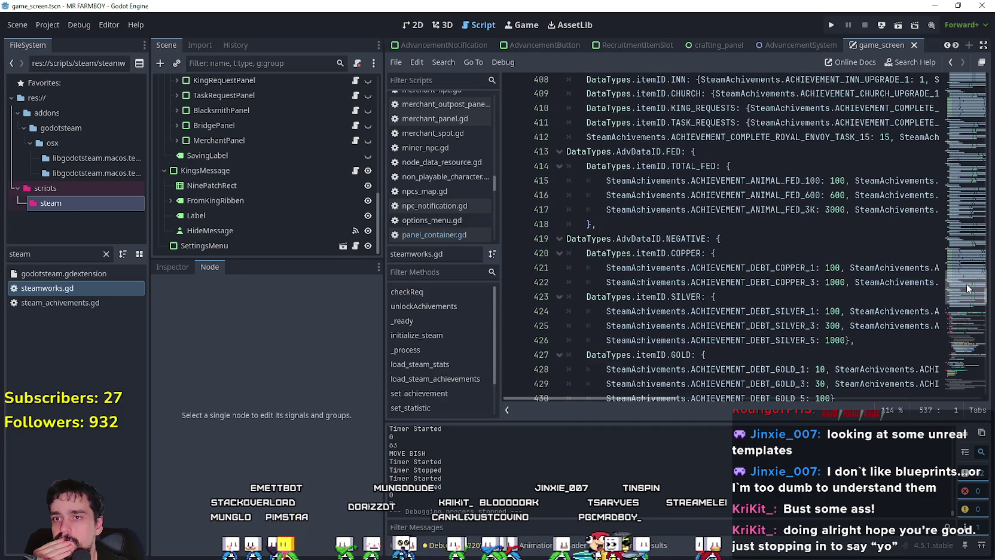
{"action": "mouse_move", "coordinate": [966, 284]}
{"action": "left_mouse_down"}
{"action": "mouse_move", "coordinate": [967, 253]}
{"action": "mouse_move", "coordinate": [967, 279]}
{"action": "left_mouse_up"}
{"action": "left_click_drag", "start_coordinate": [383, 228], "coordinate": [288, 227]}
{"action": "left_click", "coordinate": [666, 227]}
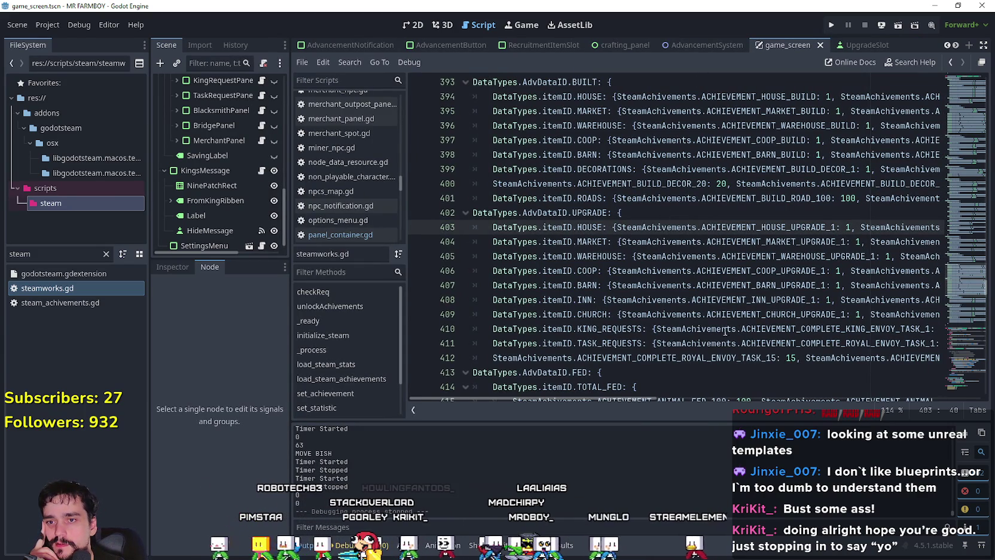
{"action": "mouse_move", "coordinate": [575, 400]}
{"action": "left_mouse_down"}
{"action": "mouse_move", "coordinate": [616, 392]}
{"action": "mouse_move", "coordinate": [577, 390]}
{"action": "mouse_move", "coordinate": [667, 392]}
{"action": "left_mouse_up"}
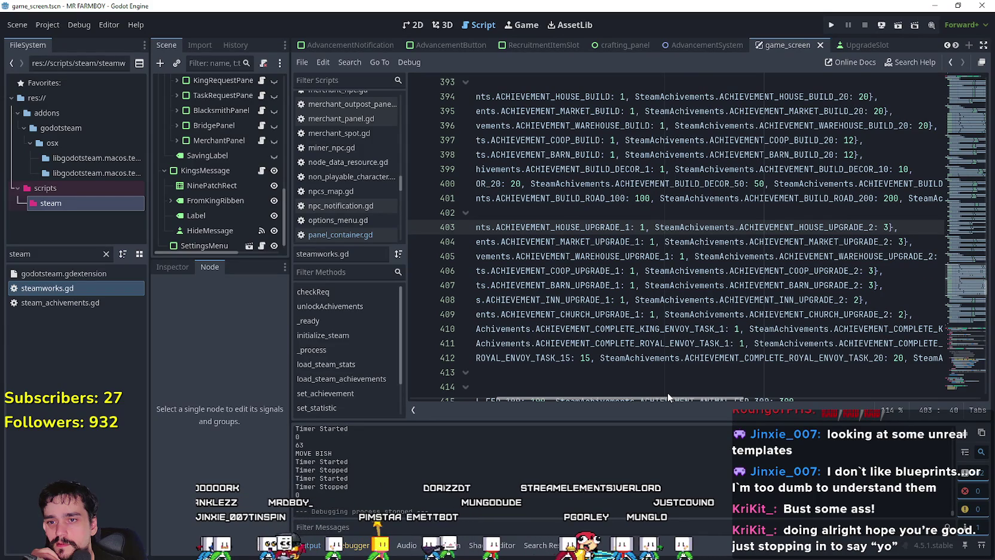
{"action": "mouse_move", "coordinate": [667, 392]}
{"action": "left_mouse_down"}
{"action": "mouse_move", "coordinate": [577, 395]}
{"action": "mouse_move", "coordinate": [690, 393]}
{"action": "mouse_move", "coordinate": [640, 402]}
{"action": "mouse_move", "coordinate": [567, 395]}
{"action": "mouse_move", "coordinate": [670, 401]}
{"action": "left_mouse_up"}
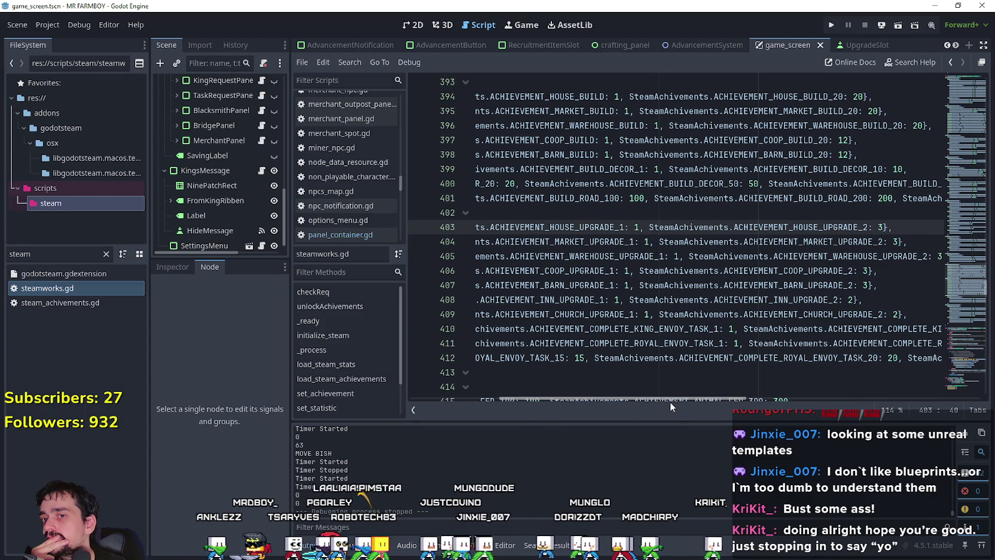
{"action": "left_click_drag", "start_coordinate": [671, 401], "coordinate": [574, 399]}
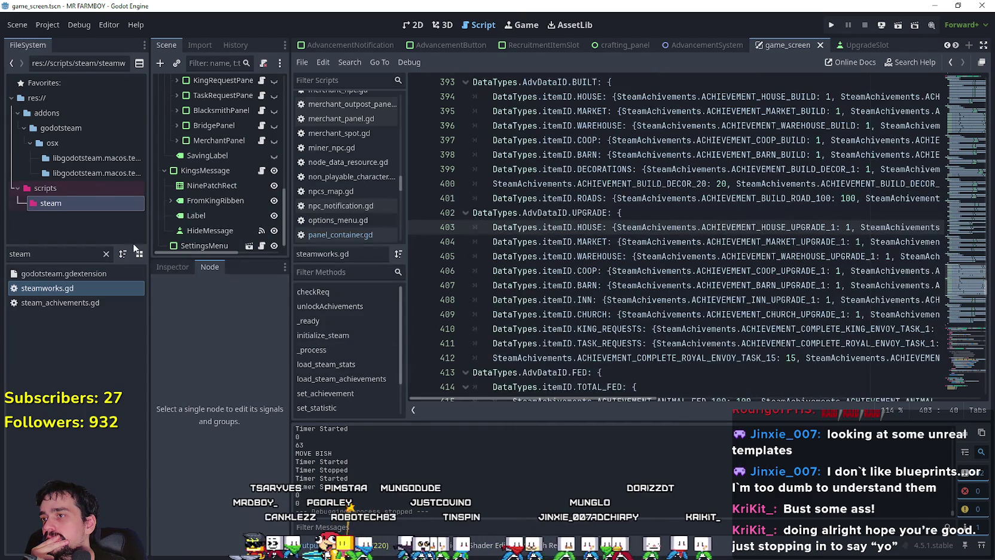
{"action": "left_click", "coordinate": [106, 254]}
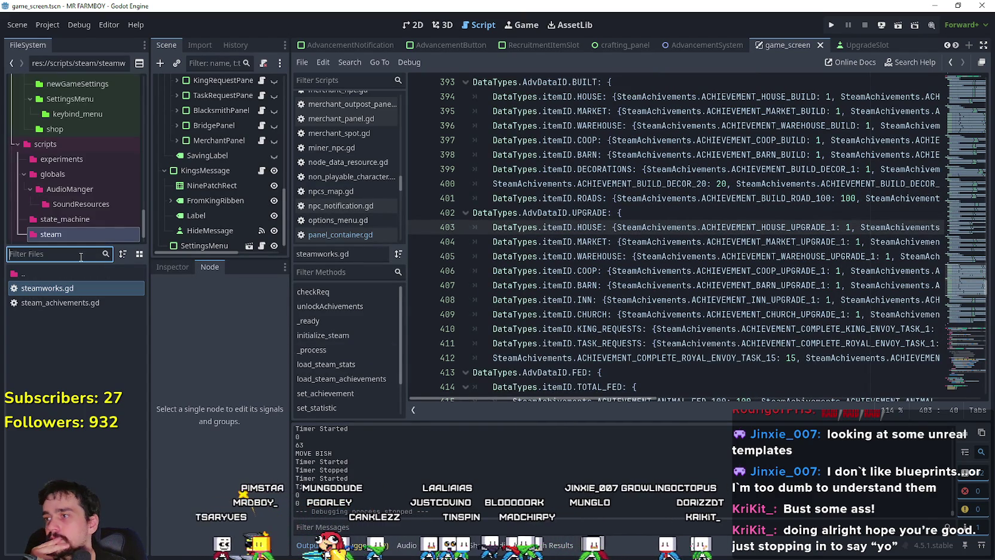
Open Inn.tscn, select the Inn node and review its buildData in the Inspector.
{"action": "type", "text": "inn"}
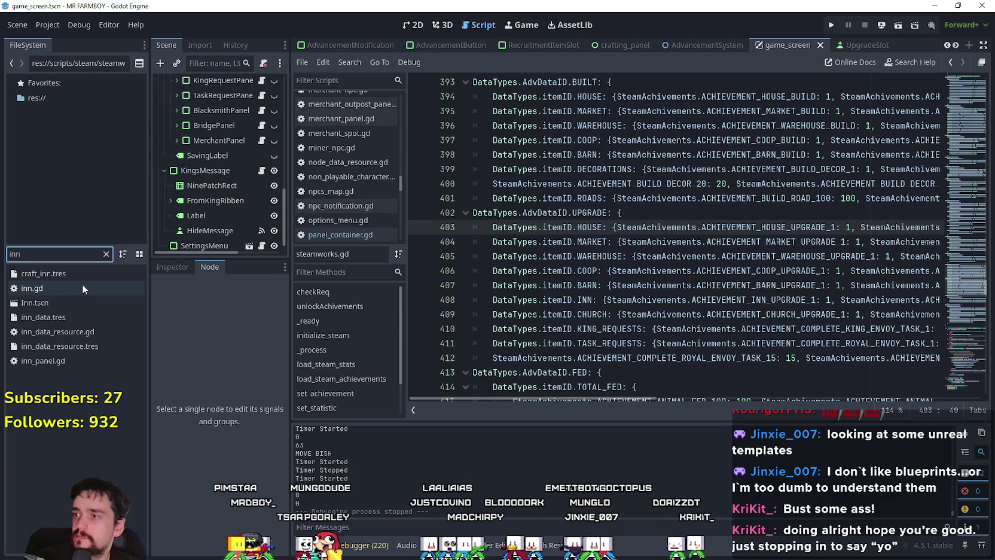
{"action": "double_click", "coordinate": [71, 302]}
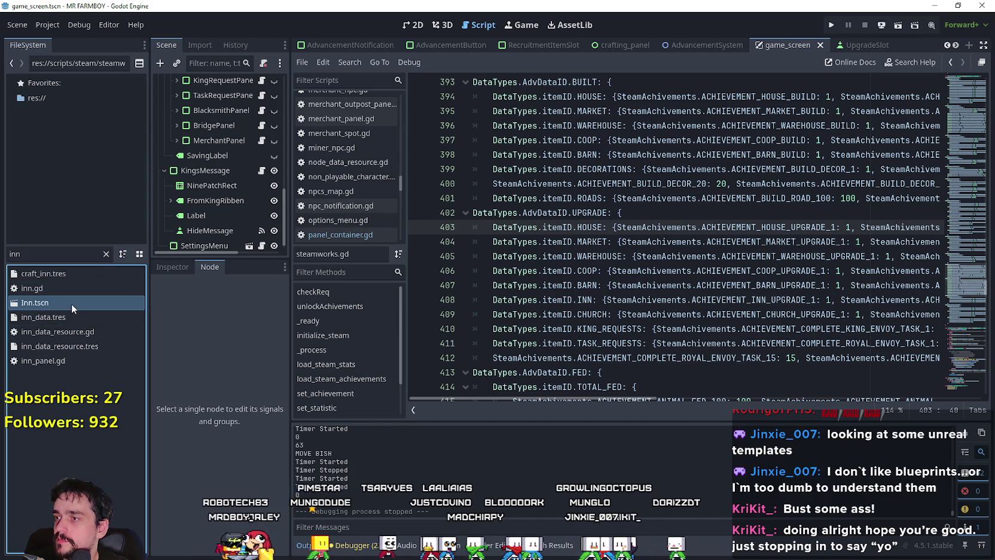
{"action": "left_click", "coordinate": [221, 81]}
{"action": "left_click", "coordinate": [175, 269]}
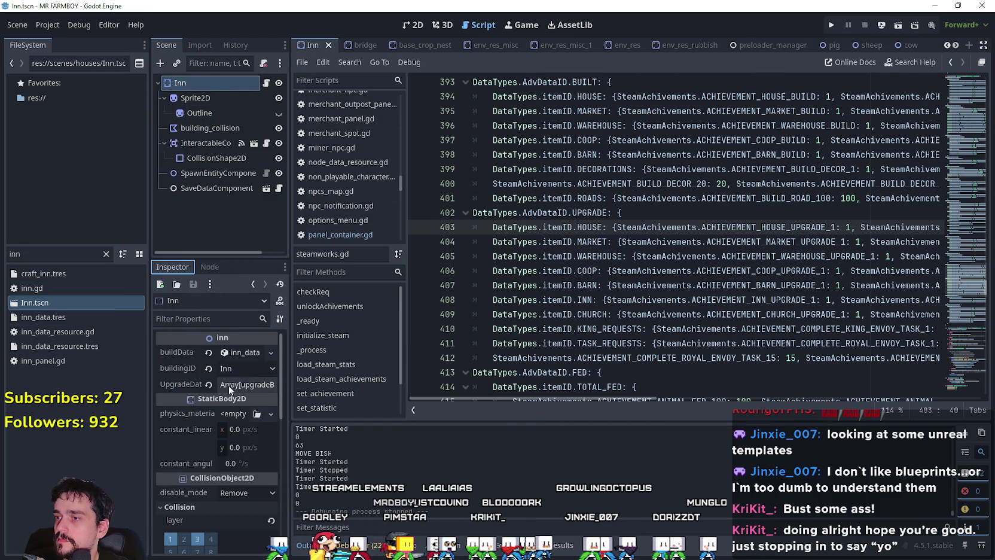
{"action": "left_click", "coordinate": [243, 356]}
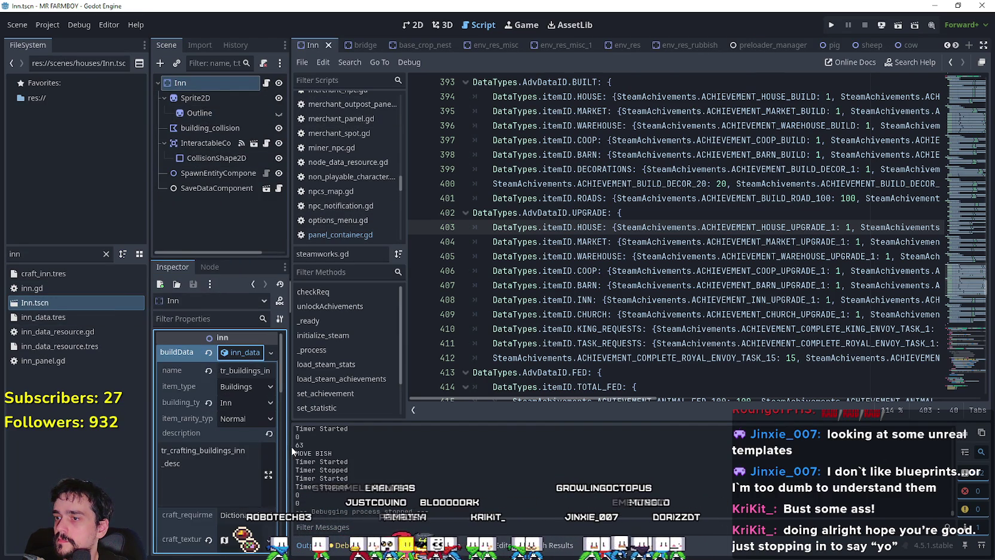
{"action": "left_click_drag", "start_coordinate": [289, 446], "coordinate": [368, 445]}
{"action": "scroll", "coordinate": [222, 447], "scroll_direction": "down", "scroll_amount": 2}
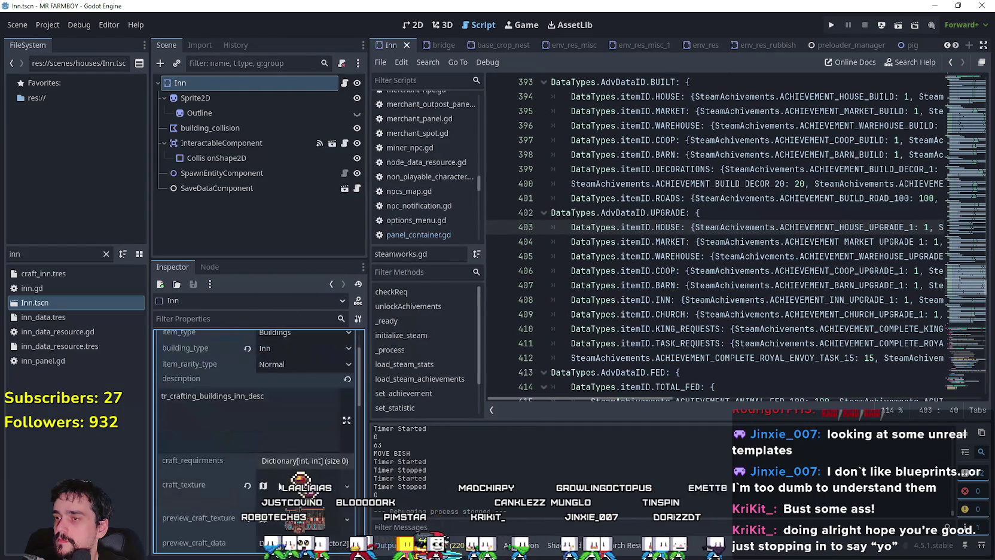
{"action": "scroll", "coordinate": [222, 447], "scroll_direction": "up", "scroll_amount": 2}
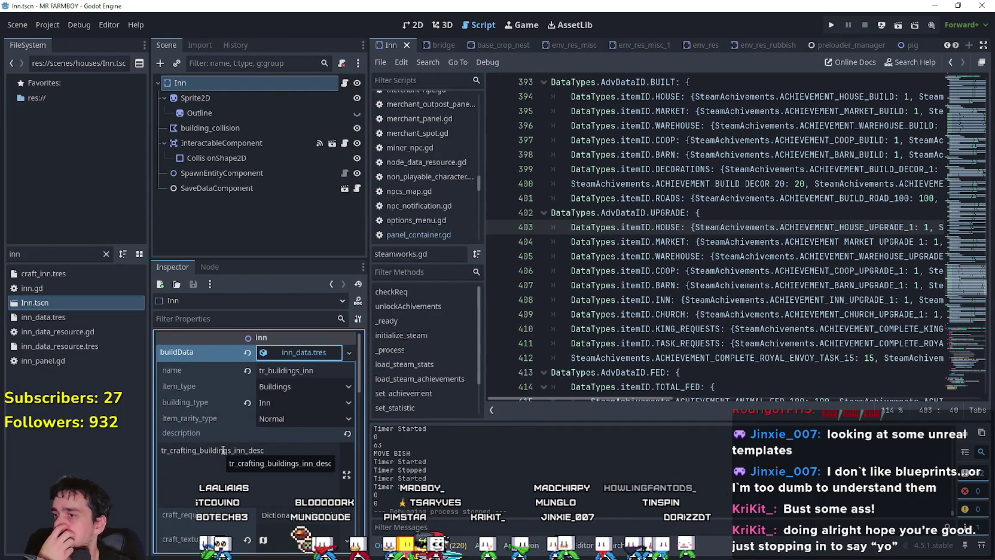
{"action": "scroll", "coordinate": [283, 478], "scroll_direction": "down", "scroll_amount": 4}
{"action": "scroll", "coordinate": [289, 486], "scroll_direction": "down", "scroll_amount": 2}
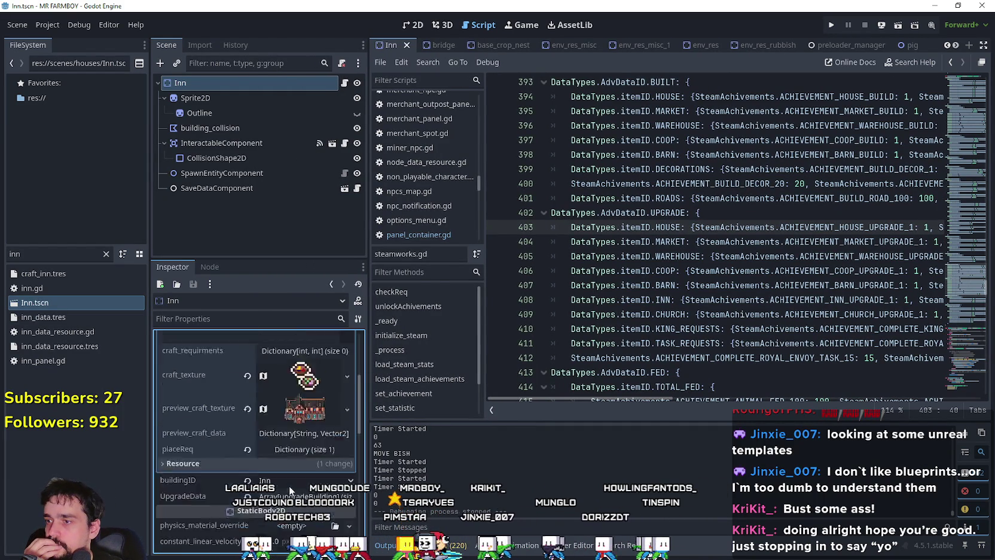
{"action": "scroll", "coordinate": [299, 477], "scroll_direction": "up", "scroll_amount": 3}
{"action": "left_click", "coordinate": [309, 354]}
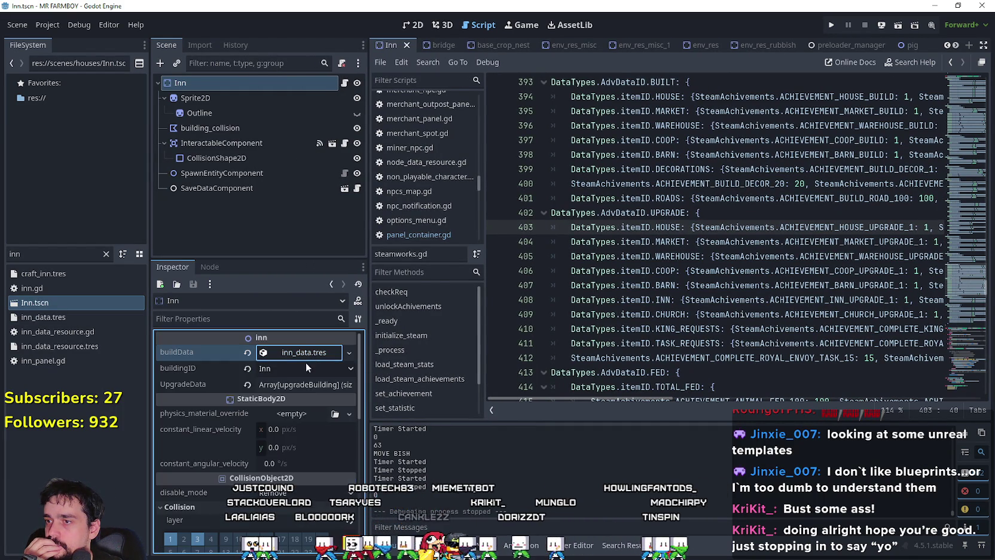
Expand the UpgradeData entries and their required resources, and widen the dock.
{"action": "left_click", "coordinate": [306, 394]}
{"action": "left_click", "coordinate": [294, 443]}
{"action": "scroll", "coordinate": [276, 494], "scroll_direction": "down", "scroll_amount": 2}
{"action": "scroll", "coordinate": [276, 494], "scroll_direction": "down", "scroll_amount": 3}
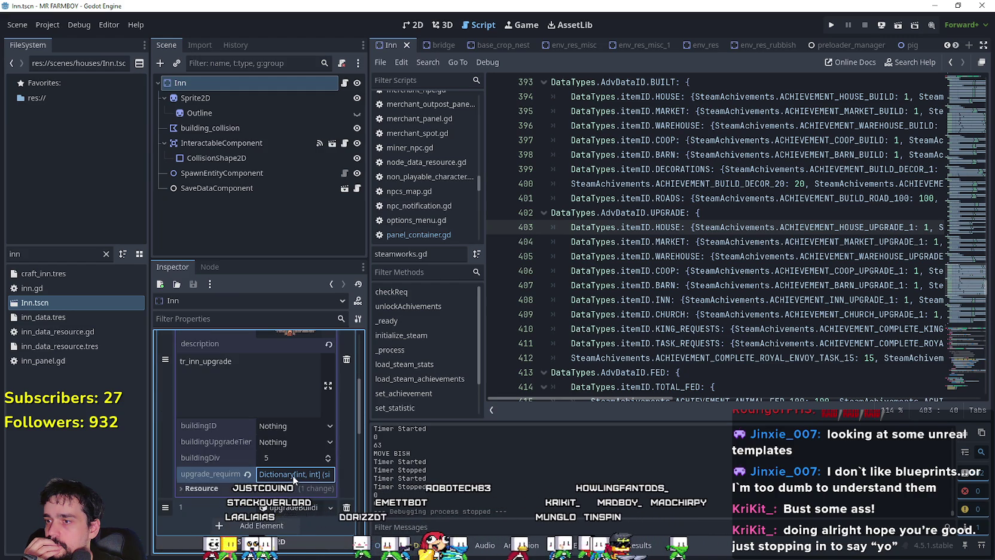
{"action": "left_click", "coordinate": [293, 476]}
{"action": "left_click", "coordinate": [292, 474]}
{"action": "scroll", "coordinate": [293, 475], "scroll_direction": "down", "scroll_amount": 2}
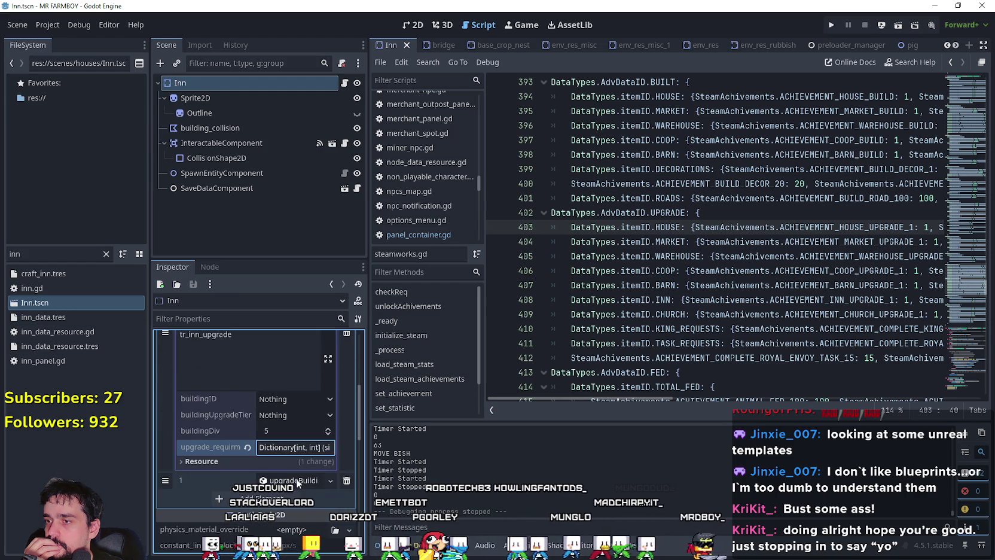
{"action": "scroll", "coordinate": [296, 483], "scroll_direction": "up", "scroll_amount": 4}
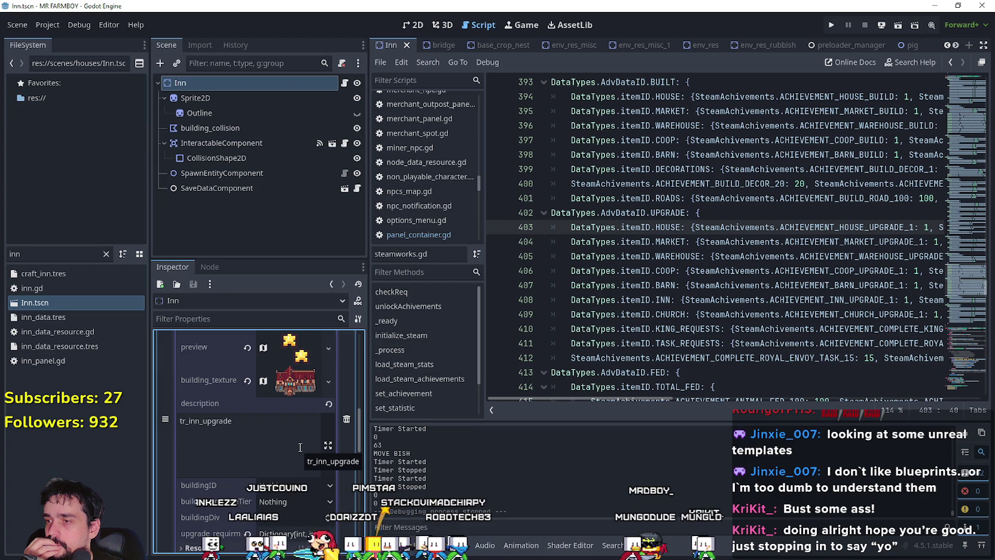
{"action": "scroll", "coordinate": [301, 446], "scroll_direction": "down", "scroll_amount": 1}
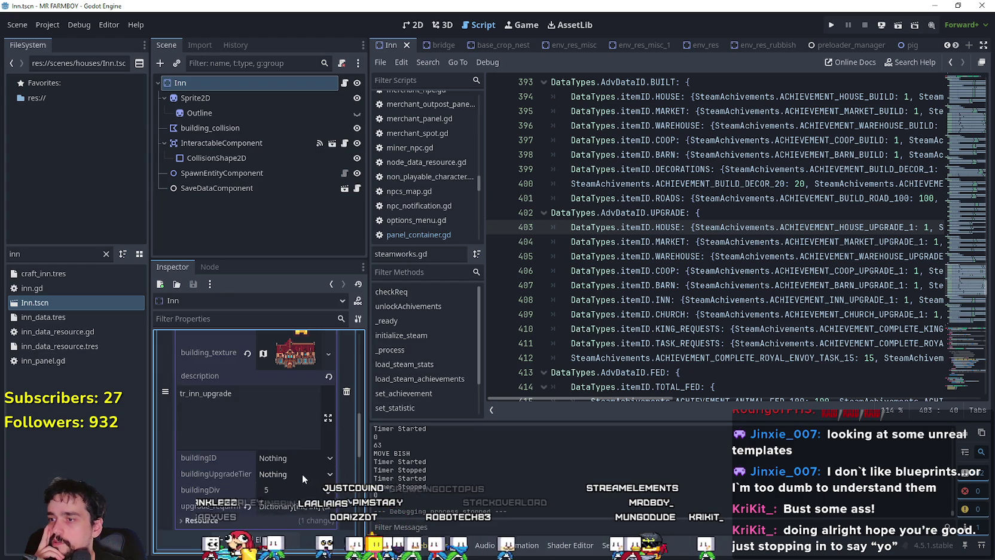
{"action": "left_click_drag", "start_coordinate": [368, 507], "coordinate": [438, 508]}
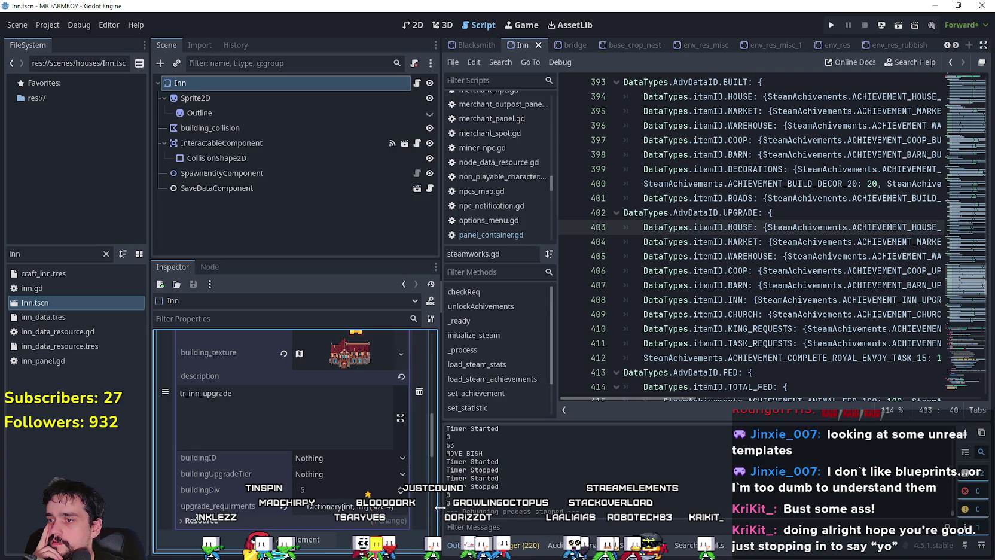
{"action": "left_click", "coordinate": [416, 82]}
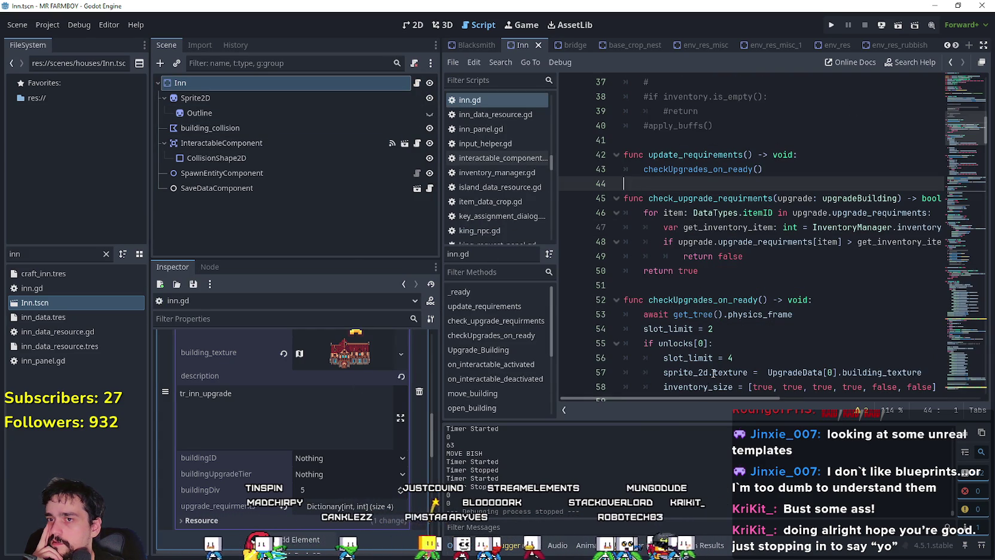
Scroll inn.gd to Upgrade_Building and inspect the add_advancement_req_amount call on line 79.
{"action": "scroll", "coordinate": [715, 360], "scroll_direction": "down", "scroll_amount": 4}
{"action": "scroll", "coordinate": [715, 360], "scroll_direction": "down", "scroll_amount": 4}
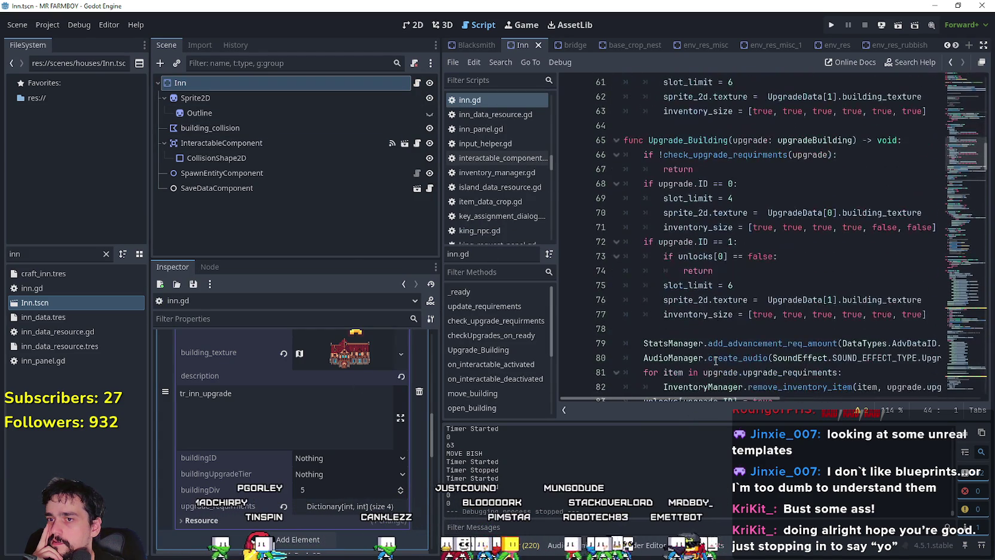
{"action": "left_click_drag", "start_coordinate": [707, 398], "coordinate": [775, 396]}
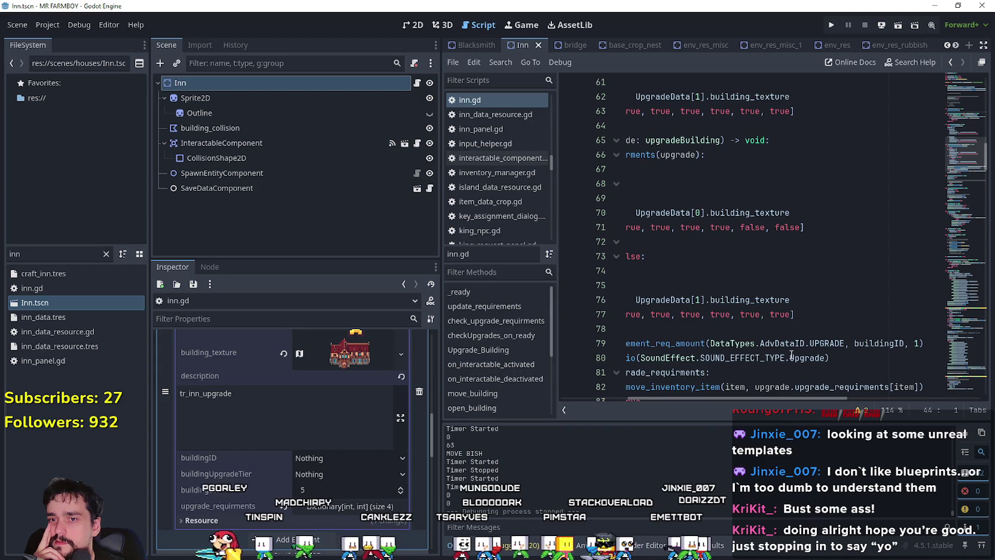
{"action": "scroll", "coordinate": [748, 298], "scroll_direction": "down", "scroll_amount": 2}
{"action": "left_click_drag", "start_coordinate": [829, 271], "coordinate": [633, 256]}
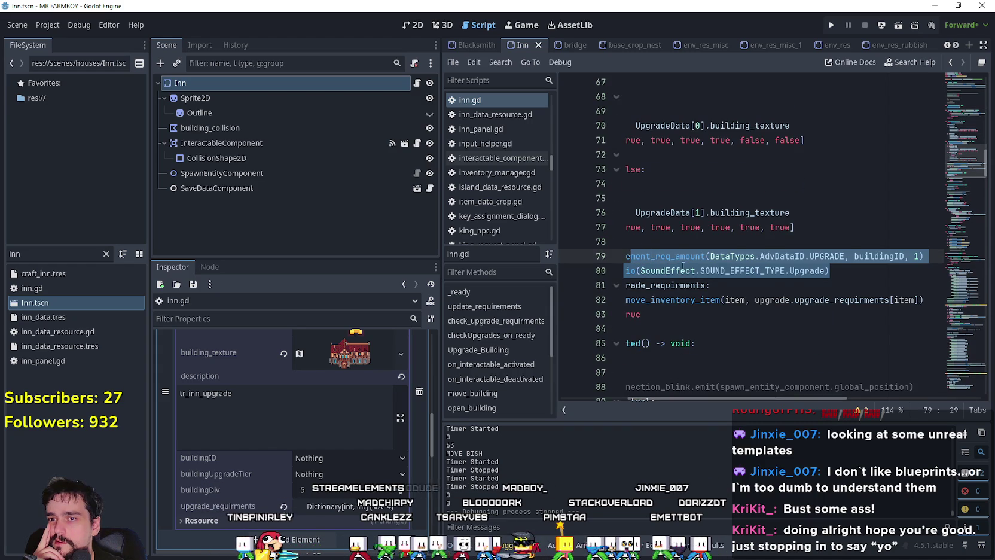
{"action": "left_click", "coordinate": [720, 256]}
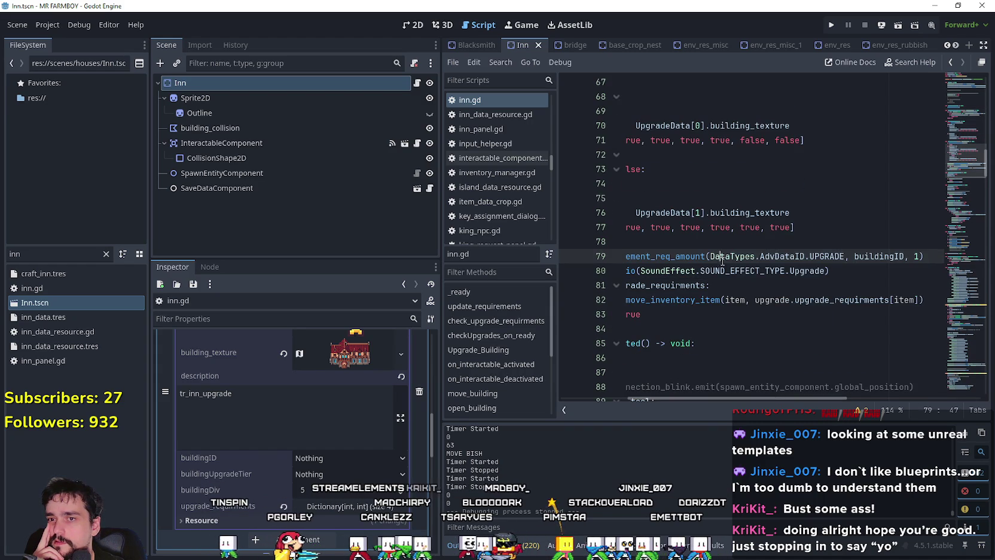
Pick Inn from the UpgradeData entry's buildingID dropdown, alongside description tr_inn_upgrade and buildingDiv 5.
{"action": "left_click", "coordinate": [350, 459]}
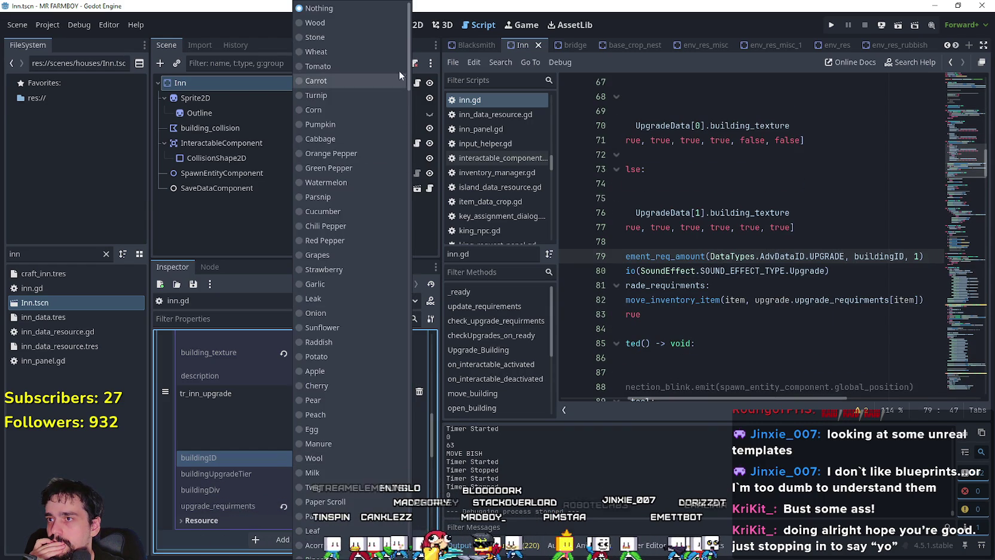
{"action": "mouse_move", "coordinate": [409, 81]}
{"action": "left_mouse_down"}
{"action": "mouse_move", "coordinate": [426, 360]}
{"action": "mouse_move", "coordinate": [418, 511]}
{"action": "left_mouse_up"}
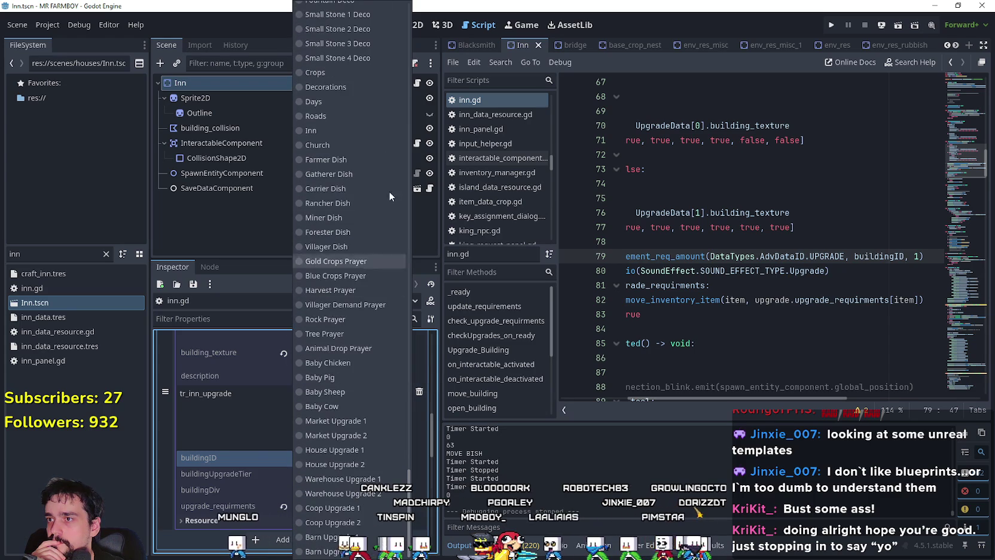
{"action": "left_click", "coordinate": [334, 129]}
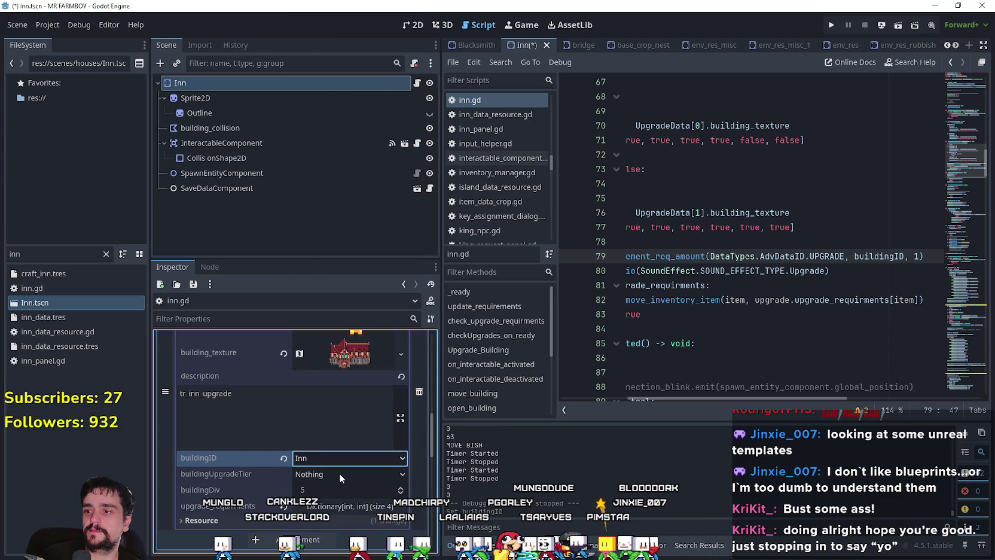
{"action": "left_click", "coordinate": [332, 423]}
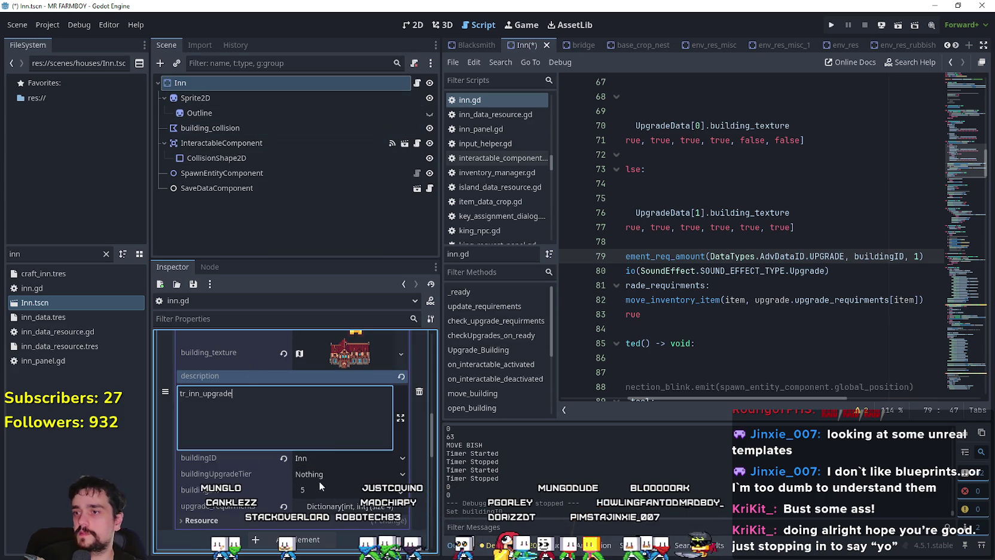
{"action": "scroll", "coordinate": [327, 457], "scroll_direction": "down", "scroll_amount": 5}
{"action": "left_click", "coordinate": [344, 399]}
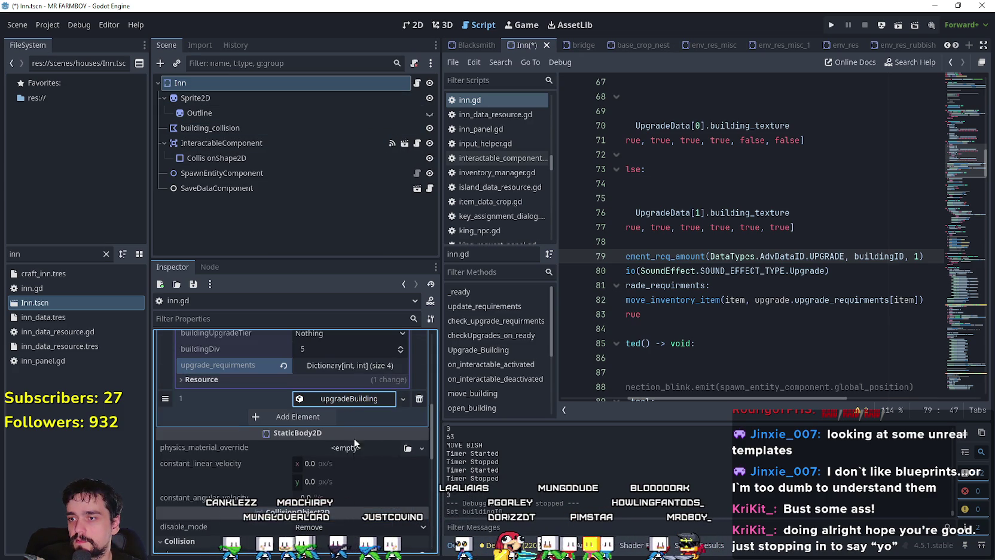
{"action": "scroll", "coordinate": [354, 450], "scroll_direction": "up", "scroll_amount": 3}
{"action": "left_click", "coordinate": [333, 400]}
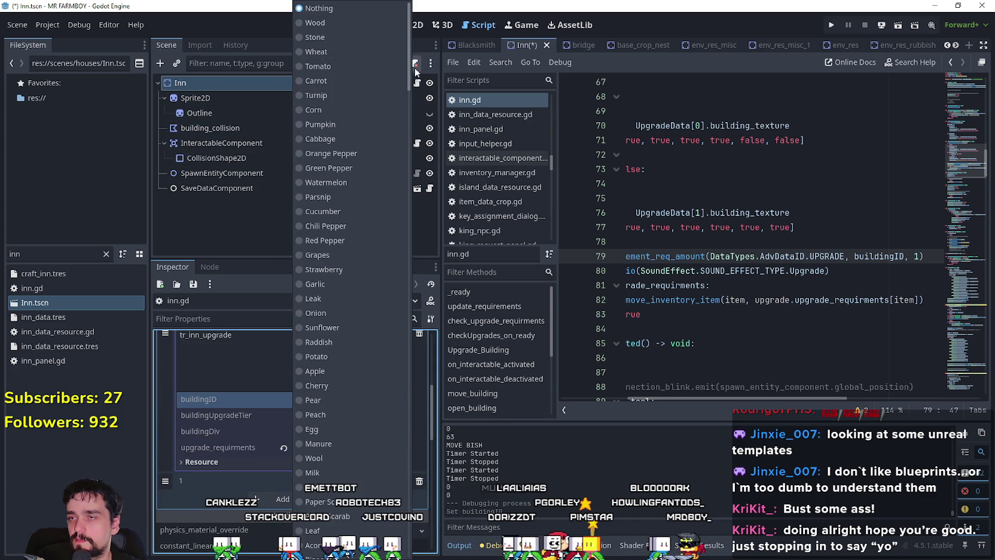
{"action": "left_click_drag", "start_coordinate": [409, 69], "coordinate": [428, 527]}
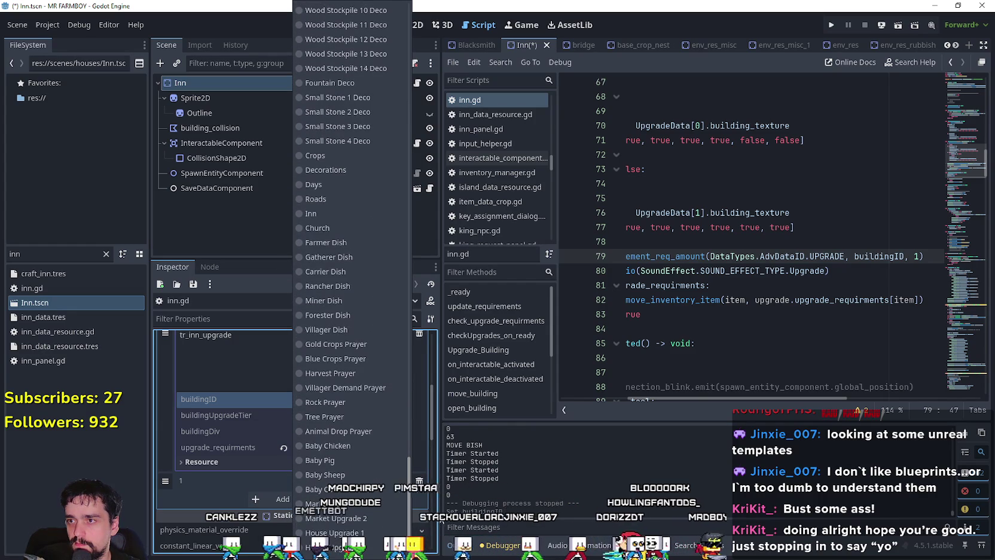
{"action": "left_click", "coordinate": [337, 212]}
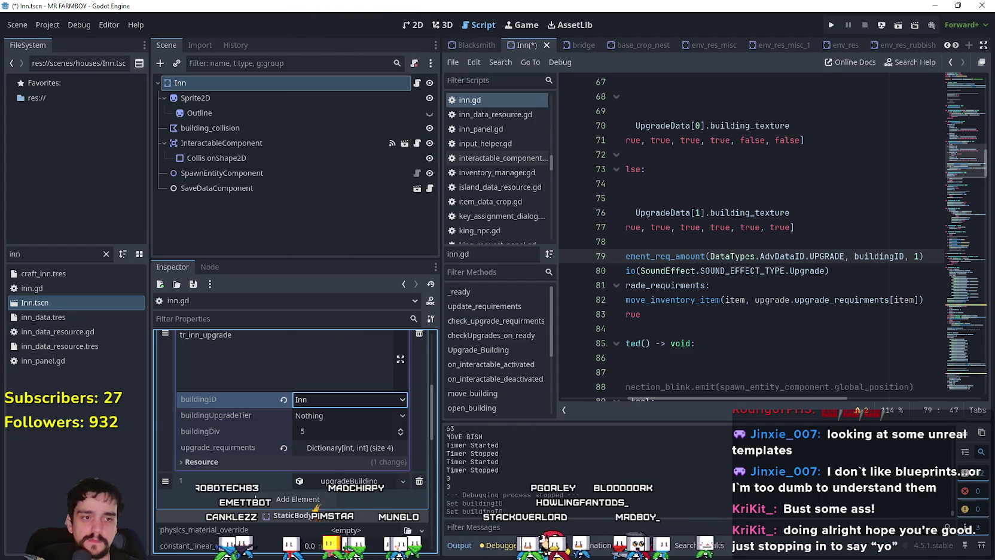
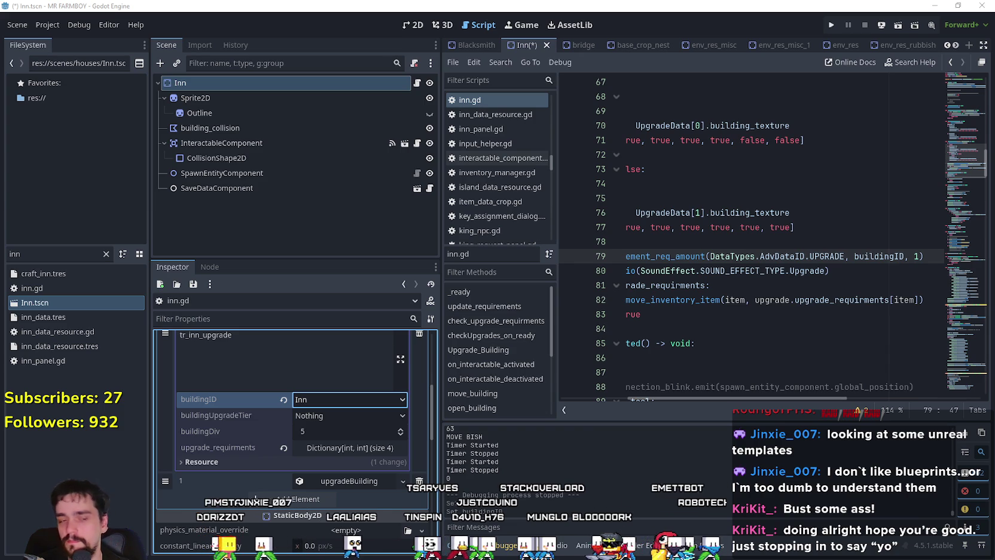
Show the Inn's second upgrade entry instead of the first, save the Inn scene, and select the file filter text.
{"action": "scroll", "coordinate": [355, 389], "scroll_direction": "up", "scroll_amount": 5}
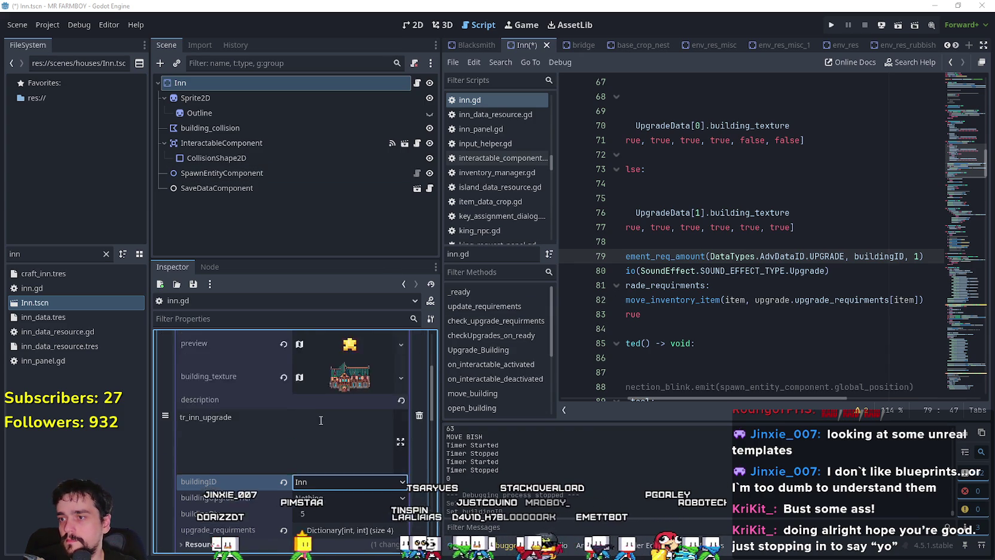
{"action": "left_click", "coordinate": [355, 393]}
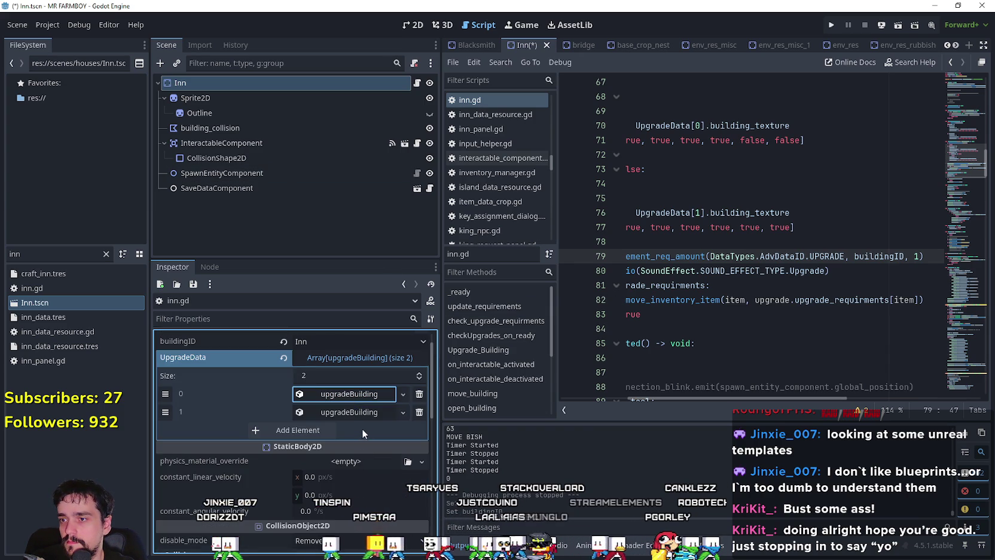
{"action": "left_click", "coordinate": [350, 411]}
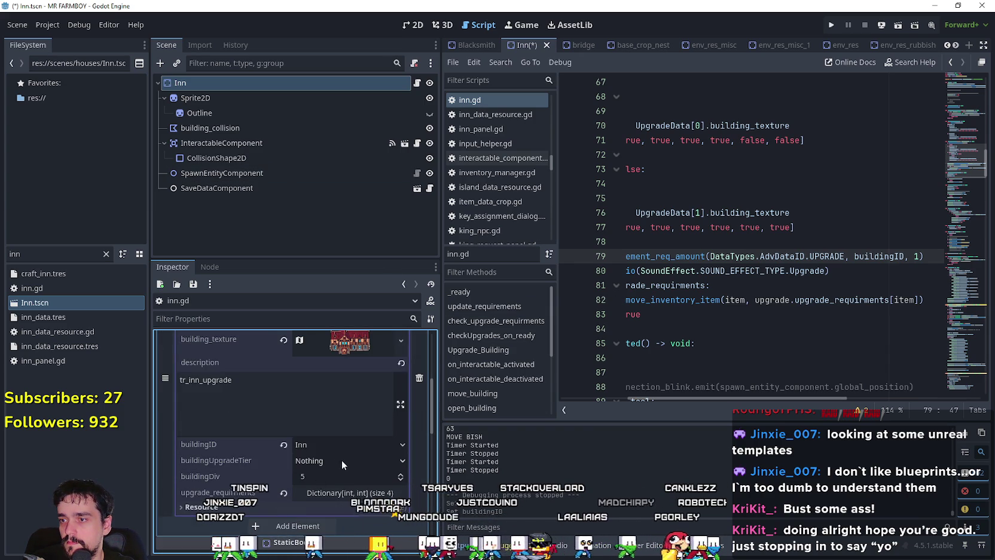
{"action": "left_click", "coordinate": [338, 408]}
{"action": "key", "text": "ctrl+s"}
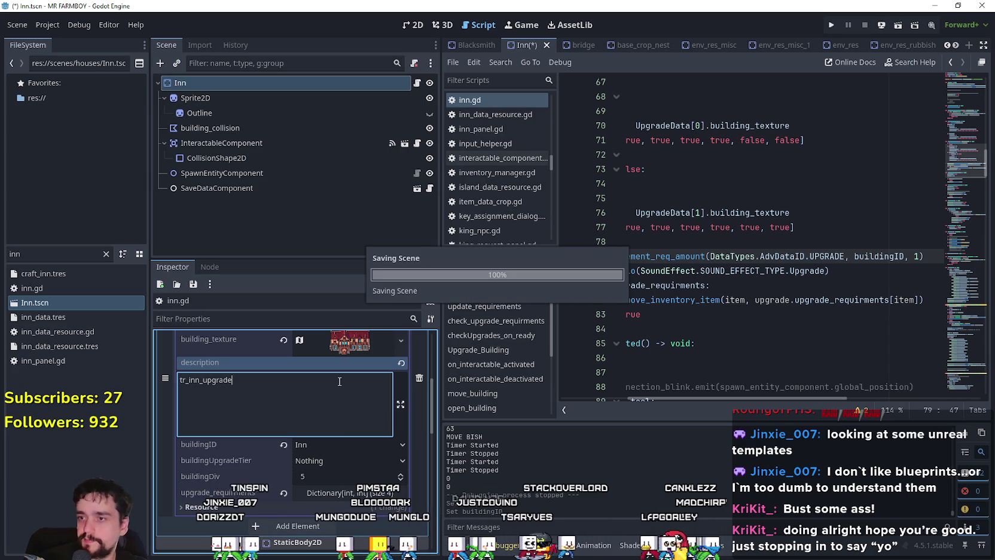
{"action": "double_click", "coordinate": [12, 255]}
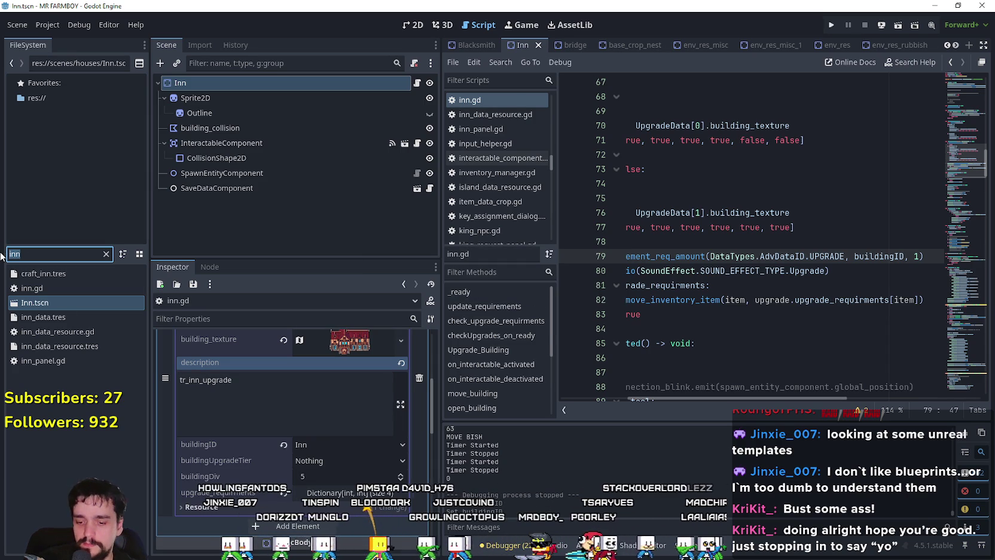
Filter files by 'chur', open Church.tscn, and set its first upgrade entry's buildingID to Church.
{"action": "type", "text": "chur"}
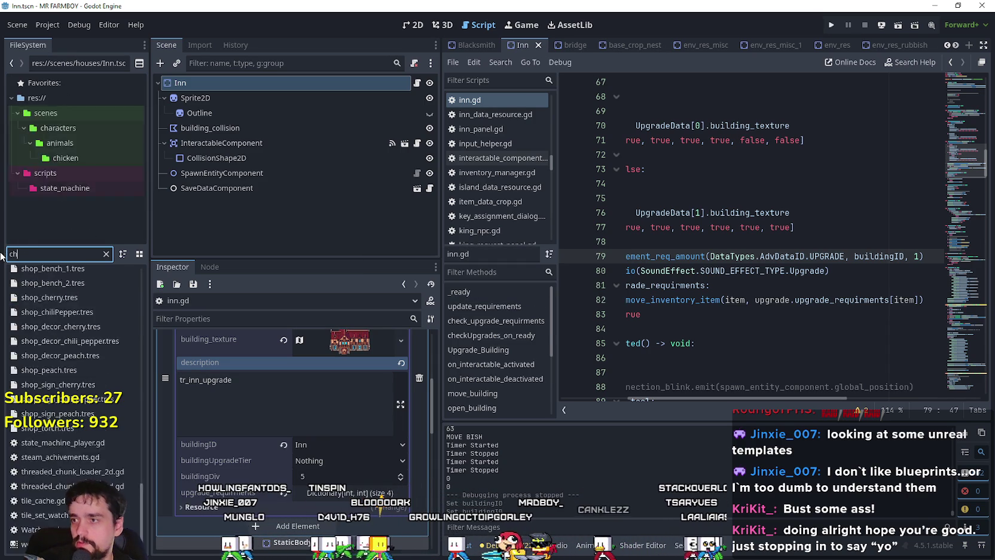
{"action": "double_click", "coordinate": [43, 288]}
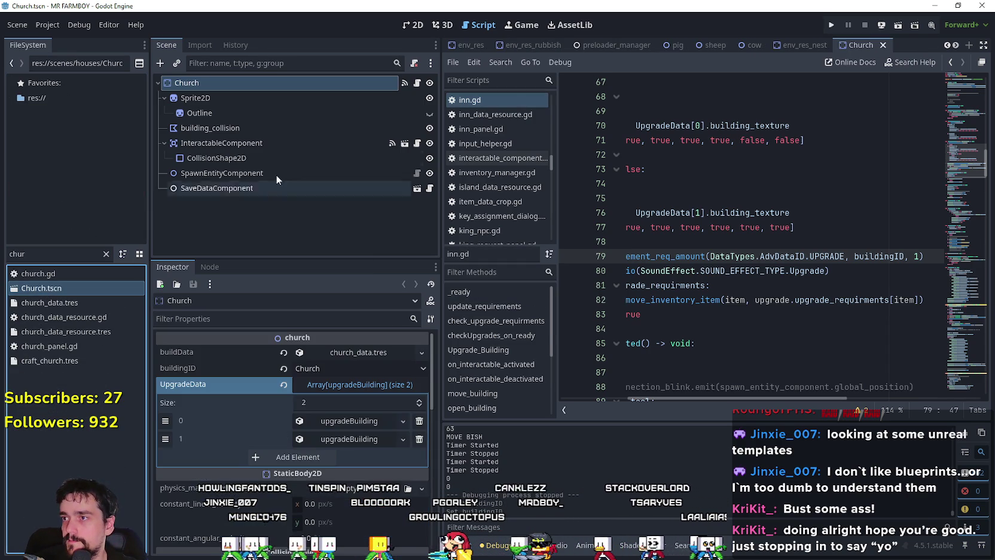
{"action": "left_click", "coordinate": [360, 421]}
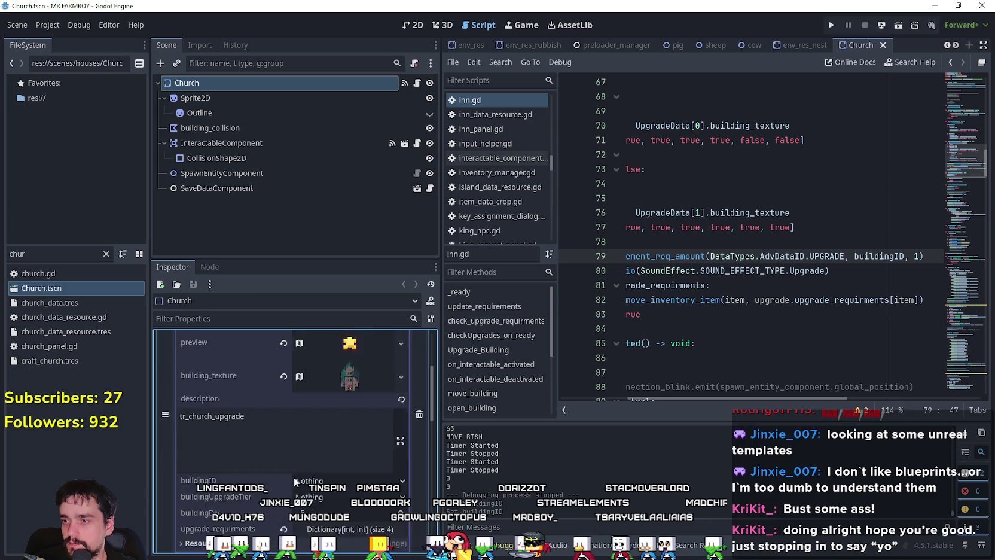
{"action": "scroll", "coordinate": [366, 433], "scroll_direction": "down", "scroll_amount": 4}
{"action": "left_click", "coordinate": [367, 432]}
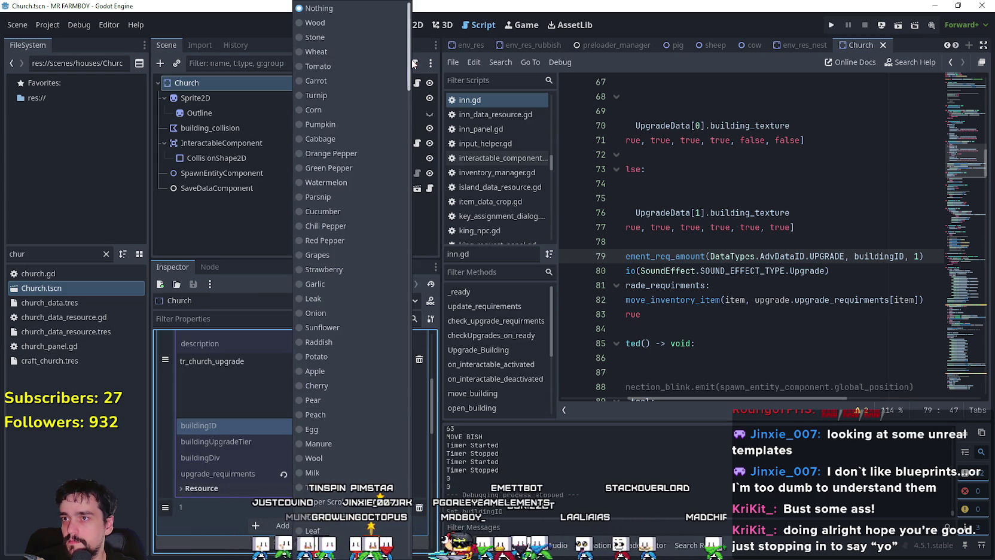
{"action": "mouse_move", "coordinate": [409, 63]}
{"action": "left_mouse_down"}
{"action": "mouse_move", "coordinate": [425, 287]}
{"action": "mouse_move", "coordinate": [413, 412]}
{"action": "mouse_move", "coordinate": [420, 471]}
{"action": "left_mouse_up"}
{"action": "scroll", "coordinate": [420, 340], "scroll_direction": "down", "scroll_amount": 5}
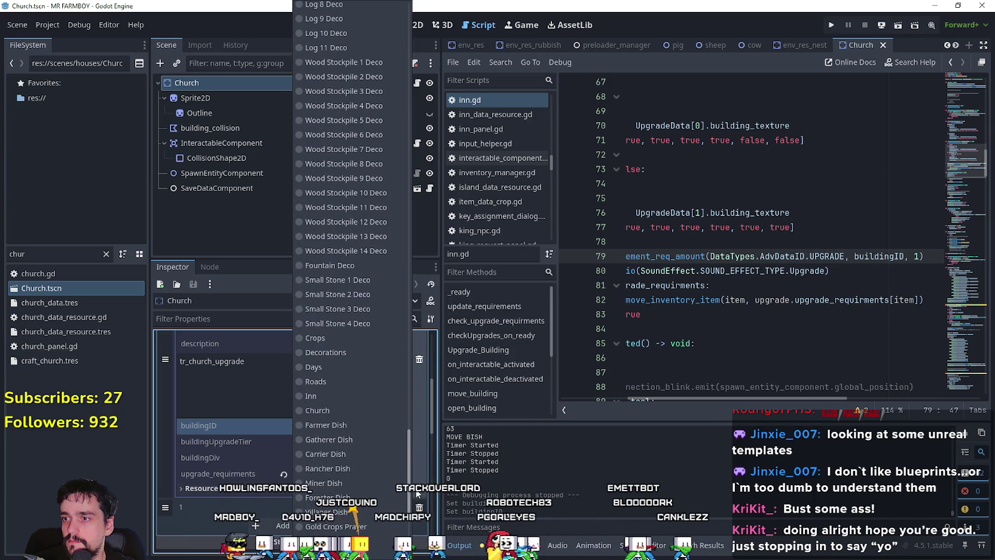
{"action": "scroll", "coordinate": [323, 358], "scroll_direction": "down", "scroll_amount": 5}
{"action": "left_click", "coordinate": [315, 339]}
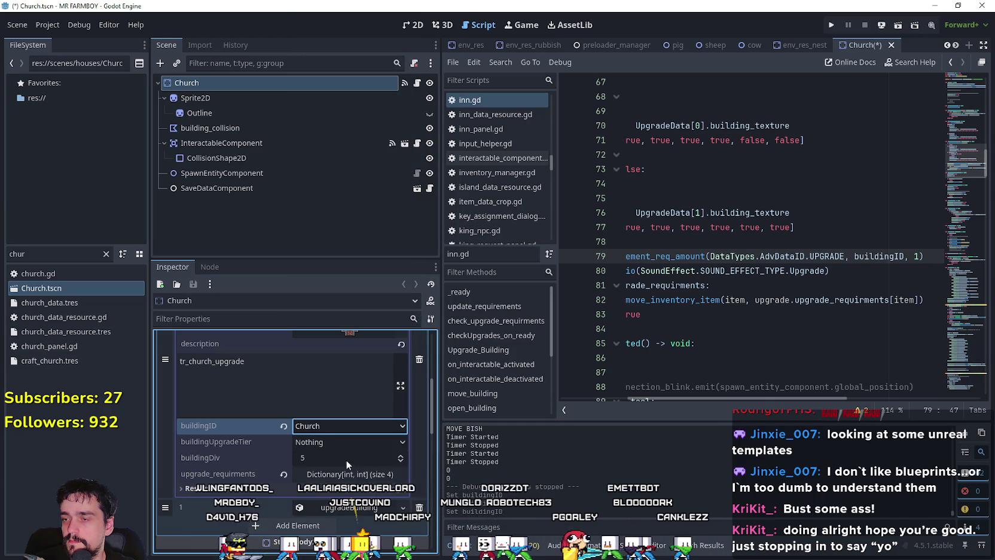
{"action": "scroll", "coordinate": [344, 465], "scroll_direction": "down", "scroll_amount": 1}
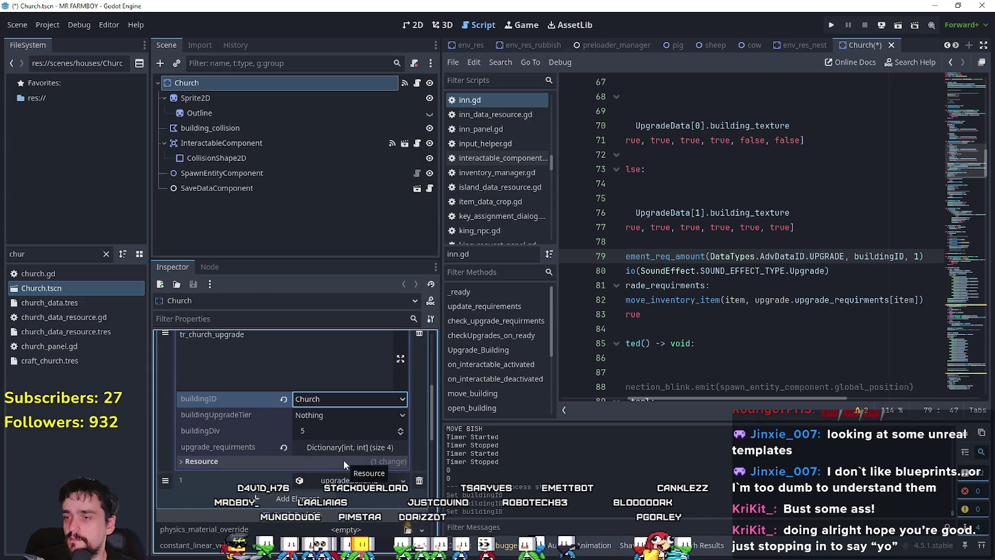
{"action": "mouse_move", "coordinate": [800, 397]}
{"action": "left_mouse_down"}
{"action": "mouse_move", "coordinate": [621, 364]}
{"action": "mouse_move", "coordinate": [811, 364]}
{"action": "mouse_move", "coordinate": [727, 368]}
{"action": "mouse_move", "coordinate": [817, 375]}
{"action": "mouse_move", "coordinate": [682, 379]}
{"action": "mouse_move", "coordinate": [841, 370]}
{"action": "mouse_move", "coordinate": [698, 373]}
{"action": "left_mouse_up"}
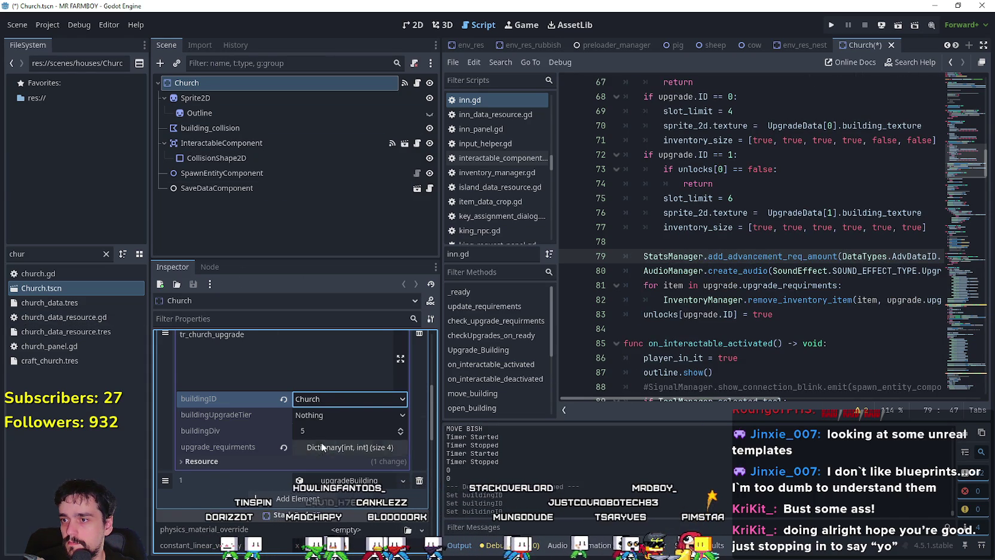
{"action": "scroll", "coordinate": [322, 433], "scroll_direction": "down", "scroll_amount": 3}
Set the second upgrade entry's buildingID to Church and save the Church scene.
{"action": "left_click", "coordinate": [354, 399]}
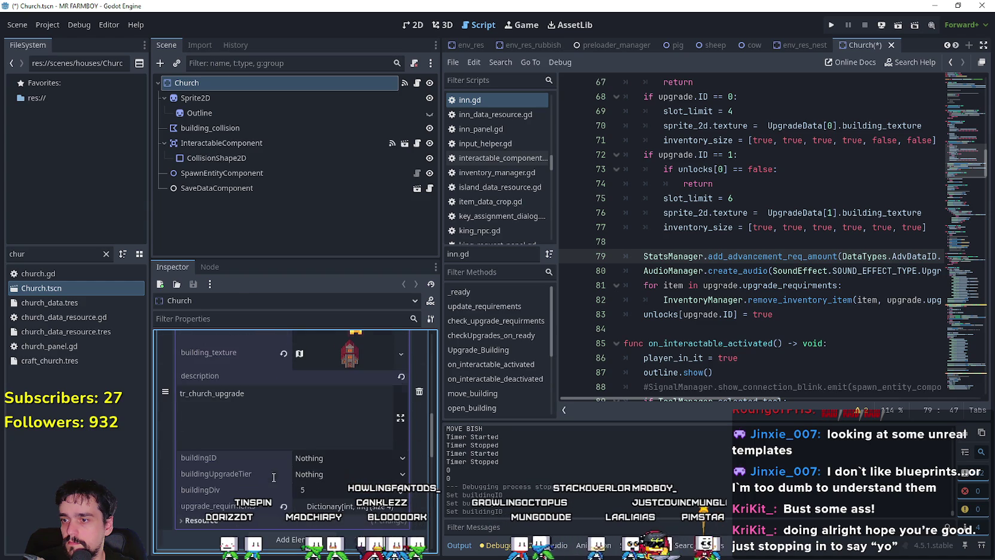
{"action": "left_click", "coordinate": [330, 456]}
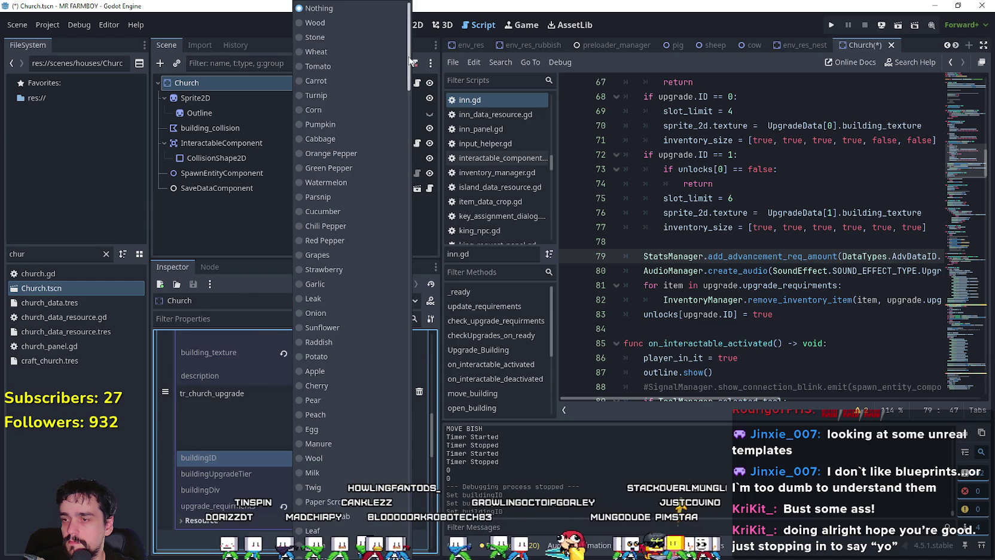
{"action": "scroll", "coordinate": [415, 95], "scroll_direction": "down", "scroll_amount": 5}
{"action": "scroll", "coordinate": [419, 207], "scroll_direction": "down", "scroll_amount": 20}
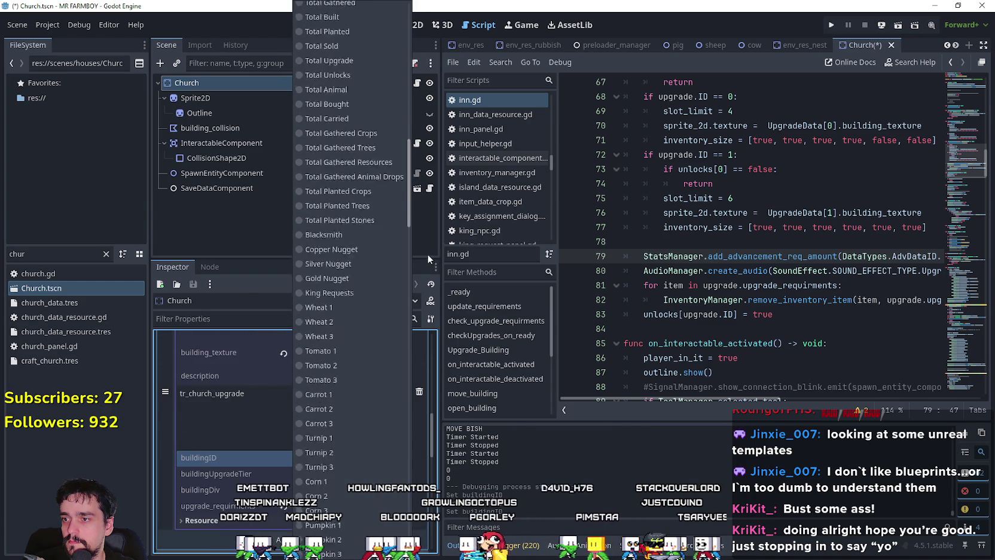
{"action": "scroll", "coordinate": [432, 323], "scroll_direction": "down", "scroll_amount": 7}
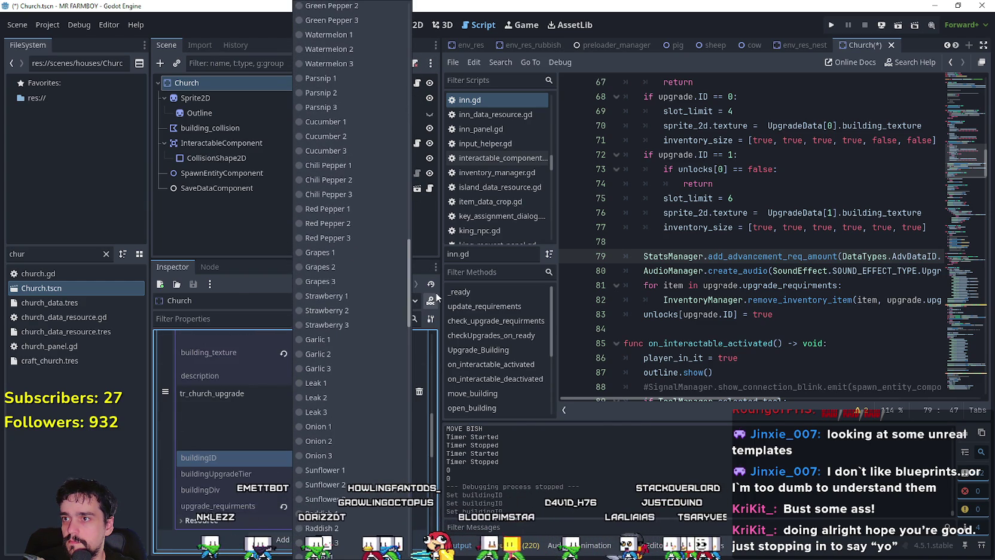
{"action": "scroll", "coordinate": [433, 359], "scroll_direction": "down", "scroll_amount": 8}
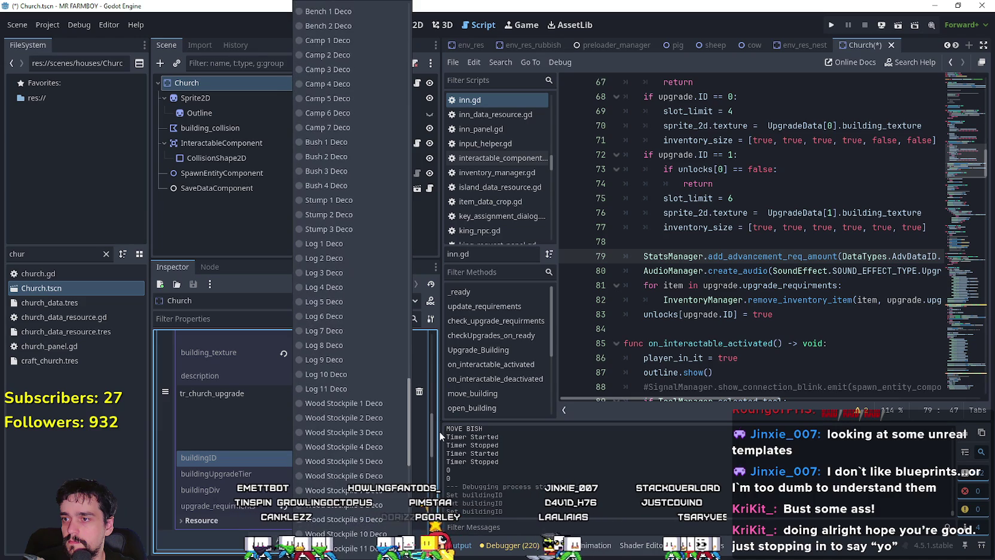
{"action": "scroll", "coordinate": [439, 463], "scroll_direction": "down", "scroll_amount": 4}
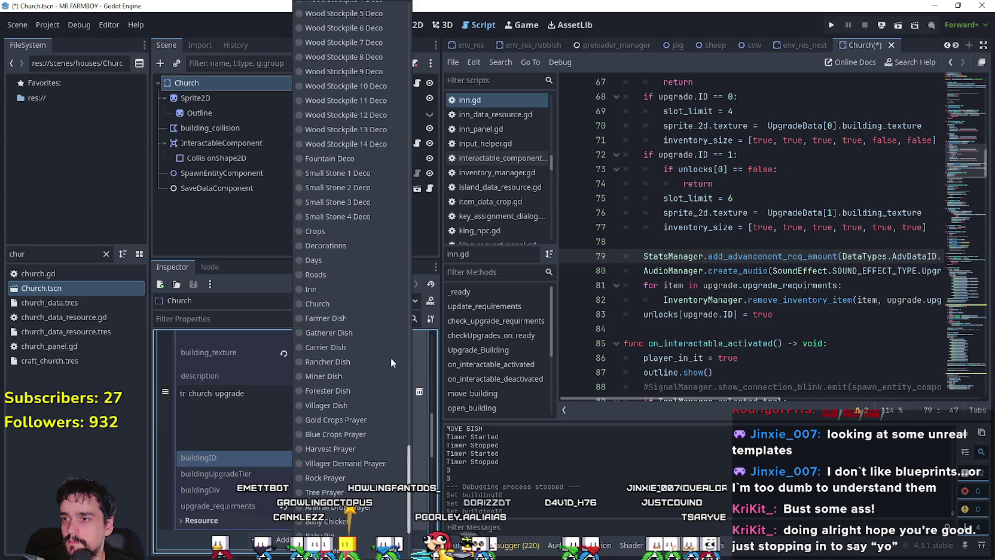
{"action": "left_click", "coordinate": [342, 303]}
{"action": "left_click", "coordinate": [360, 412]}
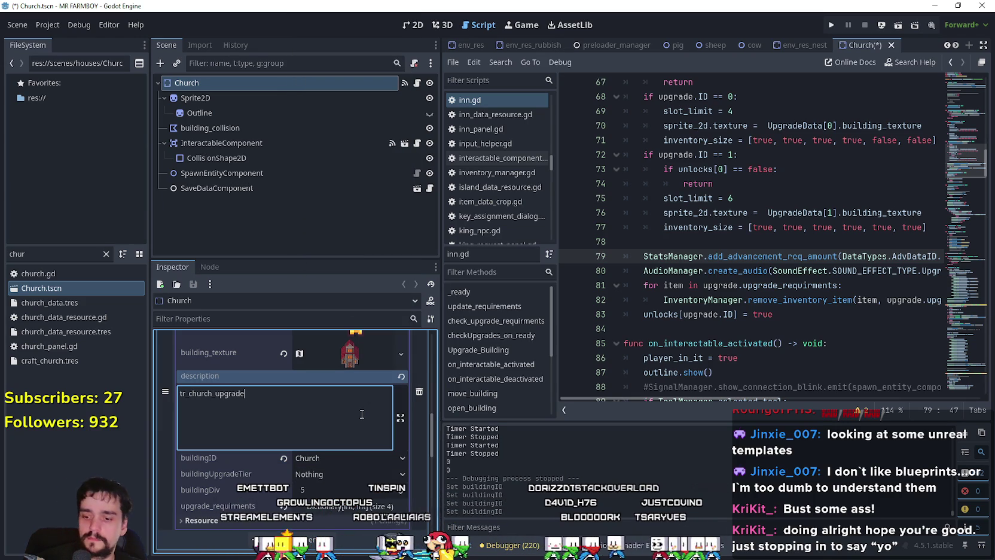
{"action": "key", "text": "ctrl+s"}
{"action": "scroll", "coordinate": [819, 390], "scroll_direction": "right", "scroll_amount": 6}
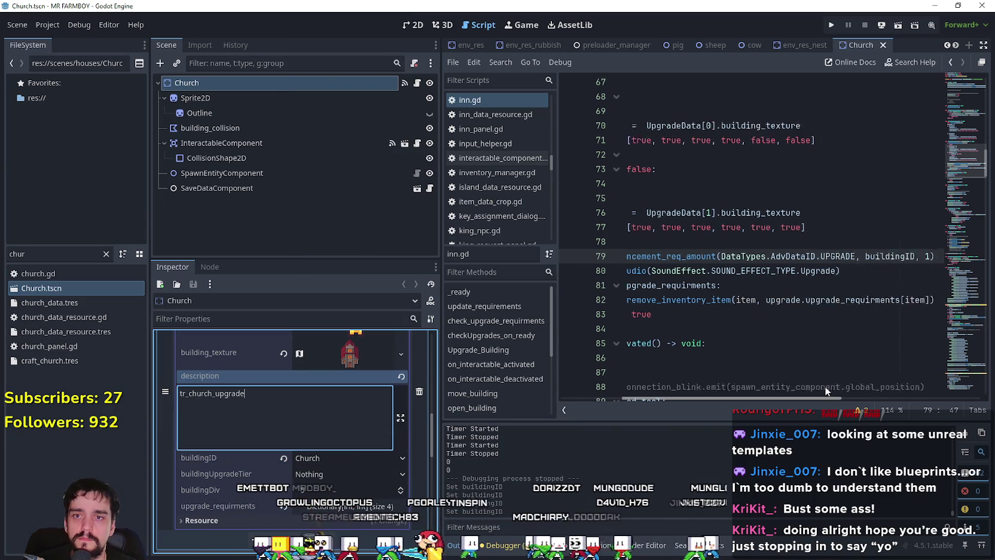
Collapse the second upgrade entry and look over inn.gd's upgrade code between lines 52 and 79.
{"action": "scroll", "coordinate": [327, 422], "scroll_direction": "down", "scroll_amount": 2}
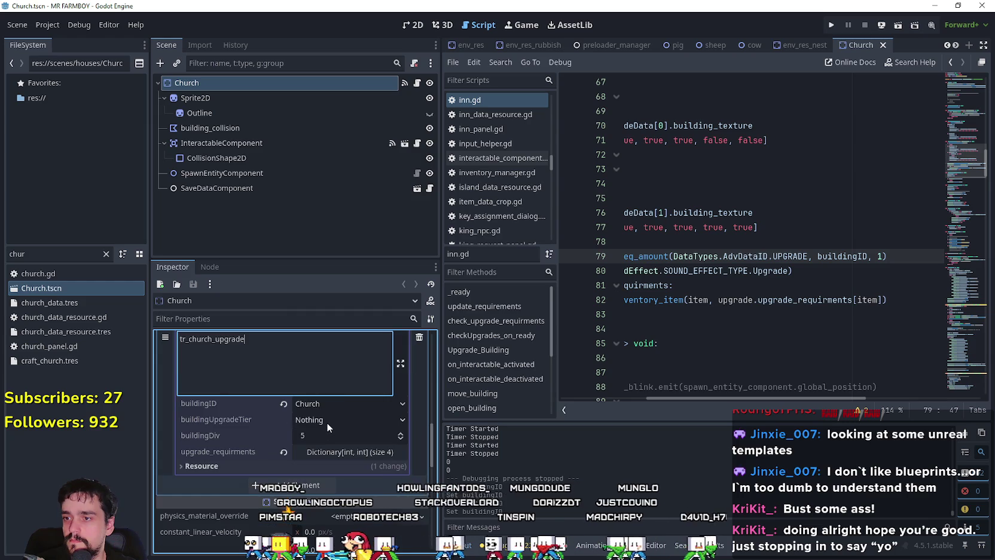
{"action": "scroll", "coordinate": [344, 376], "scroll_direction": "down", "scroll_amount": 3}
{"action": "left_click", "coordinate": [344, 376]}
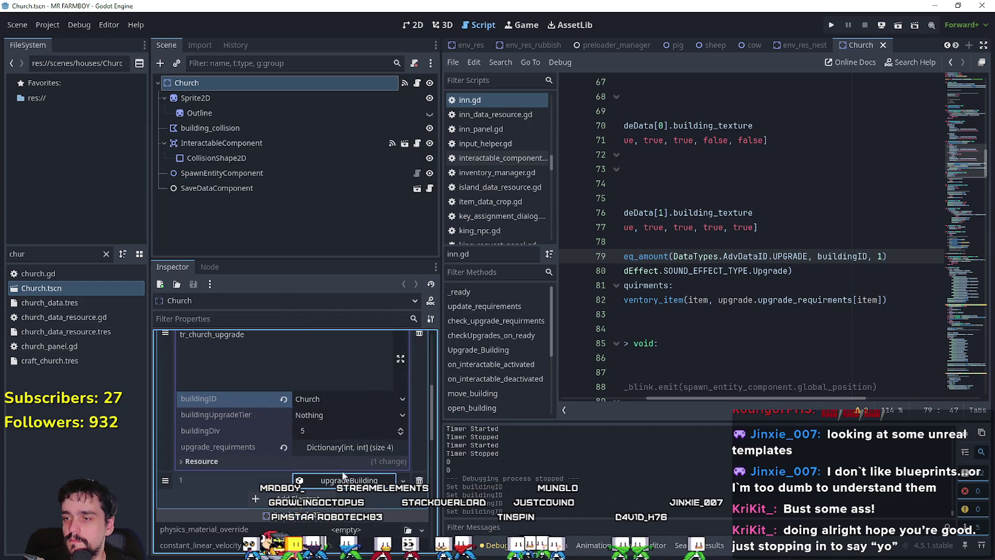
{"action": "scroll", "coordinate": [750, 274], "scroll_direction": "up", "scroll_amount": 1}
{"action": "scroll", "coordinate": [741, 287], "scroll_direction": "left", "scroll_amount": 6}
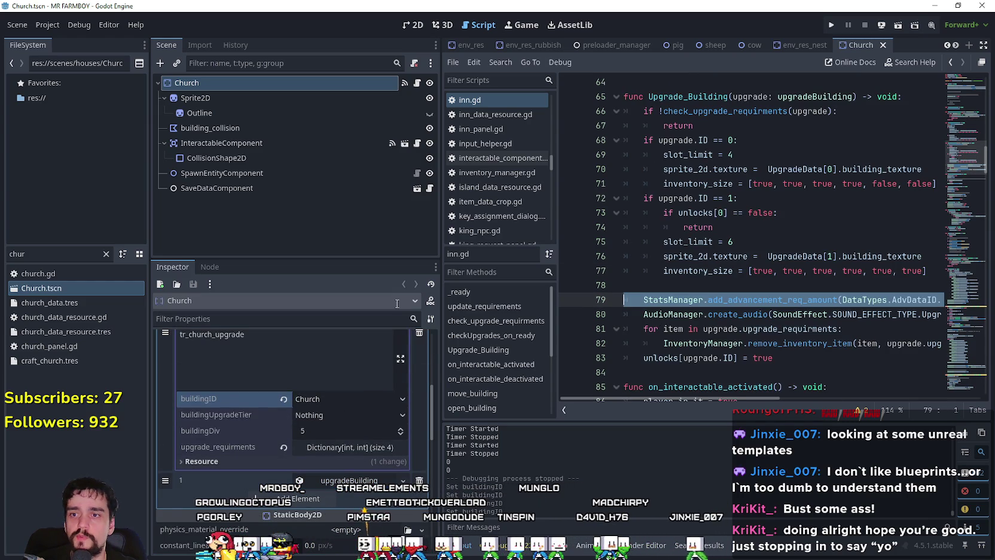
{"action": "left_click", "coordinate": [729, 300]}
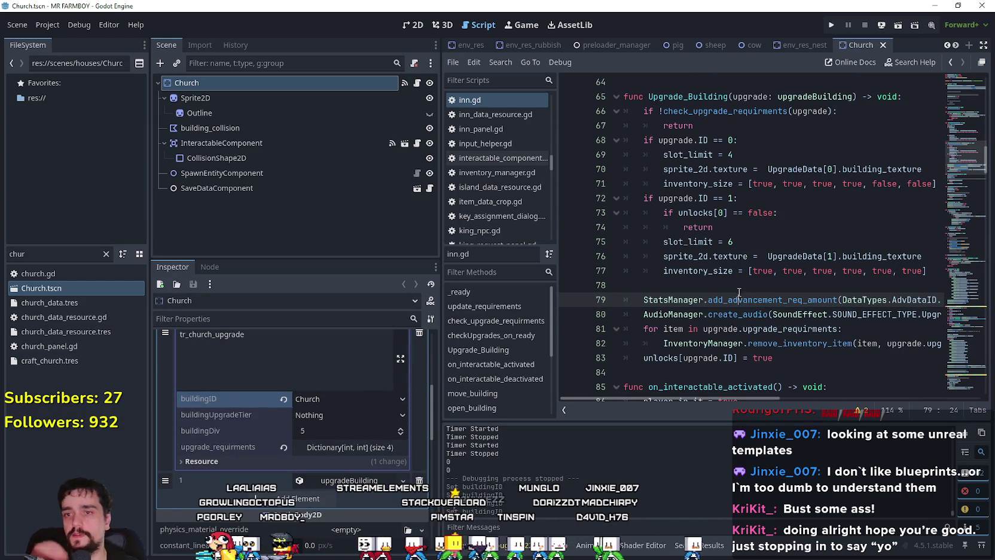
{"action": "key", "text": "Up"}
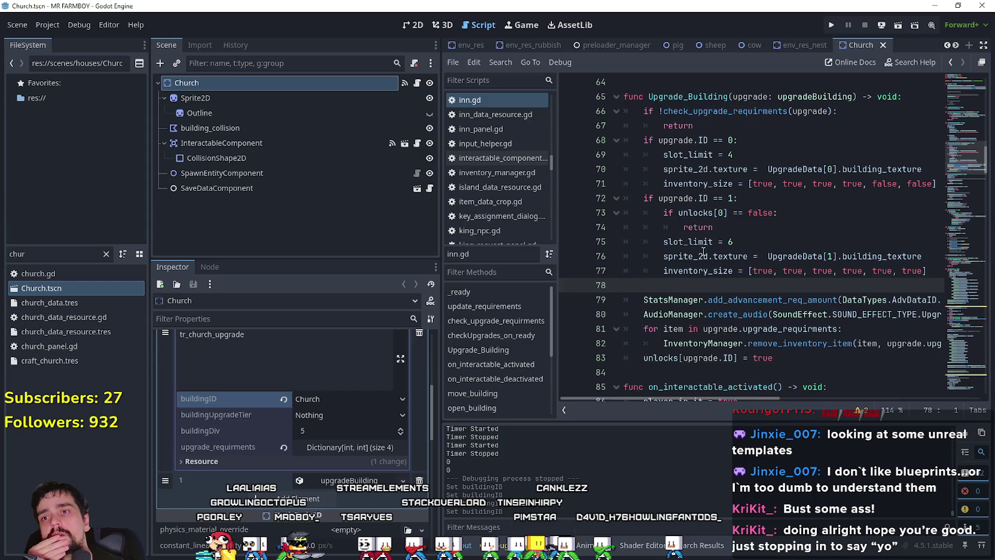
{"action": "scroll", "coordinate": [704, 251], "scroll_direction": "up", "scroll_amount": 3}
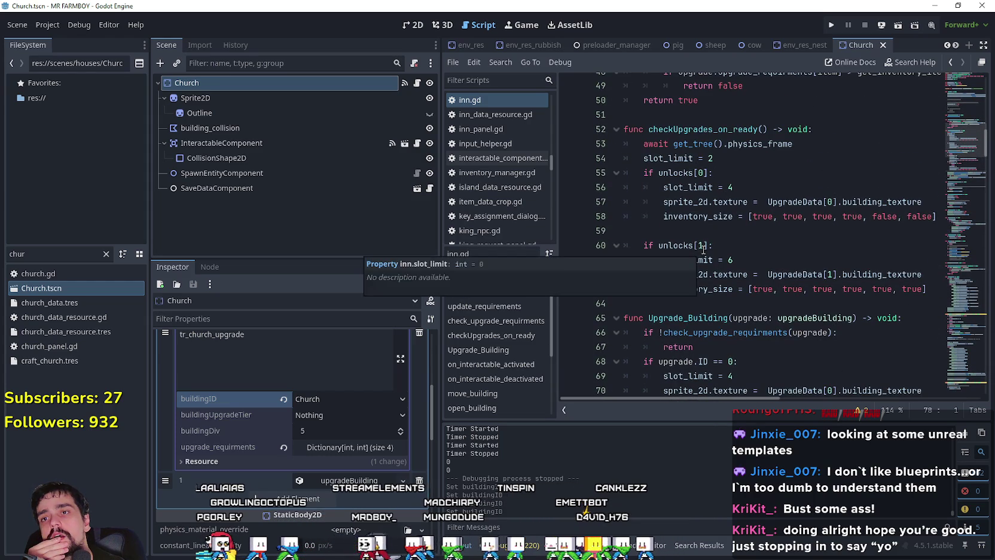
{"action": "left_click", "coordinate": [789, 231]}
{"action": "scroll", "coordinate": [778, 239], "scroll_direction": "up", "scroll_amount": 1}
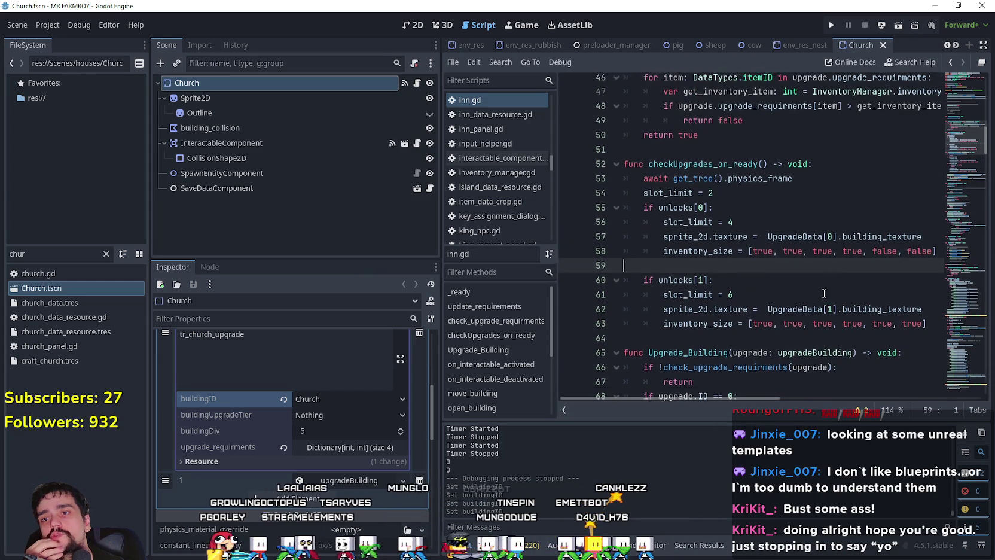
{"action": "left_click", "coordinate": [741, 178]}
{"action": "left_click", "coordinate": [760, 263]}
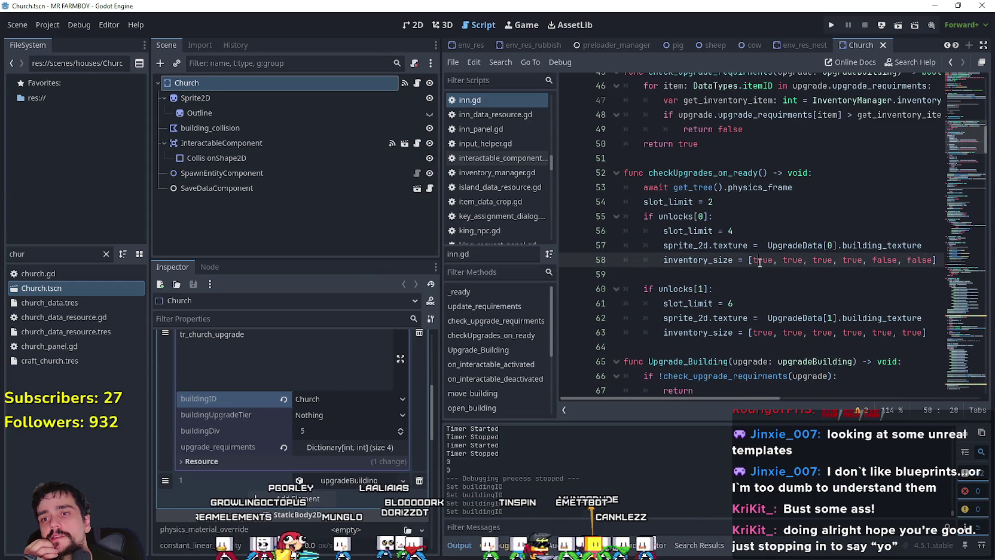
{"action": "left_click", "coordinate": [766, 272]}
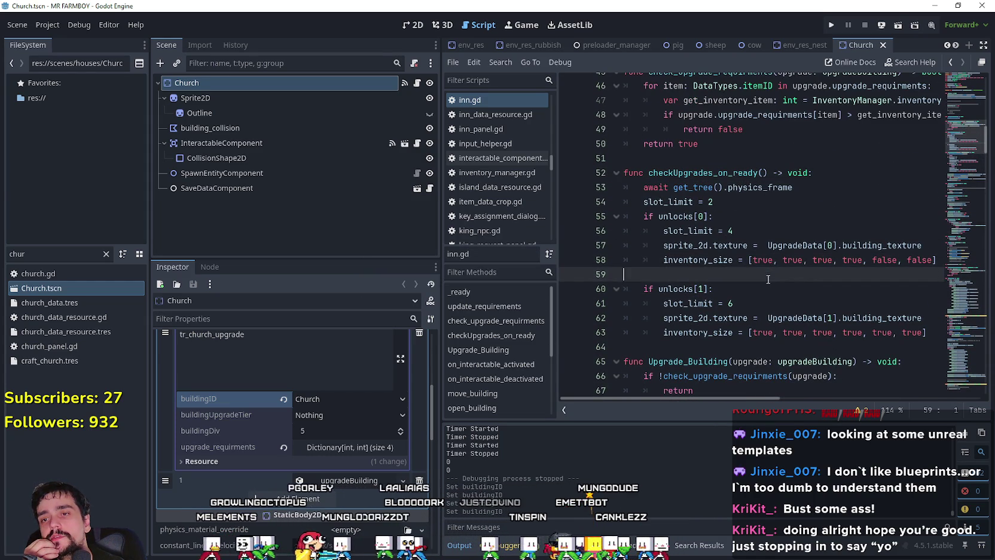
{"action": "triple_click", "coordinate": [793, 260]}
{"action": "left_click", "coordinate": [833, 286]}
{"action": "key", "text": "Up"}
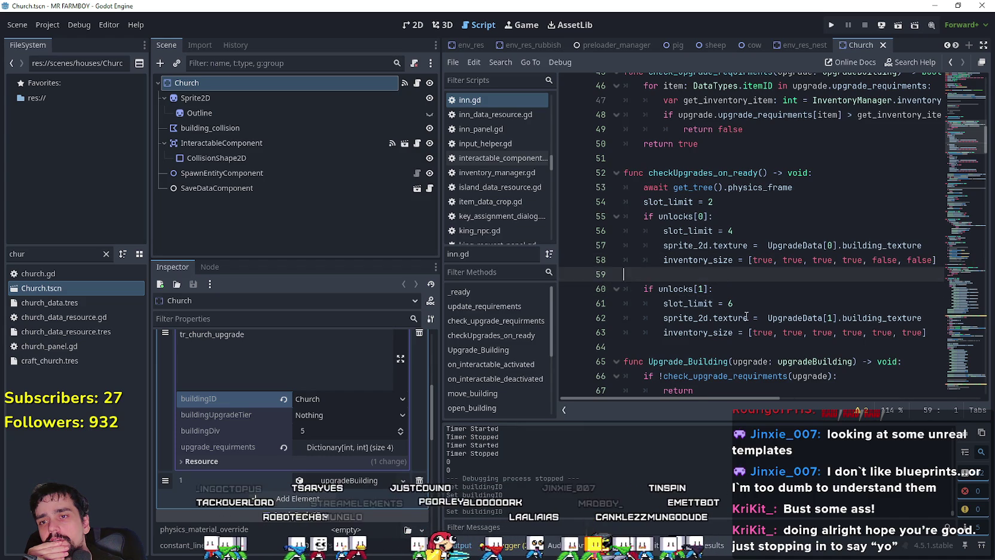
{"action": "scroll", "coordinate": [741, 305], "scroll_direction": "down", "scroll_amount": 6}
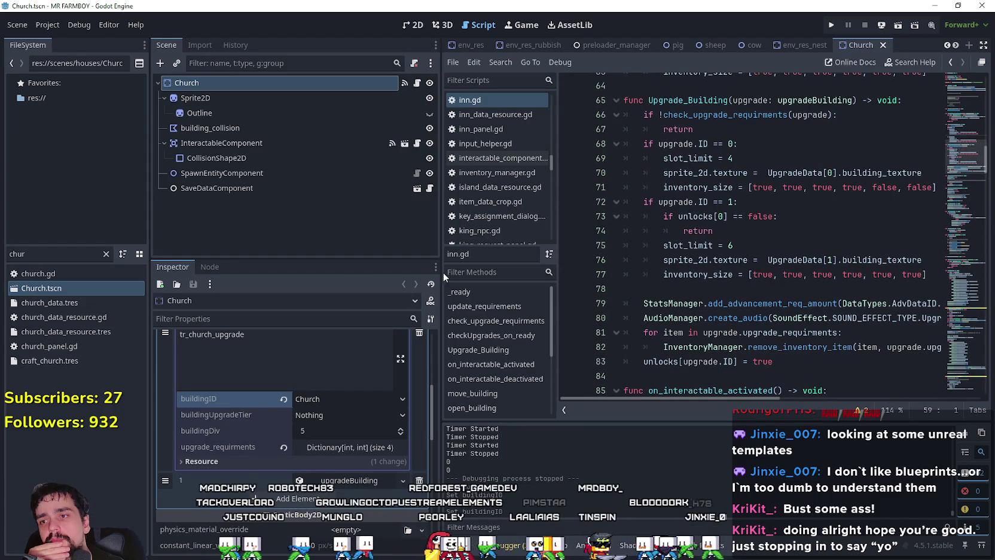
Widen the script editor and put the caret on blank line 59 in checkUpgrades_on_ready.
{"action": "left_click_drag", "start_coordinate": [441, 268], "coordinate": [305, 268]}
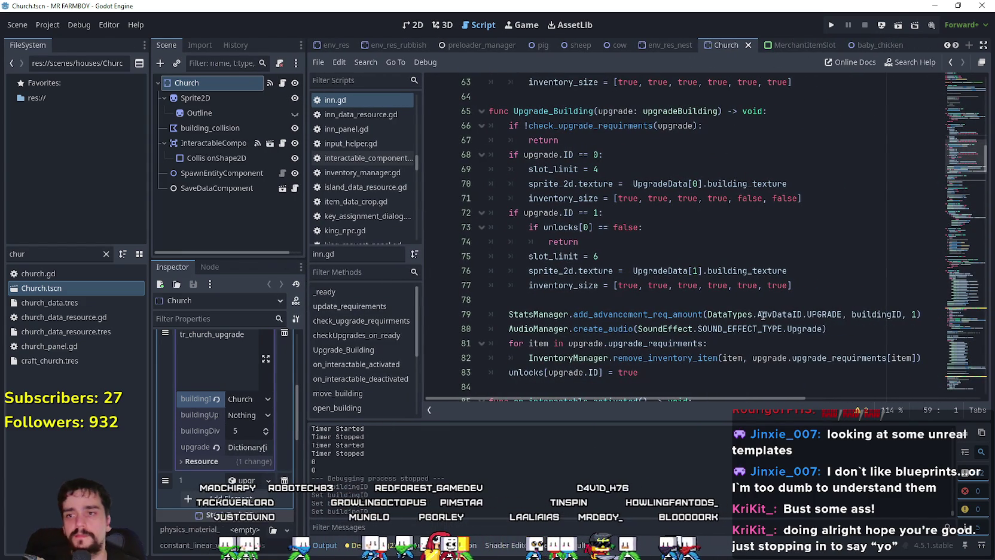
{"action": "mouse_move", "coordinate": [923, 314]}
{"action": "left_mouse_down"}
{"action": "mouse_move", "coordinate": [488, 295]}
{"action": "mouse_move", "coordinate": [507, 315]}
{"action": "left_mouse_up"}
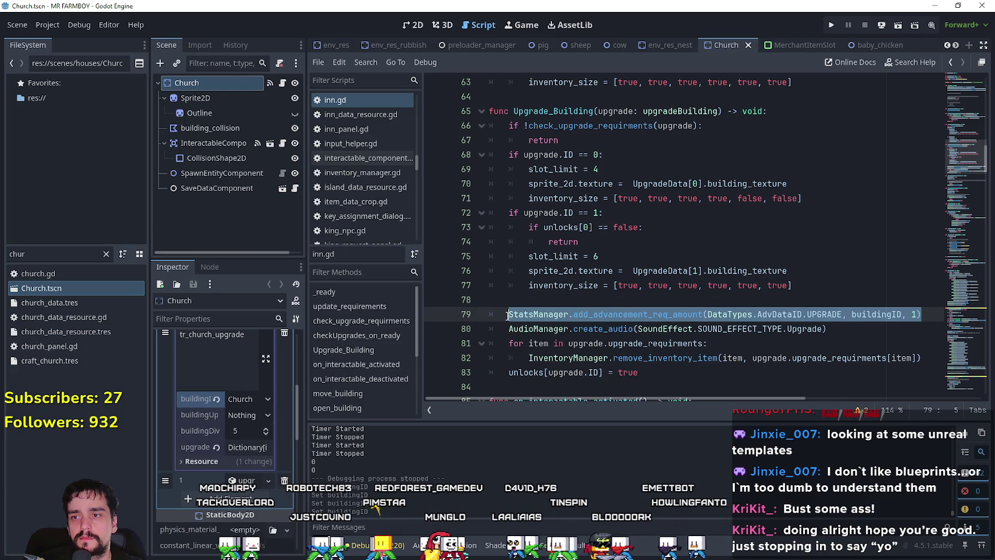
{"action": "scroll", "coordinate": [588, 273], "scroll_direction": "up", "scroll_amount": 3}
{"action": "left_click", "coordinate": [601, 154]}
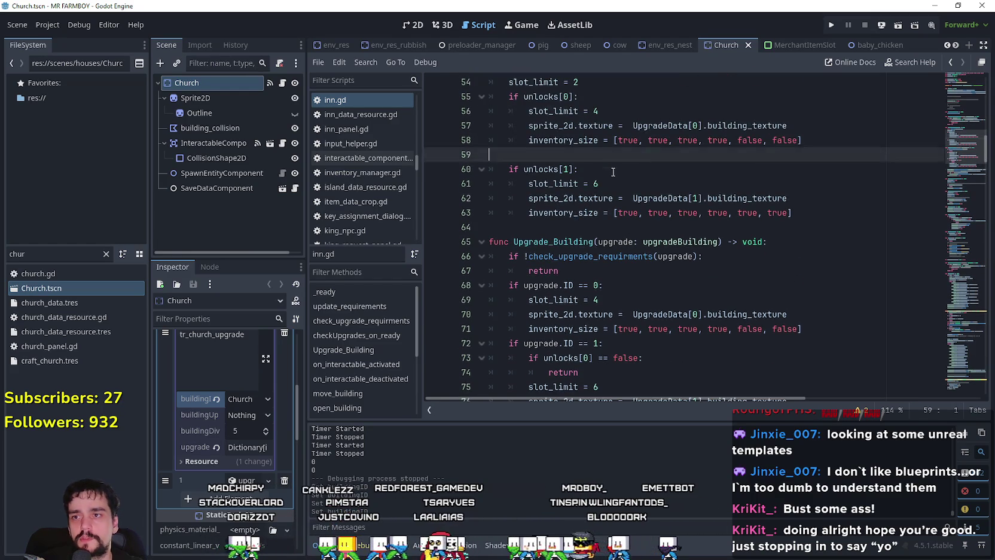
{"action": "scroll", "coordinate": [602, 198], "scroll_direction": "up", "scroll_amount": 2}
Start line 59 with 'if StatsManager.advancements_data[' using autocomplete.
{"action": "type", "text": "if"}
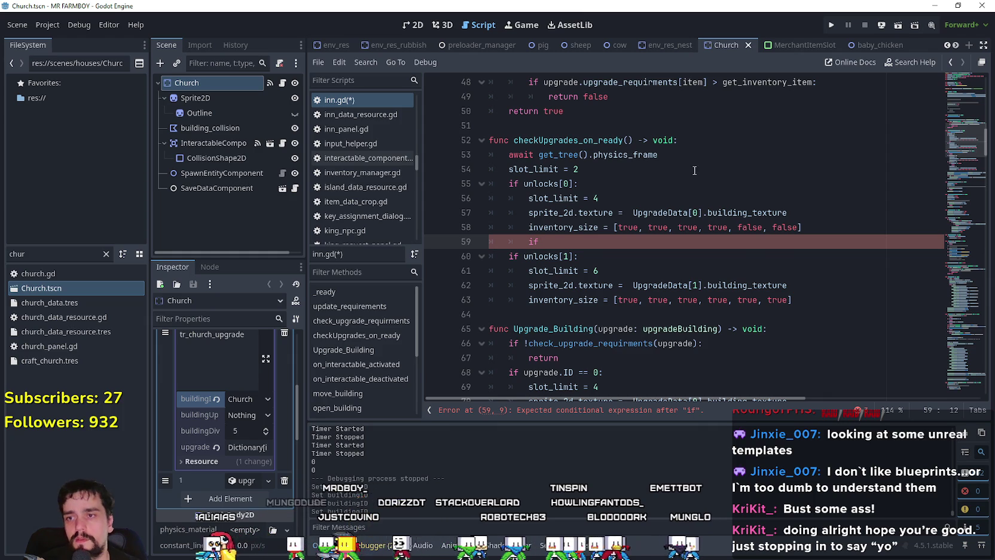
{"action": "scroll", "coordinate": [694, 174], "scroll_direction": "down", "scroll_amount": 4}
{"action": "double_click", "coordinate": [729, 358]}
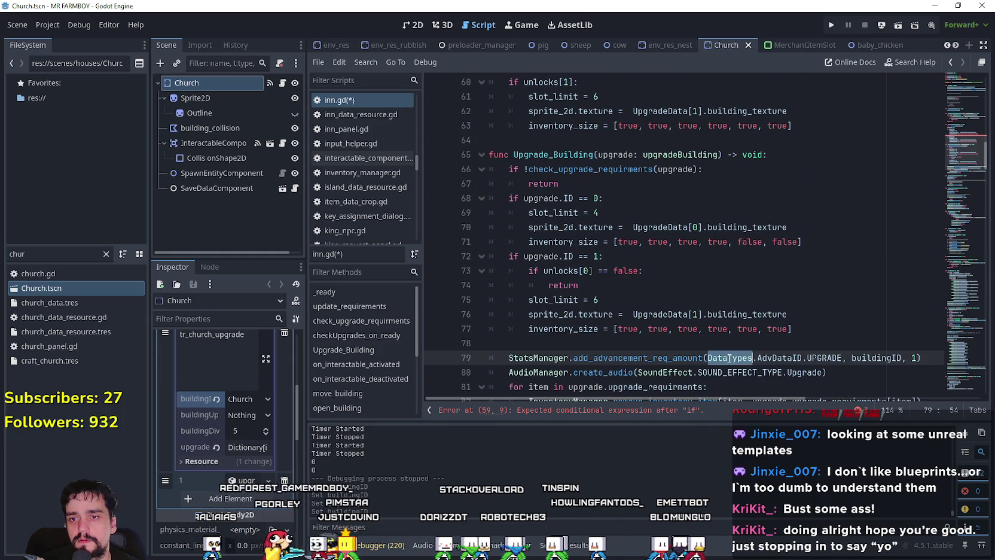
{"action": "scroll", "coordinate": [657, 180], "scroll_direction": "up", "scroll_amount": 2}
{"action": "left_click", "coordinate": [627, 154]}
{"action": "type", "text": "Stats"}
{"action": "key", "text": "Down"}
{"action": "key", "text": "Return"}
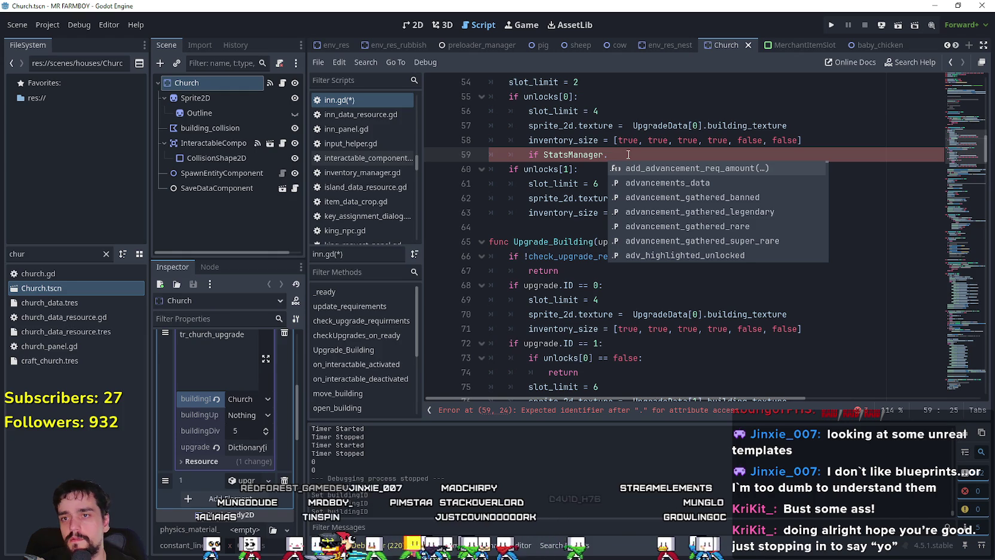
{"action": "key", "text": "Down"}
{"action": "key", "text": "Return"}
{"action": "type", "text": "."}
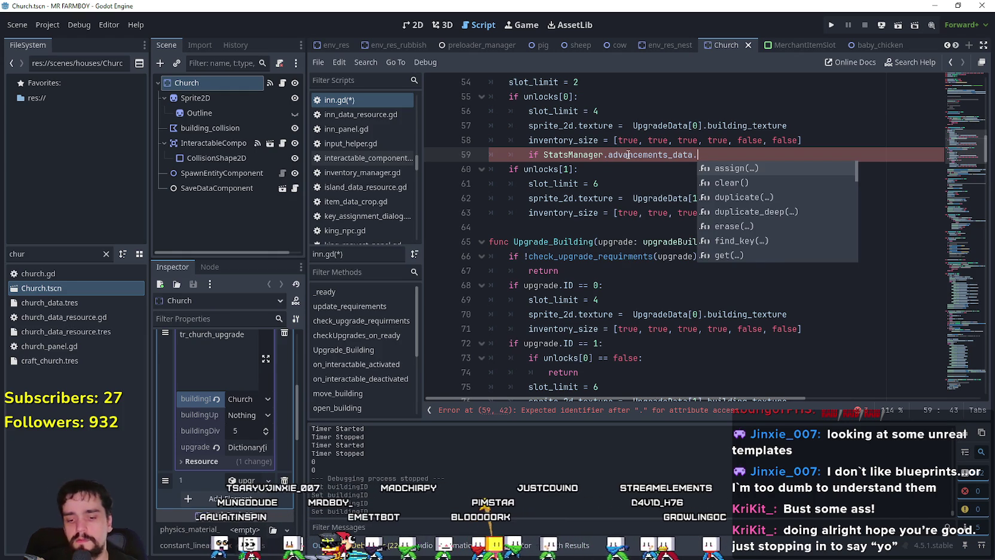
{"action": "key", "text": "BackSpace"}
{"action": "type", "text": "[upg"}
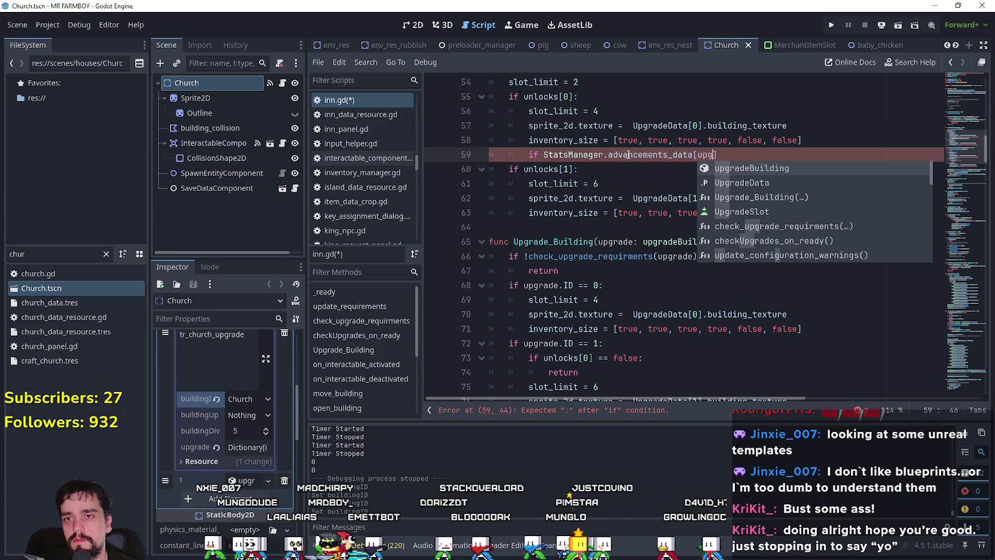
{"action": "type", "text": "rades"}
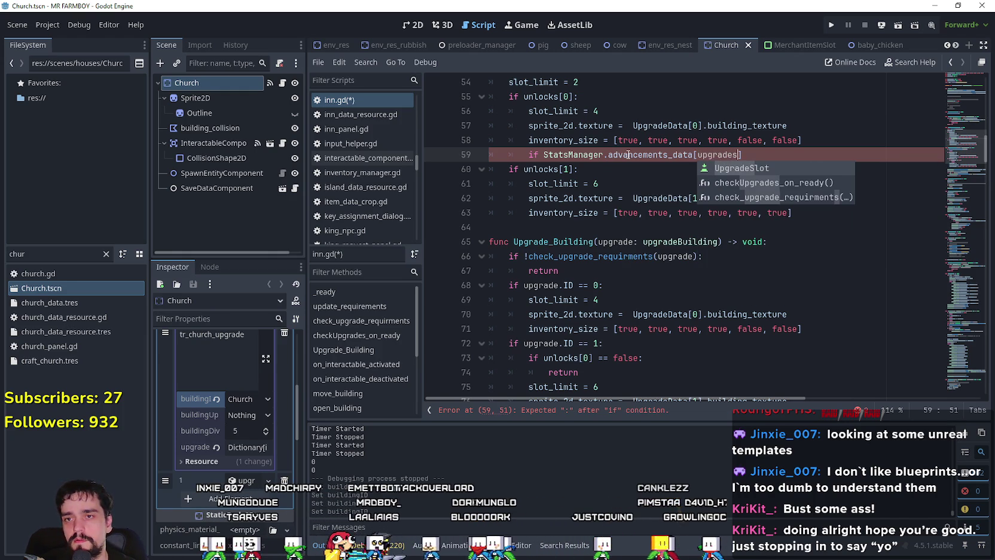
{"action": "key", "text": "BackSpace"}
{"action": "key", "text": "BackSpace"}
{"action": "key", "text": "BackSpace"}
{"action": "key", "text": "BackSpace"}
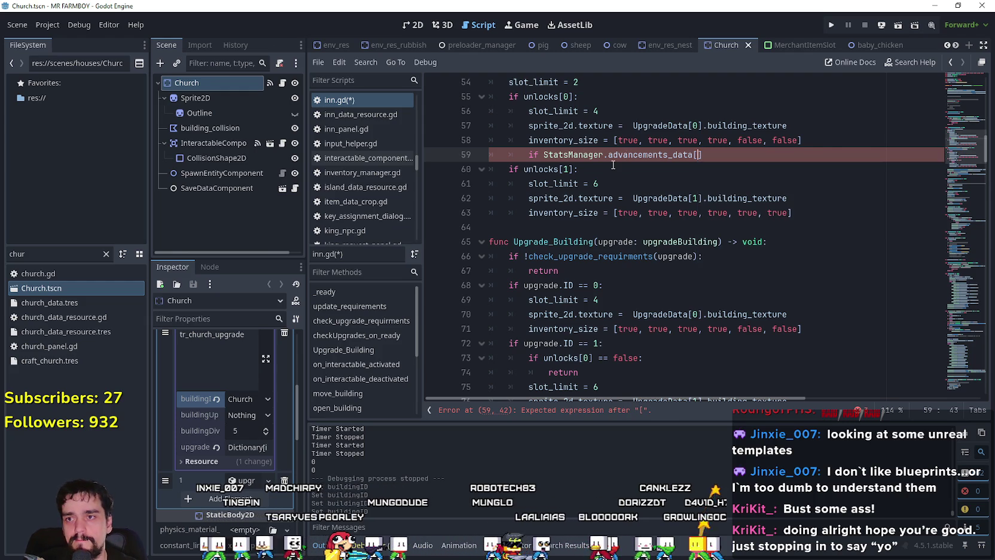
Copy AdvDataID.UPGRADE from line 79 into the index, close it, and add '.has('.
{"action": "scroll", "coordinate": [613, 165], "scroll_direction": "down", "scroll_amount": 4}
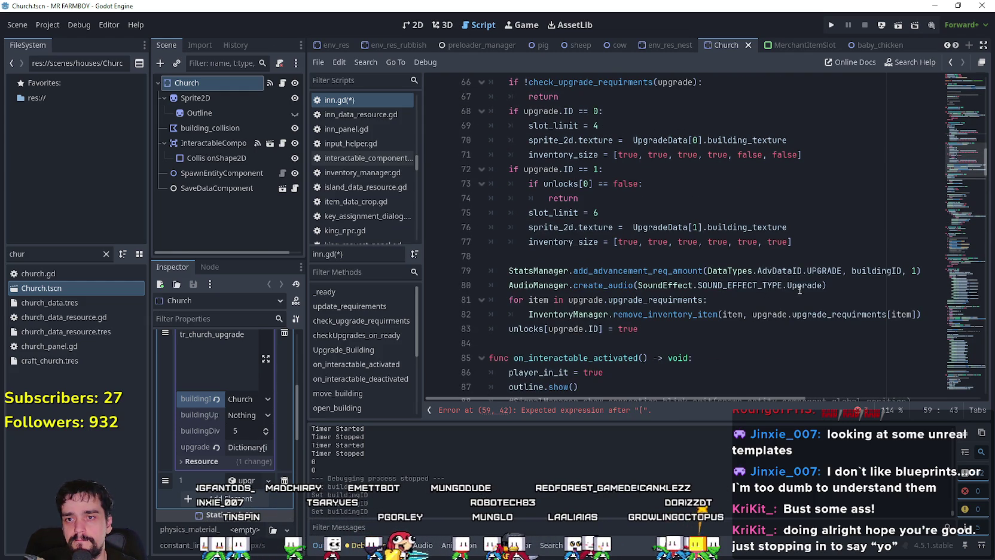
{"action": "left_click_drag", "start_coordinate": [842, 272], "coordinate": [752, 273]}
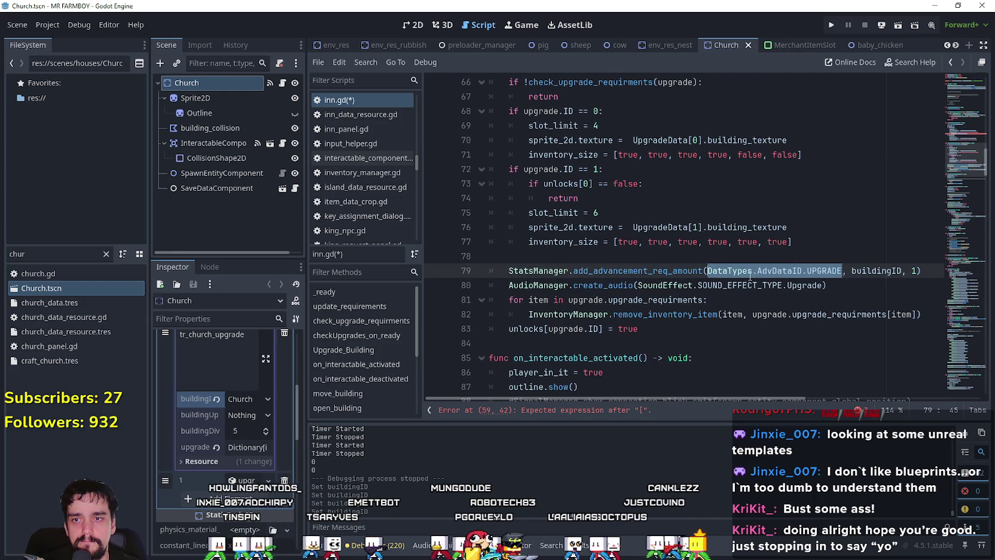
{"action": "key", "text": "ctrl+c"}
{"action": "scroll", "coordinate": [751, 276], "scroll_direction": "up", "scroll_amount": 5}
{"action": "left_click", "coordinate": [749, 189]}
{"action": "key", "text": "ctrl+v"}
{"action": "type", "text": "]"}
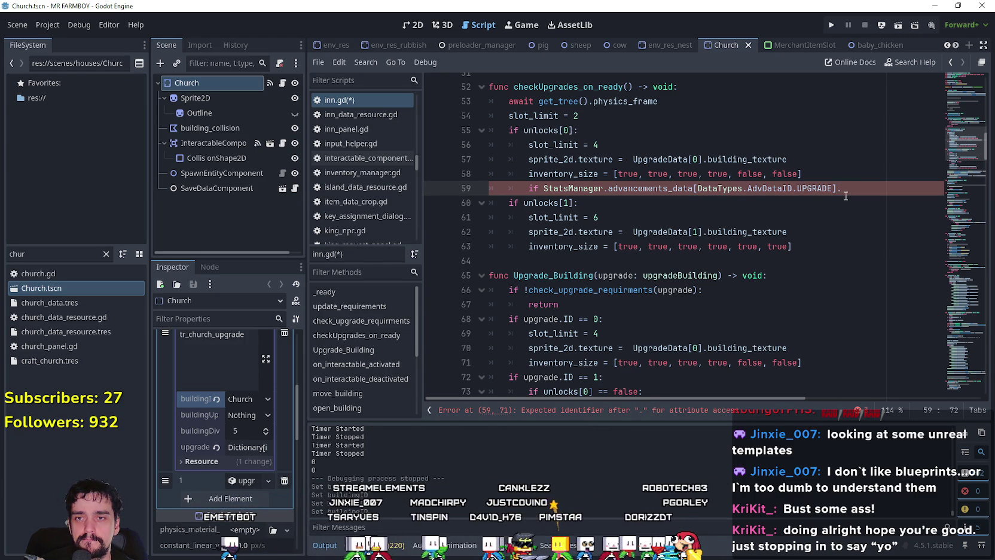
{"action": "type", "text": "has("}
Paste buildingID from line 79 into has() on line 59 and widen the script editor further.
{"action": "scroll", "coordinate": [846, 201], "scroll_direction": "down", "scroll_amount": 6}
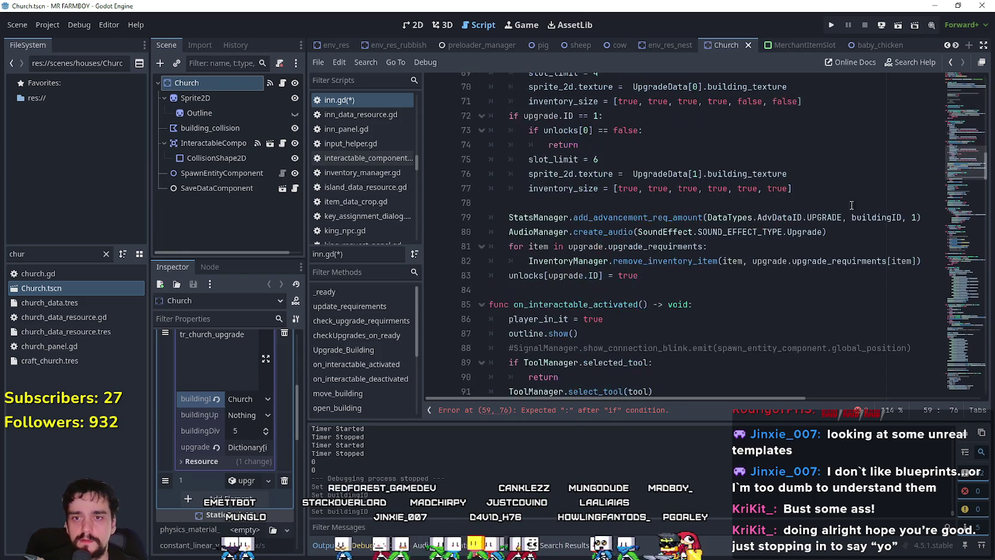
{"action": "double_click", "coordinate": [861, 218]}
{"action": "scroll", "coordinate": [867, 203], "scroll_direction": "up", "scroll_amount": 5}
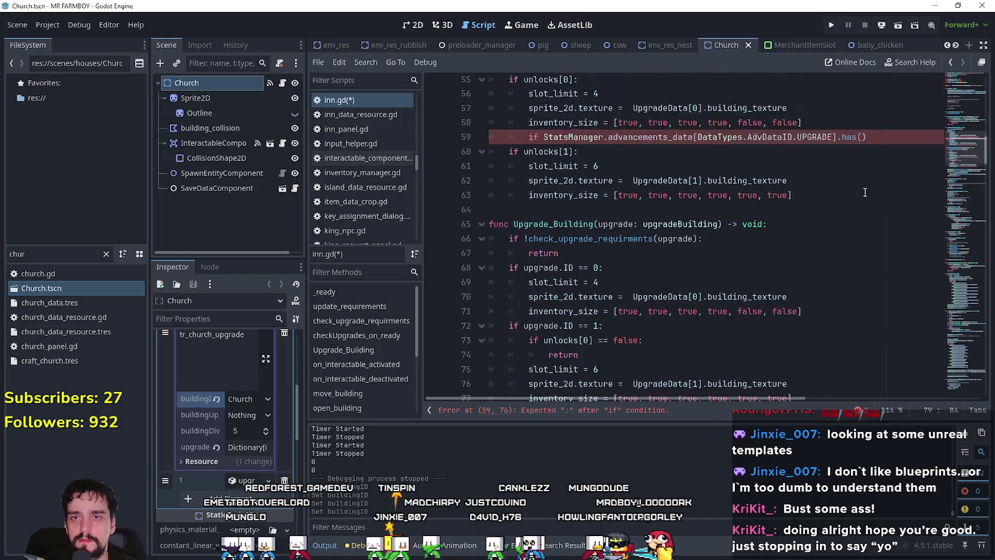
{"action": "scroll", "coordinate": [864, 192], "scroll_direction": "up", "scroll_amount": 2}
{"action": "left_click", "coordinate": [863, 178]}
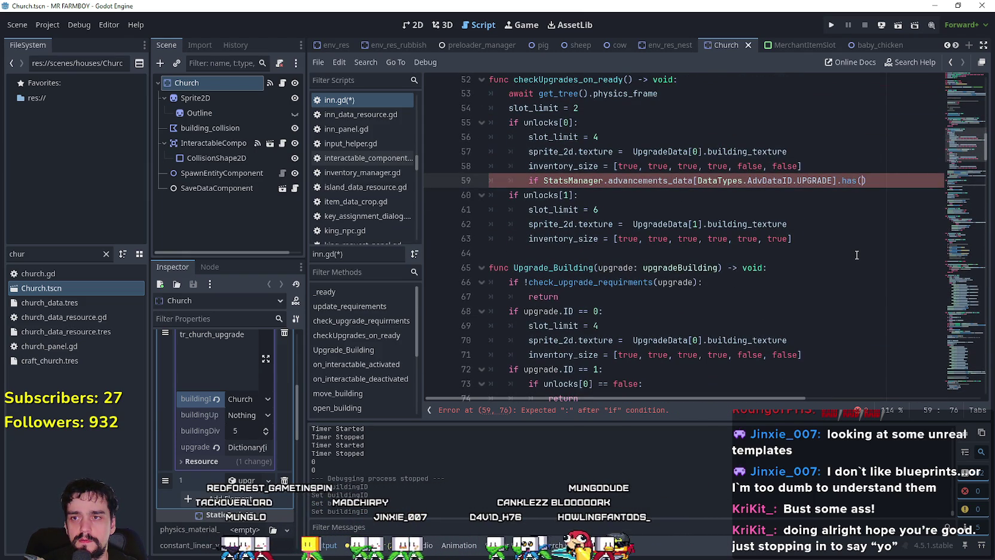
{"action": "key", "text": "ctrl+v"}
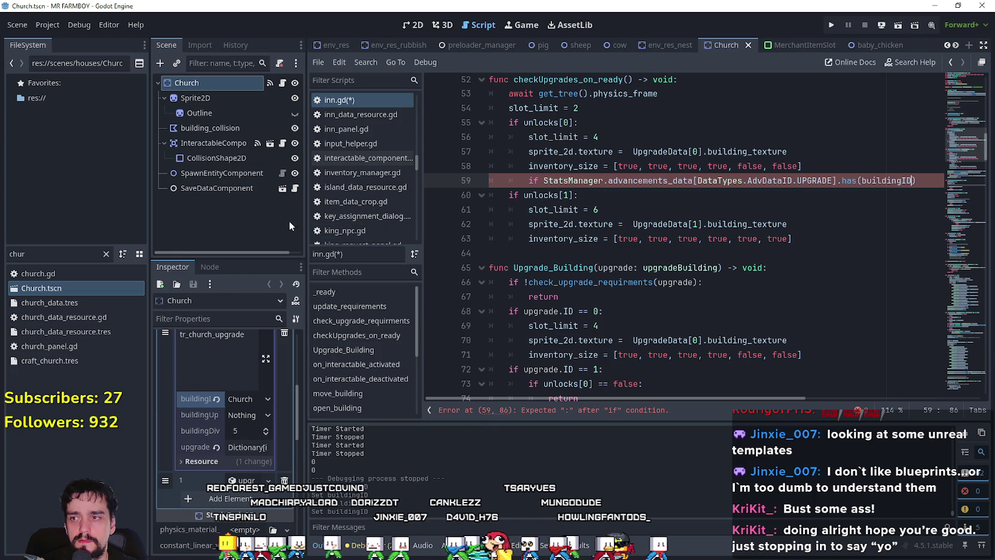
{"action": "left_click_drag", "start_coordinate": [306, 296], "coordinate": [264, 296]}
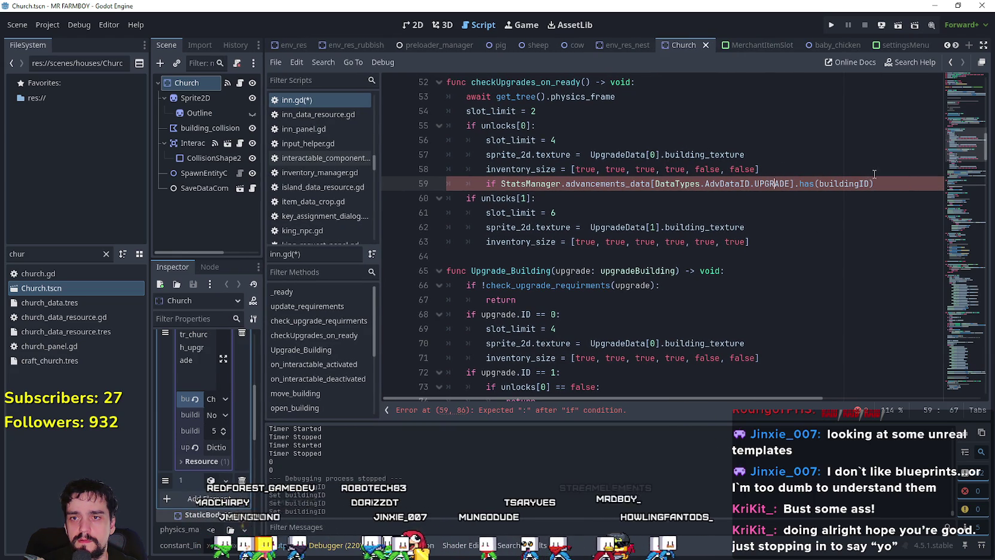
{"action": "double_click", "coordinate": [861, 183]}
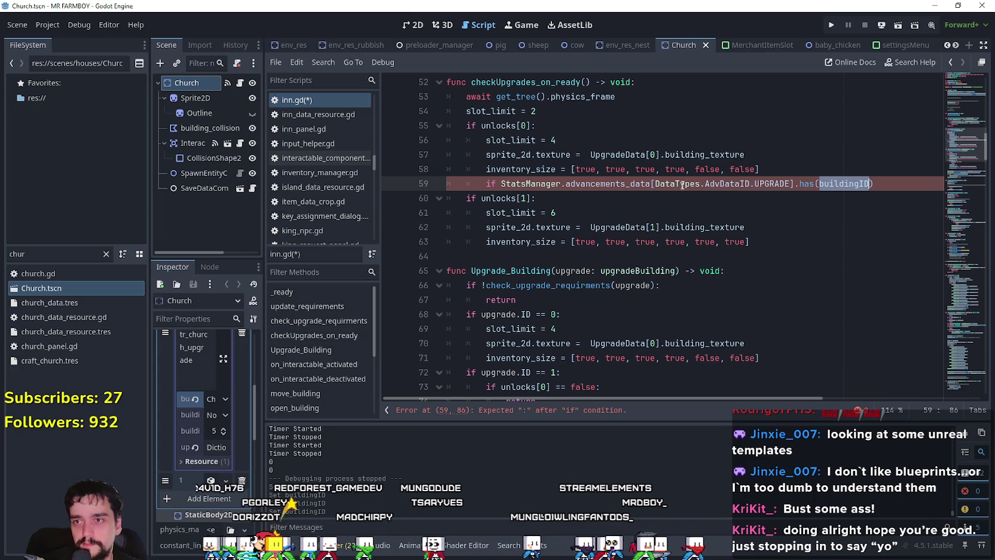
{"action": "left_click", "coordinate": [912, 182]}
{"action": "key", "text": "Return"}
{"action": "scroll", "coordinate": [819, 225], "scroll_direction": "up", "scroll_amount": 3}
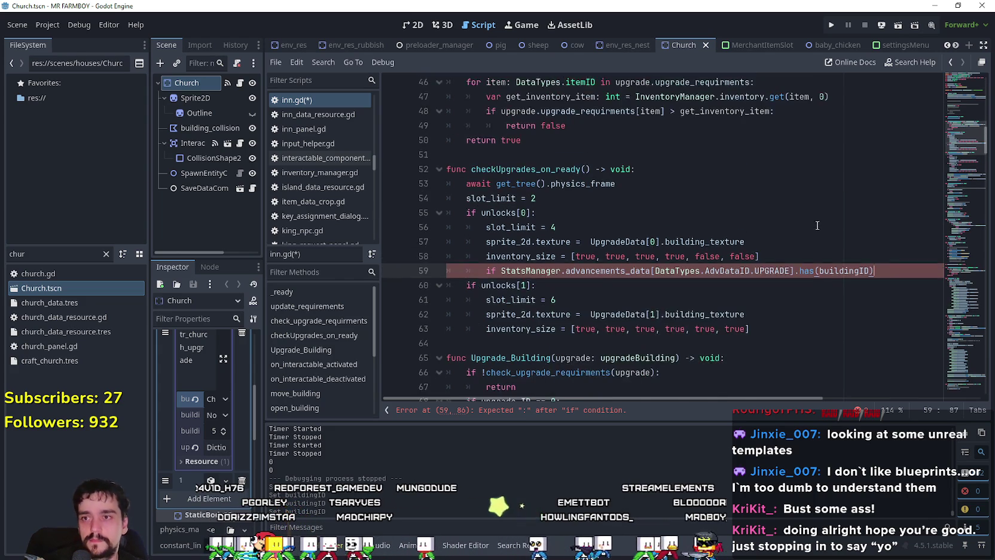
{"action": "double_click", "coordinate": [855, 226]}
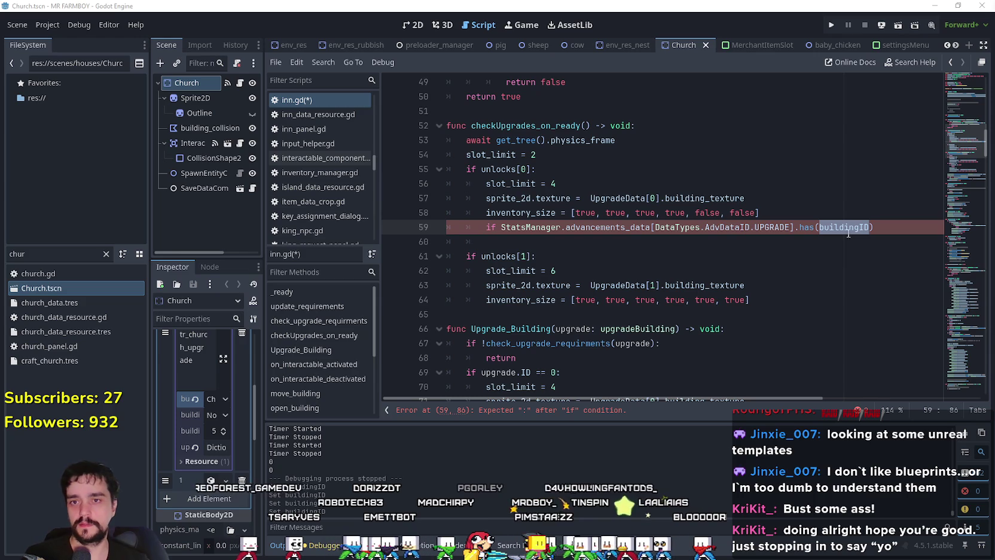
{"action": "mouse_move", "coordinate": [860, 227]}
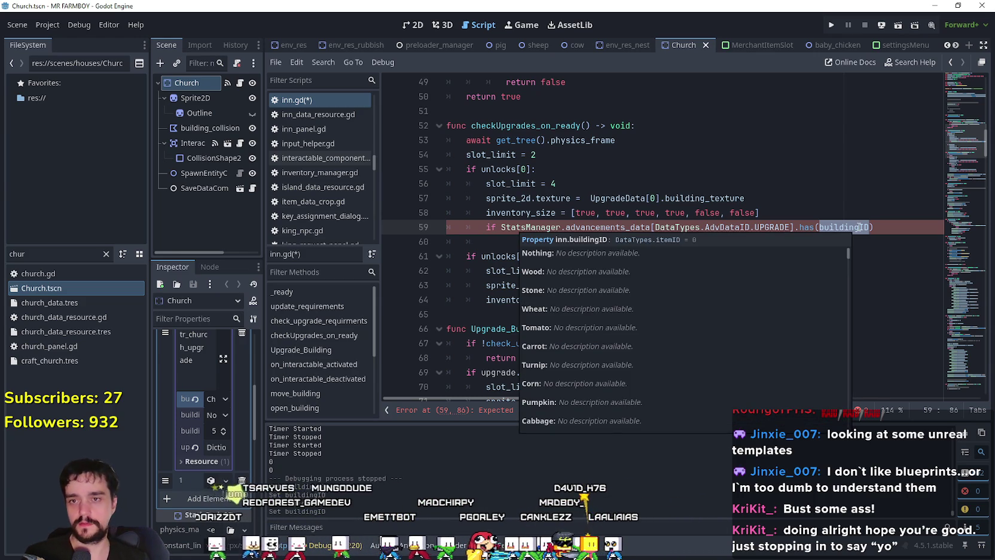
Rewrite the line 59 condition as '.get(buildingID, 0) == 0:' and open an indented line below.
{"action": "double_click", "coordinate": [807, 228]}
{"action": "type", "text": "get"}
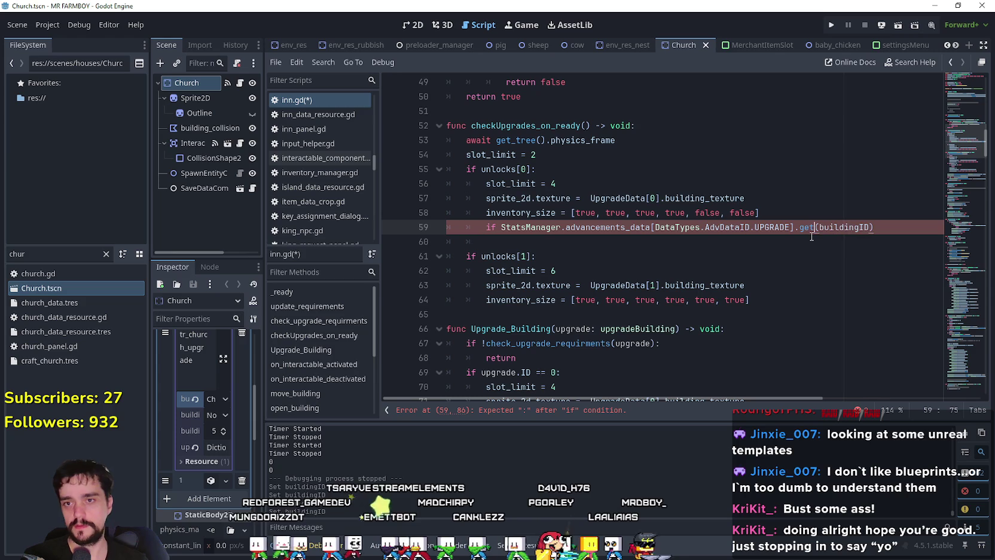
{"action": "left_click", "coordinate": [865, 227]}
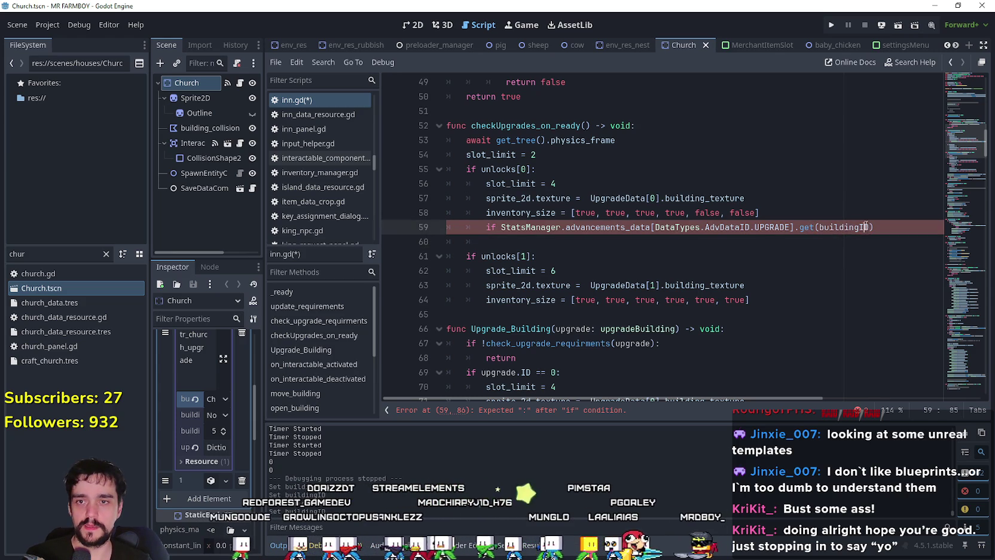
{"action": "type", "text": ", "}
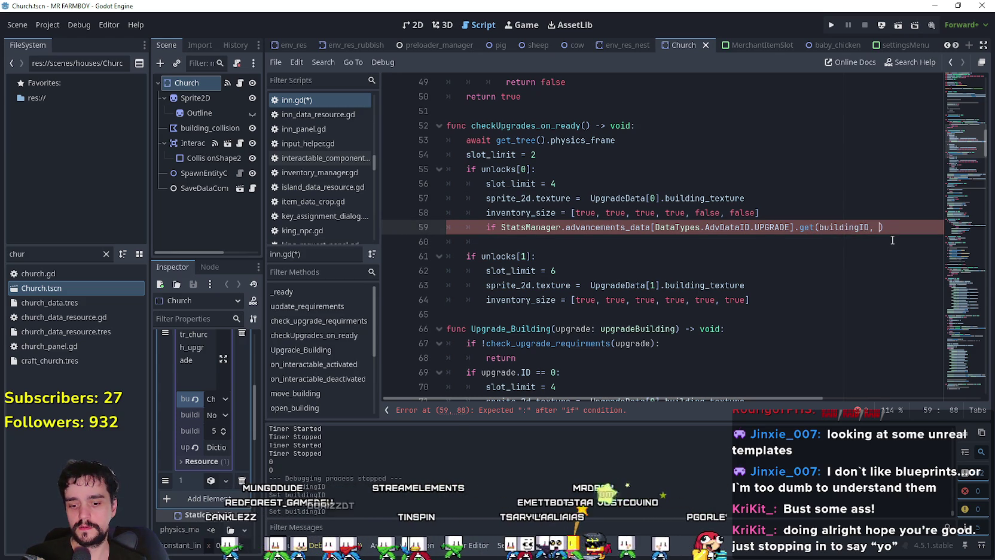
{"action": "type", "text": "0"}
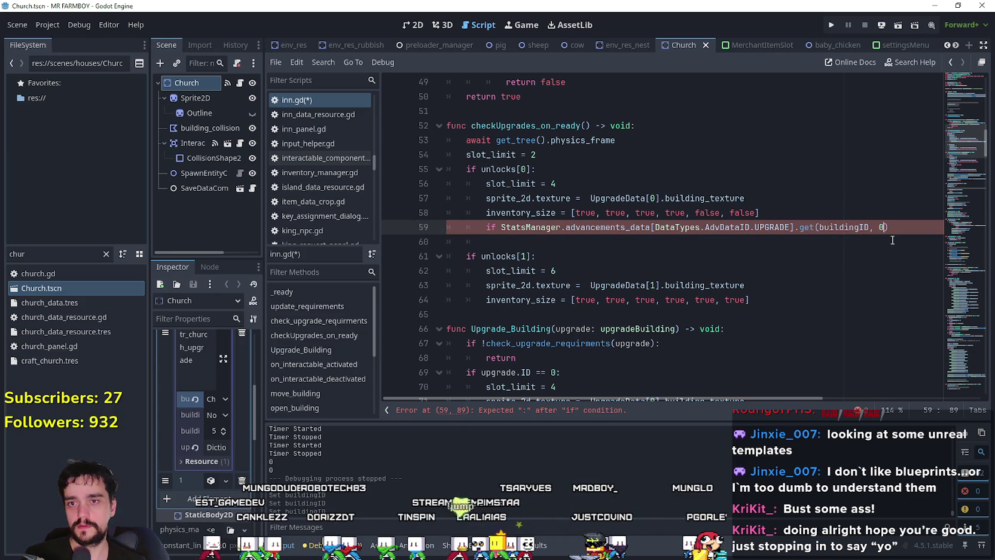
{"action": "left_click", "coordinate": [930, 227]}
{"action": "type", "text": "== "}
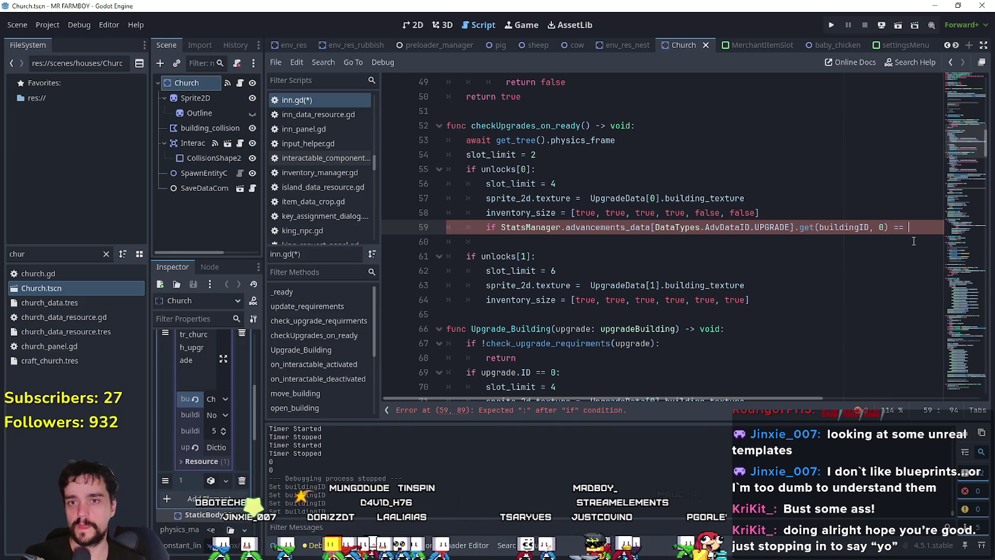
{"action": "type", "text": "0:"}
{"action": "key", "text": "Return"}
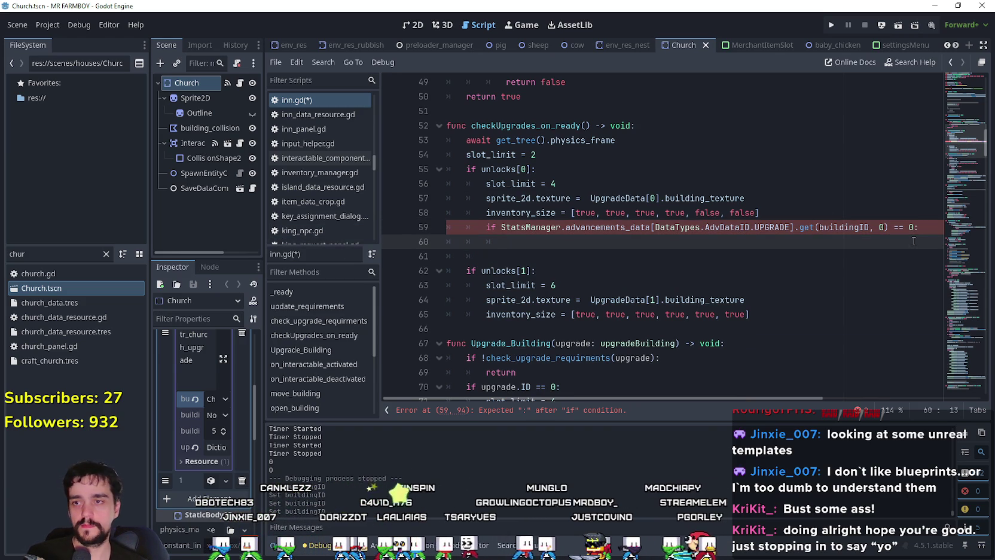
{"action": "left_click_drag", "start_coordinate": [541, 229], "coordinate": [712, 233]}
{"action": "left_click_drag", "start_coordinate": [502, 228], "coordinate": [795, 228]}
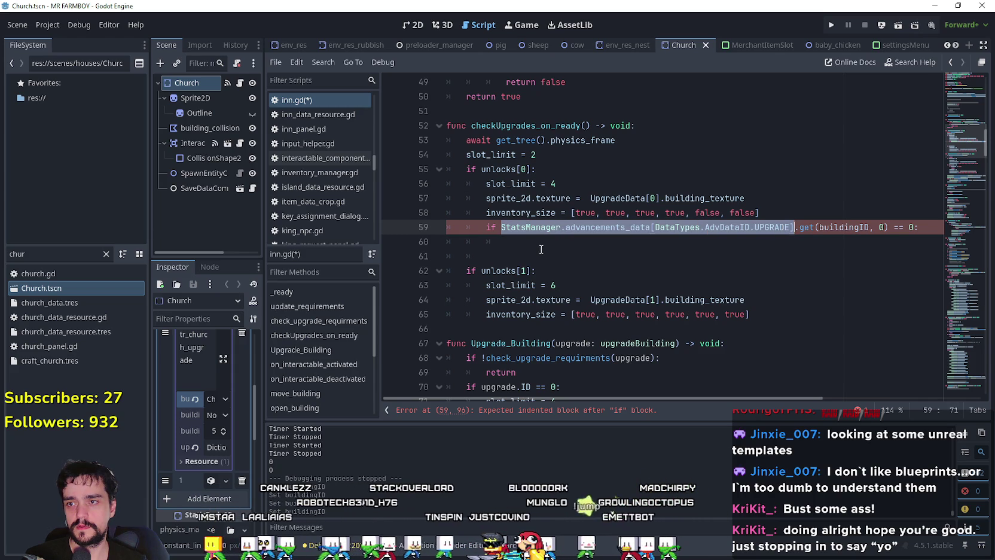
Paste the UPGRADE advancements expression on line 60 and append [buildingID] = 1.
{"action": "key", "text": "ctrl+c"}
{"action": "key", "text": "Down"}
{"action": "key", "text": "ctrl+v"}
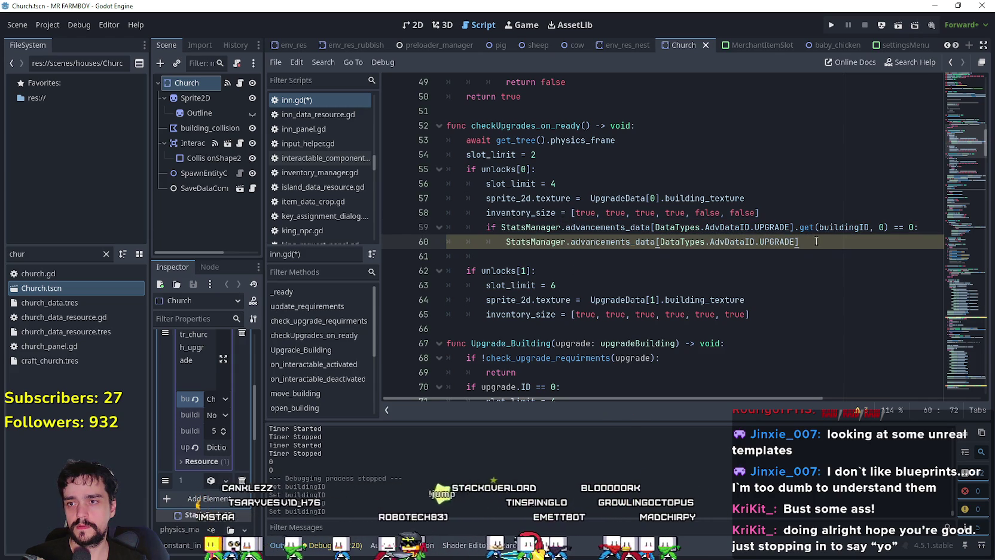
{"action": "scroll", "coordinate": [816, 241], "scroll_direction": "down", "scroll_amount": 7}
{"action": "left_click_drag", "start_coordinate": [879, 241], "coordinate": [630, 242]}
{"action": "left_click_drag", "start_coordinate": [536, 238], "coordinate": [458, 244]}
{"action": "scroll", "coordinate": [583, 207], "scroll_direction": "up", "scroll_amount": 6}
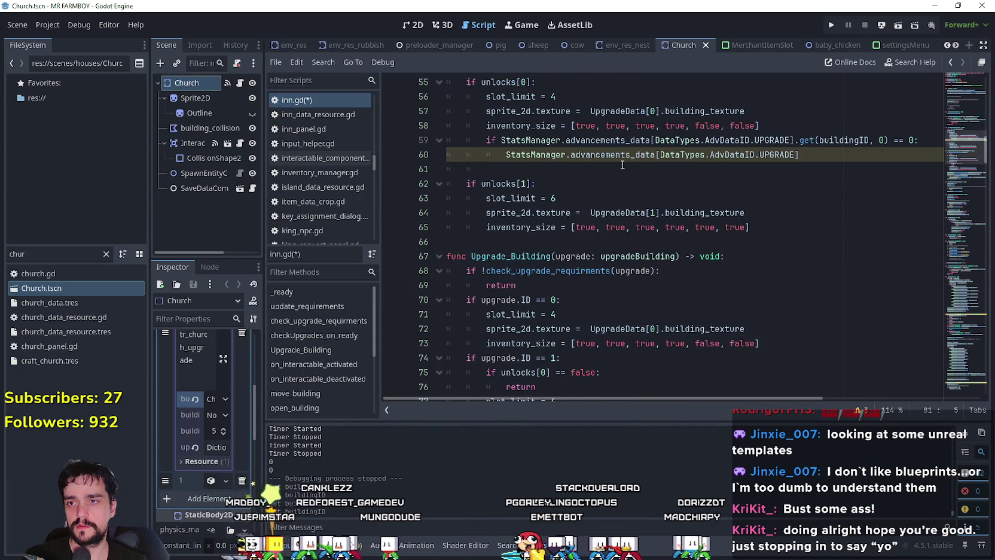
{"action": "left_click", "coordinate": [822, 197]}
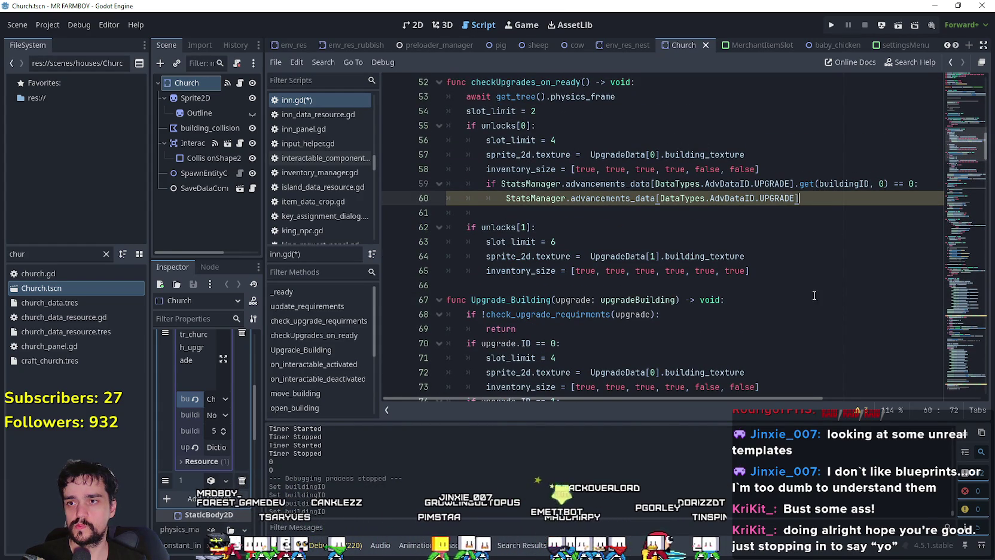
{"action": "scroll", "coordinate": [821, 244], "scroll_direction": "up", "scroll_amount": 1}
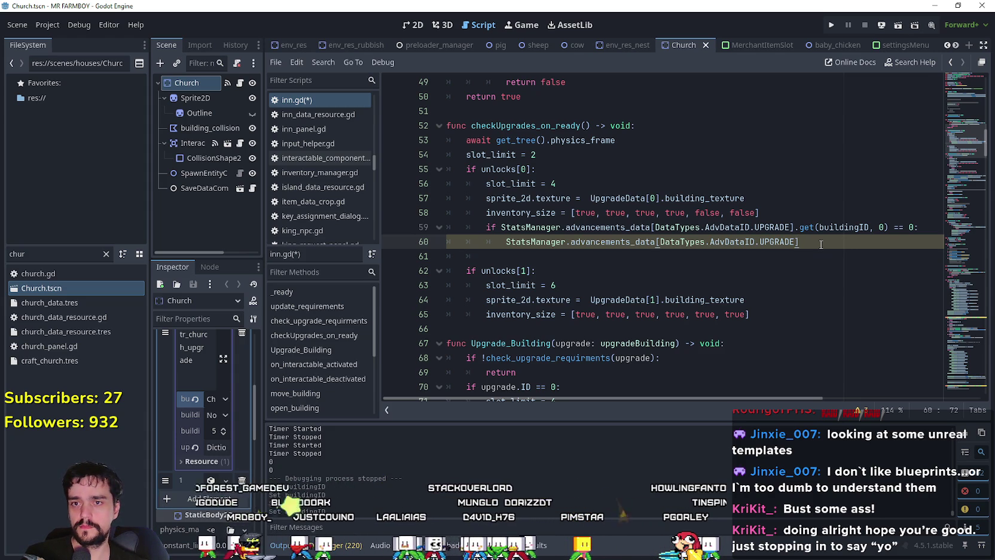
{"action": "left_click", "coordinate": [842, 218]}
{"action": "double_click", "coordinate": [844, 228]}
{"action": "left_click", "coordinate": [839, 242]}
{"action": "type", "text": "["}
{"action": "key", "text": "ctrl+v"}
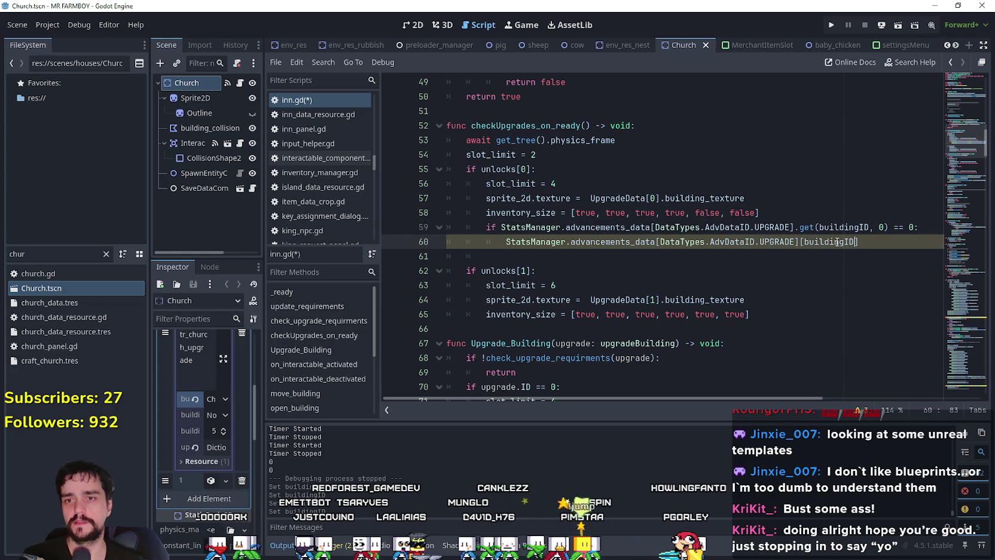
{"action": "type", "text": "1"}
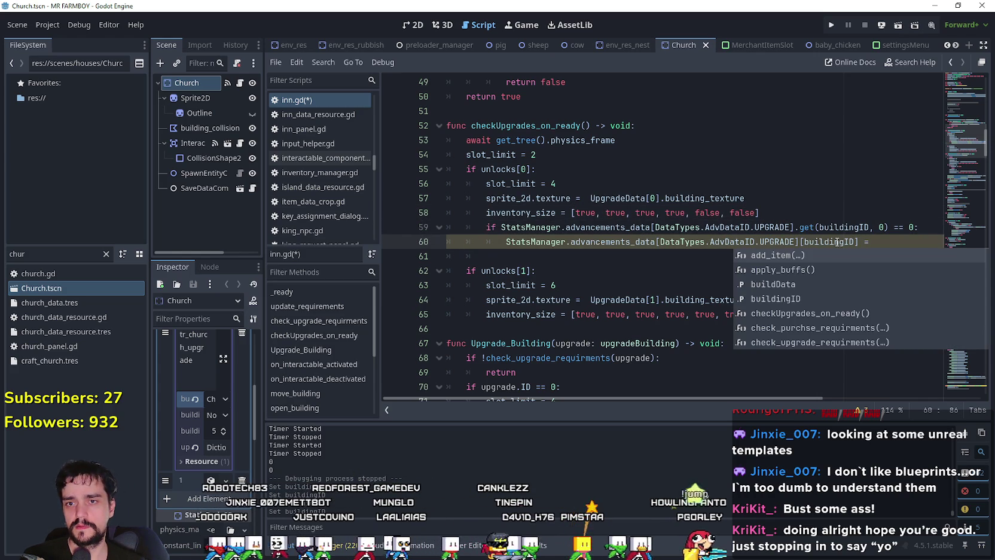
Select the two-line UPGRADE check on lines 59–60 for copying.
{"action": "left_click", "coordinate": [531, 243]}
{"action": "mouse_move", "coordinate": [905, 244]}
{"action": "left_mouse_down"}
{"action": "mouse_move", "coordinate": [448, 242]}
{"action": "mouse_move", "coordinate": [443, 232]}
{"action": "left_mouse_up"}
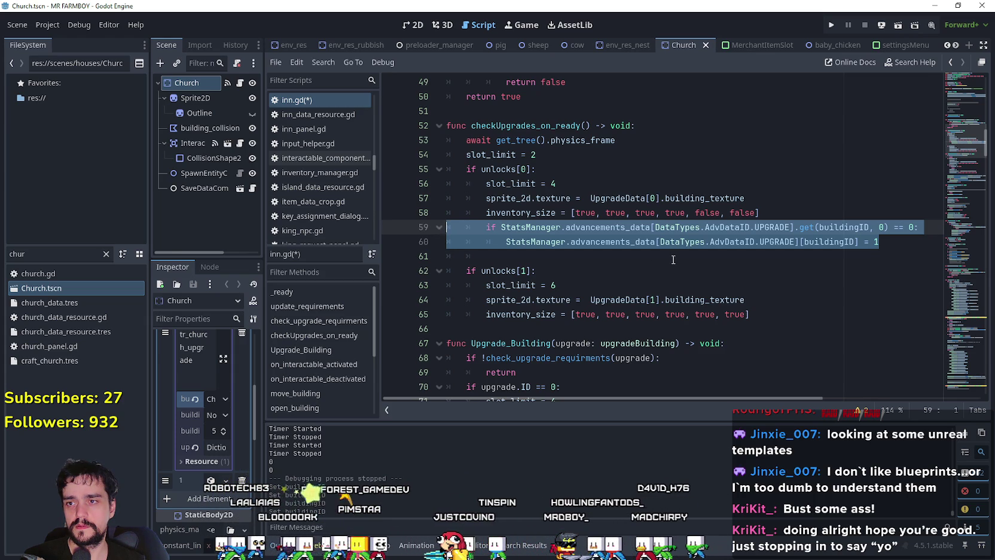
{"action": "scroll", "coordinate": [673, 260], "scroll_direction": "up", "scroll_amount": 2}
{"action": "scroll", "coordinate": [678, 255], "scroll_direction": "down", "scroll_amount": 3}
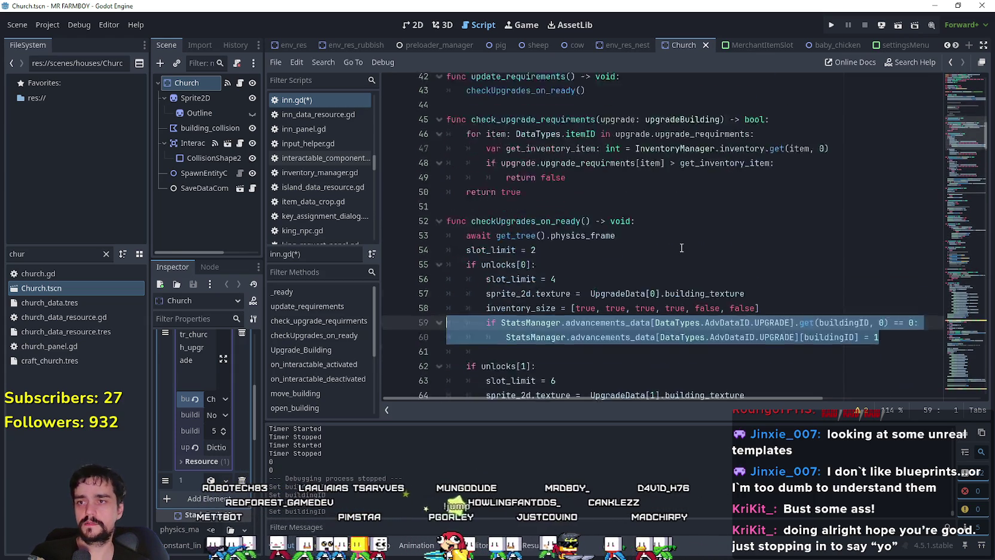
{"action": "left_click", "coordinate": [779, 288]}
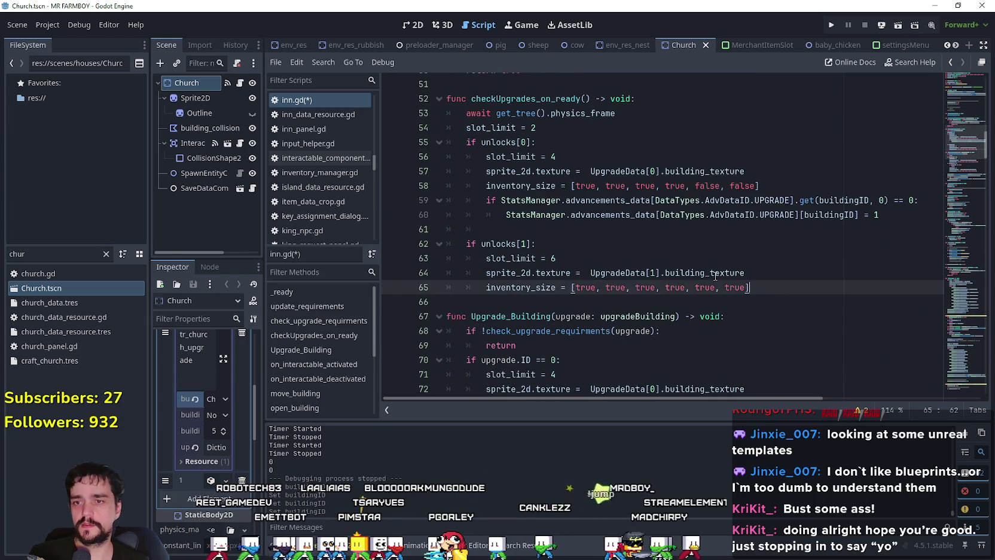
Paste the copied UPGRADE check below line 65 under the second unlock.
{"action": "key", "text": "Return"}
{"action": "key", "text": "ctrl+v"}
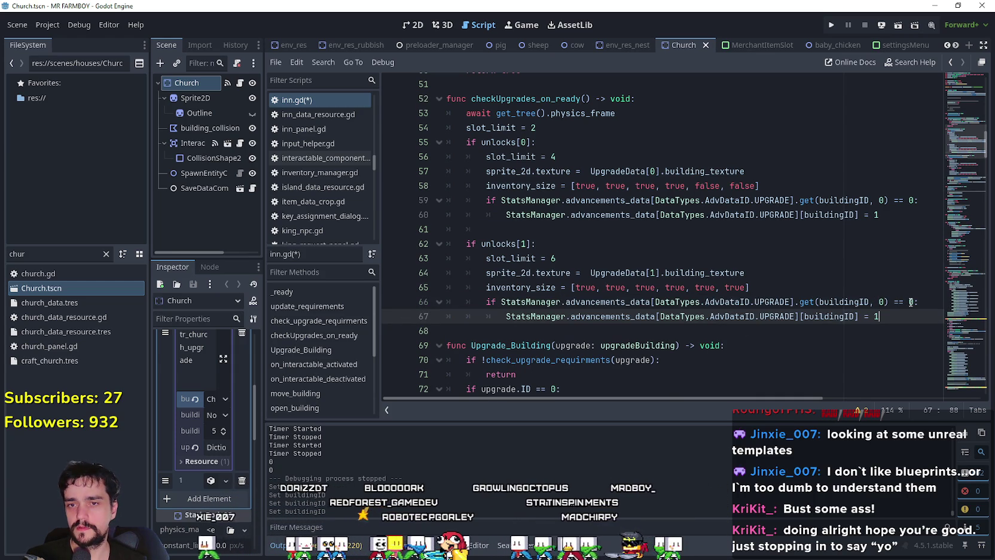
{"action": "left_click", "coordinate": [879, 302]}
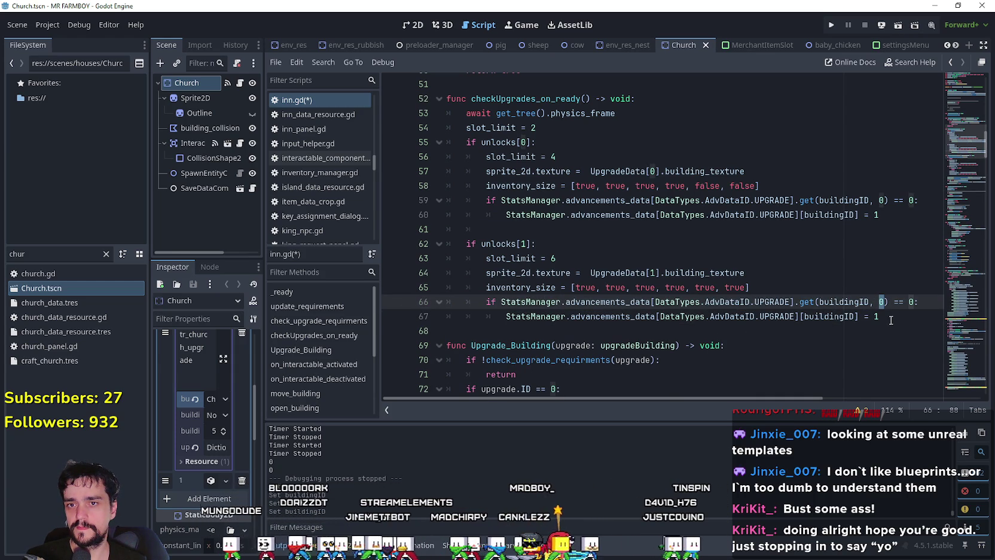
{"action": "left_click", "coordinate": [541, 231]}
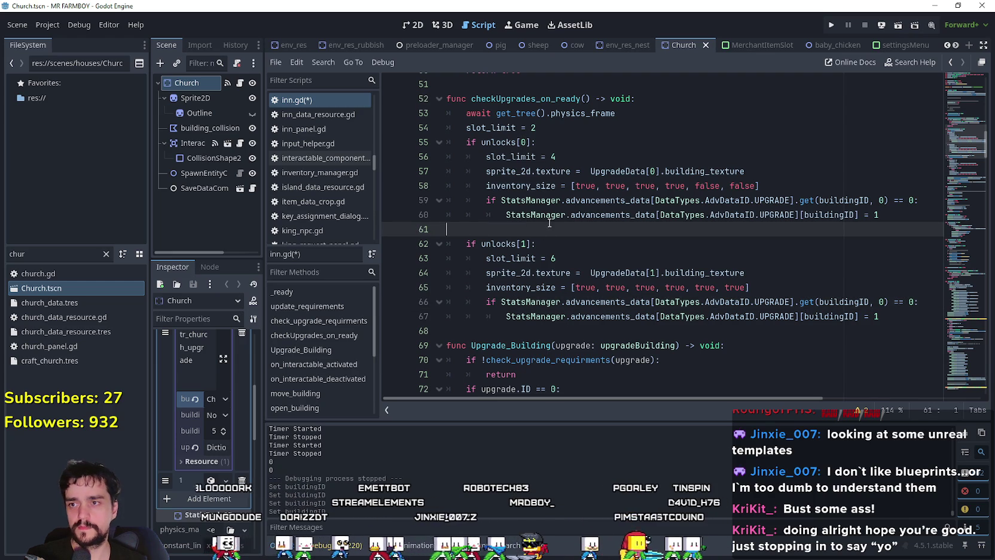
{"action": "left_click", "coordinate": [865, 301]}
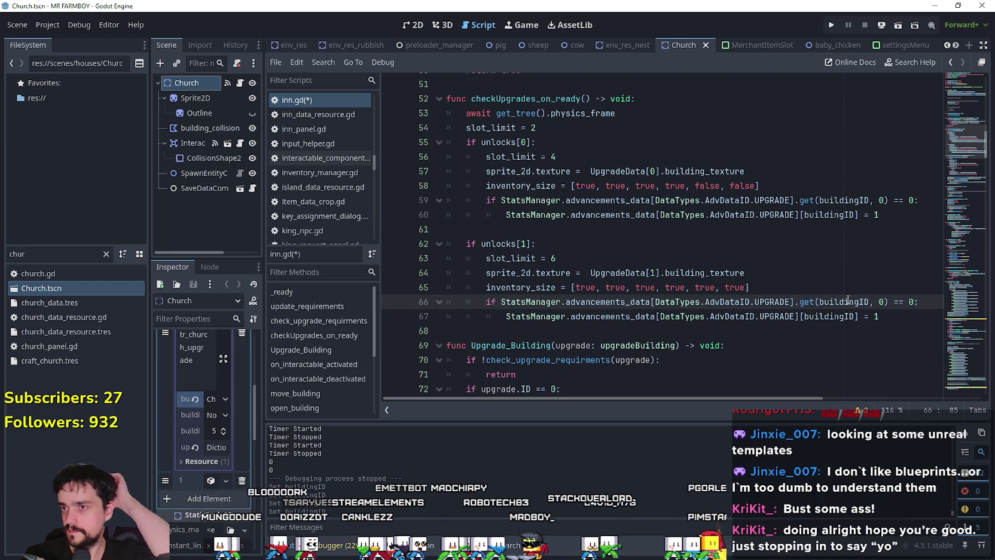
{"action": "mouse_move", "coordinate": [847, 299]}
{"action": "left_click", "coordinate": [808, 301]}
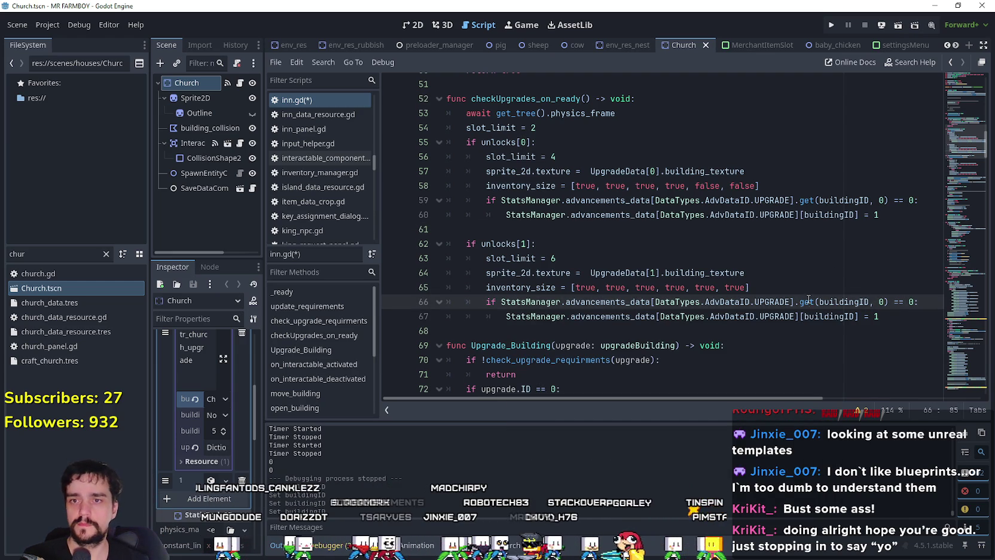
{"action": "left_click", "coordinate": [879, 302]}
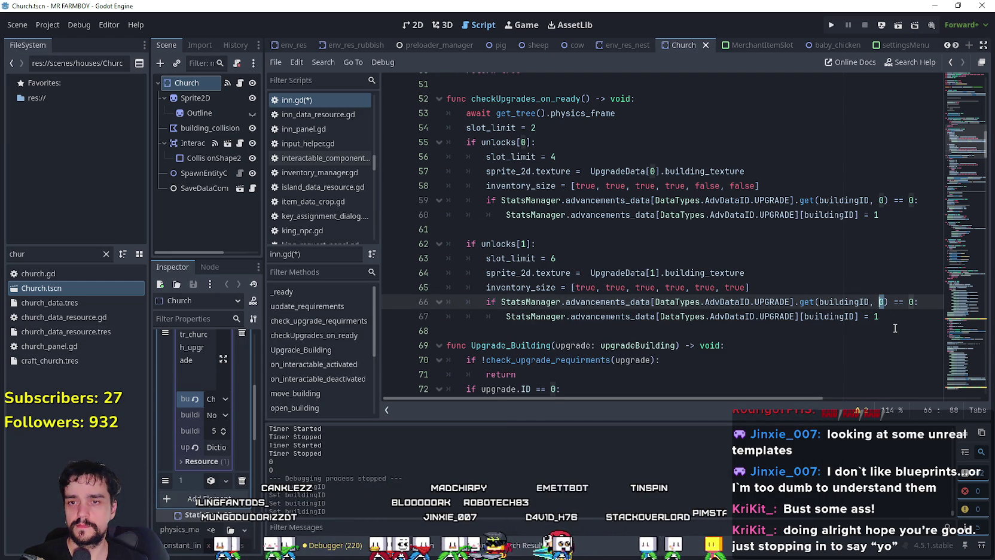
{"action": "key", "text": "Right"}
{"action": "key", "text": "Right"}
{"action": "key", "text": "Right"}
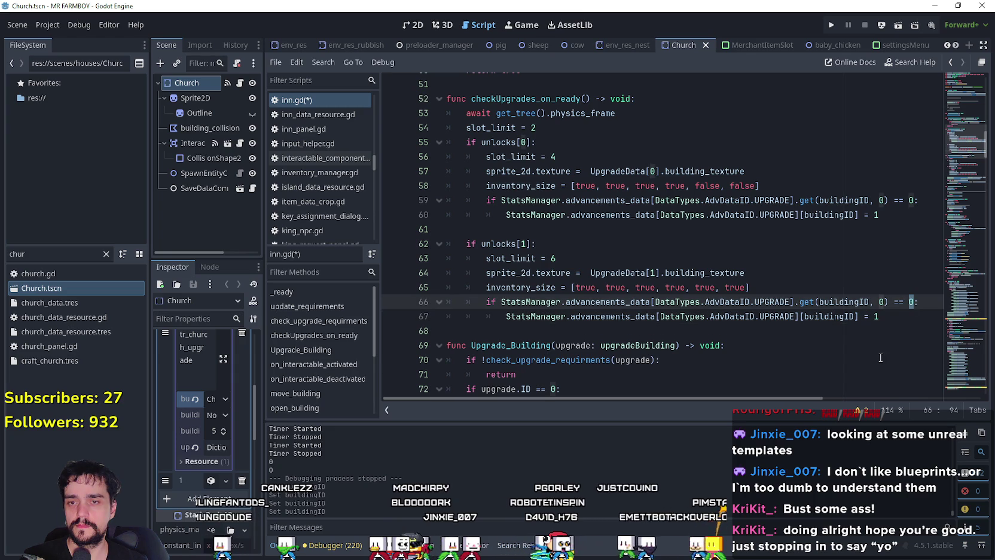
Change the assigned value on line 67 from 1 to 2 and save inn.gd.
{"action": "left_click", "coordinate": [885, 322]}
{"action": "key", "text": "BackSpace"}
{"action": "type", "text": "2"}
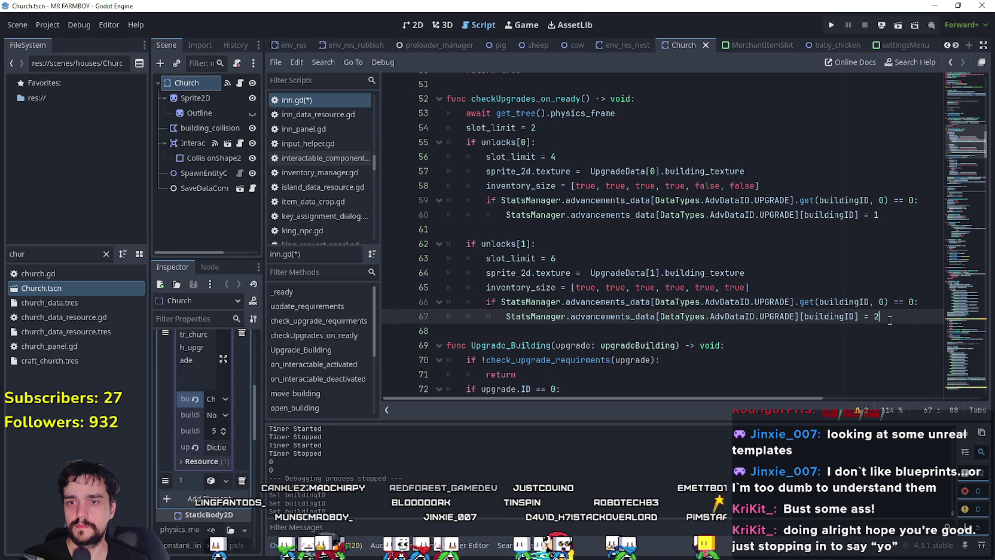
{"action": "left_click", "coordinate": [767, 331]}
{"action": "key", "text": "ctrl+s"}
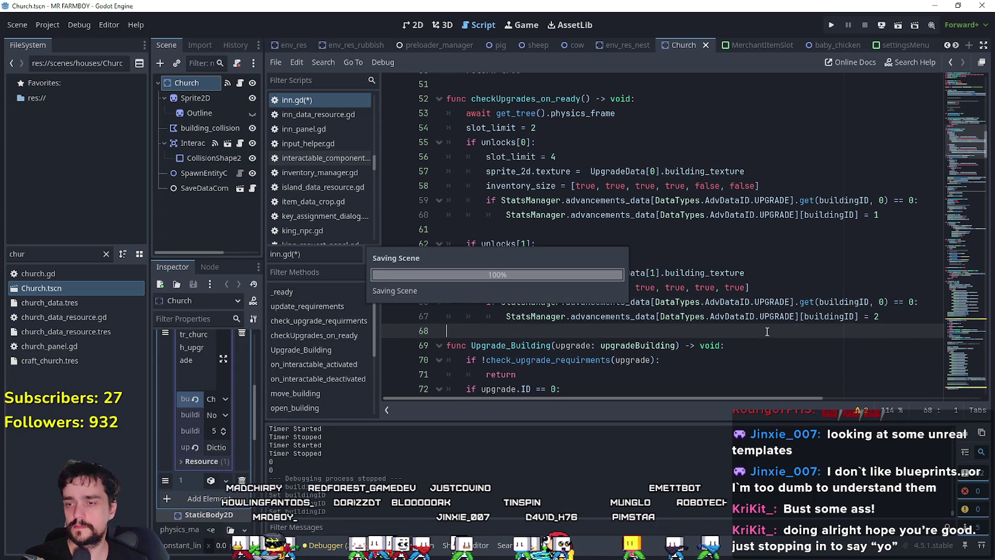
{"action": "mouse_move", "coordinate": [771, 298]}
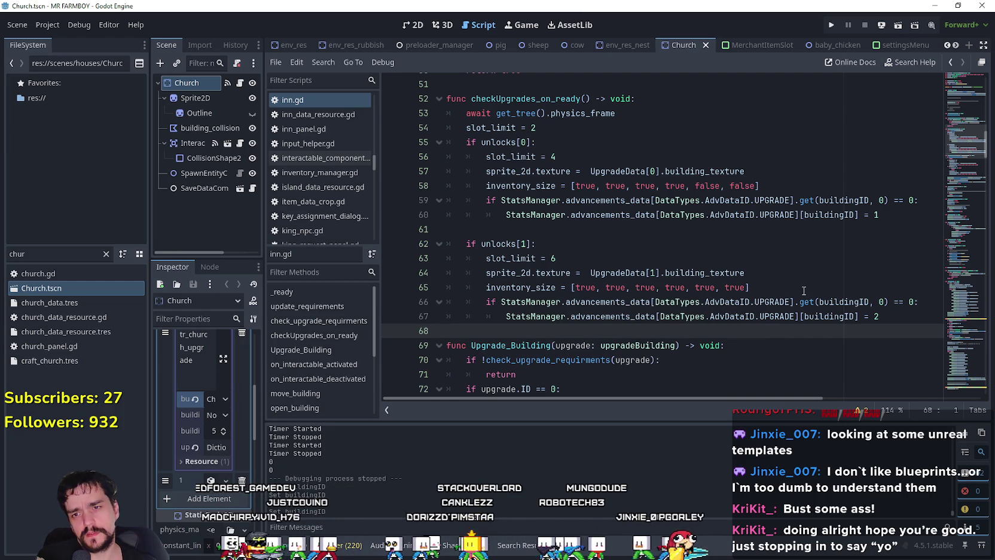
{"action": "left_click", "coordinate": [783, 288]}
{"action": "double_click", "coordinate": [826, 316]}
{"action": "left_click", "coordinate": [625, 326]}
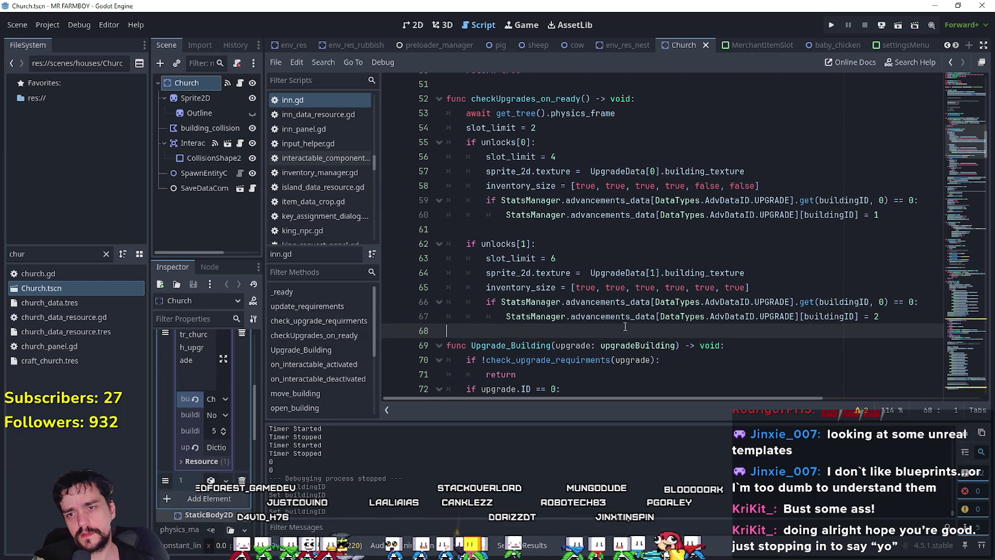
{"action": "scroll", "coordinate": [796, 316], "scroll_direction": "up", "scroll_amount": 2}
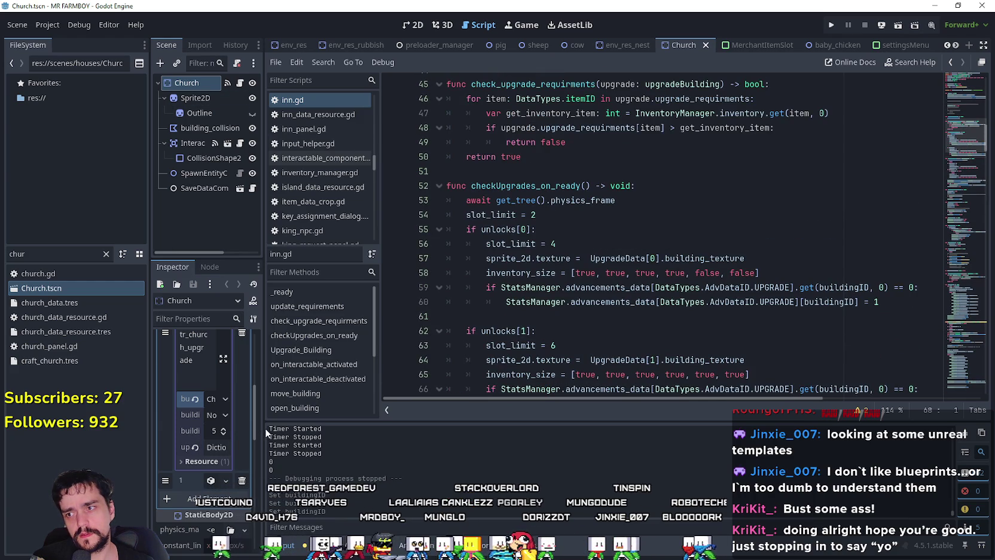
{"action": "left_click_drag", "start_coordinate": [262, 429], "coordinate": [371, 427]}
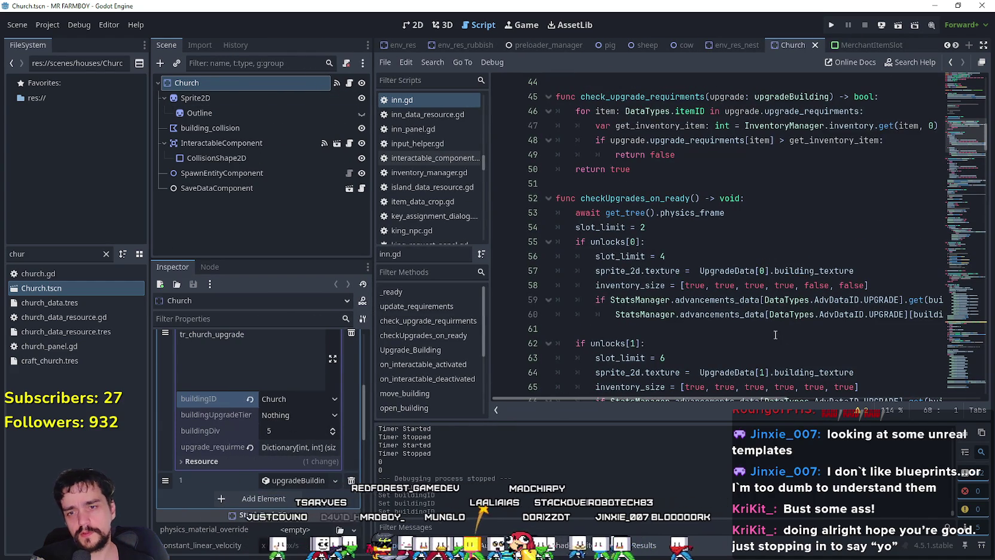
{"action": "left_click_drag", "start_coordinate": [734, 399], "coordinate": [800, 399]}
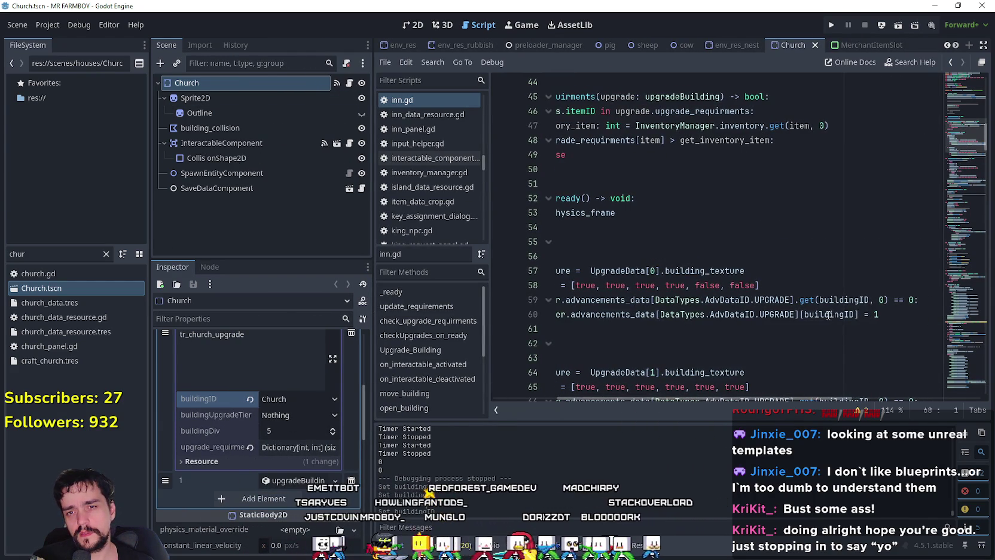
{"action": "double_click", "coordinate": [809, 315]}
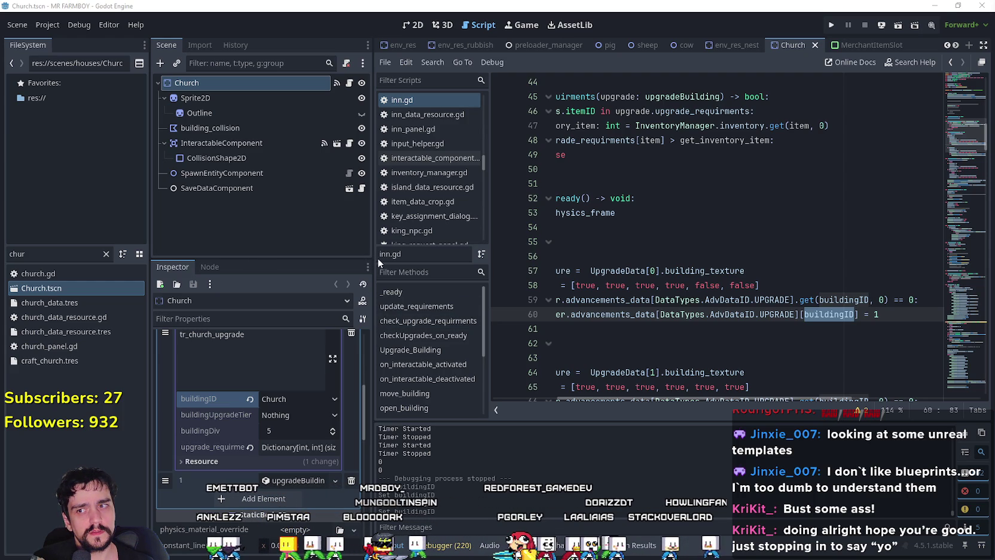
{"action": "left_click_drag", "start_coordinate": [374, 259], "coordinate": [295, 257]}
{"action": "key", "text": "End"}
{"action": "mouse_move", "coordinate": [796, 398]}
{"action": "left_mouse_down"}
{"action": "mouse_move", "coordinate": [670, 385]}
{"action": "mouse_move", "coordinate": [805, 395]}
{"action": "mouse_move", "coordinate": [721, 396]}
{"action": "left_mouse_up"}
{"action": "scroll", "coordinate": [639, 312], "scroll_direction": "up", "scroll_amount": 2}
{"action": "scroll", "coordinate": [640, 312], "scroll_direction": "down", "scroll_amount": 3}
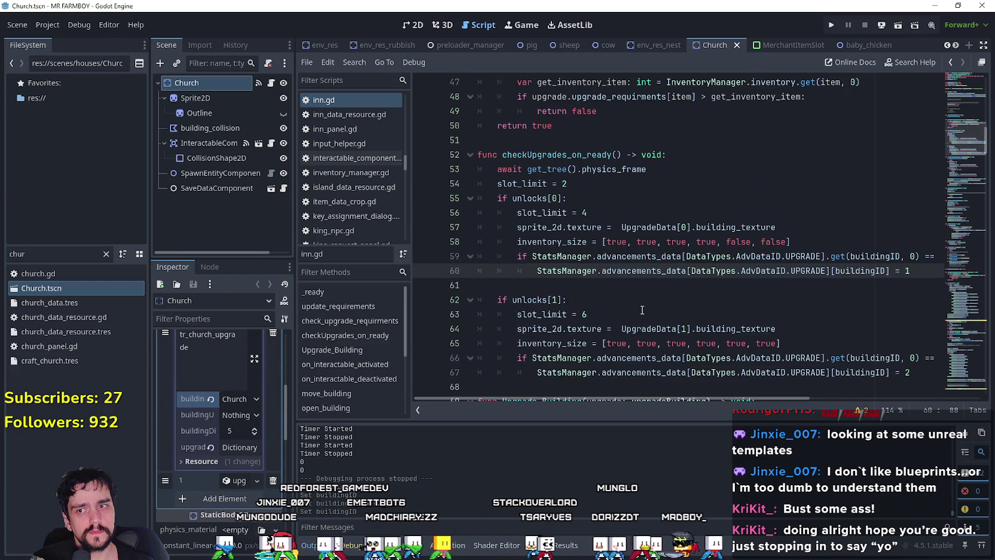
{"action": "left_click", "coordinate": [681, 272]}
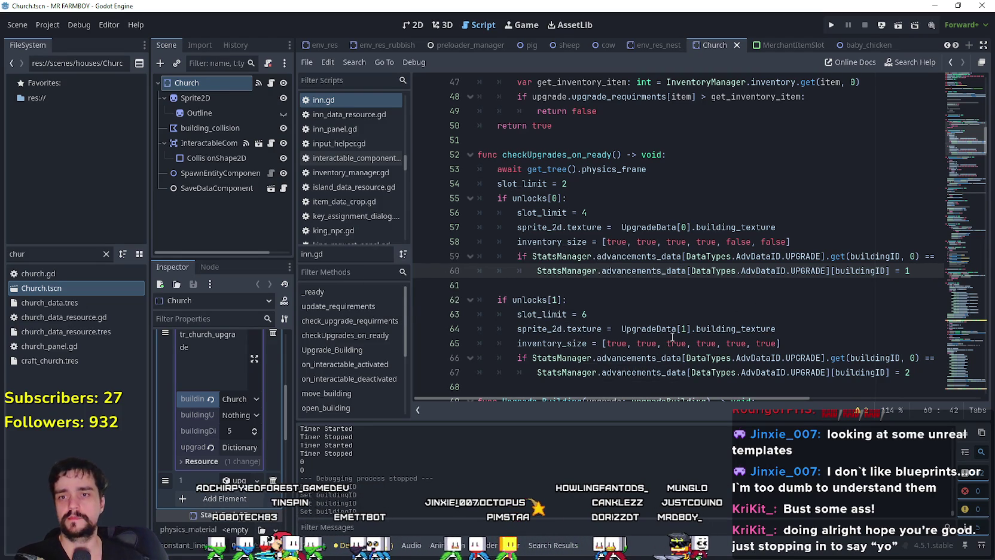
{"action": "left_click", "coordinate": [640, 286]}
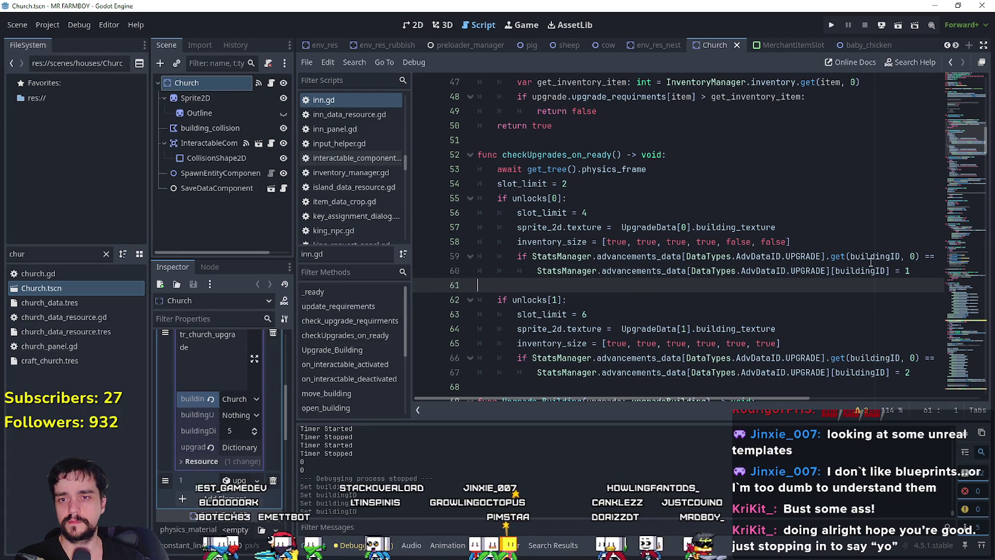
{"action": "left_click_drag", "start_coordinate": [293, 260], "coordinate": [262, 259]}
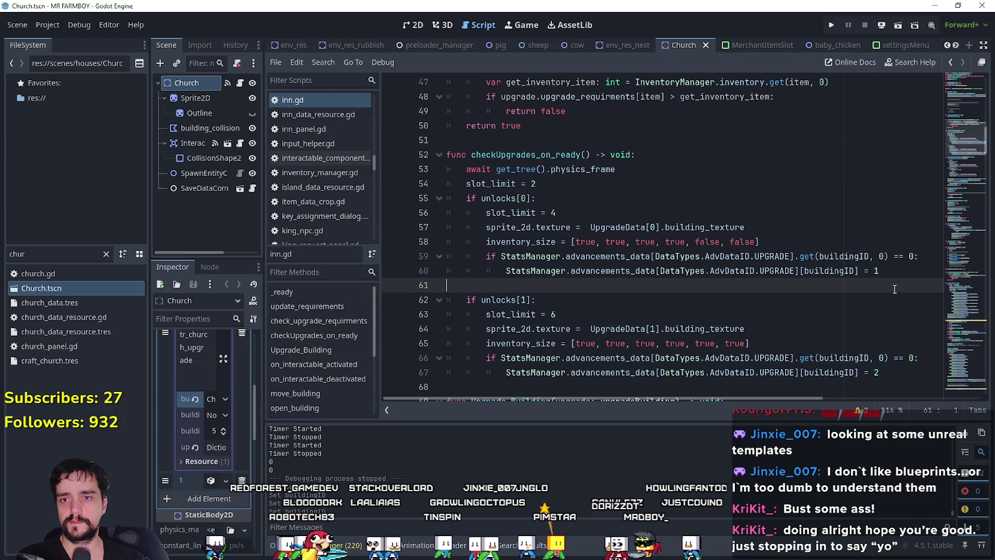
{"action": "double_click", "coordinate": [849, 270]}
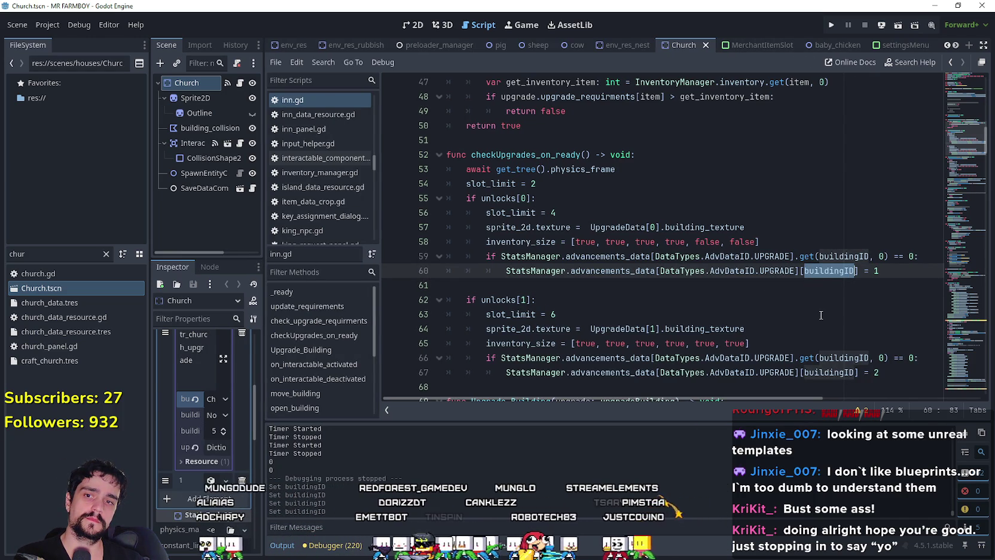
{"action": "left_click", "coordinate": [895, 273]}
{"action": "scroll", "coordinate": [864, 311], "scroll_direction": "down", "scroll_amount": 3}
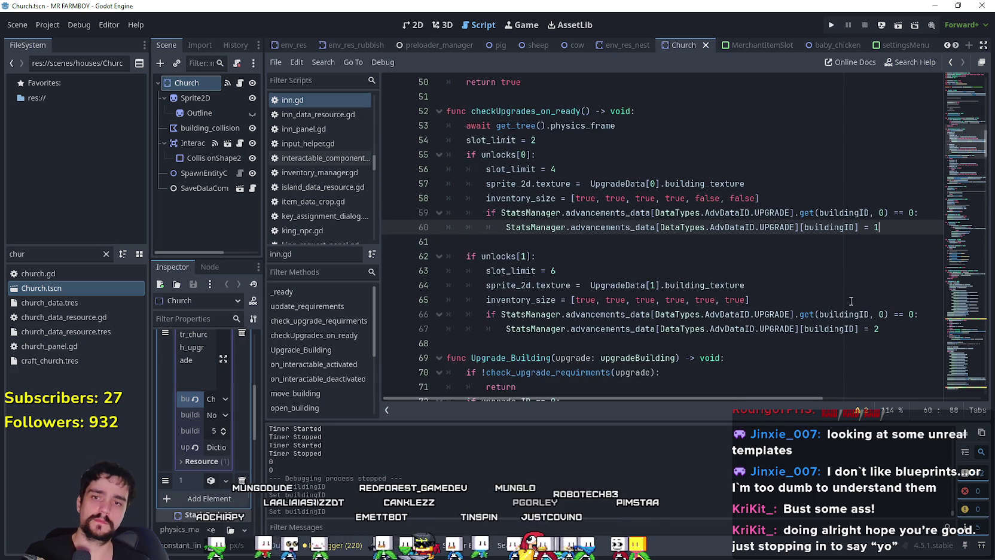
{"action": "left_click", "coordinate": [880, 255]}
{"action": "scroll", "coordinate": [854, 256], "scroll_direction": "up", "scroll_amount": 2}
{"action": "mouse_move", "coordinate": [889, 230]}
{"action": "left_mouse_down"}
{"action": "mouse_move", "coordinate": [597, 224]}
{"action": "mouse_move", "coordinate": [429, 207]}
{"action": "left_mouse_up"}
{"action": "key", "text": "ctrl+c"}
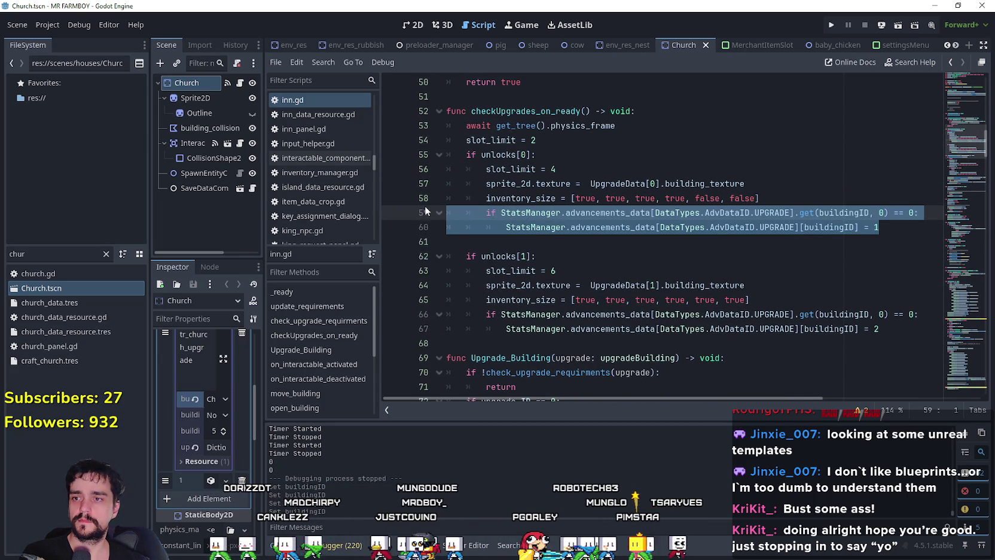
Filter the FileSystem by 'inn' and open the Inn scene with its inn.gd script.
{"action": "left_click_drag", "start_coordinate": [27, 255], "coordinate": [2, 247]}
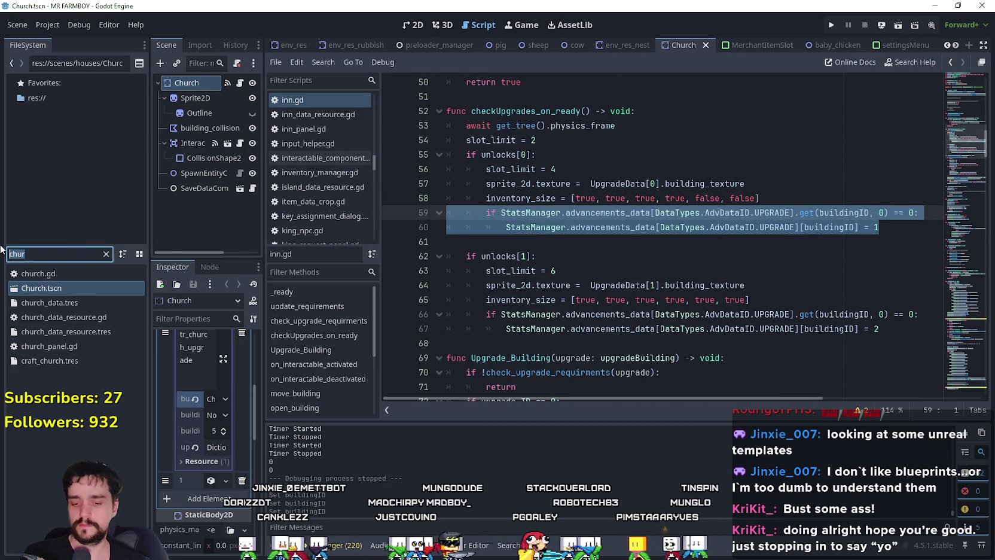
{"action": "key", "text": "BackSpace"}
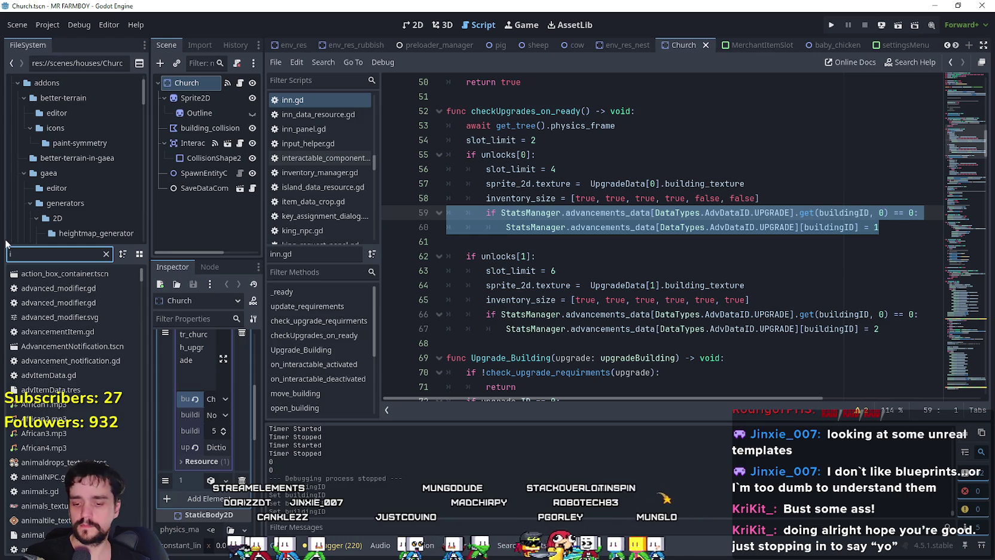
{"action": "type", "text": "inn"}
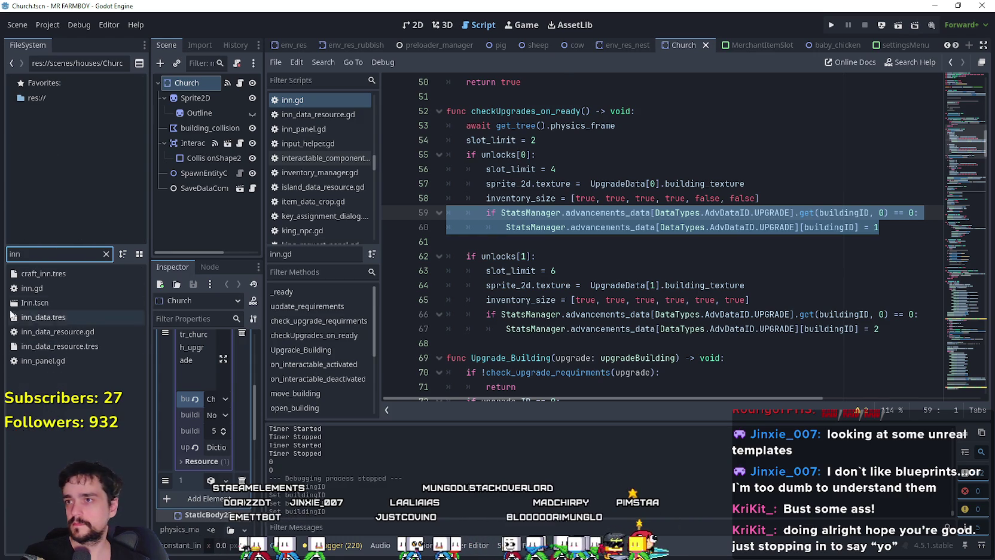
{"action": "double_click", "coordinate": [43, 304]}
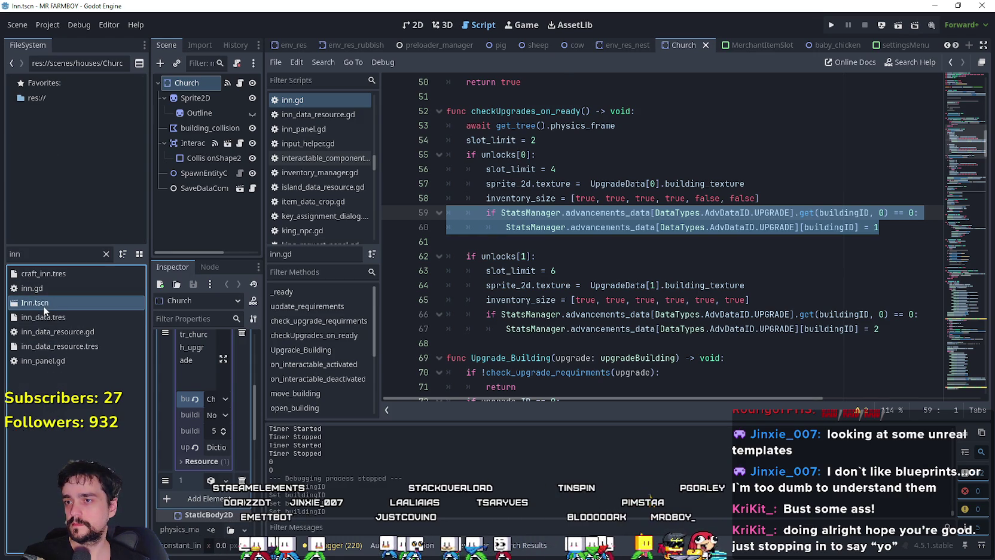
{"action": "left_click", "coordinate": [239, 83]}
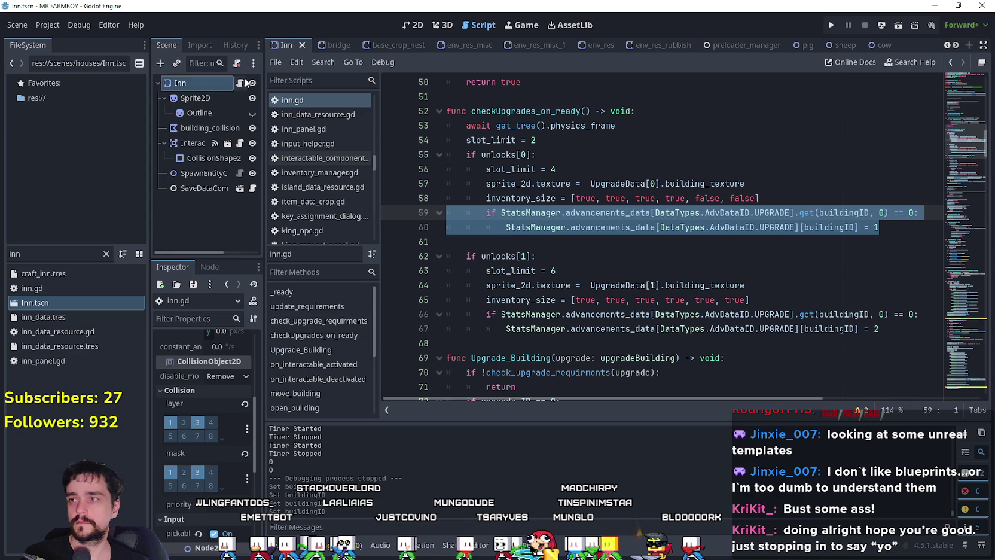
Filter by 'chur' and open the Church scene with its church.gd script.
{"action": "double_click", "coordinate": [13, 254]}
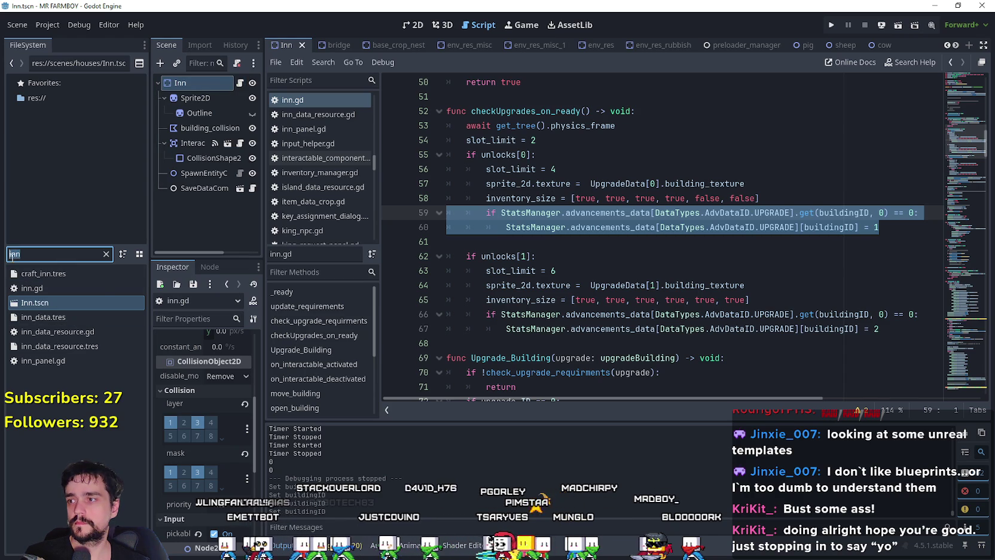
{"action": "type", "text": "chur"}
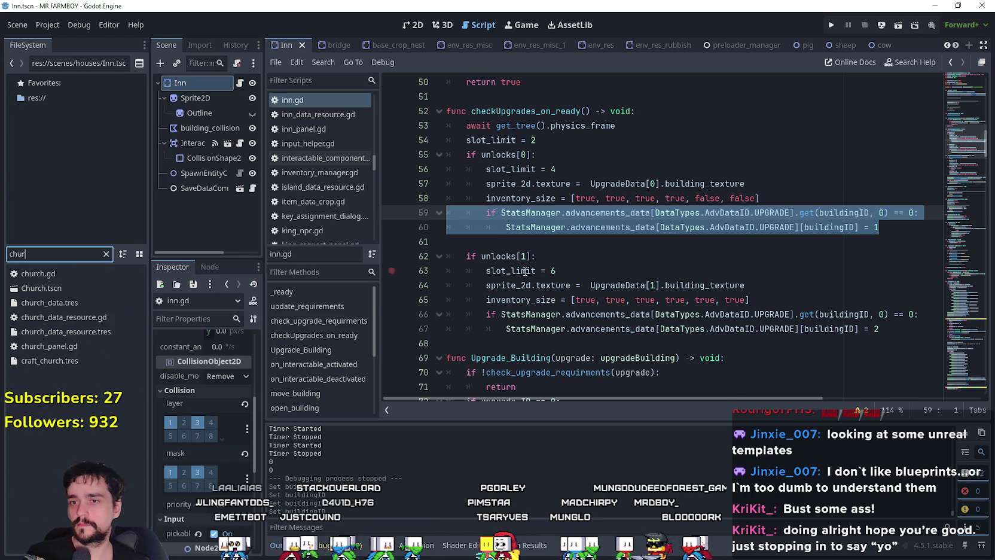
{"action": "scroll", "coordinate": [545, 268], "scroll_direction": "down", "scroll_amount": 7}
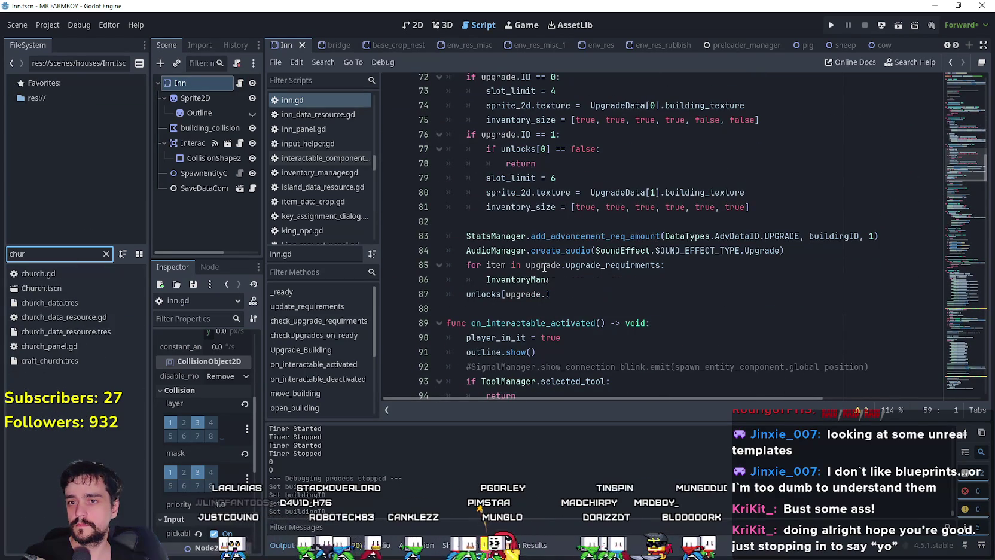
{"action": "scroll", "coordinate": [544, 267], "scroll_direction": "up", "scroll_amount": 3}
{"action": "left_click", "coordinate": [80, 287]}
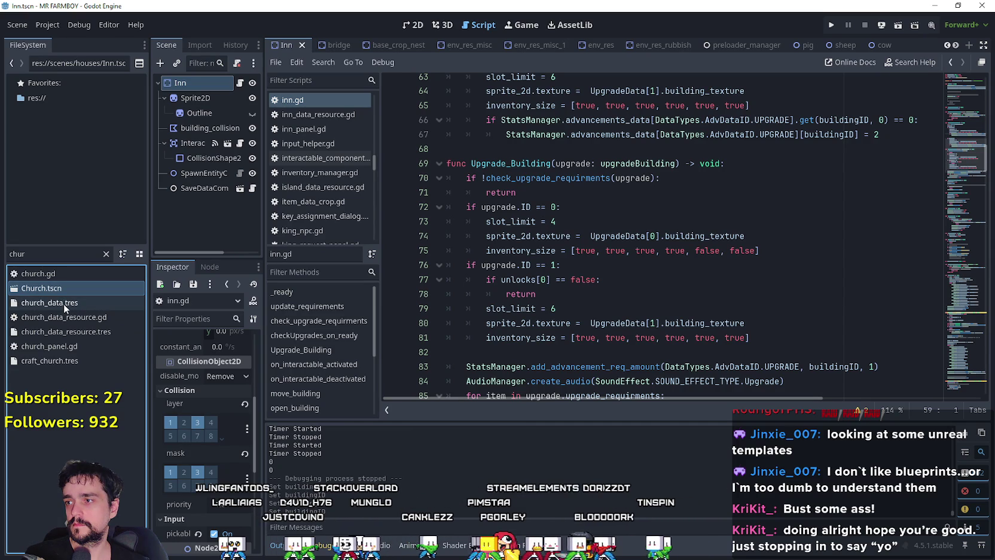
{"action": "double_click", "coordinate": [76, 286]}
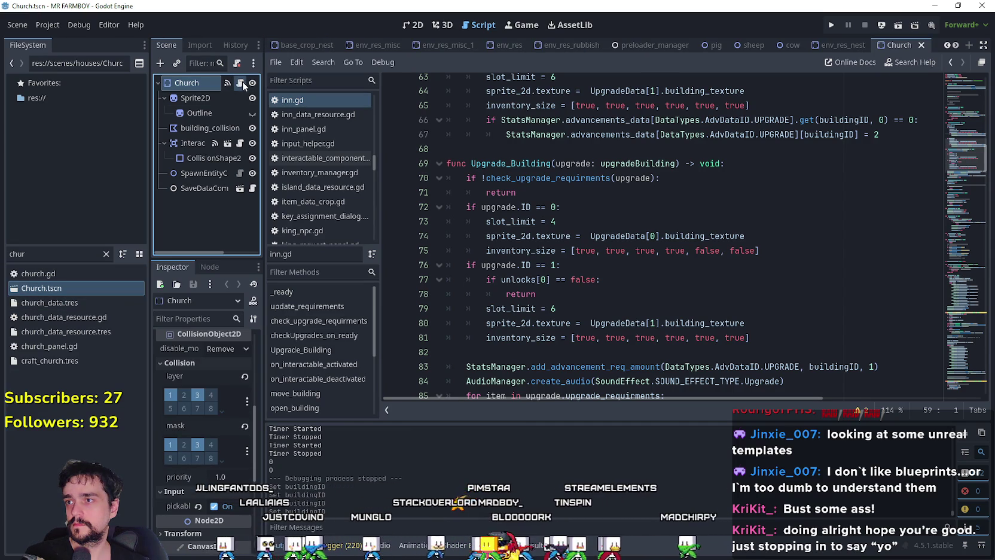
{"action": "left_click", "coordinate": [241, 82]}
{"action": "scroll", "coordinate": [220, 398], "scroll_direction": "up", "scroll_amount": 2}
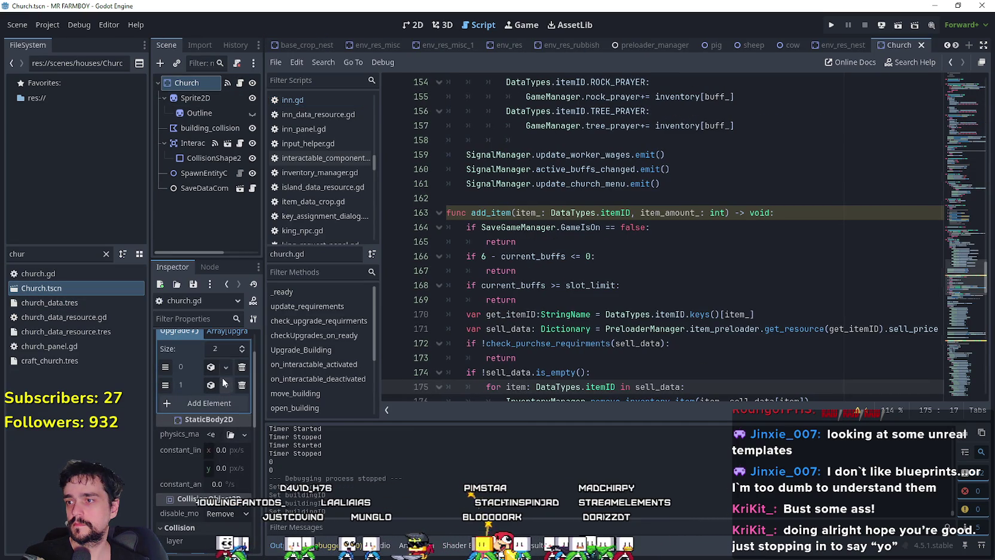
Widen the scene and inspector area and expand the first upgrade entry's fields.
{"action": "left_click_drag", "start_coordinate": [262, 383], "coordinate": [339, 383]}
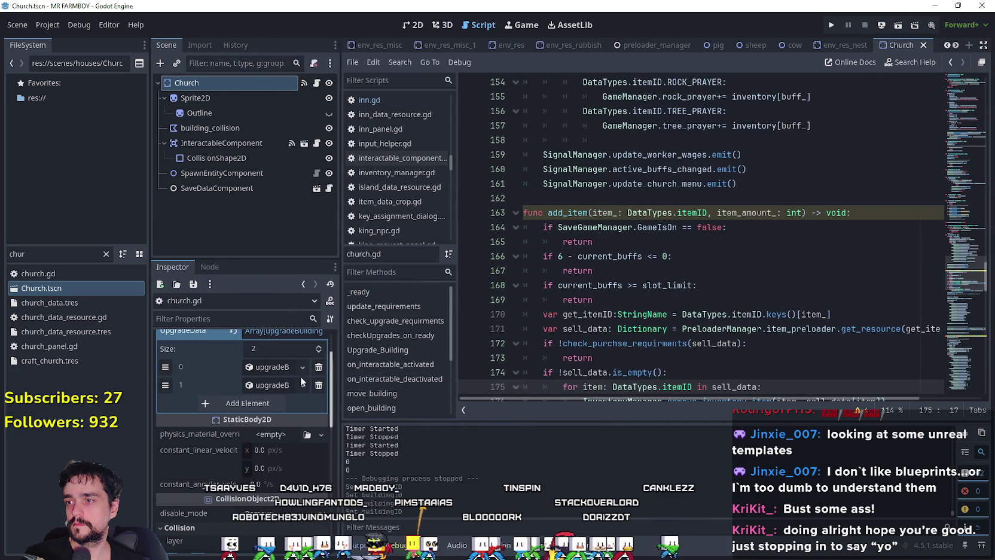
{"action": "left_click", "coordinate": [255, 368]}
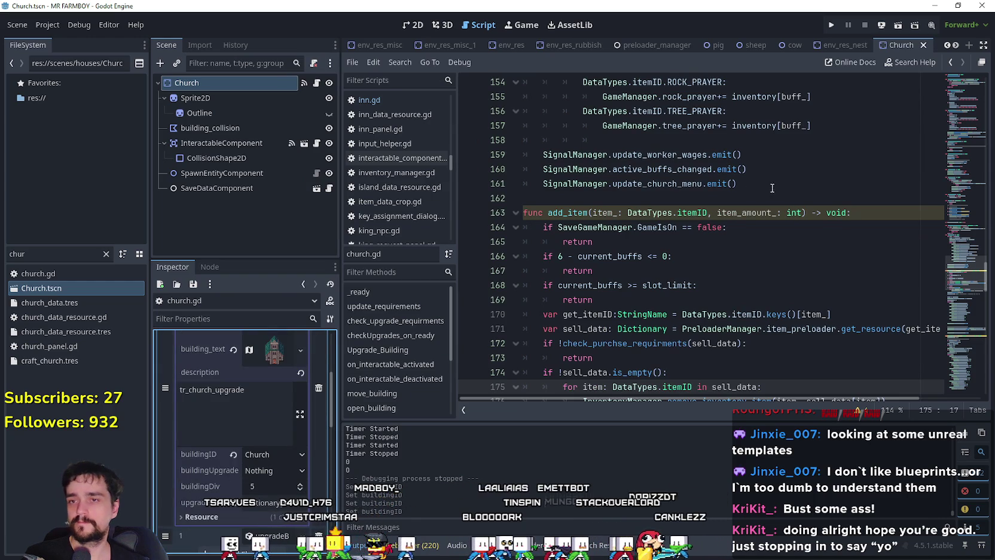
{"action": "scroll", "coordinate": [963, 261], "scroll_direction": "up", "scroll_amount": 2}
{"action": "left_click_drag", "start_coordinate": [962, 262], "coordinate": [960, 120]}
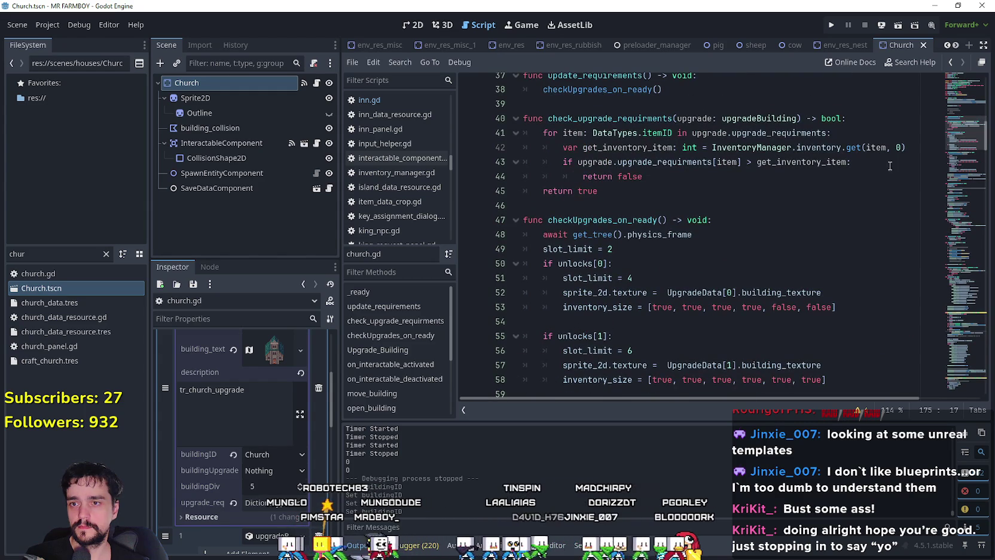
Paste the StatsManager advancement check below line 53, then start a line under the second unlock.
{"action": "left_click_drag", "start_coordinate": [838, 307], "coordinate": [521, 307]}
{"action": "left_click", "coordinate": [594, 319]}
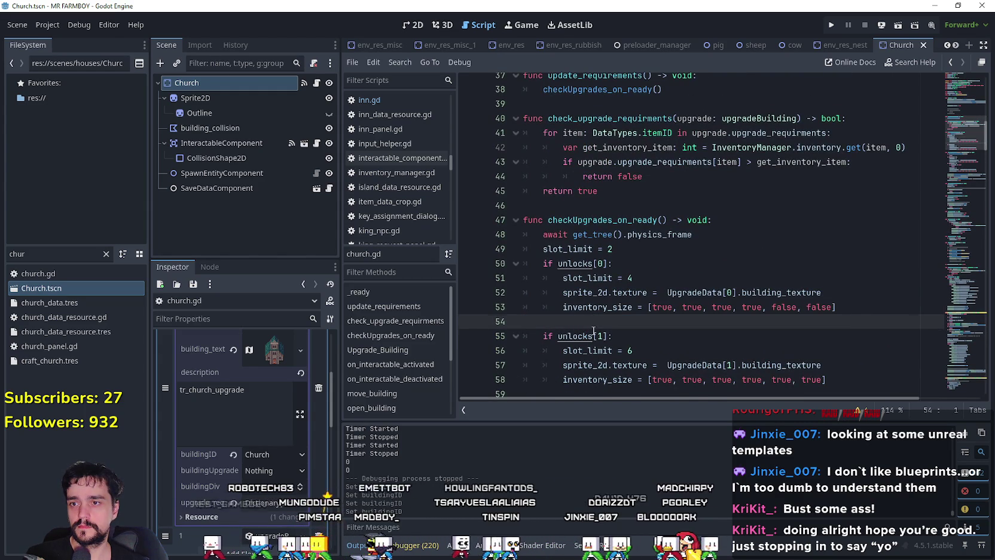
{"action": "key", "text": "ctrl+v"}
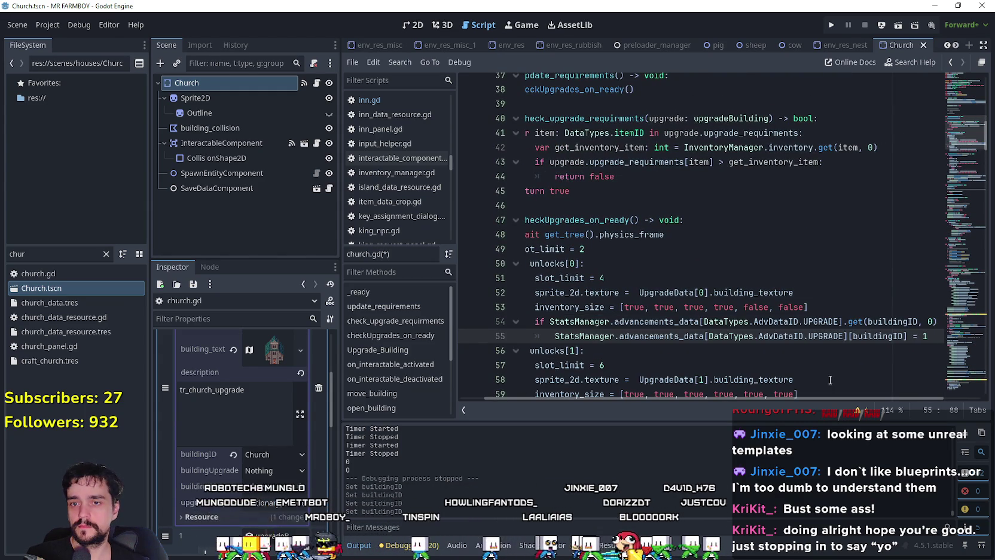
{"action": "key", "text": "Return"}
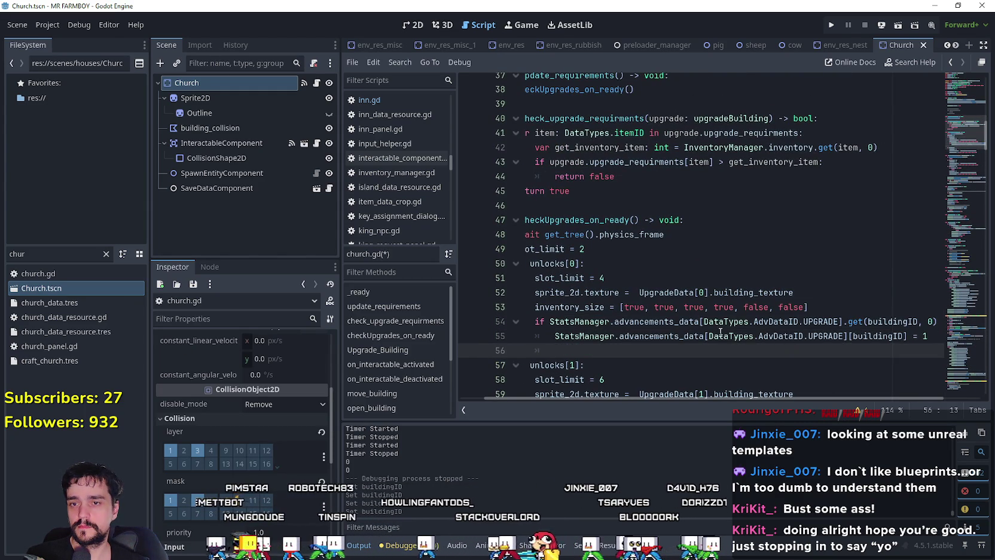
{"action": "scroll", "coordinate": [766, 322], "scroll_direction": "down", "scroll_amount": 4}
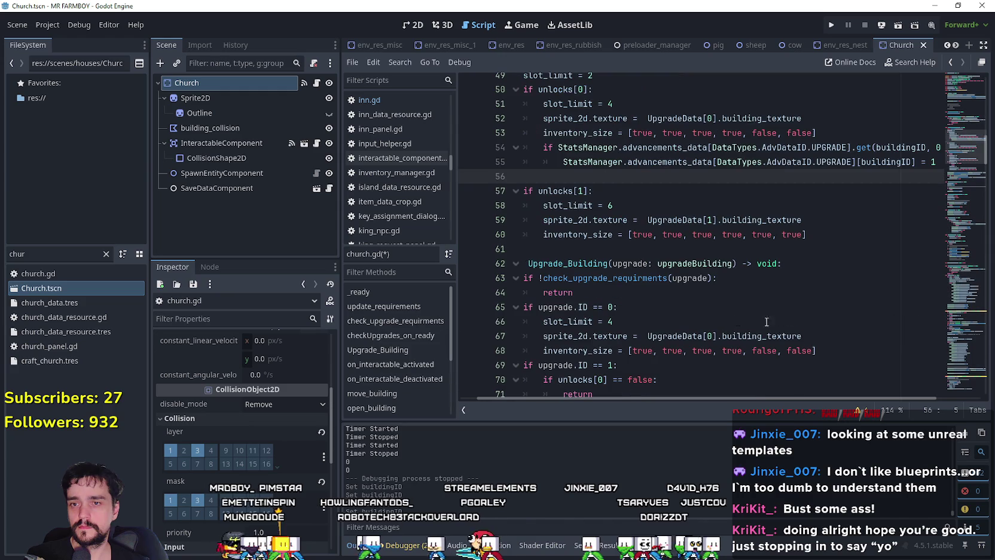
{"action": "left_click", "coordinate": [837, 234]}
{"action": "key", "text": "Return"}
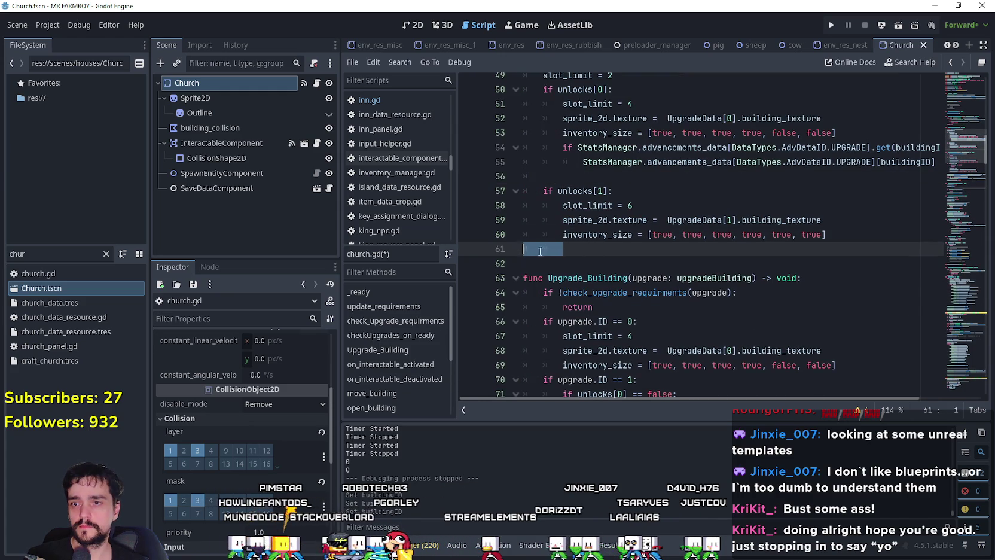
Paste the advancement check under the second unlock and make it assign 2.
{"action": "key", "text": "ctrl+v"}
{"action": "key", "text": "BackSpace"}
{"action": "type", "text": "2"}
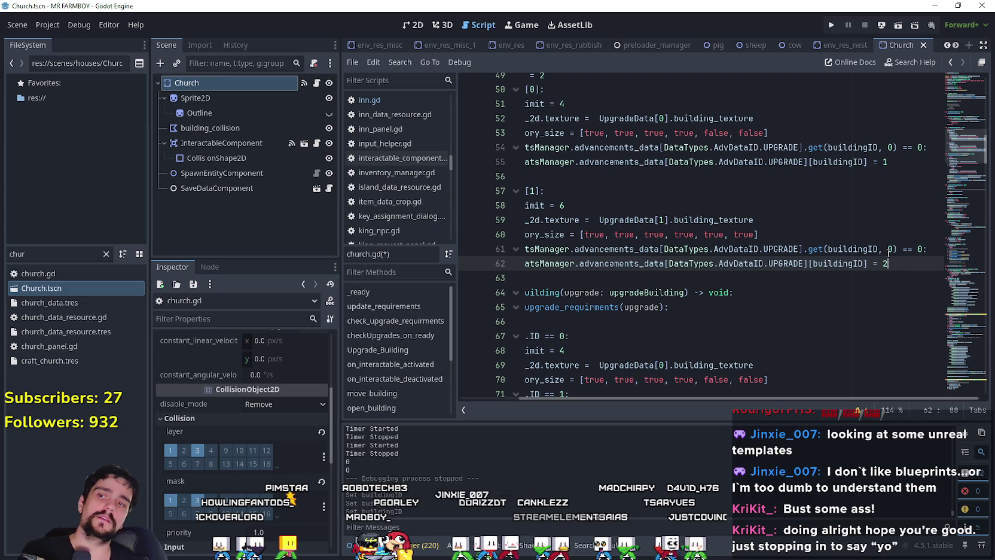
{"action": "double_click", "coordinate": [865, 250]}
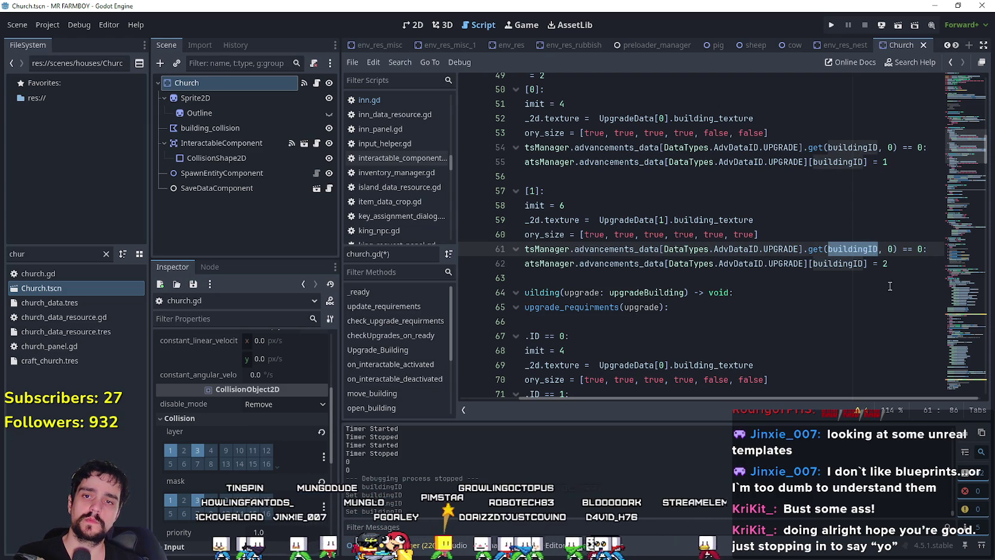
{"action": "left_click_drag", "start_coordinate": [913, 247], "coordinate": [903, 249]}
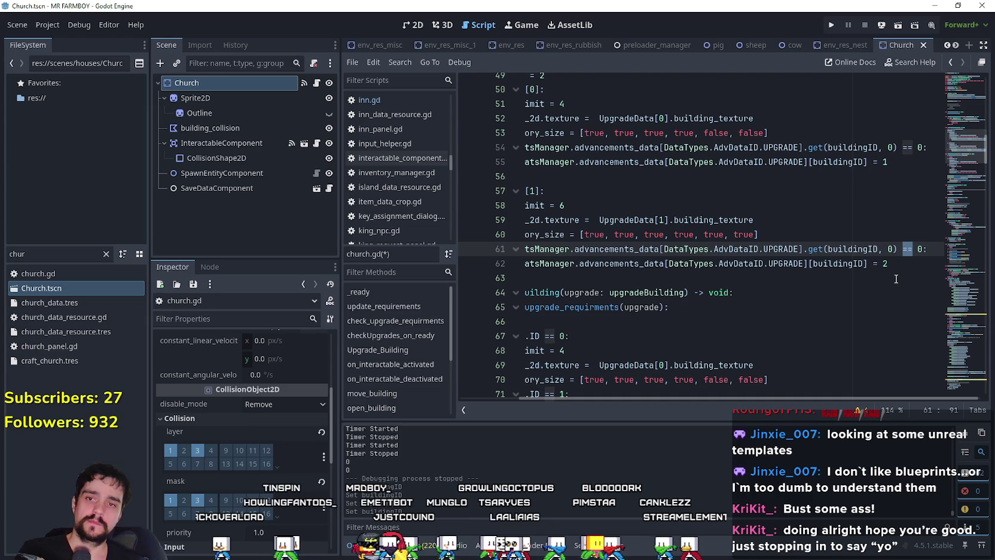
{"action": "type", "text": ">="}
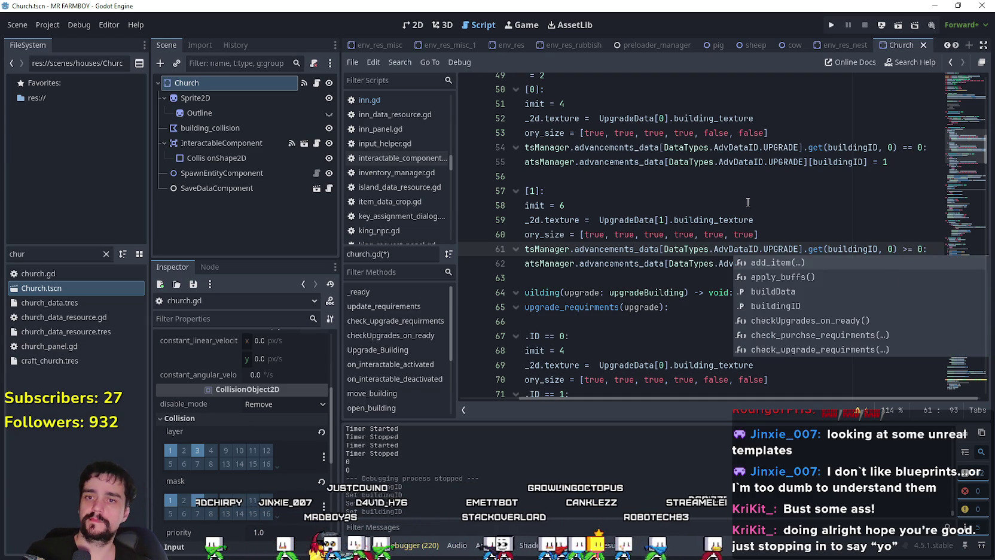
{"action": "left_click", "coordinate": [776, 222]}
{"action": "left_click", "coordinate": [891, 264]}
{"action": "key", "text": "BackSpace"}
{"action": "type", "text": "2"}
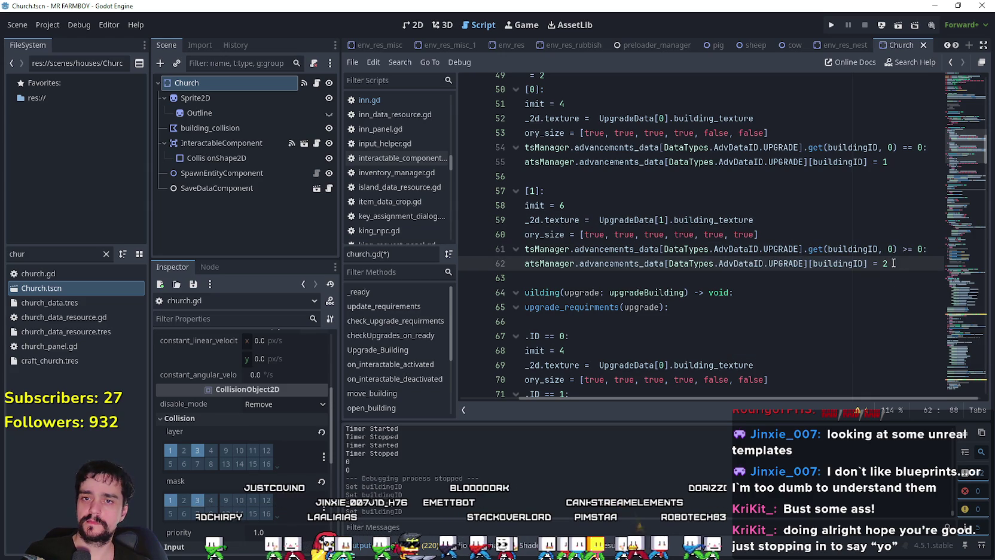
Change the condition to get(buildingID, 1) == 1 and save church.gd.
{"action": "left_click", "coordinate": [892, 249]}
{"action": "type", "text": "1"}
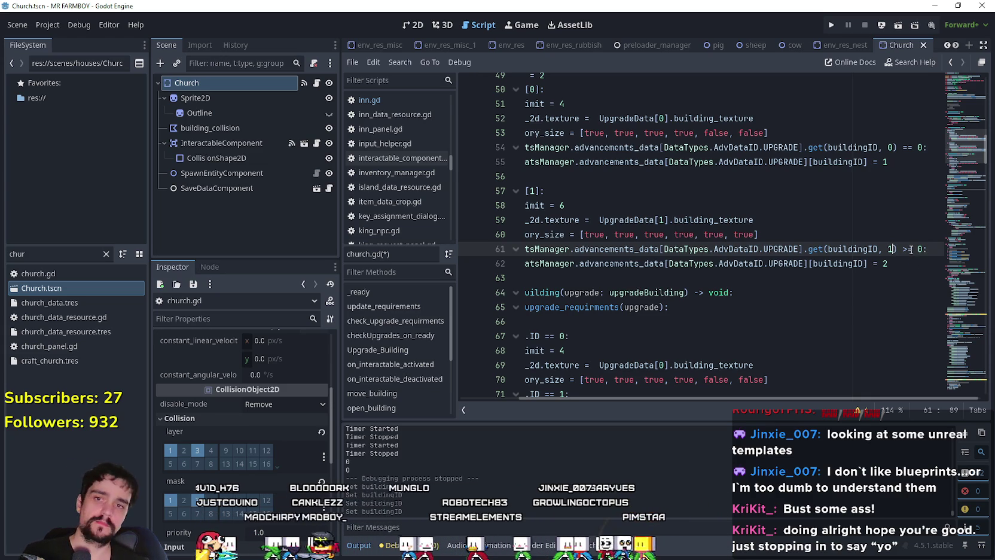
{"action": "double_click", "coordinate": [919, 249]}
{"action": "type", "text": "1"}
{"action": "left_click", "coordinate": [903, 250]}
{"action": "key", "text": "shift+Right"}
{"action": "type", "text": "="}
{"action": "key", "text": "Escape"}
{"action": "left_click", "coordinate": [897, 265]}
{"action": "key", "text": "ctrl+s"}
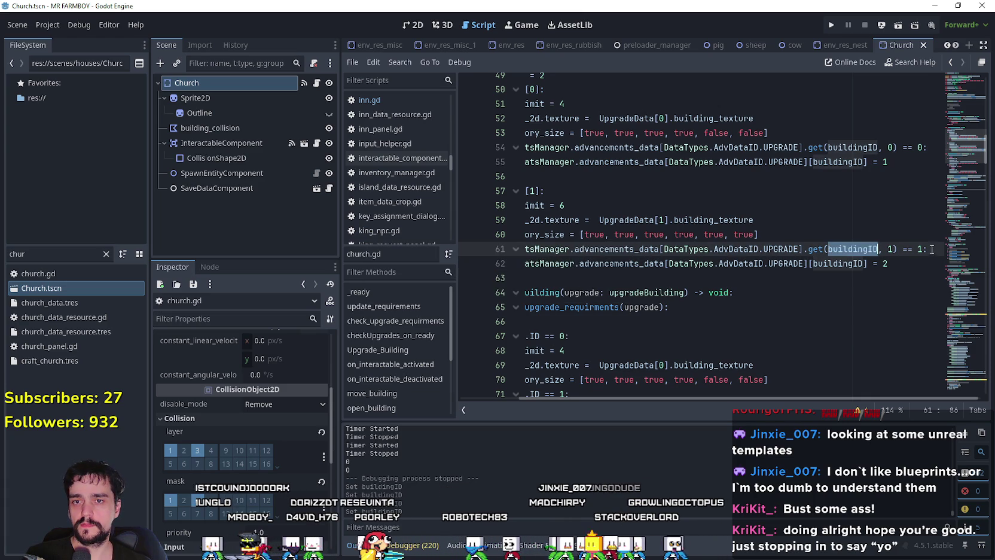
{"action": "left_click", "coordinate": [893, 277]}
{"action": "mouse_move", "coordinate": [891, 176]}
{"action": "left_mouse_down"}
{"action": "mouse_move", "coordinate": [883, 161]}
{"action": "mouse_move", "coordinate": [894, 147]}
{"action": "left_mouse_up"}
{"action": "left_click", "coordinate": [893, 148]}
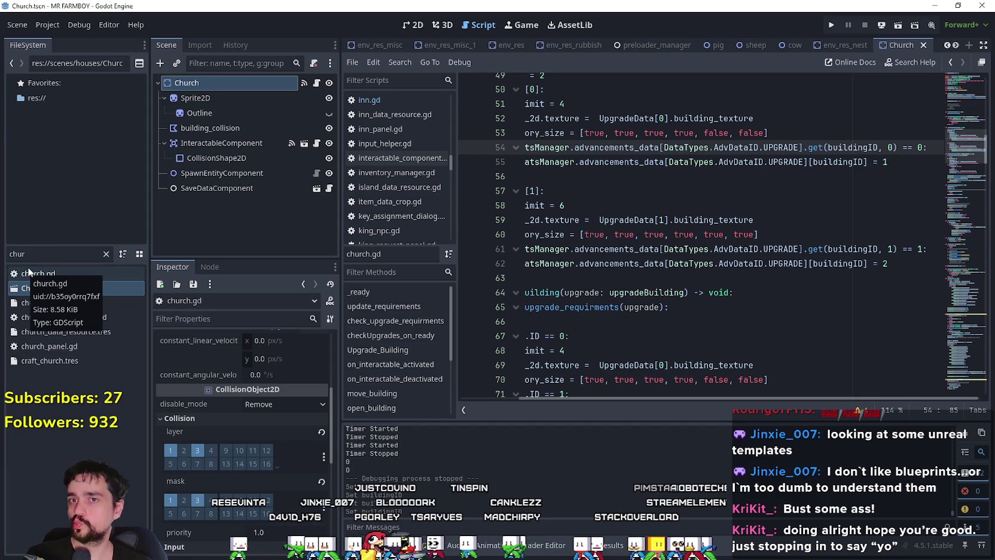
Filter by 'inn' and open the Inn scene with its inn.gd script.
{"action": "left_click", "coordinate": [45, 253]}
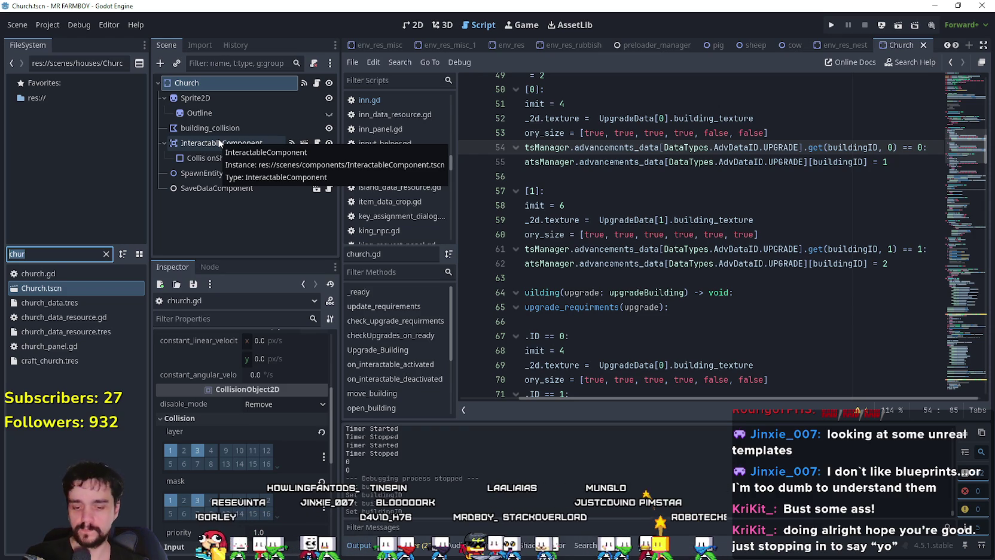
{"action": "type", "text": "inn"}
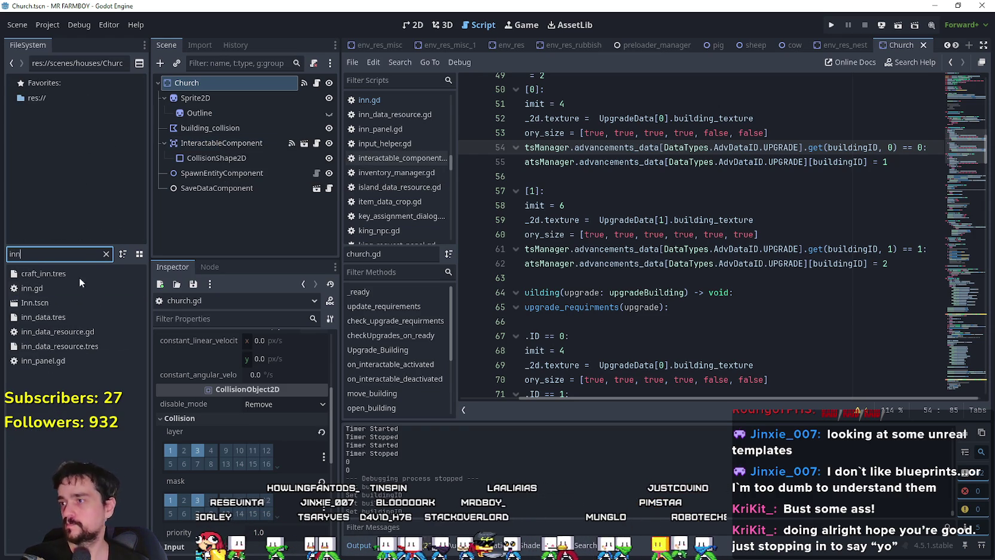
{"action": "double_click", "coordinate": [68, 302]}
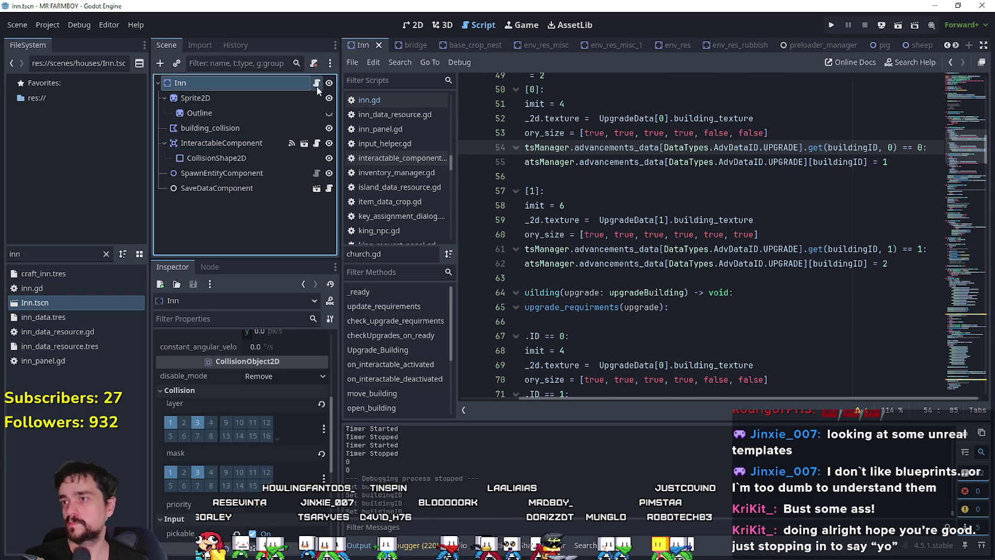
{"action": "left_click", "coordinate": [316, 84]}
Set line 66's get default and compared value to 1, then save inn.gd.
{"action": "double_click", "coordinate": [884, 125]}
{"action": "left_click_drag", "start_coordinate": [899, 134], "coordinate": [965, 132]}
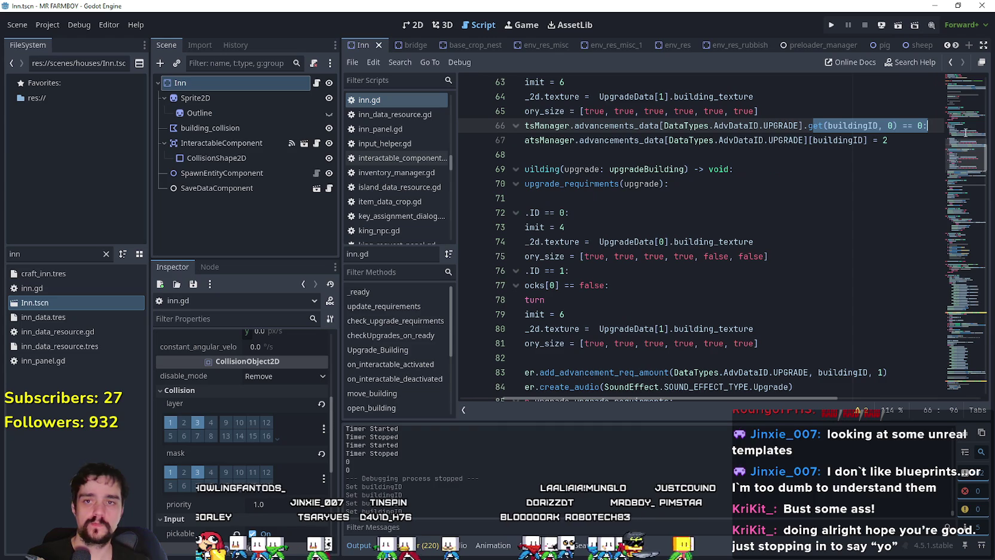
{"action": "left_click", "coordinate": [921, 137]}
{"action": "scroll", "coordinate": [915, 174], "scroll_direction": "up", "scroll_amount": 2}
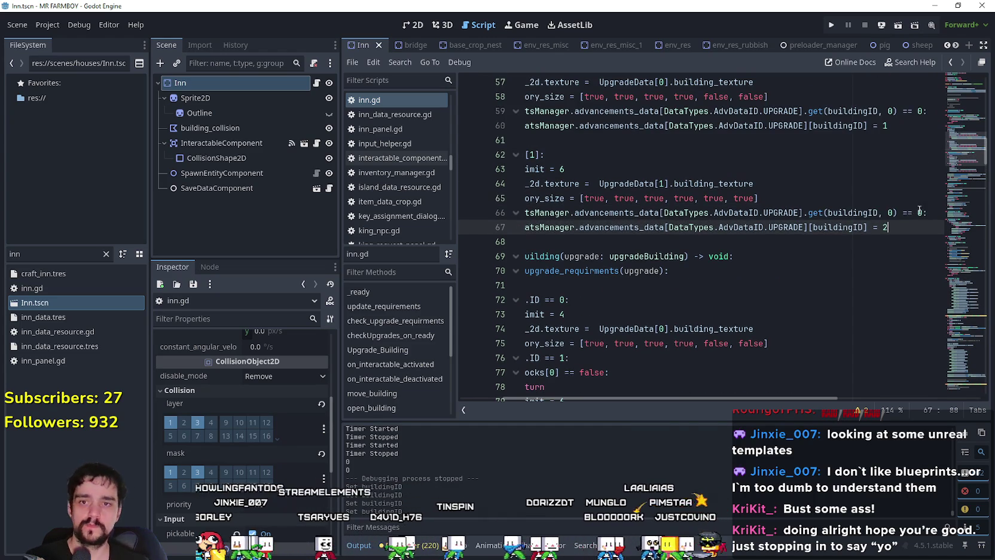
{"action": "left_click", "coordinate": [920, 214]}
{"action": "double_click", "coordinate": [919, 213]}
{"action": "type", "text": "1"}
{"action": "double_click", "coordinate": [891, 213]}
{"action": "type", "text": "1"}
{"action": "left_click", "coordinate": [899, 230]}
{"action": "key", "text": "ctrl+s"}
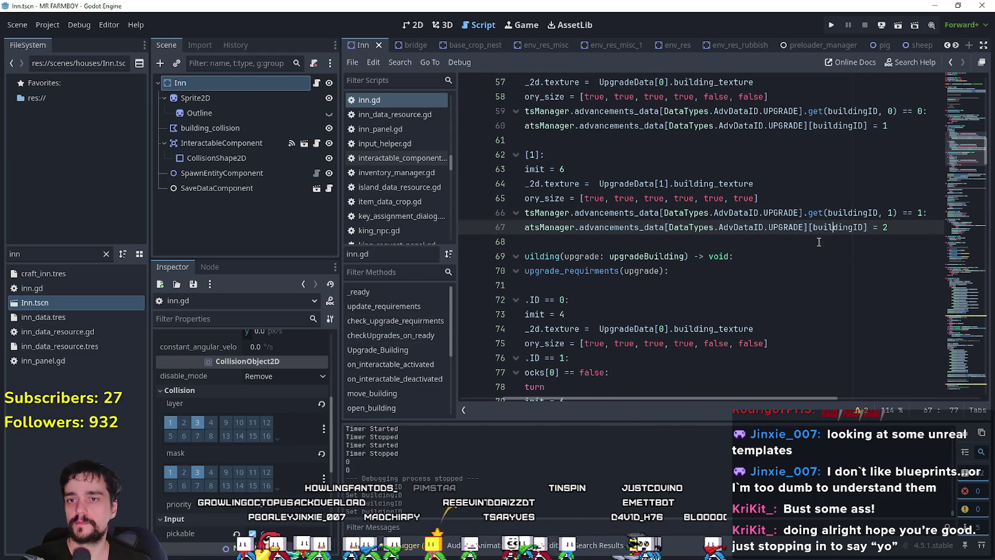
Review the StatsManager check lines in inn.gd's checkUpgrades_on_ready.
{"action": "key", "text": "shift+Up"}
{"action": "key", "text": "shift+Home"}
{"action": "key", "text": "ctrl+s"}
{"action": "left_click", "coordinate": [681, 242]}
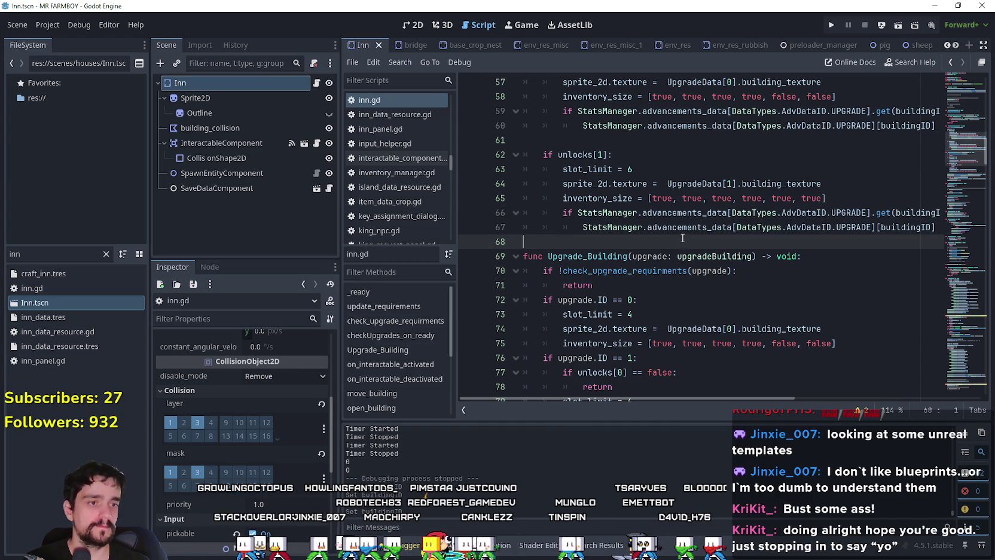
{"action": "mouse_move", "coordinate": [637, 397]}
{"action": "left_mouse_down"}
{"action": "mouse_move", "coordinate": [799, 390]}
{"action": "mouse_move", "coordinate": [646, 383]}
{"action": "left_mouse_up"}
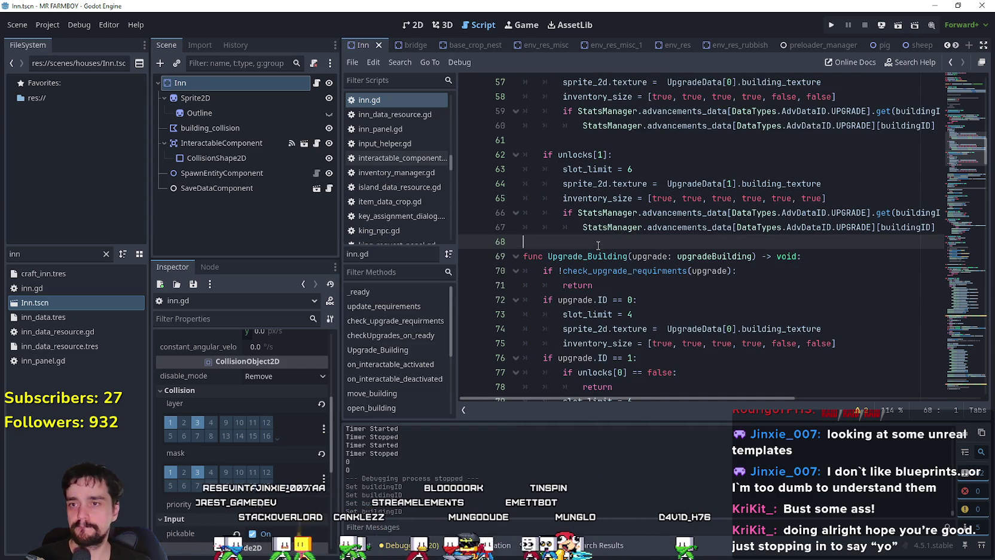
{"action": "left_click", "coordinate": [601, 140]}
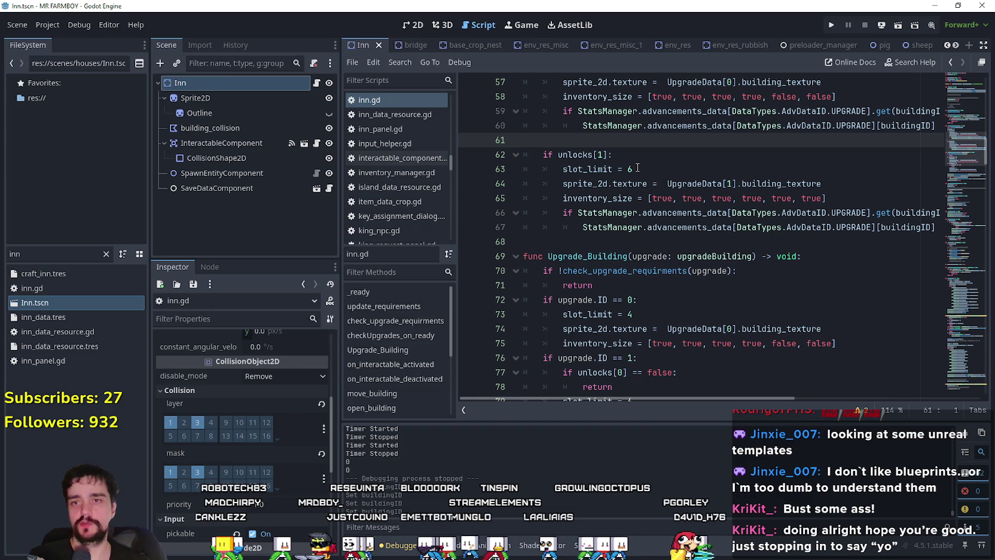
{"action": "scroll", "coordinate": [637, 168], "scroll_direction": "up", "scroll_amount": 2}
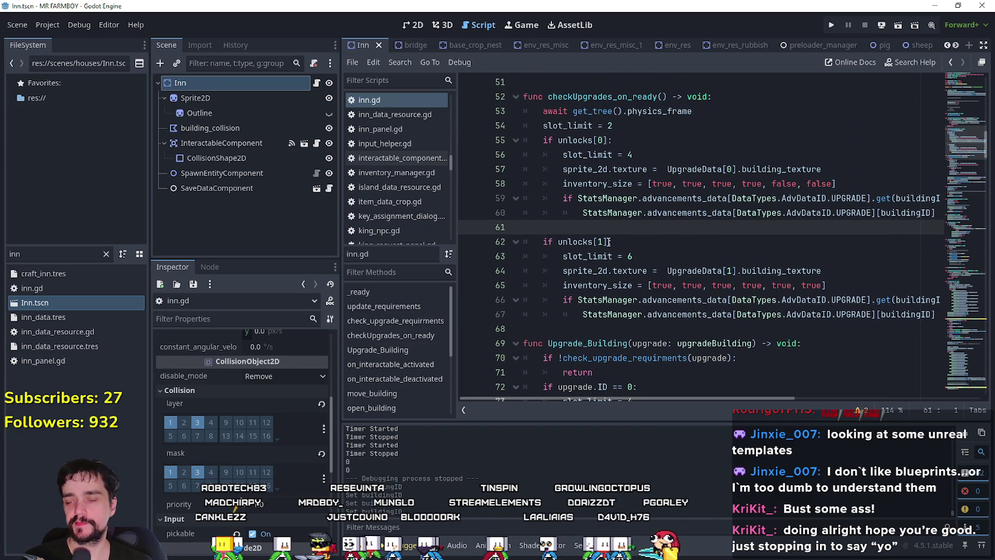
{"action": "left_click_drag", "start_coordinate": [592, 227], "coordinate": [505, 196]}
{"action": "left_click", "coordinate": [560, 233]}
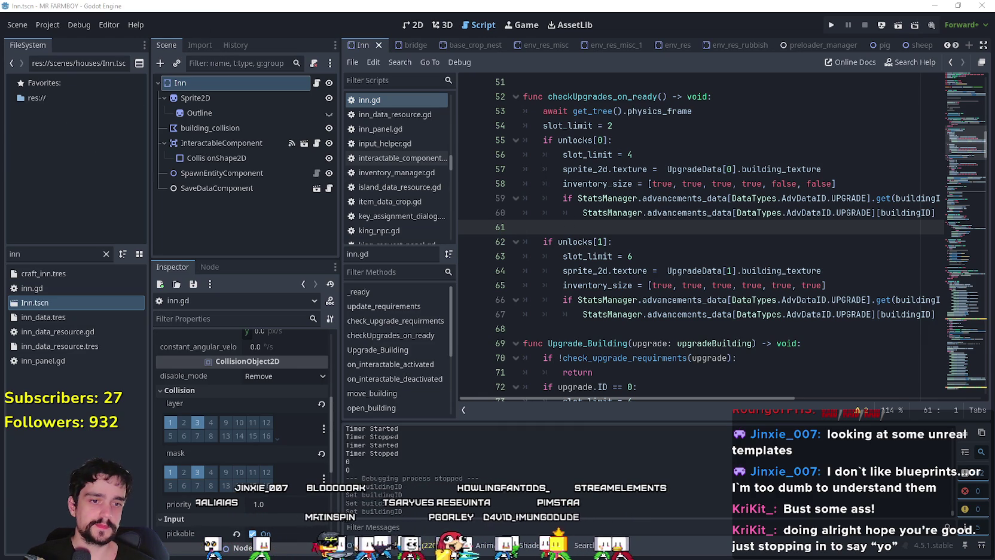
Select all six old files in the NewExport folder and bring up their context menu.
{"action": "key", "text": "alt+Tab"}
{"action": "key", "text": "ctrl+a"}
{"action": "right_click", "coordinate": [456, 287]}
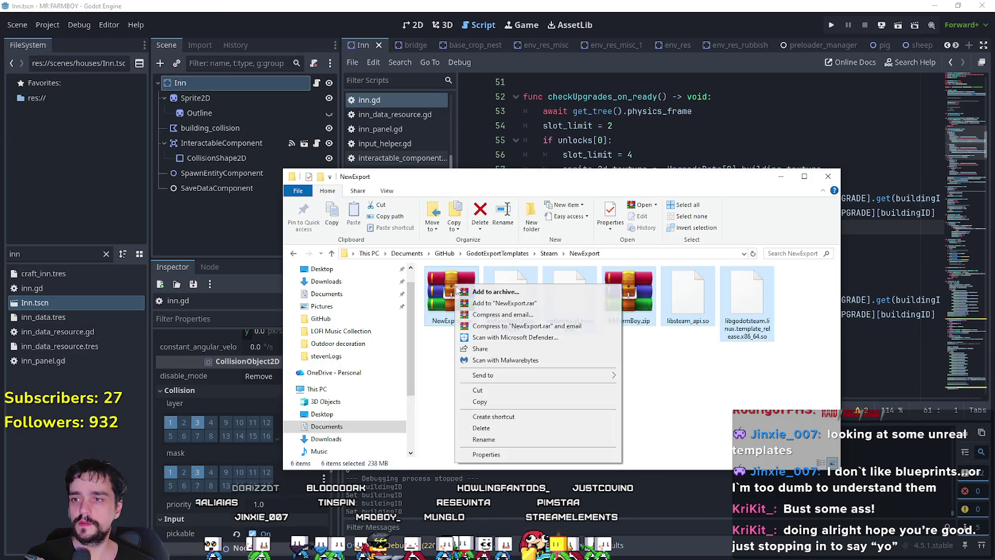
Delete the old export files, then export the Windows Desktop build as MrFarmBoy.zip.
{"action": "left_click", "coordinate": [481, 428]}
{"action": "left_click", "coordinate": [626, 112]}
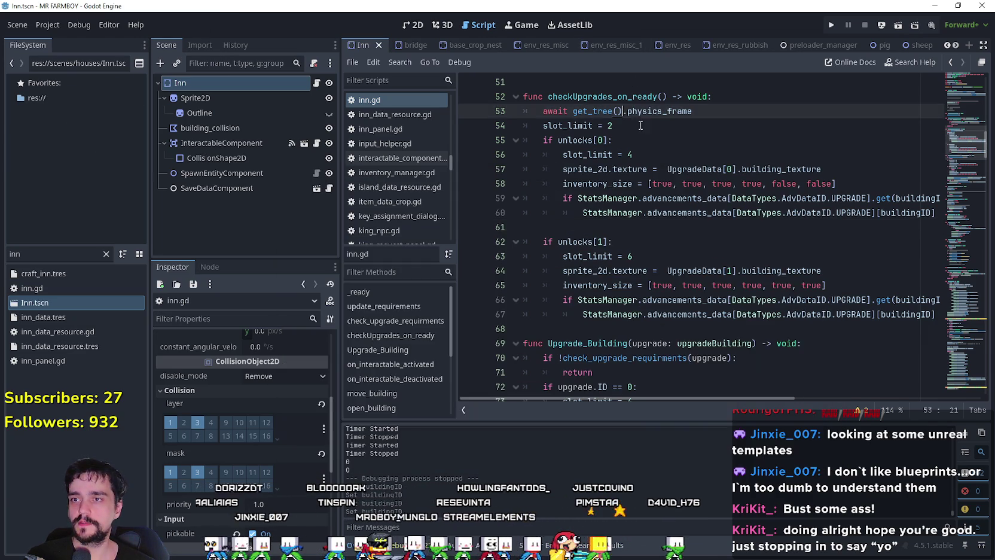
{"action": "left_click", "coordinate": [628, 140]}
{"action": "left_click", "coordinate": [48, 24]}
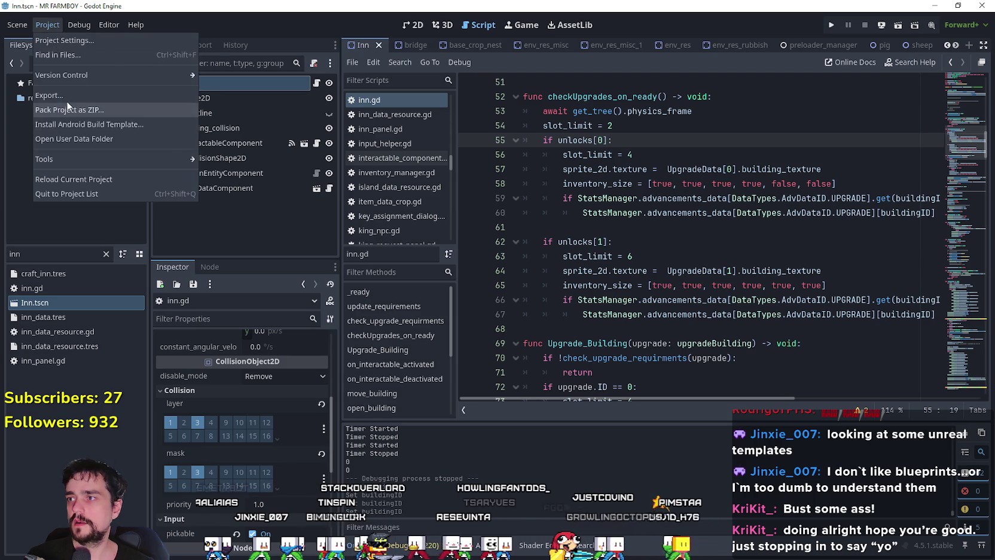
{"action": "left_click", "coordinate": [66, 99]}
{"action": "left_click", "coordinate": [542, 177]}
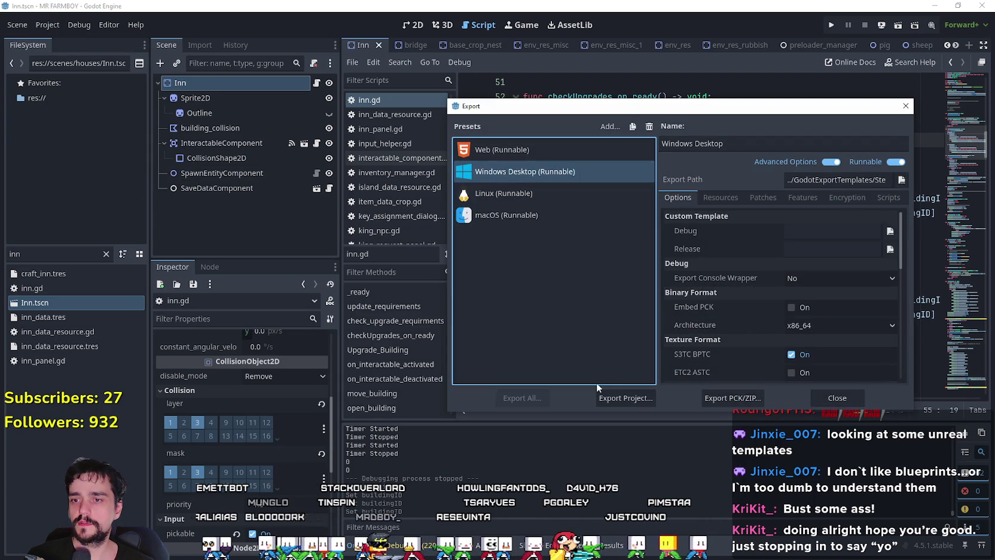
{"action": "left_click", "coordinate": [607, 399]}
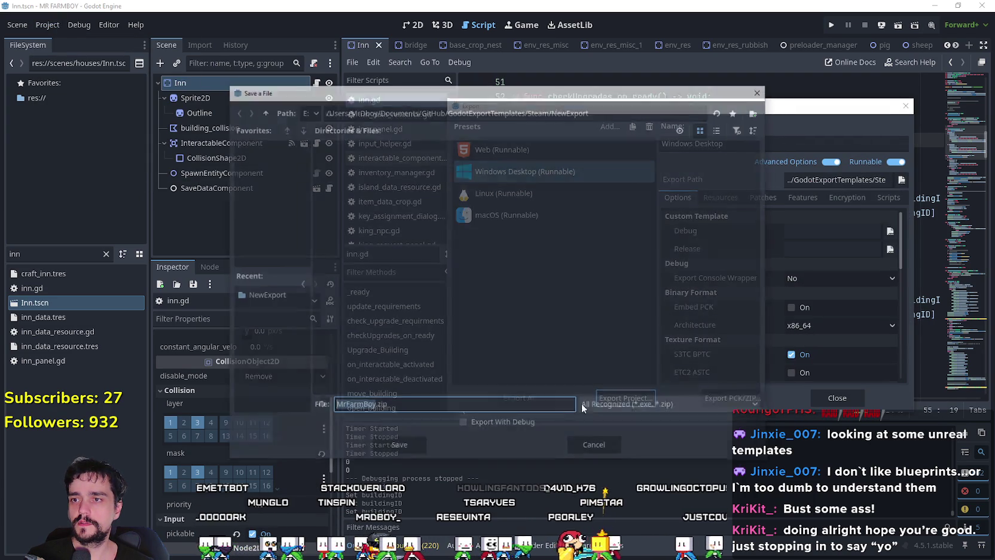
{"action": "left_click", "coordinate": [407, 447]}
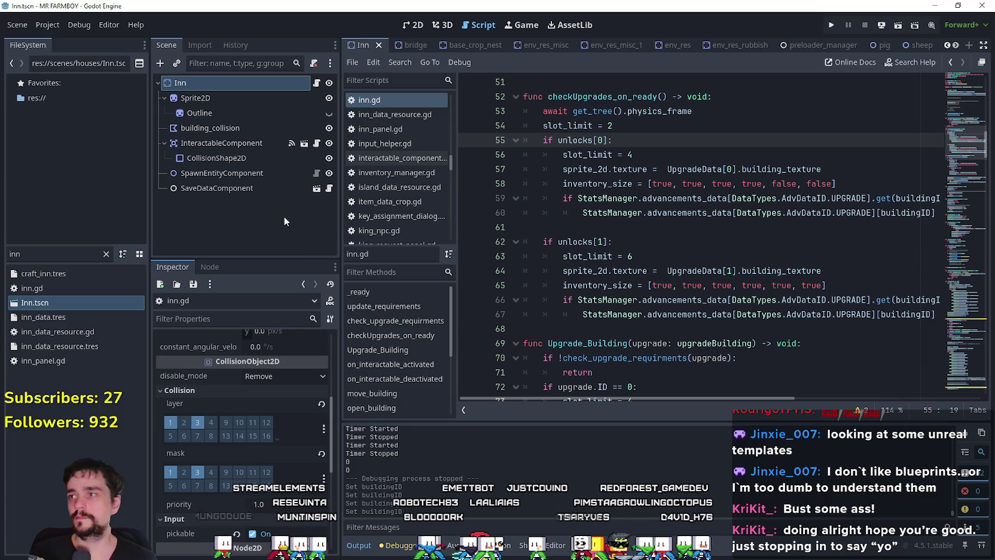
Export the Linux build into NewExport, then open MrFarmBoy.zip to inspect it.
{"action": "key", "text": "alt+Tab"}
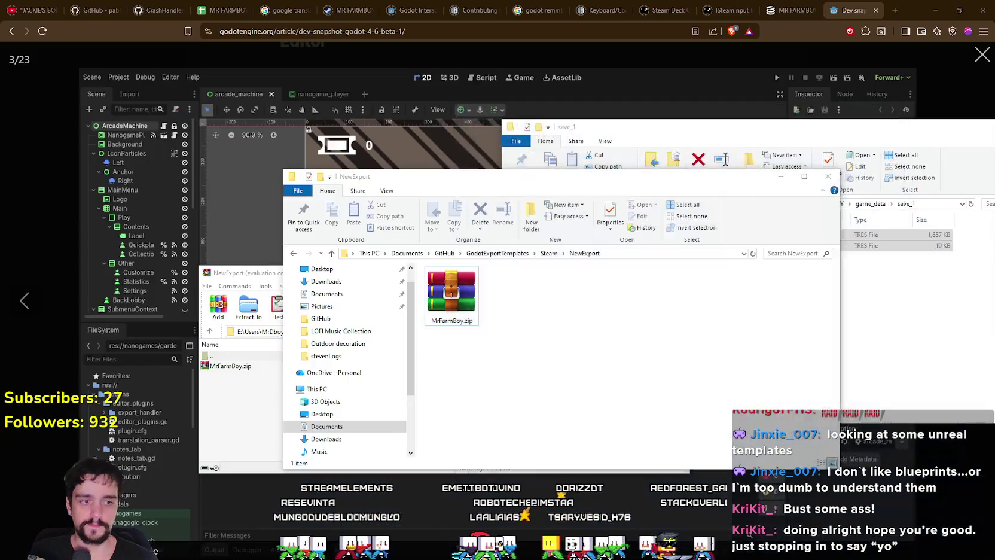
{"action": "key", "text": "alt+Tab"}
{"action": "left_click", "coordinate": [549, 194]}
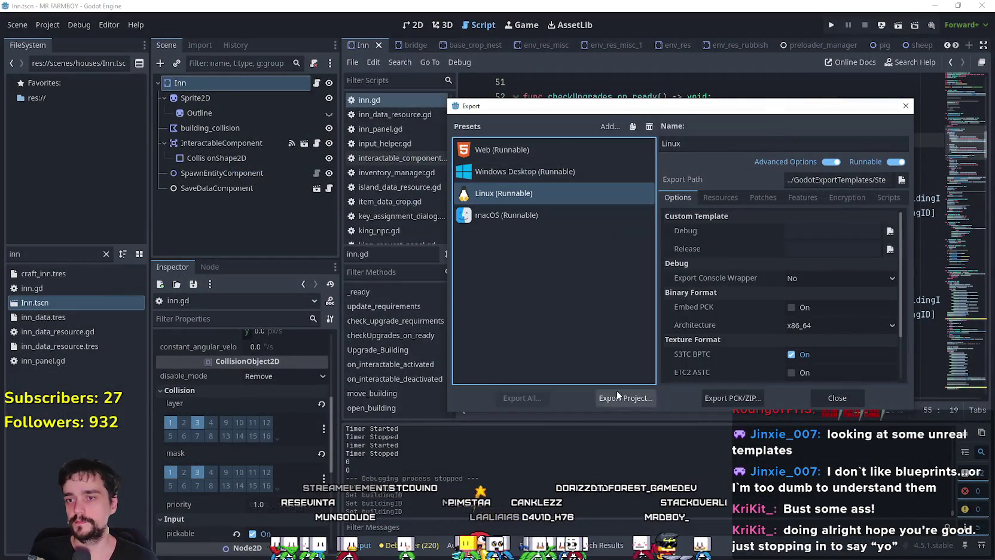
{"action": "left_click", "coordinate": [617, 392]}
{"action": "left_click", "coordinate": [396, 448]}
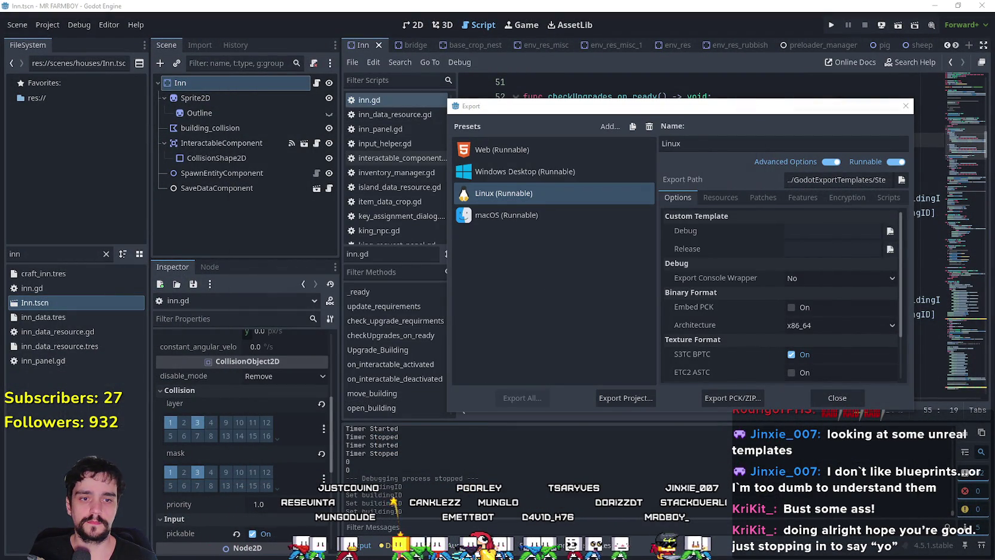
{"action": "key", "text": "alt+Tab"}
{"action": "double_click", "coordinate": [569, 294]}
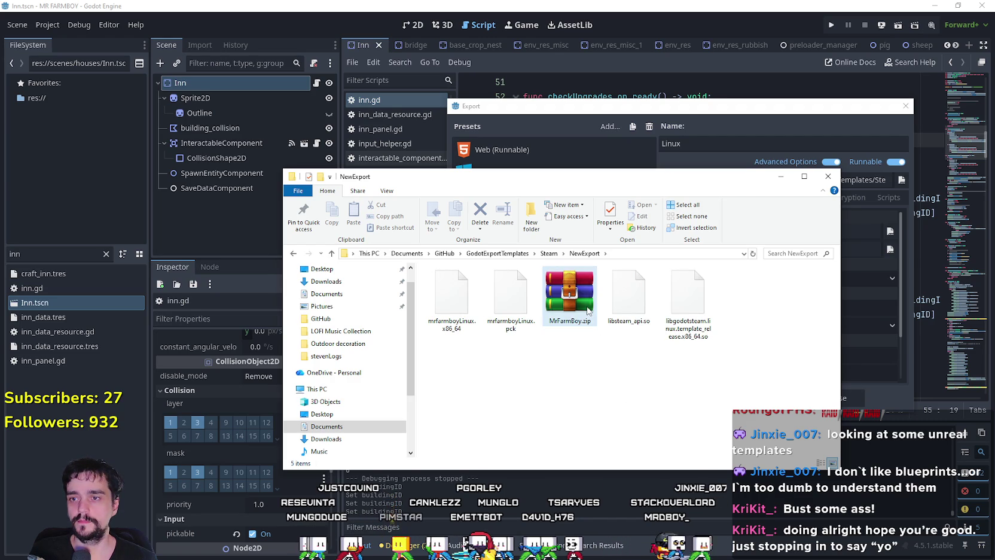
Zip the four Linux build files in WinRAR into NewExport.zip, then close WinRAR.
{"action": "double_click", "coordinate": [451, 357]}
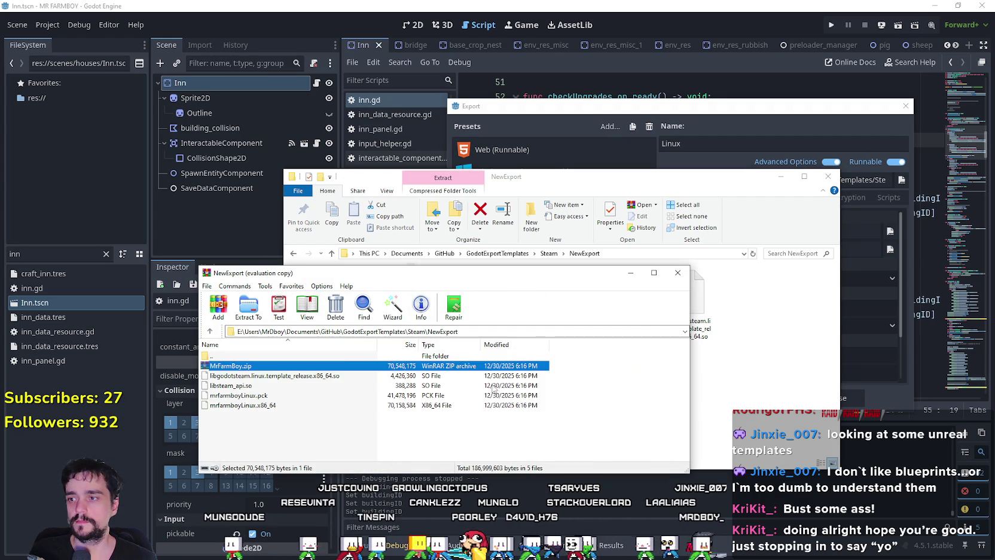
{"action": "left_click", "coordinate": [524, 332]}
{"action": "mouse_move", "coordinate": [592, 433]}
{"action": "left_mouse_down"}
{"action": "mouse_move", "coordinate": [203, 383]}
{"action": "mouse_move", "coordinate": [204, 352]}
{"action": "mouse_move", "coordinate": [206, 372]}
{"action": "left_mouse_up"}
{"action": "left_click", "coordinate": [218, 306]}
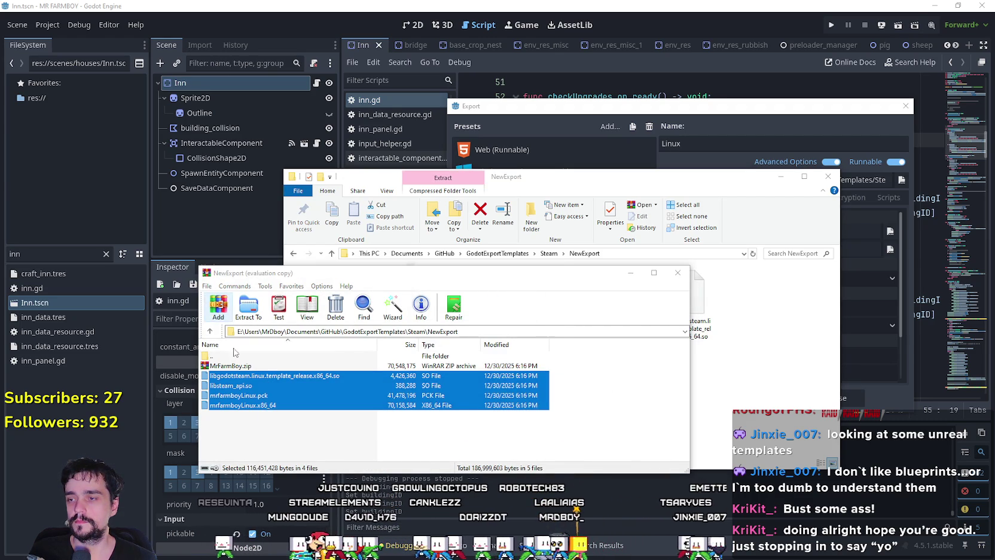
{"action": "left_click", "coordinate": [400, 363]}
{"action": "left_click", "coordinate": [454, 469]}
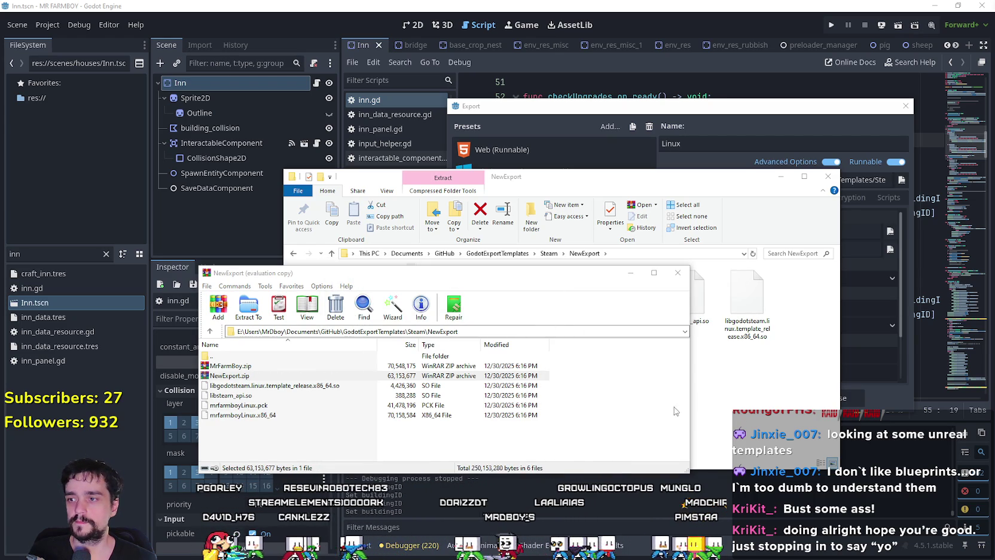
{"action": "left_click", "coordinate": [678, 273]}
{"action": "mouse_move", "coordinate": [629, 296]}
{"action": "left_mouse_down"}
{"action": "mouse_move", "coordinate": [839, 327]}
{"action": "mouse_move", "coordinate": [994, 335]}
{"action": "left_mouse_up"}
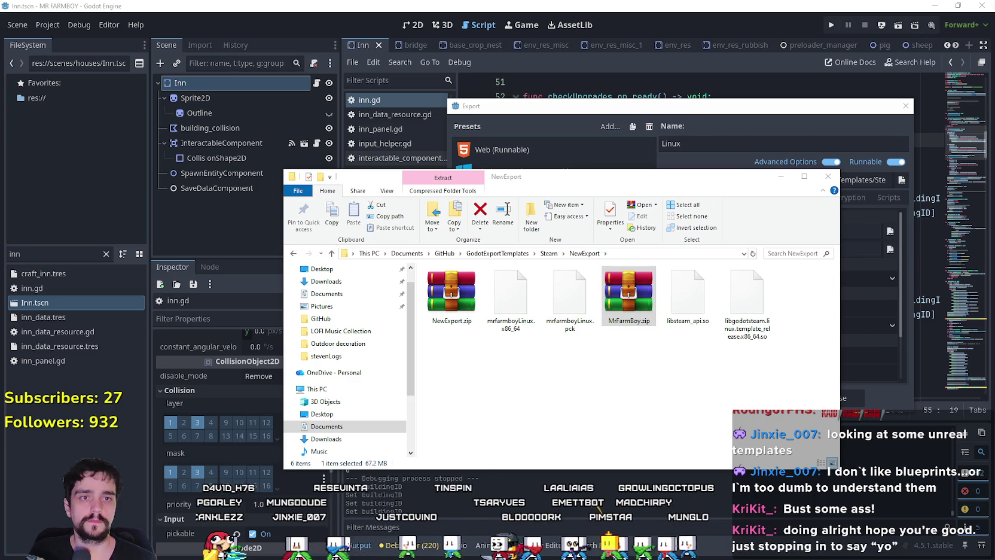
Select NewExport.zip to see its size and close Godot's Export window.
{"action": "left_click", "coordinate": [452, 293]}
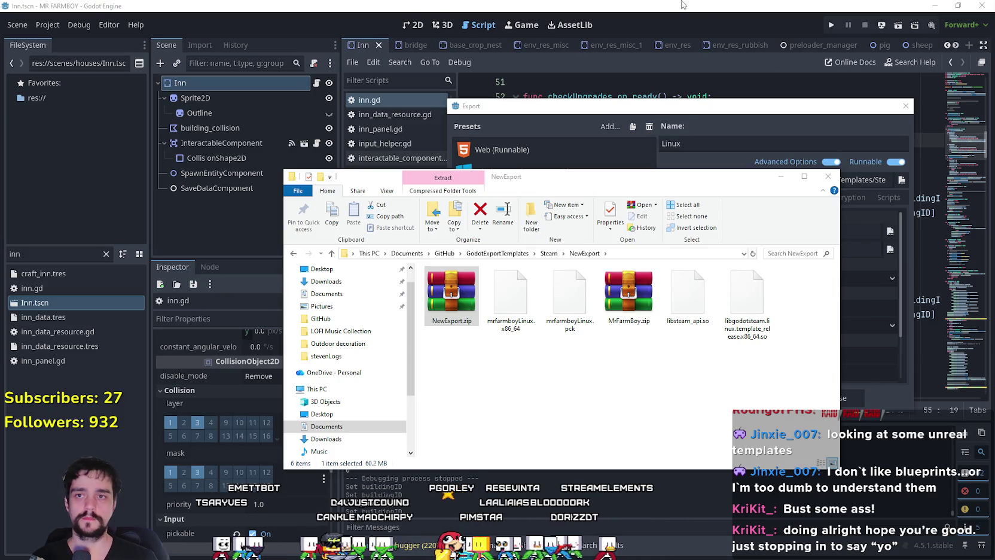
{"action": "left_click", "coordinate": [682, 5]}
{"action": "left_click", "coordinate": [905, 106]}
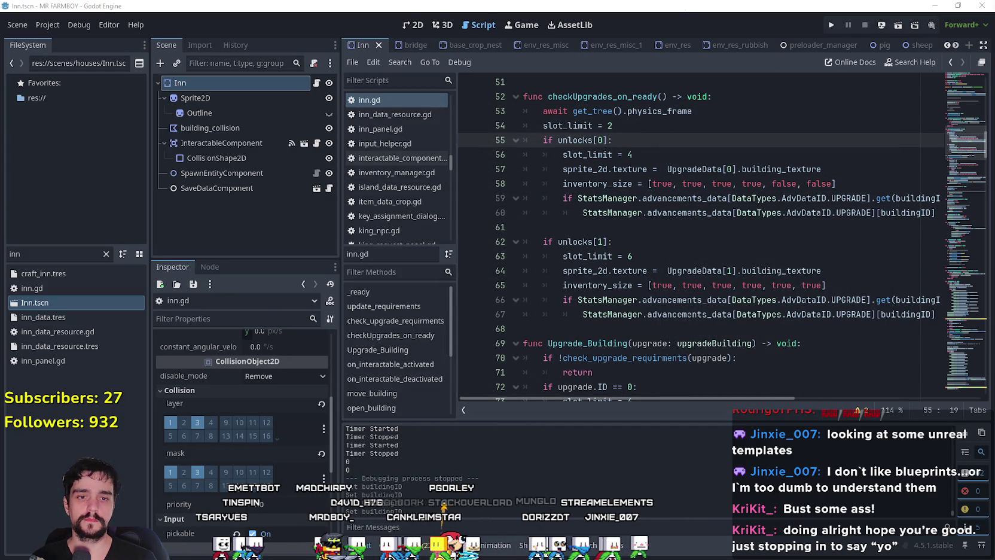
{"action": "left_click", "coordinate": [670, 246]}
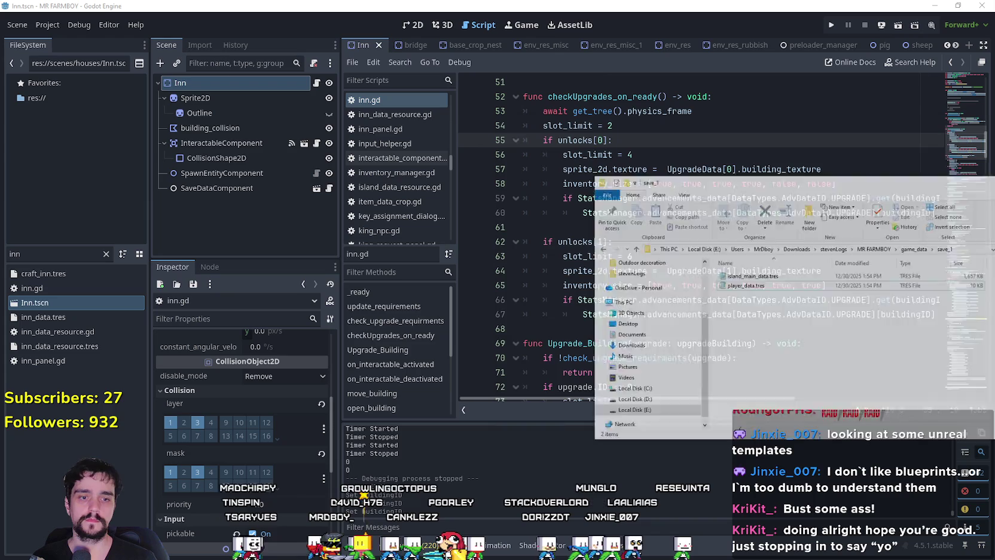
Compare NewExport.zip (60.2 MB) with MrFarmBoy.zip (67.2 MB), then move Explorer aside.
{"action": "key", "text": "alt+Tab"}
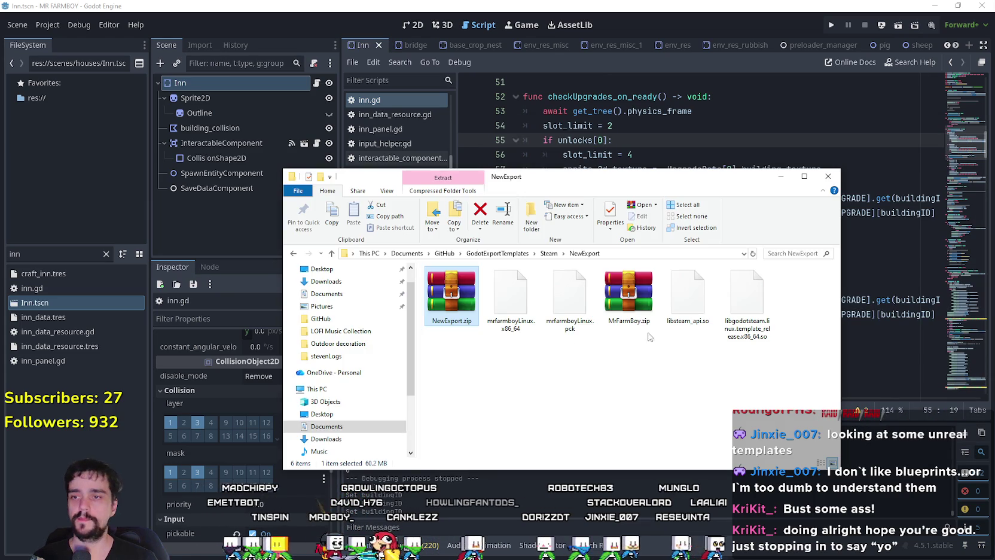
{"action": "left_click", "coordinate": [628, 291]}
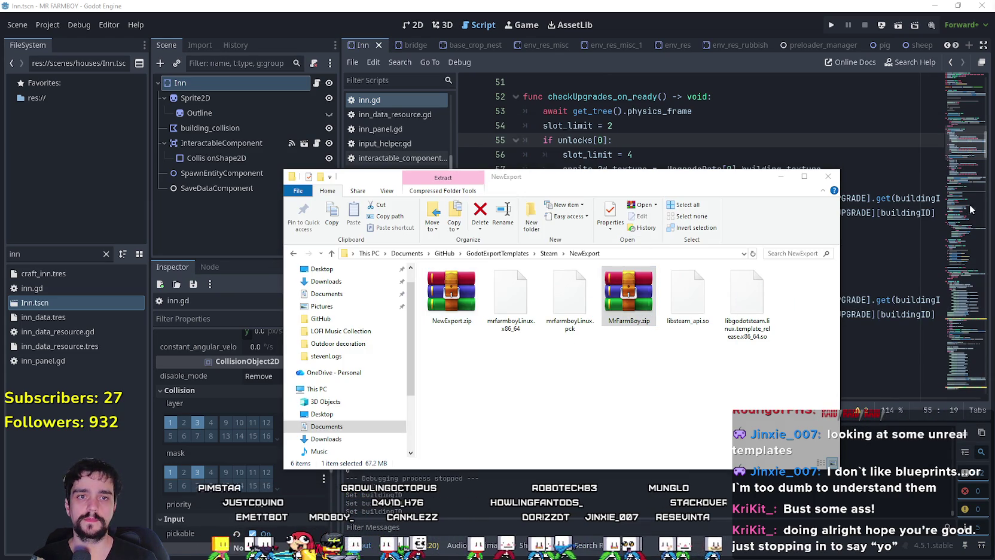
{"action": "left_click", "coordinate": [452, 293]}
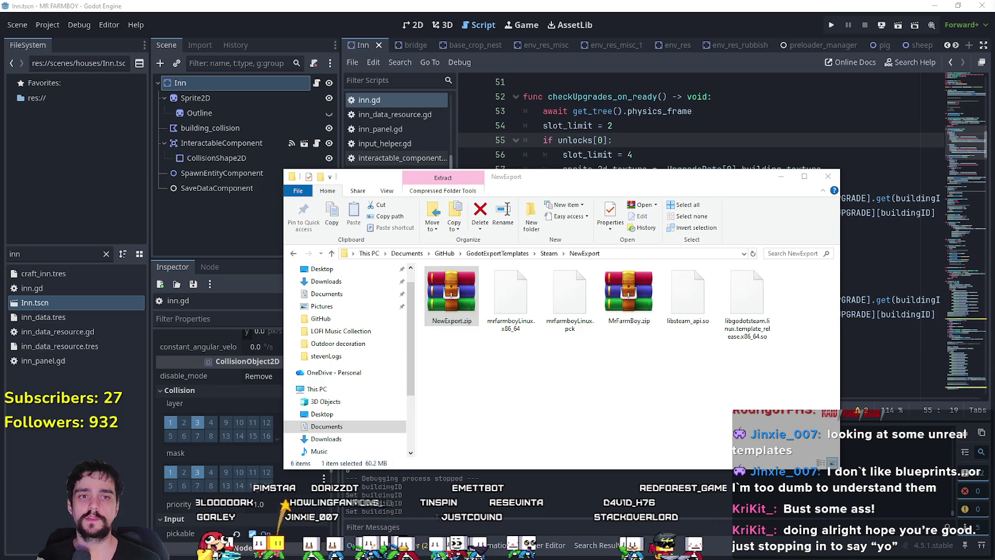
{"action": "left_click", "coordinate": [629, 293]}
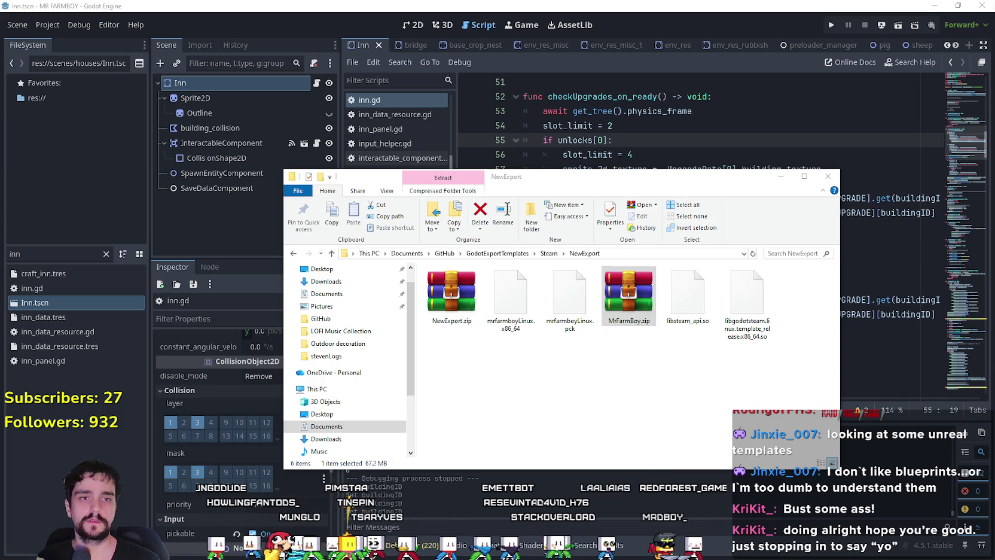
{"action": "left_click", "coordinate": [452, 293]}
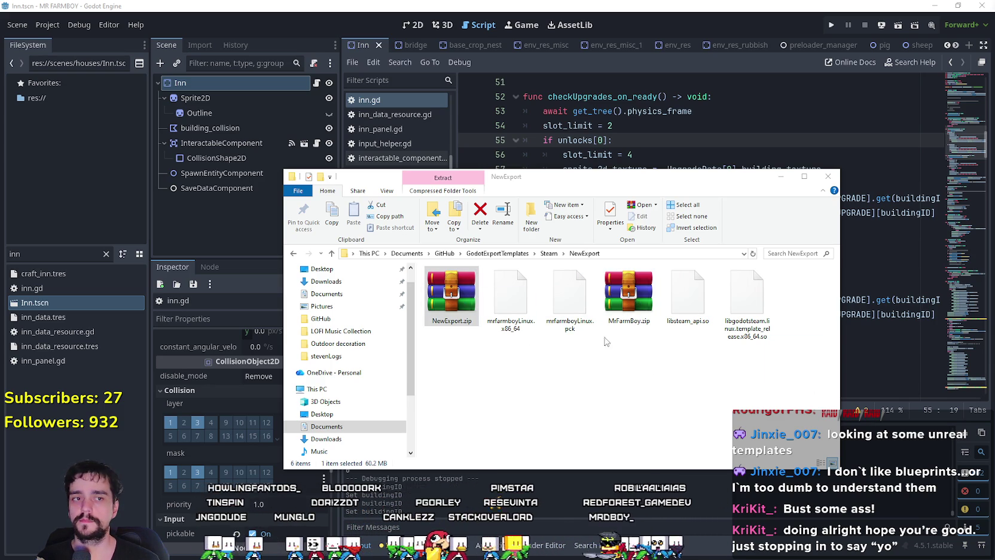
{"action": "mouse_move", "coordinate": [615, 178]}
{"action": "left_mouse_down"}
{"action": "mouse_move", "coordinate": [397, 132]}
{"action": "mouse_move", "coordinate": [367, 94]}
{"action": "left_mouse_up"}
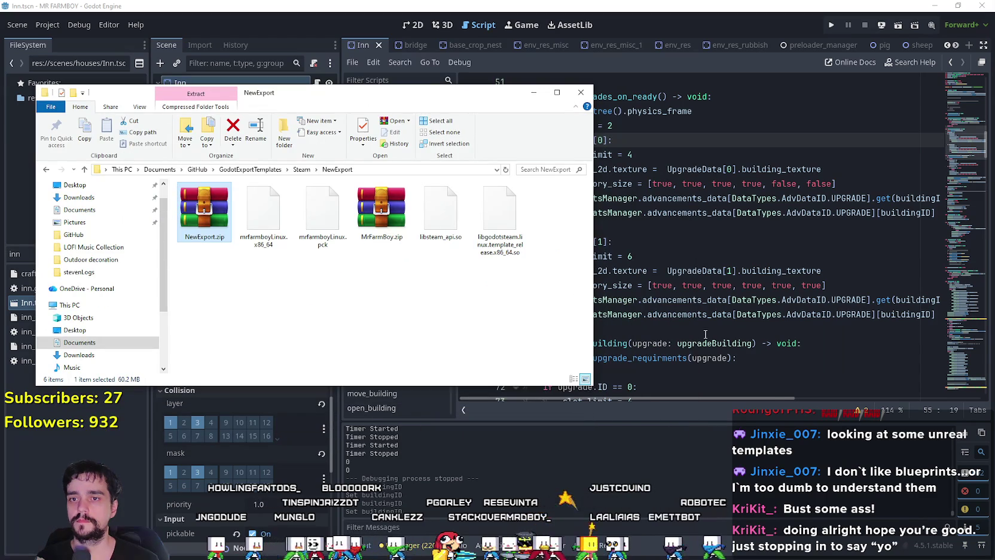
{"action": "mouse_move", "coordinate": [775, 399]}
{"action": "left_mouse_down"}
{"action": "mouse_move", "coordinate": [849, 399]}
{"action": "mouse_move", "coordinate": [765, 398]}
{"action": "left_mouse_up"}
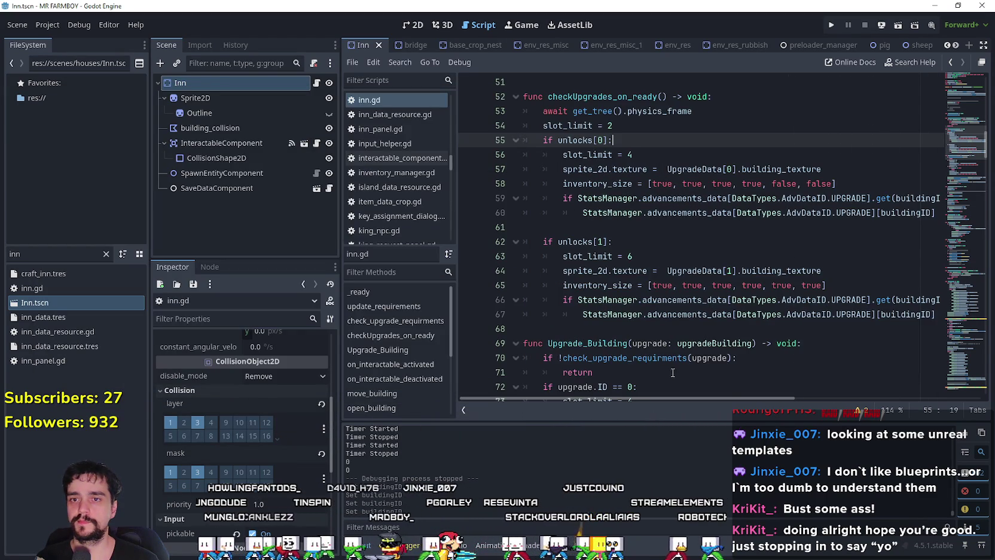
Review the StatsManager check on lines 59–60, then run the game with F5.
{"action": "left_click", "coordinate": [638, 226]}
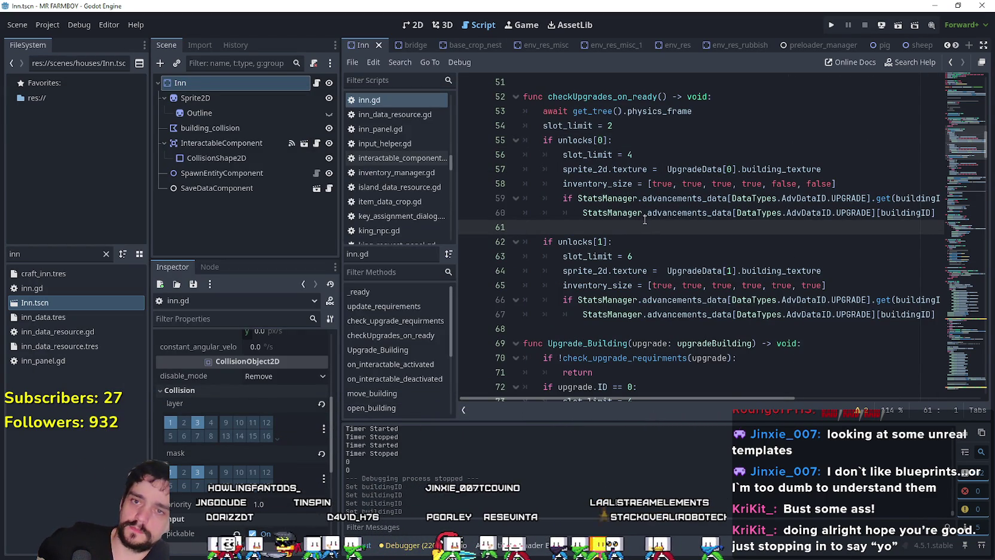
{"action": "mouse_move", "coordinate": [647, 216]}
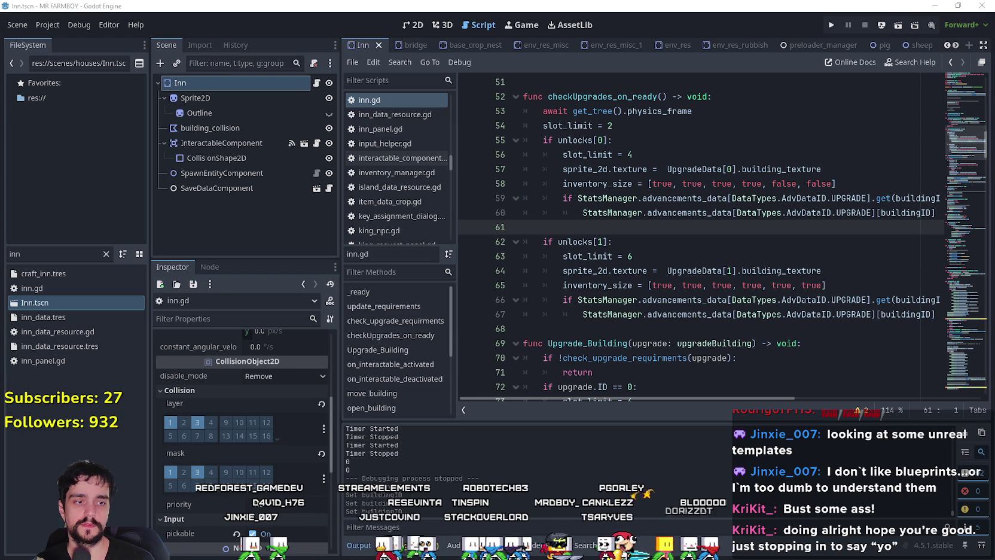
{"action": "left_click_drag", "start_coordinate": [599, 231], "coordinate": [502, 205]}
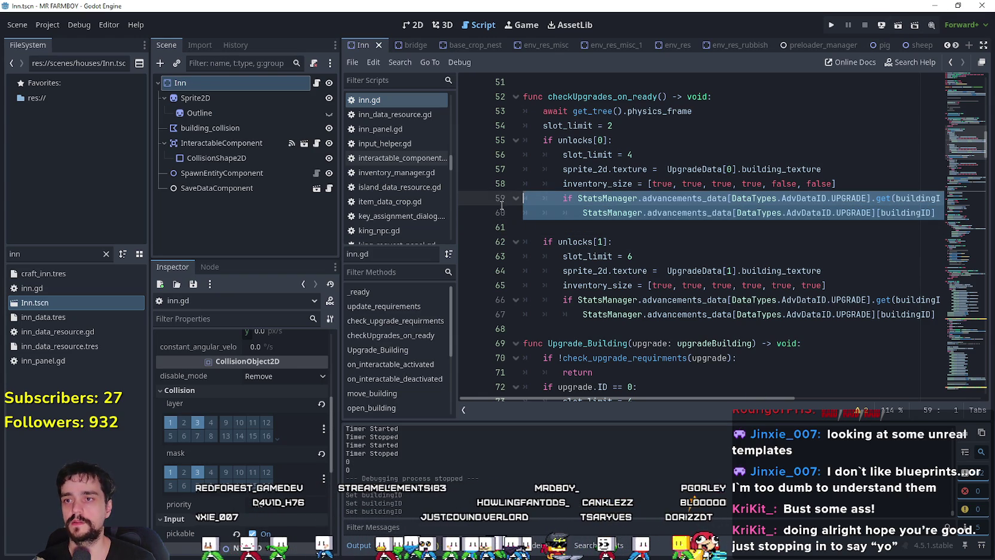
{"action": "left_click", "coordinate": [591, 227]}
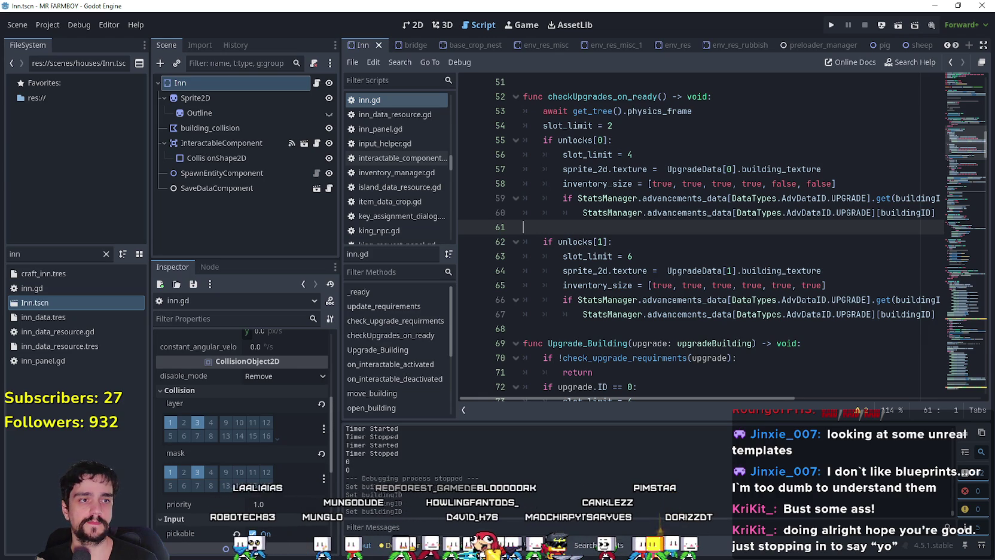
{"action": "key", "text": "F5"}
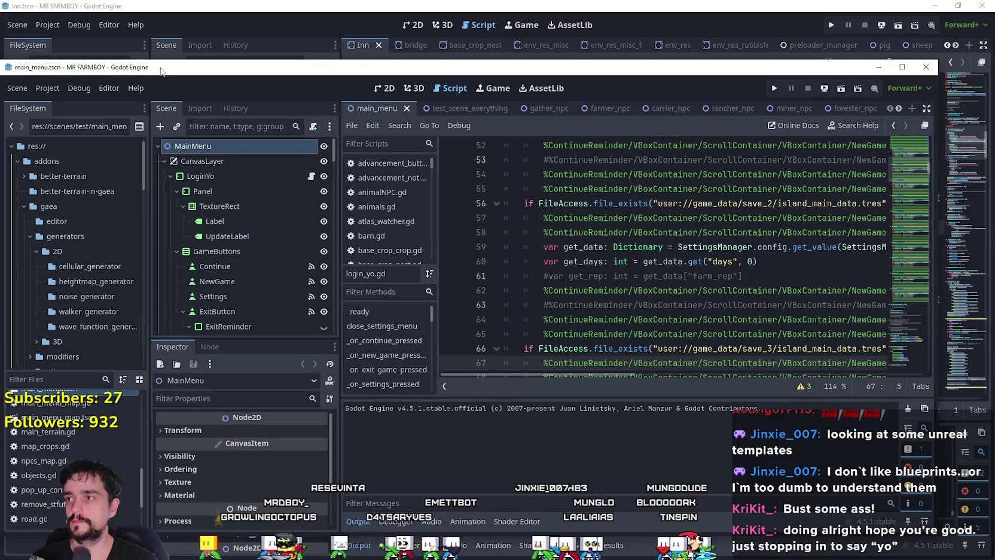
Move the main_menu editor aside, filter FileSystem for 'inn' and open Inn.tscn.
{"action": "left_click_drag", "start_coordinate": [159, 72], "coordinate": [199, 58]}
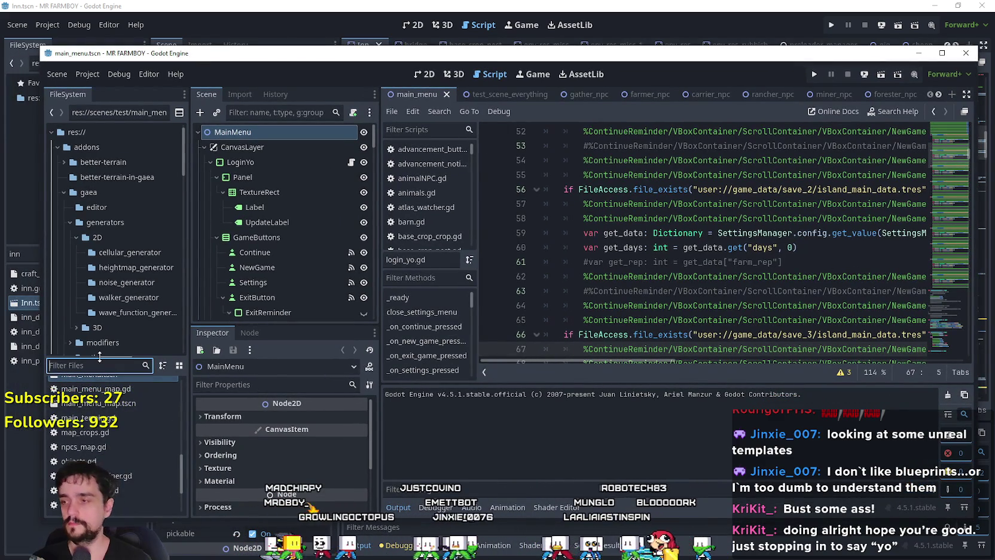
{"action": "type", "text": "inn"}
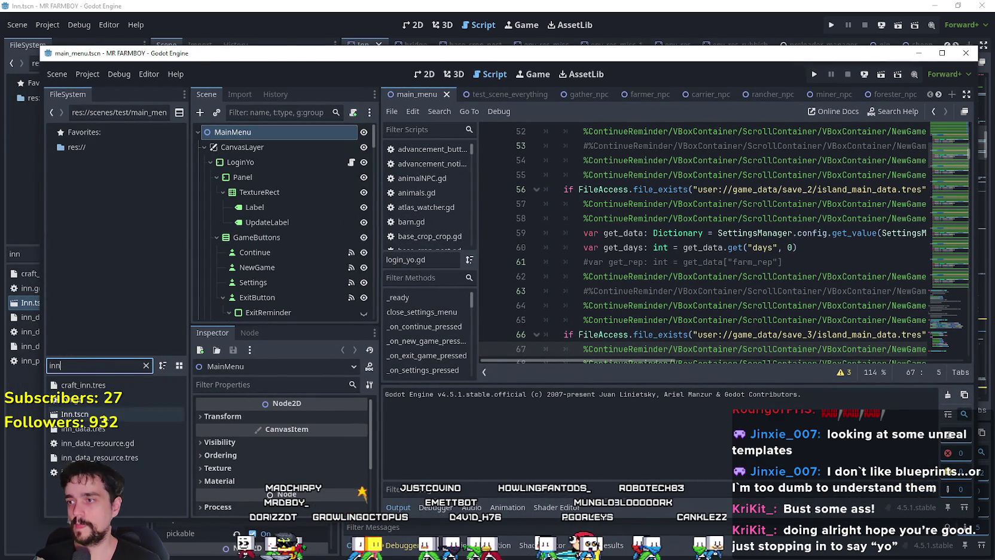
{"action": "double_click", "coordinate": [75, 414]}
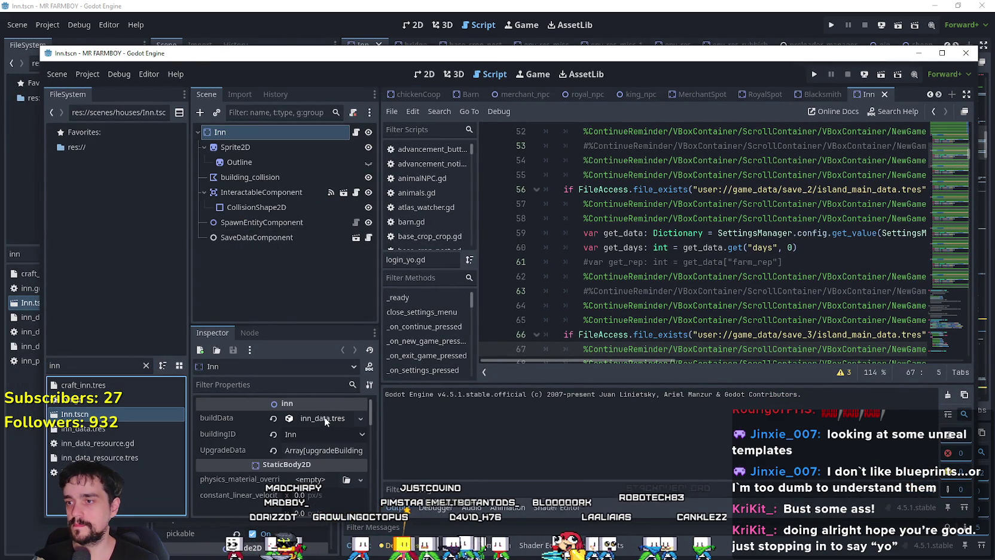
In the Inspector, expand buildData, the UpgradeData array and its first entry, widening the panel.
{"action": "left_click_drag", "start_coordinate": [303, 327], "coordinate": [310, 244]}
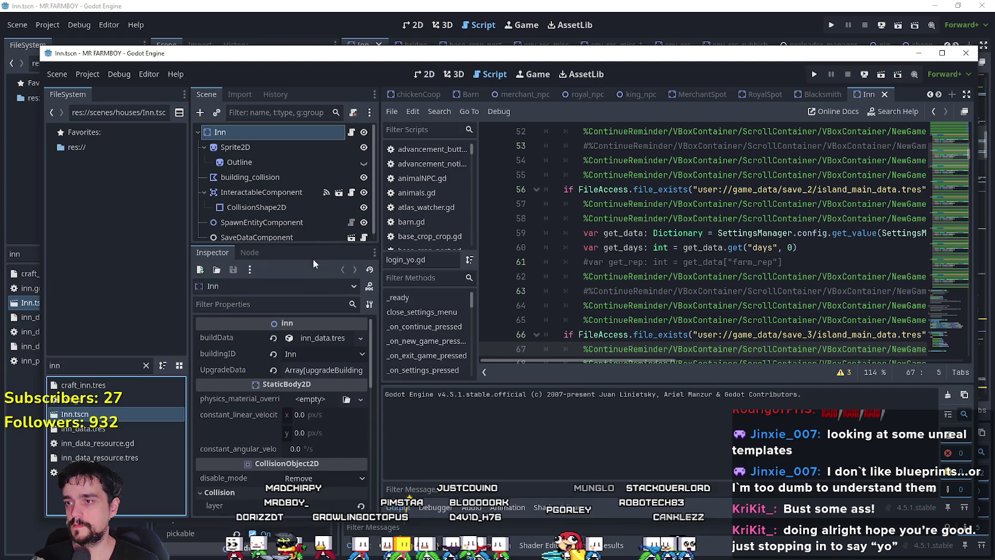
{"action": "left_click", "coordinate": [322, 336]}
{"action": "scroll", "coordinate": [287, 417], "scroll_direction": "down", "scroll_amount": 5}
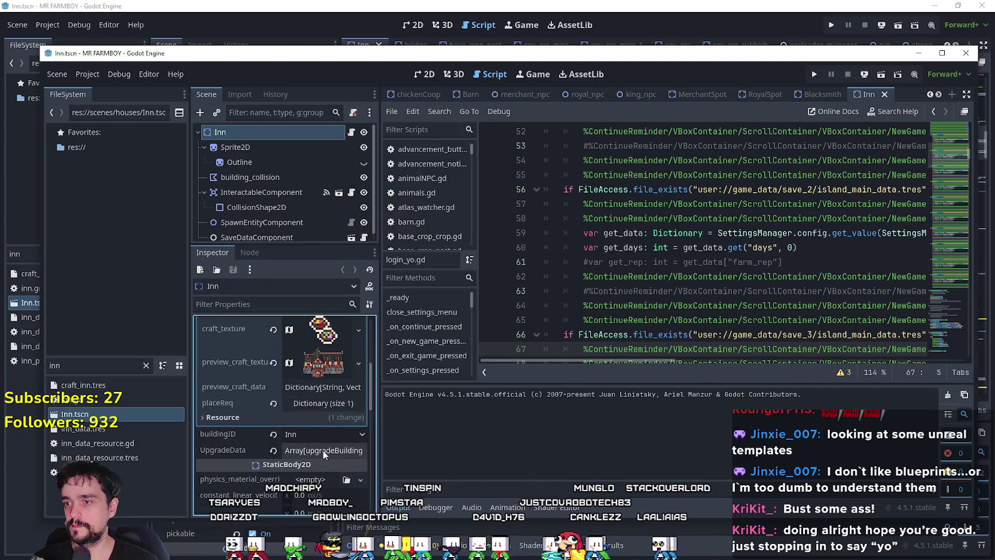
{"action": "scroll", "coordinate": [316, 390], "scroll_direction": "up", "scroll_amount": 5}
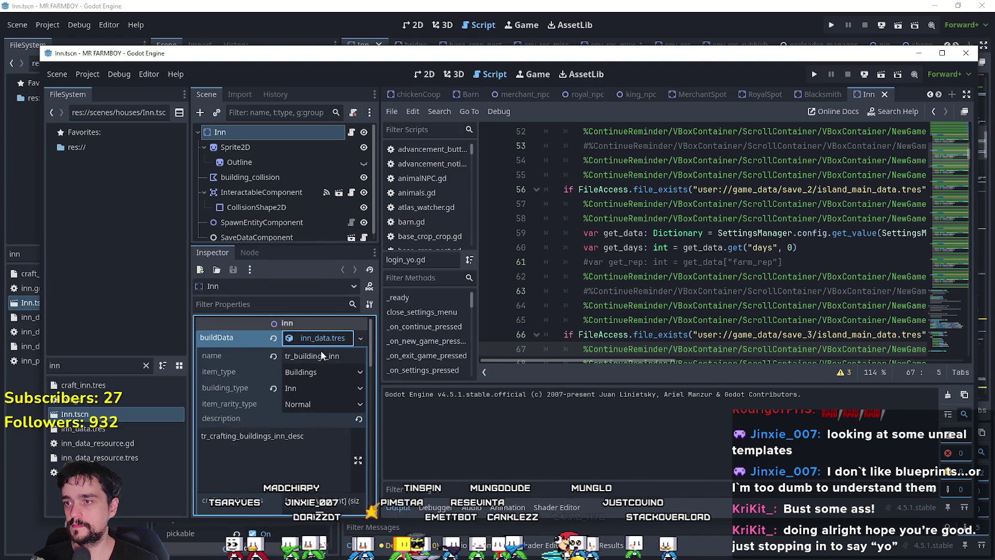
{"action": "left_click", "coordinate": [322, 338]}
{"action": "left_click", "coordinate": [325, 370]}
{"action": "left_click", "coordinate": [312, 406]}
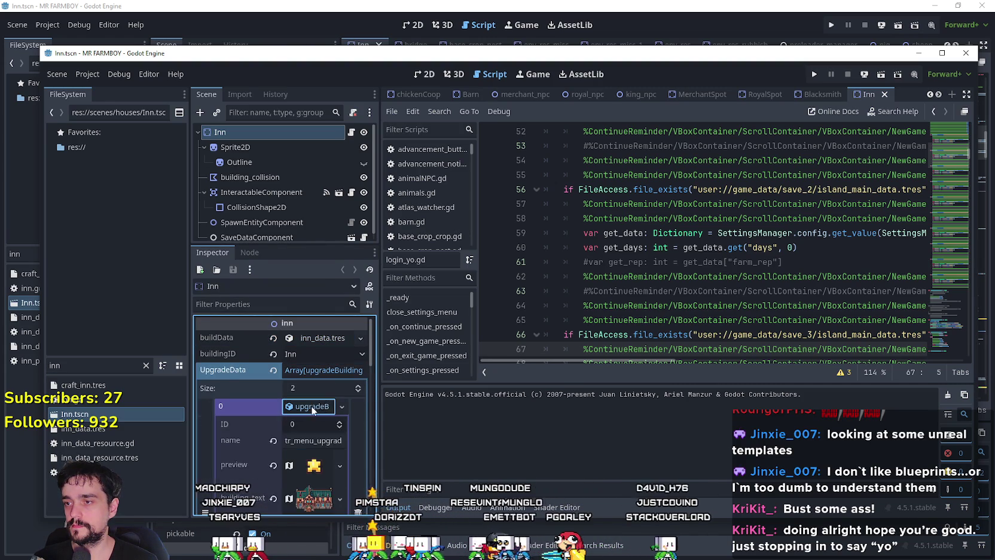
{"action": "scroll", "coordinate": [312, 408], "scroll_direction": "down", "scroll_amount": 4}
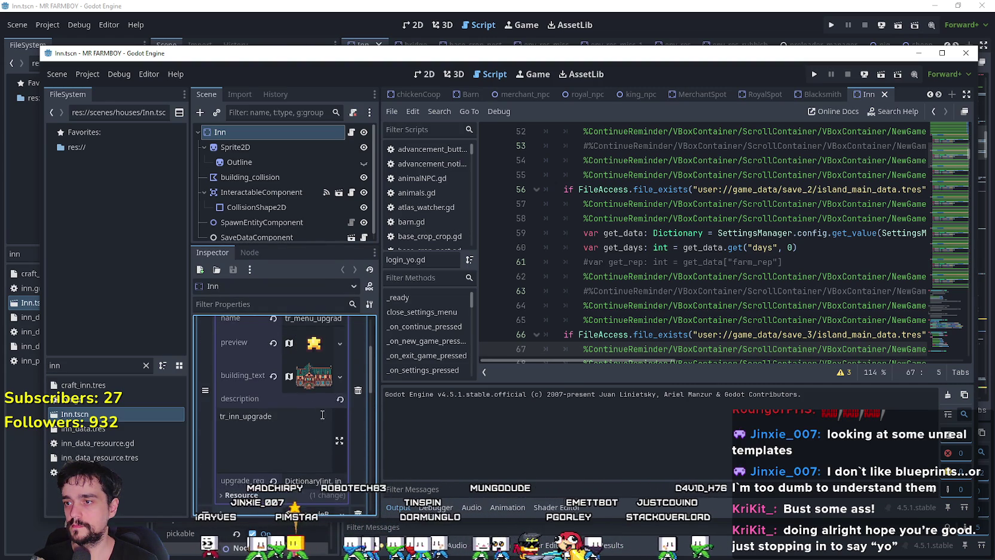
{"action": "left_click_drag", "start_coordinate": [378, 451], "coordinate": [489, 452]}
{"action": "scroll", "coordinate": [335, 418], "scroll_direction": "up", "scroll_amount": 3}
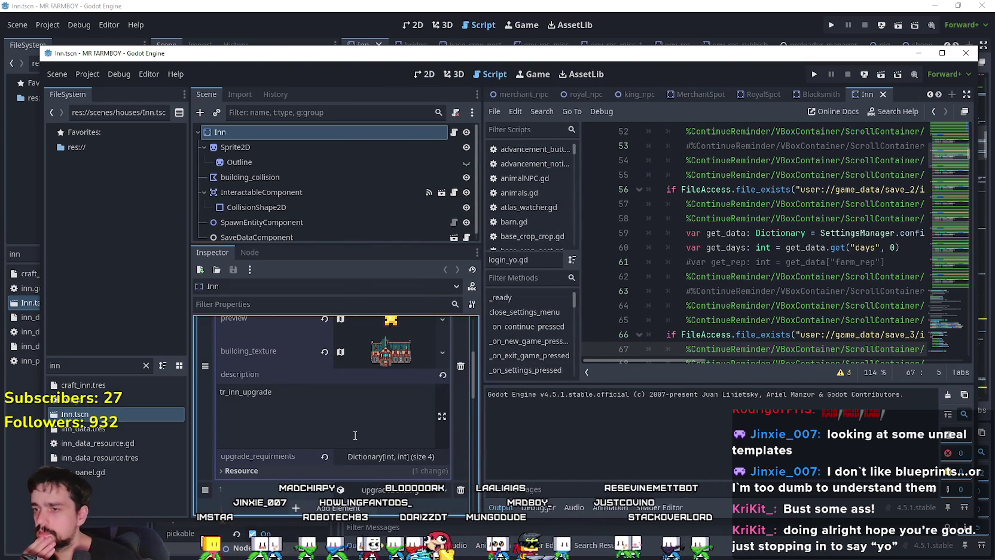
{"action": "scroll", "coordinate": [354, 434], "scroll_direction": "up", "scroll_amount": 2}
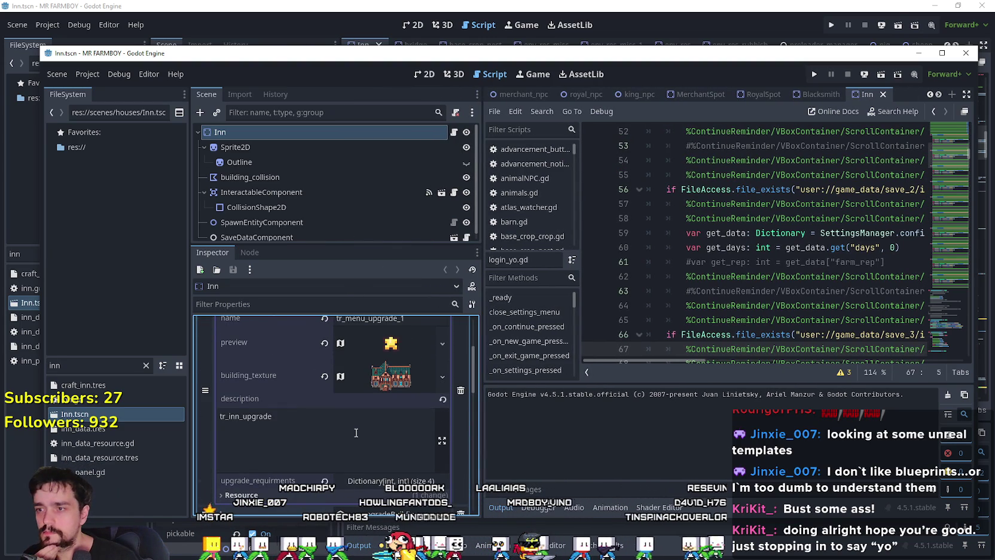
{"action": "scroll", "coordinate": [355, 432], "scroll_direction": "up", "scroll_amount": 3}
{"action": "scroll", "coordinate": [310, 412], "scroll_direction": "down", "scroll_amount": 4}
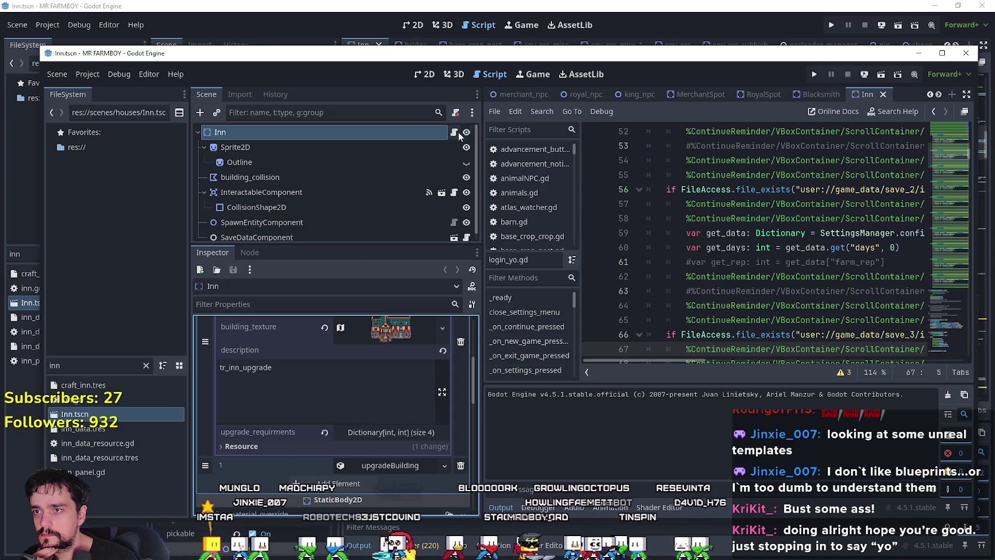
Open the Inn node's inn.gd script and scroll through its upgrade-check code.
{"action": "left_click", "coordinate": [453, 131]}
{"action": "scroll", "coordinate": [837, 268], "scroll_direction": "down", "scroll_amount": 10}
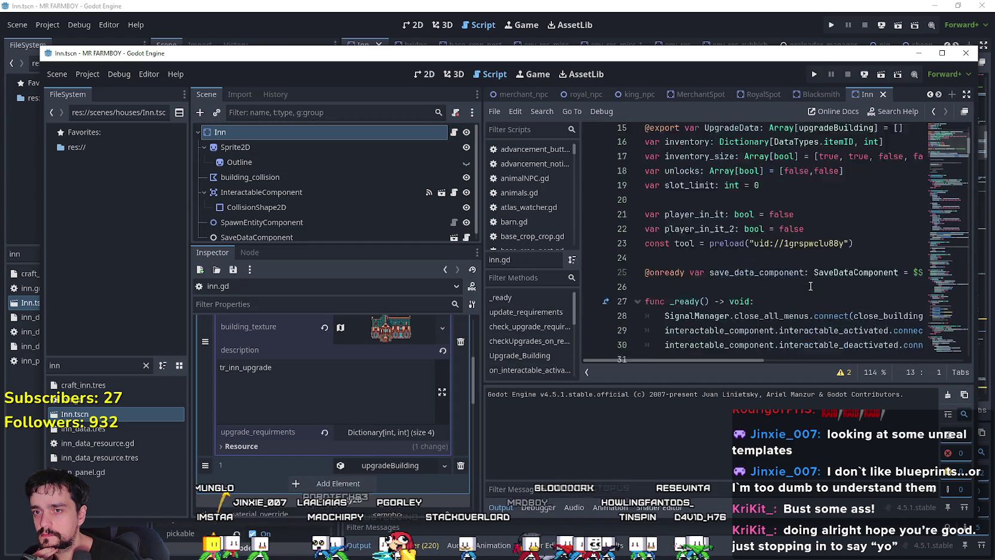
{"action": "scroll", "coordinate": [811, 285], "scroll_direction": "down", "scroll_amount": 4}
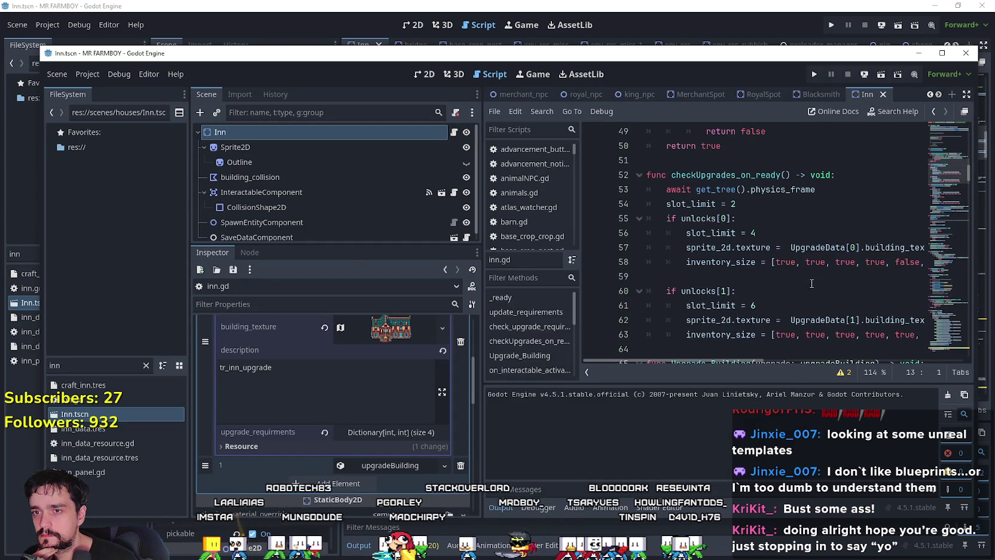
{"action": "left_click", "coordinate": [791, 282]}
{"action": "scroll", "coordinate": [790, 284], "scroll_direction": "down", "scroll_amount": 3}
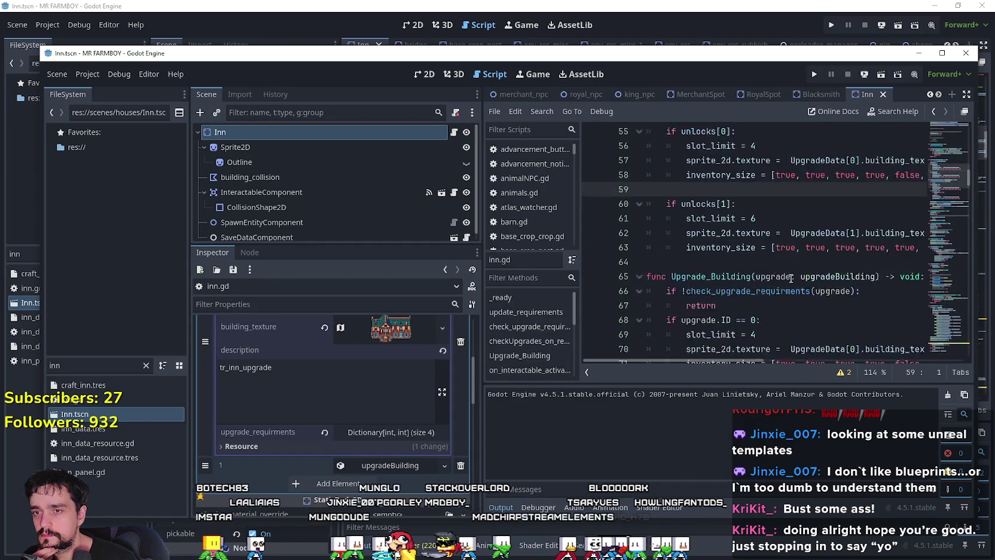
{"action": "key", "text": "Down"}
{"action": "key", "text": "Down"}
{"action": "key", "text": "Down"}
{"action": "scroll", "coordinate": [752, 250], "scroll_direction": "down", "scroll_amount": 2}
{"action": "scroll", "coordinate": [735, 311], "scroll_direction": "down", "scroll_amount": 2}
{"action": "left_click_drag", "start_coordinate": [727, 360], "coordinate": [822, 360]}
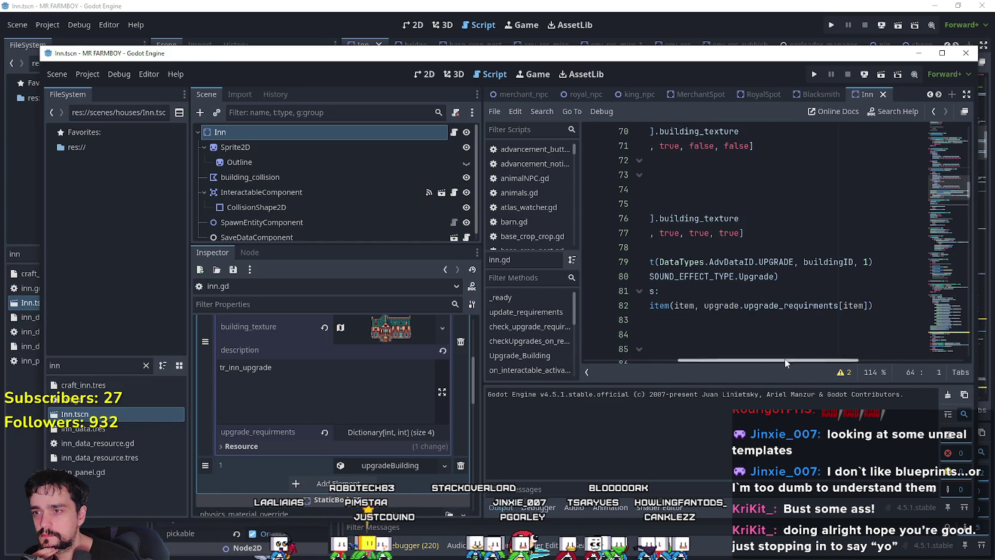
{"action": "scroll", "coordinate": [333, 407], "scroll_direction": "up", "scroll_amount": 5}
{"action": "scroll", "coordinate": [397, 404], "scroll_direction": "down", "scroll_amount": 4}
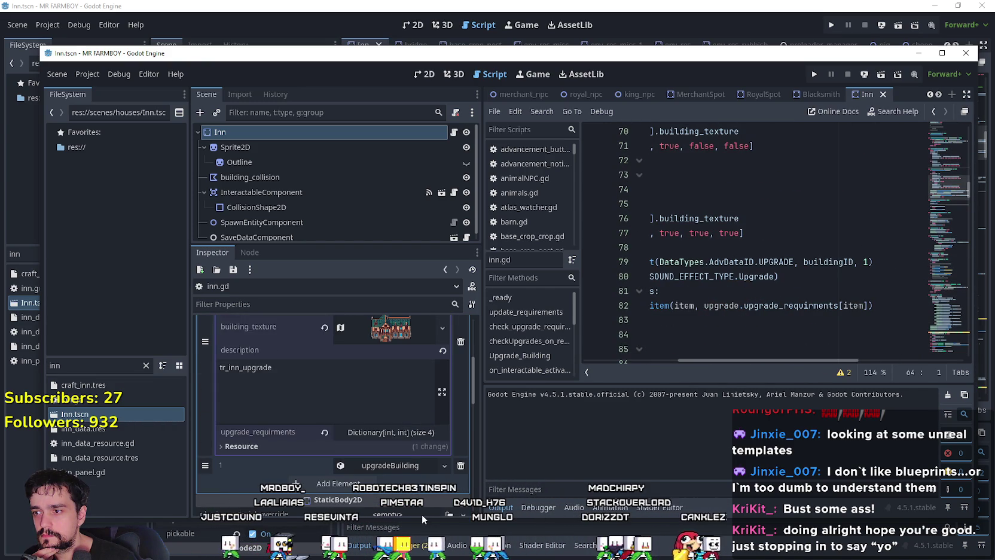
{"action": "scroll", "coordinate": [394, 436], "scroll_direction": "up", "scroll_amount": 5}
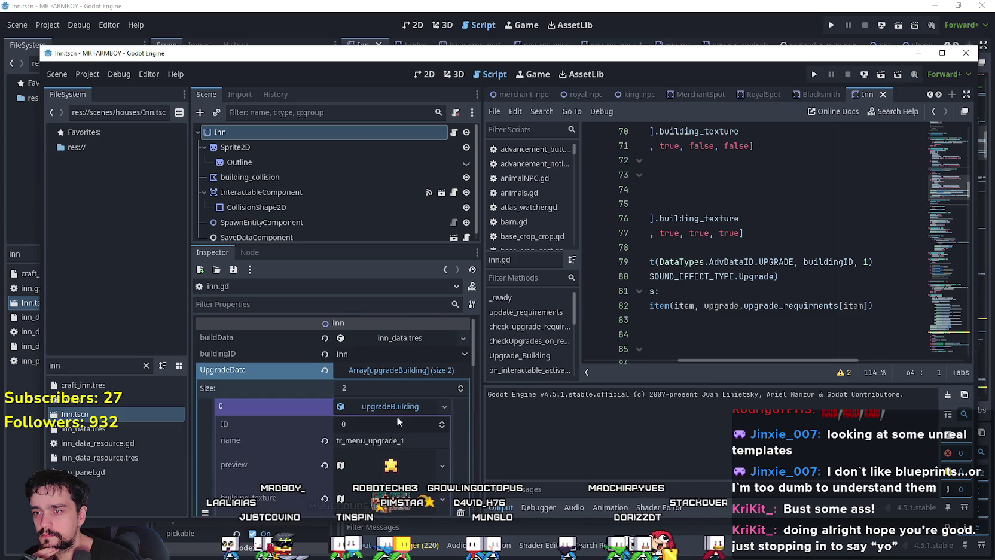
Compare UpgradeData with the code by resizing panels, then collapse it and close the second editor.
{"action": "left_click", "coordinate": [396, 370]}
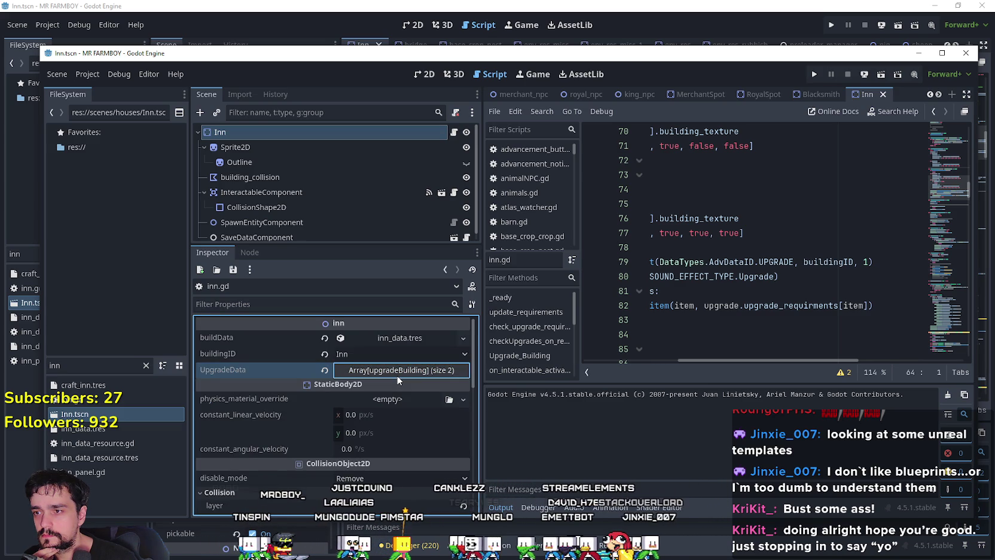
{"action": "left_click", "coordinate": [397, 375]}
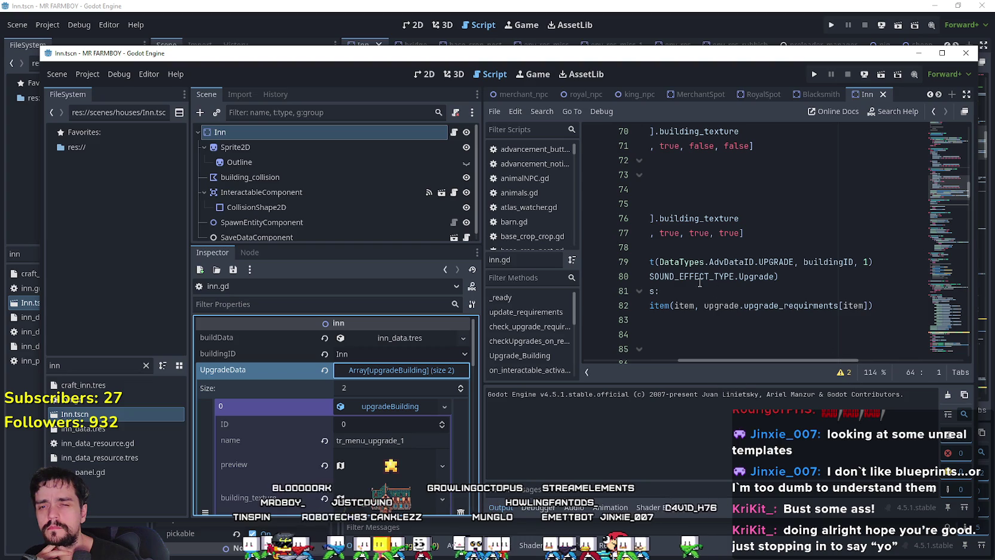
{"action": "left_click_drag", "start_coordinate": [761, 360], "coordinate": [666, 359]}
{"action": "scroll", "coordinate": [674, 321], "scroll_direction": "up", "scroll_amount": 3}
{"action": "scroll", "coordinate": [674, 321], "scroll_direction": "down", "scroll_amount": 3}
{"action": "left_click_drag", "start_coordinate": [479, 249], "coordinate": [392, 248]}
{"action": "mouse_move", "coordinate": [749, 359]}
{"action": "left_mouse_down"}
{"action": "mouse_move", "coordinate": [911, 359]}
{"action": "mouse_move", "coordinate": [837, 360]}
{"action": "left_mouse_up"}
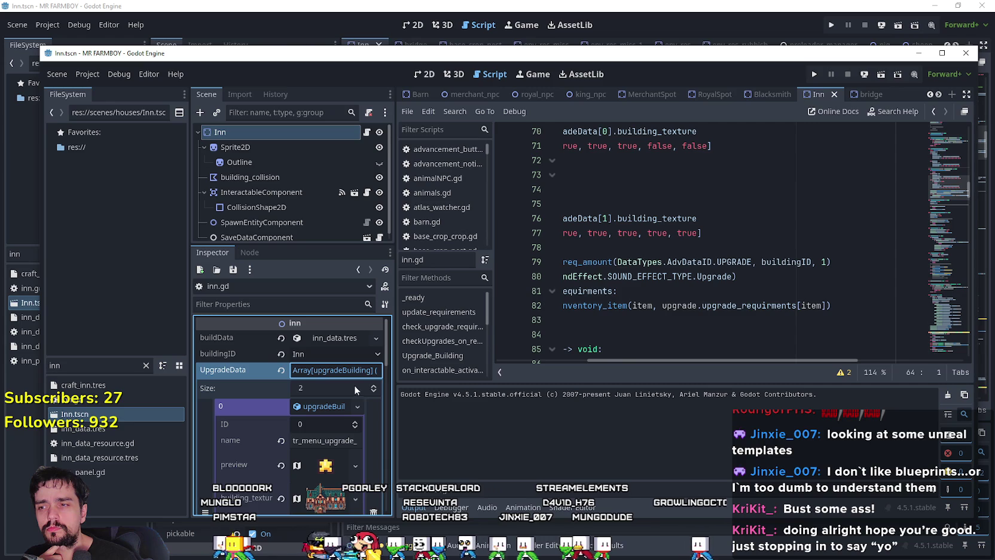
{"action": "left_click_drag", "start_coordinate": [395, 369], "coordinate": [510, 352]}
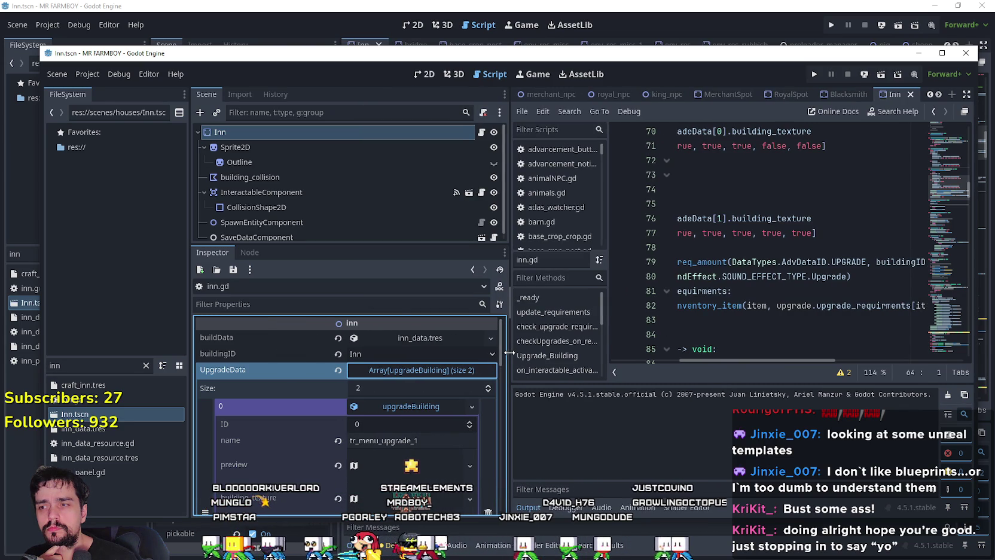
{"action": "scroll", "coordinate": [445, 437], "scroll_direction": "down", "scroll_amount": 3}
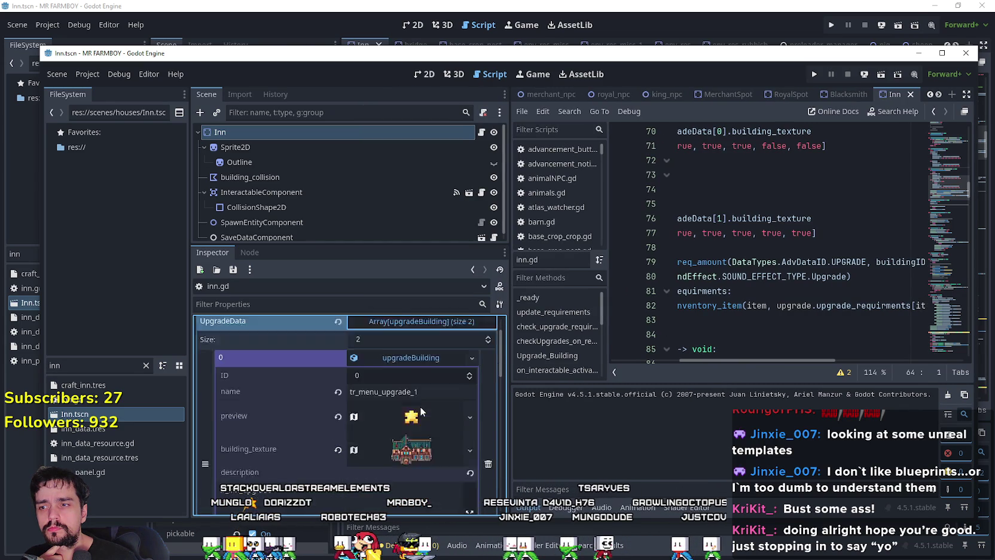
{"action": "scroll", "coordinate": [444, 437], "scroll_direction": "down", "scroll_amount": 2}
{"action": "scroll", "coordinate": [448, 423], "scroll_direction": "up", "scroll_amount": 3}
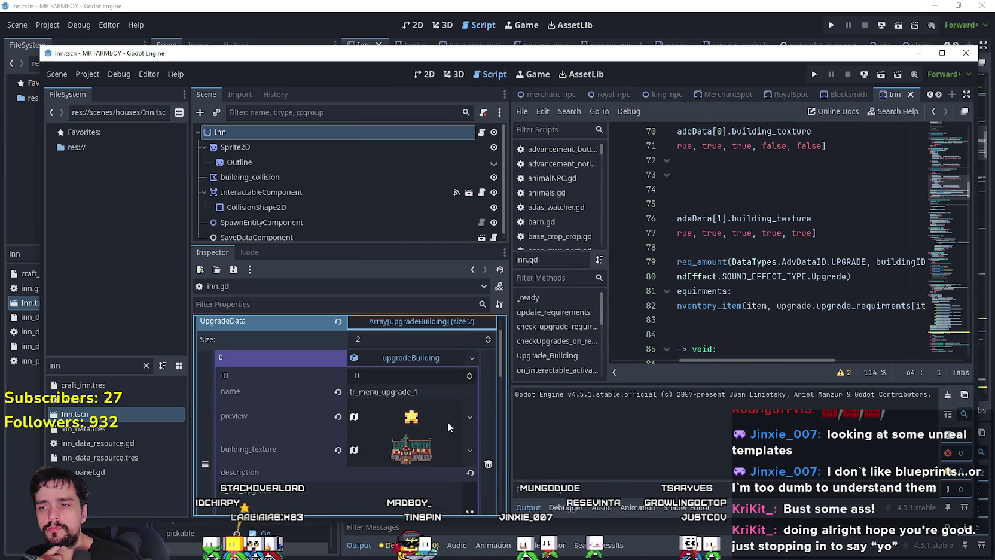
{"action": "left_click", "coordinate": [431, 357]}
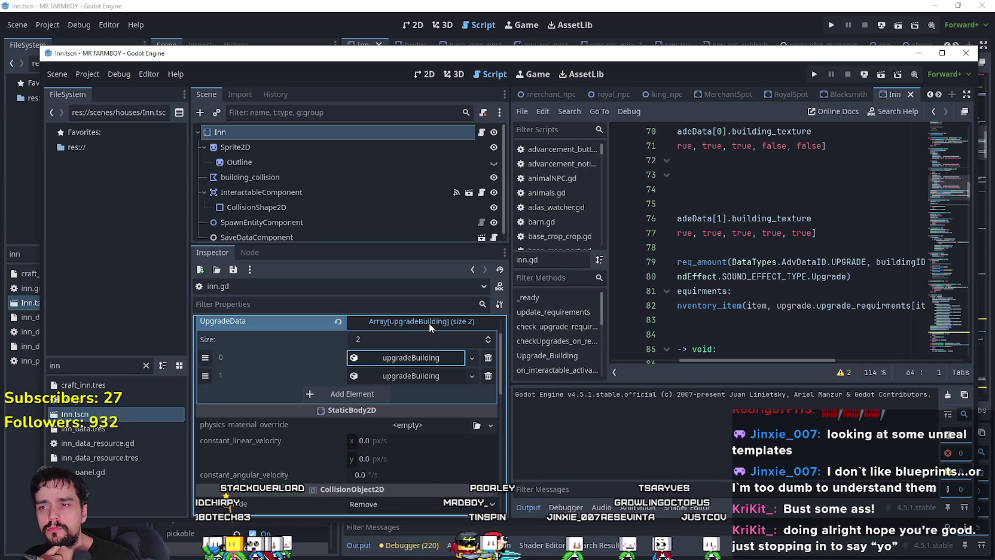
{"action": "left_click", "coordinate": [430, 323]}
{"action": "scroll", "coordinate": [407, 386], "scroll_direction": "up", "scroll_amount": 2}
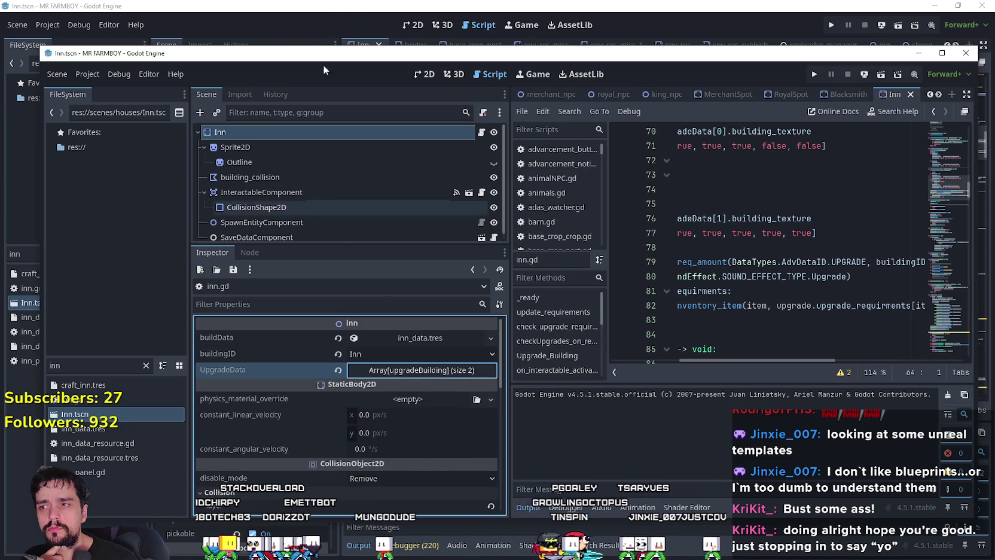
{"action": "key", "text": "alt+F4"}
Expand and inspect the Inn's first UpgradeData entry.
{"action": "scroll", "coordinate": [239, 455], "scroll_direction": "down", "scroll_amount": 5}
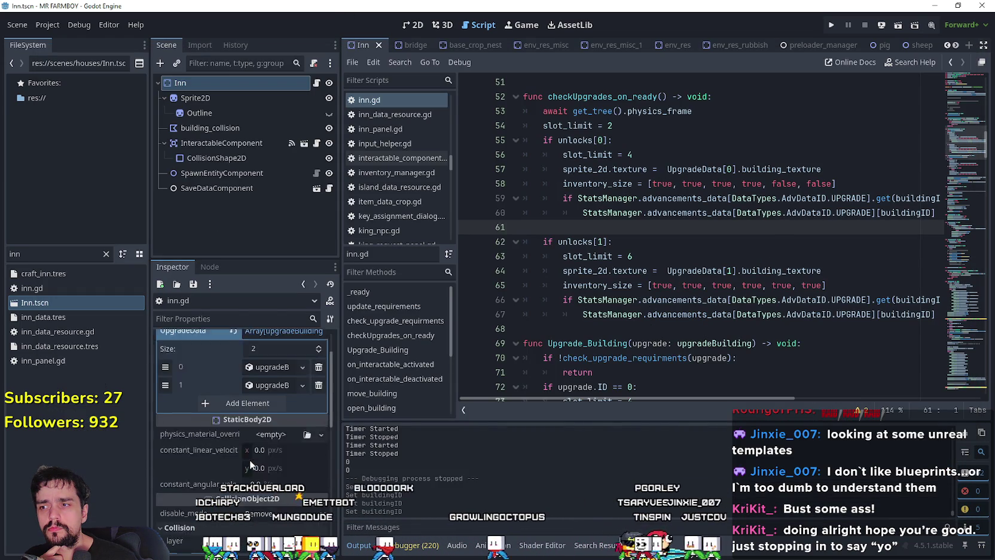
{"action": "left_click", "coordinate": [268, 394]}
{"action": "scroll", "coordinate": [259, 479], "scroll_direction": "down", "scroll_amount": 2}
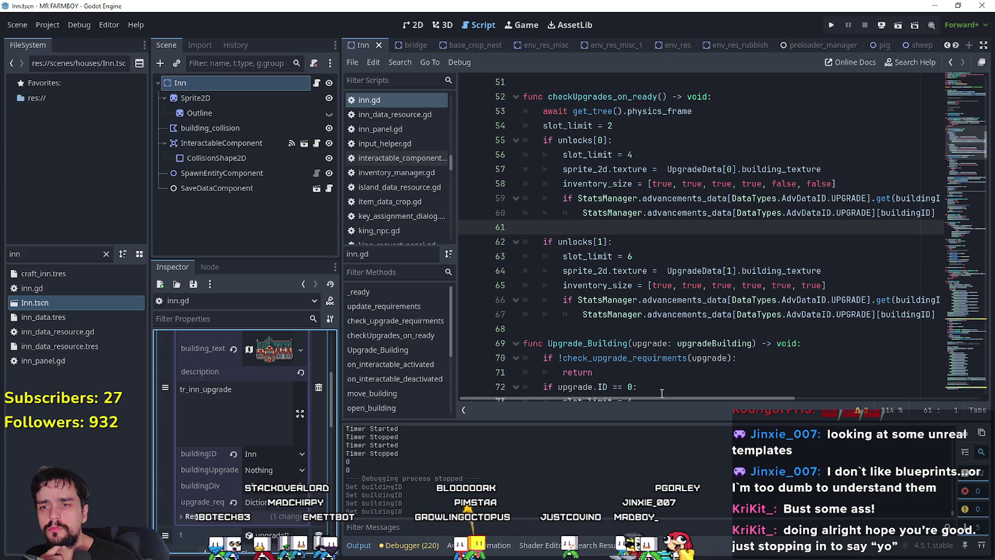
{"action": "left_click_drag", "start_coordinate": [662, 398], "coordinate": [743, 398]}
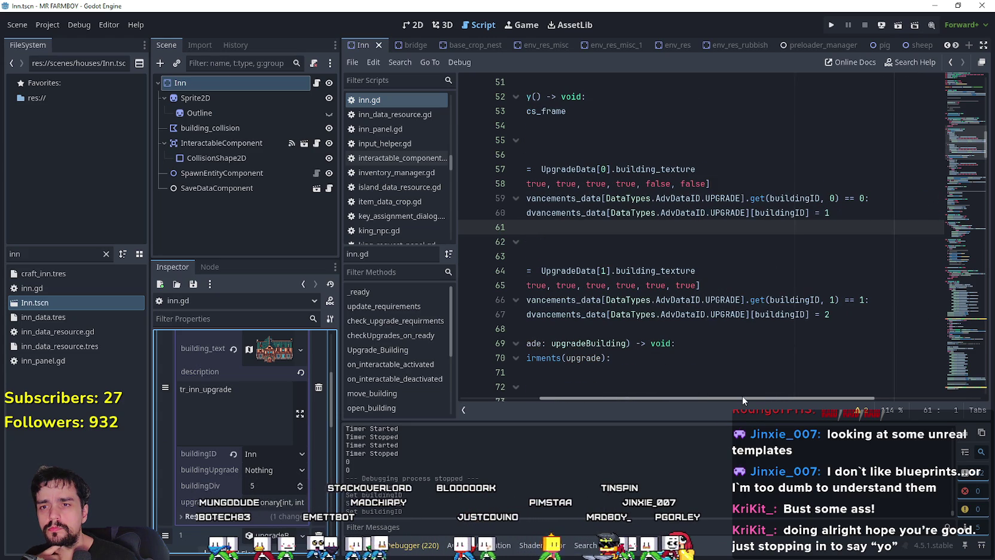
{"action": "scroll", "coordinate": [731, 364], "scroll_direction": "down", "scroll_amount": 6}
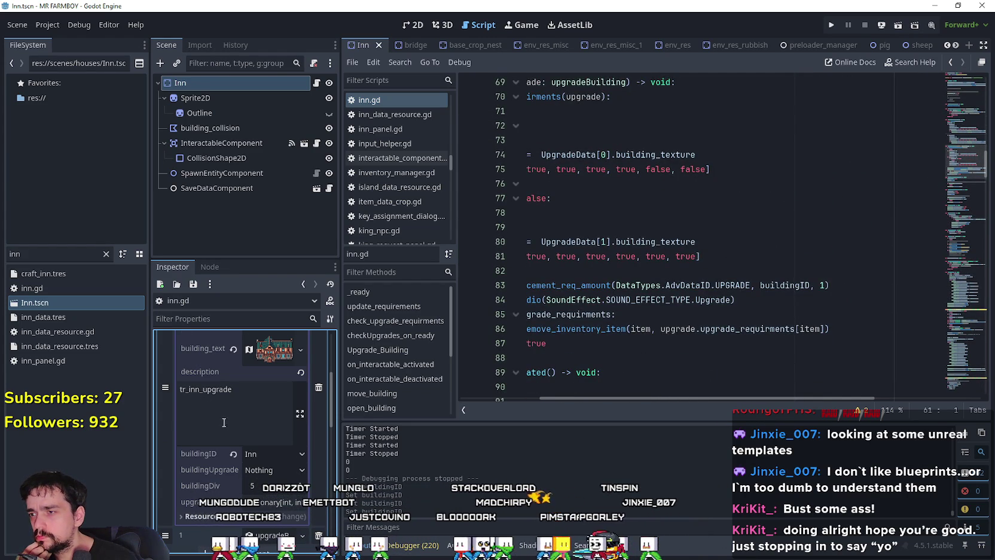
{"action": "scroll", "coordinate": [226, 429], "scroll_direction": "up", "scroll_amount": 4}
{"action": "scroll", "coordinate": [225, 426], "scroll_direction": "up", "scroll_amount": 1}
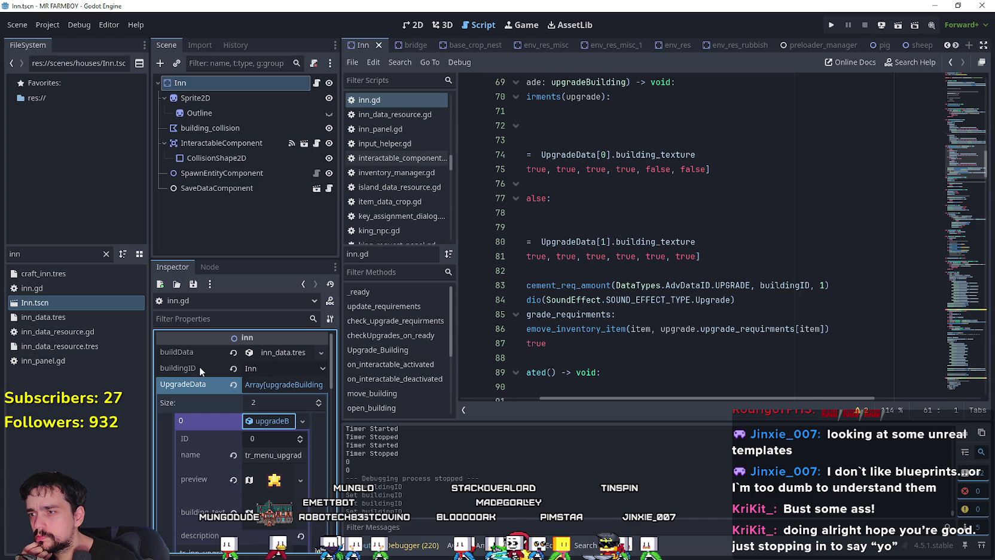
{"action": "mouse_move", "coordinate": [199, 366]}
{"action": "scroll", "coordinate": [259, 530], "scroll_direction": "down", "scroll_amount": 5}
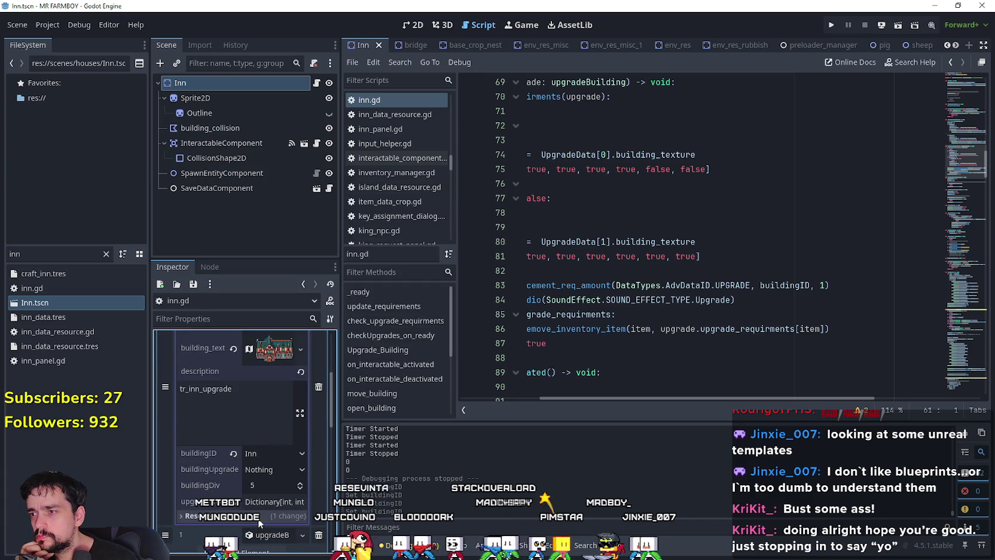
{"action": "mouse_move", "coordinate": [198, 452]}
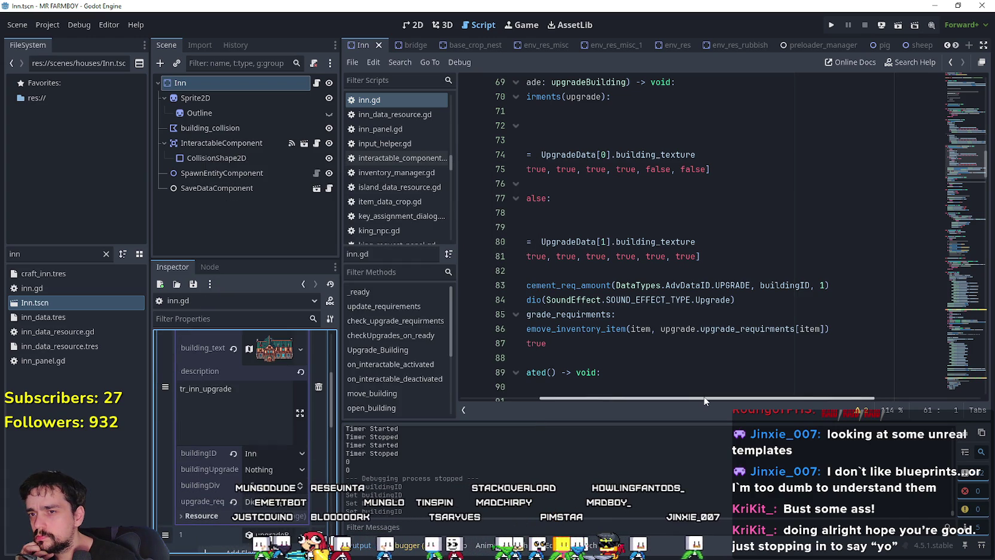
{"action": "left_click_drag", "start_coordinate": [680, 398], "coordinate": [603, 387]}
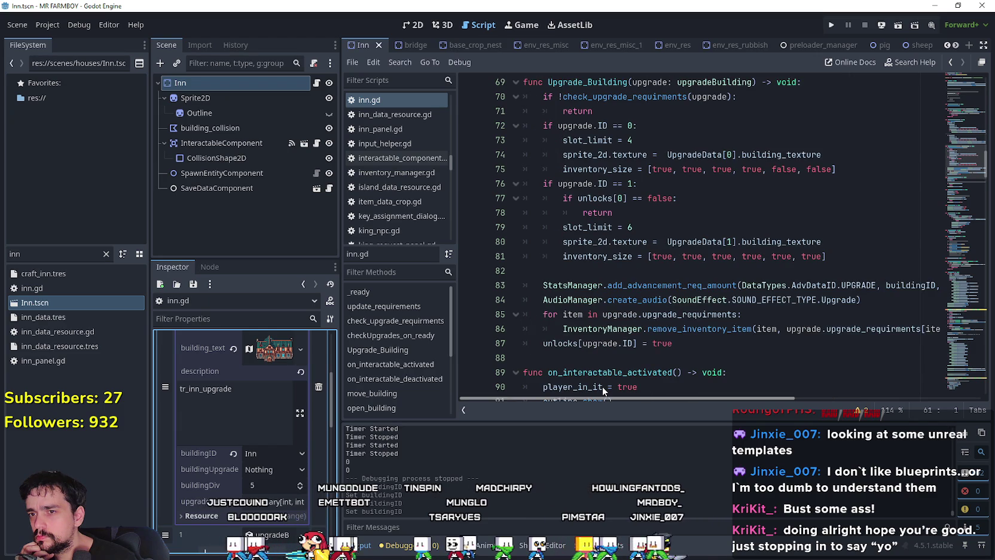
{"action": "scroll", "coordinate": [575, 379], "scroll_direction": "right", "scroll_amount": 3}
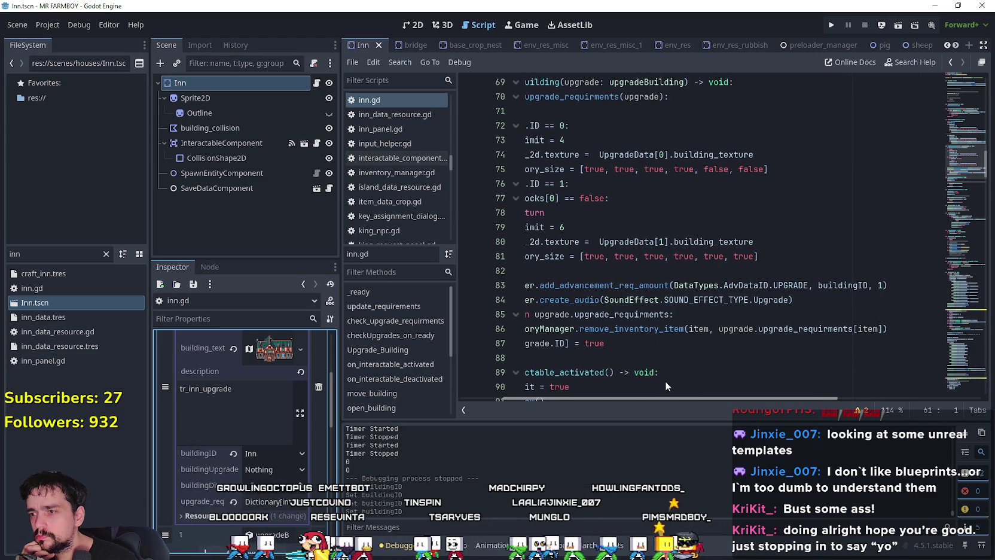
{"action": "scroll", "coordinate": [636, 383], "scroll_direction": "left", "scroll_amount": 3}
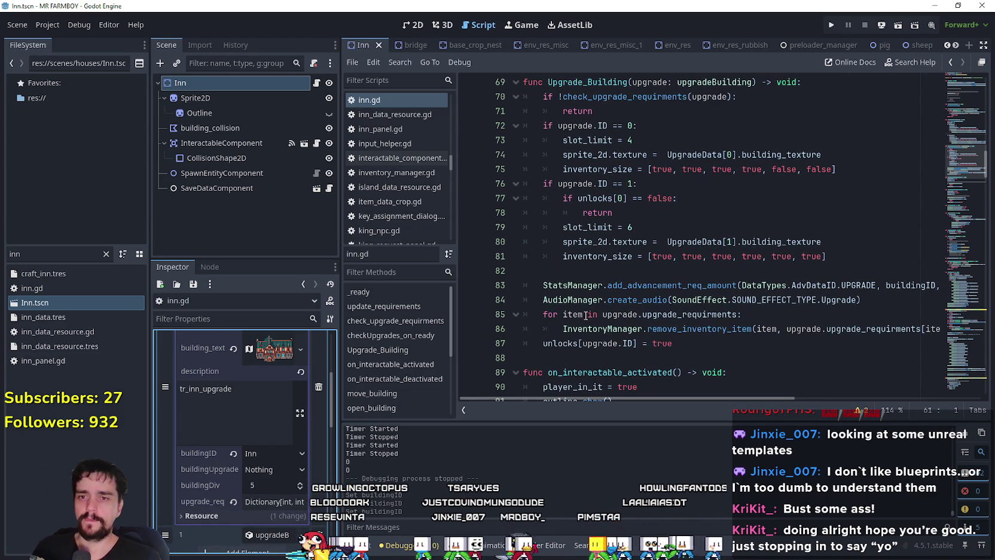
{"action": "scroll", "coordinate": [246, 490], "scroll_direction": "up", "scroll_amount": 5}
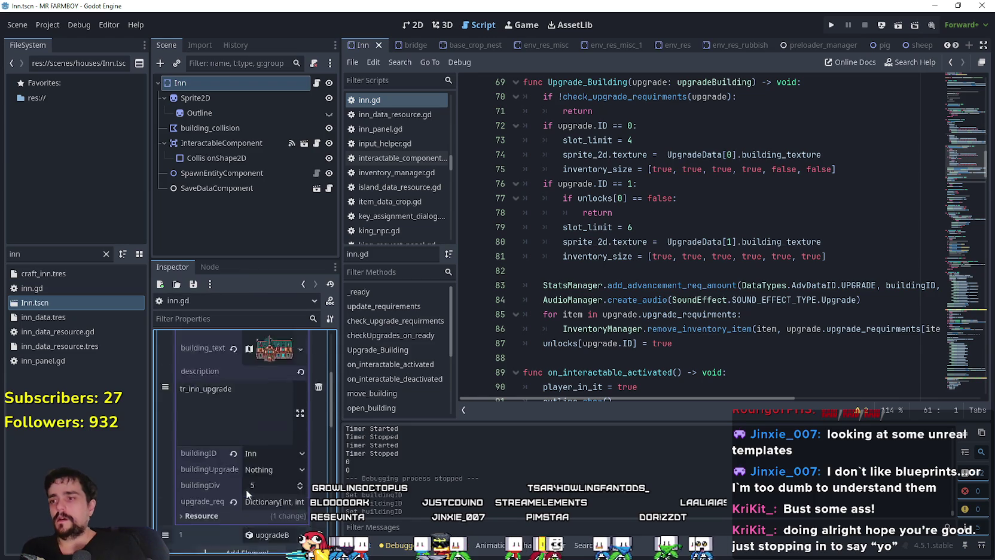
Expand the Inn's inn_data.tres build data and inspect its description text.
{"action": "left_click", "coordinate": [270, 390]}
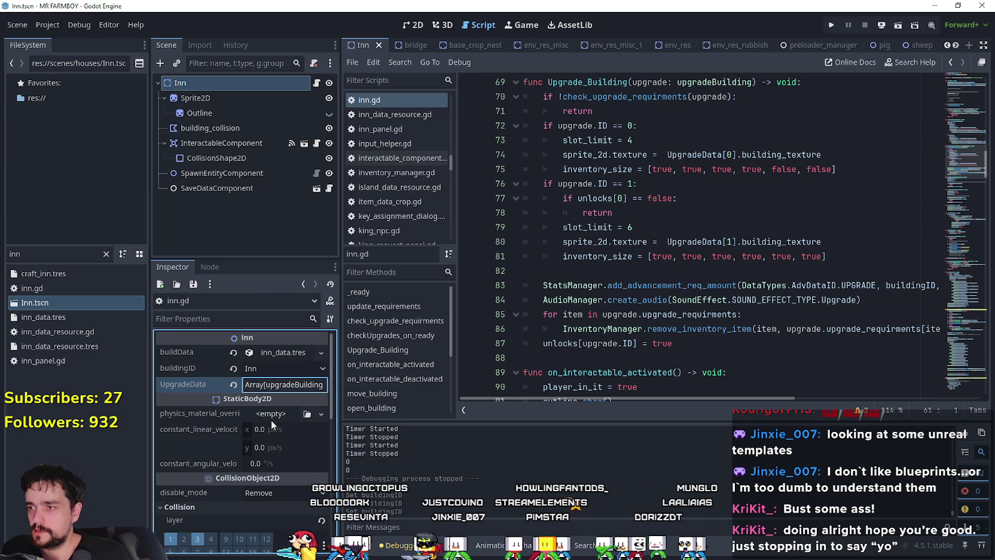
{"action": "left_click", "coordinate": [284, 352]}
{"action": "left_click", "coordinate": [291, 450]}
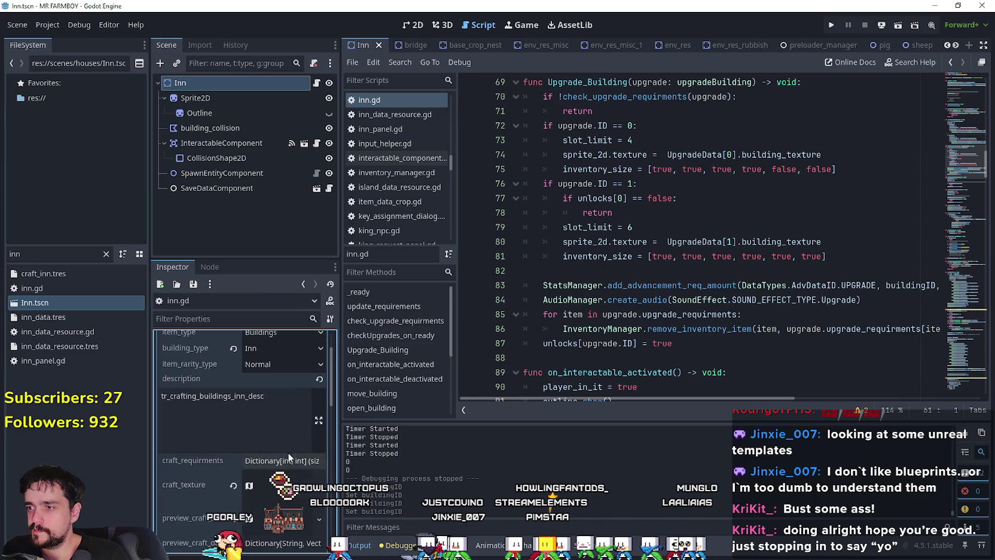
{"action": "scroll", "coordinate": [293, 479], "scroll_direction": "down", "scroll_amount": 4}
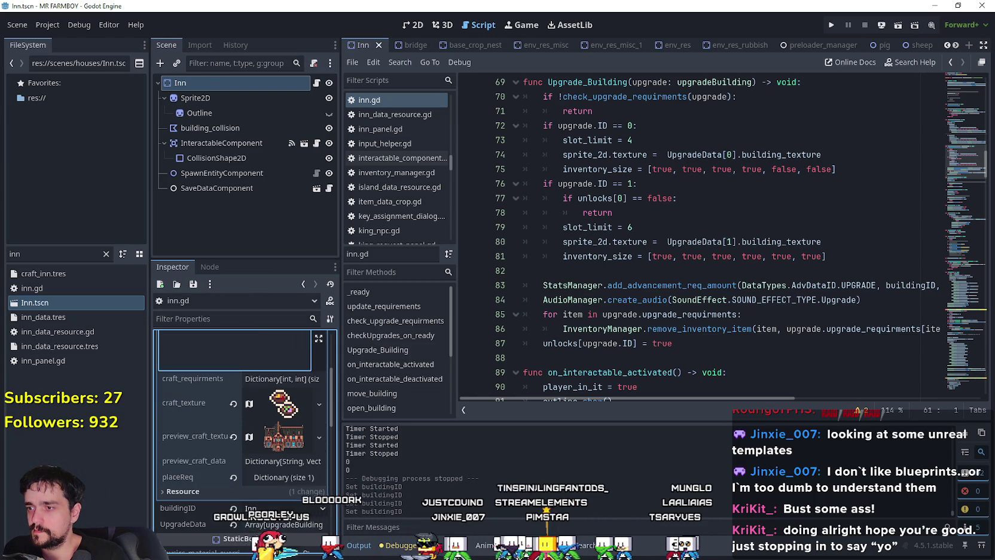
{"action": "scroll", "coordinate": [295, 510], "scroll_direction": "up", "scroll_amount": 1}
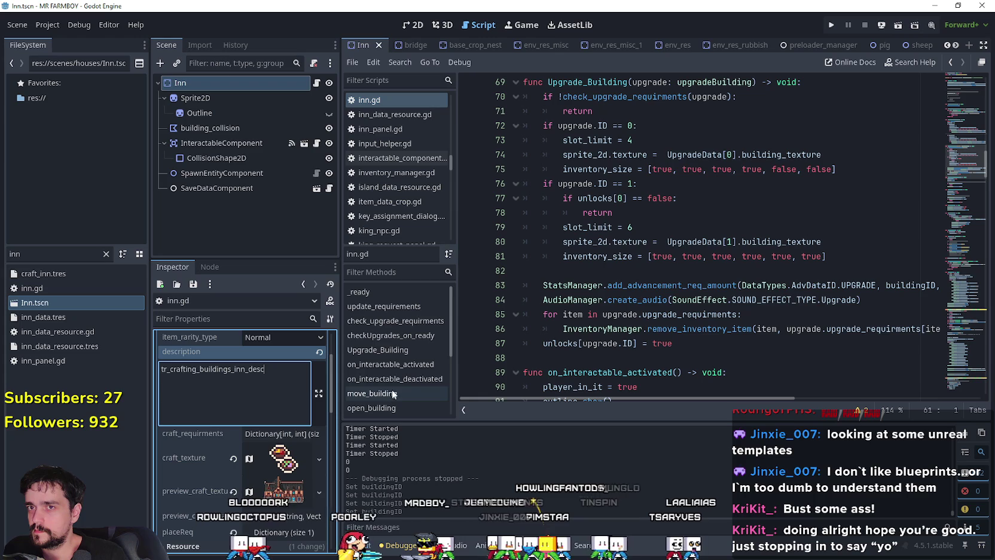
{"action": "scroll", "coordinate": [297, 513], "scroll_direction": "up", "scroll_amount": 1}
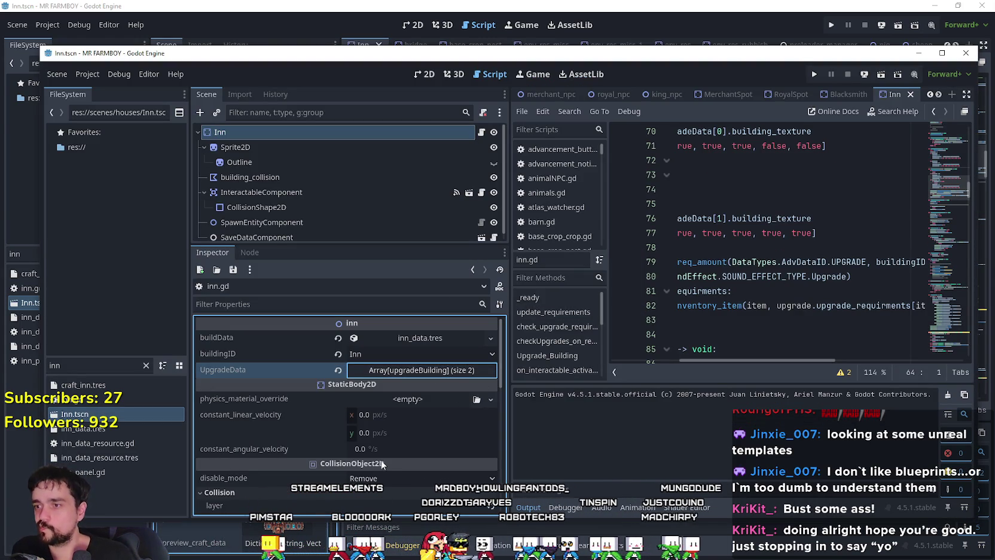
Expand the UpgradeData array and peek at its first upgradeBuilding element.
{"action": "left_click", "coordinate": [418, 372]}
{"action": "left_click", "coordinate": [409, 407]}
{"action": "left_click", "coordinate": [410, 407]}
Widen the script editor and review inn.gd's upgrade code around lines 79-84.
{"action": "left_click", "coordinate": [668, 233]}
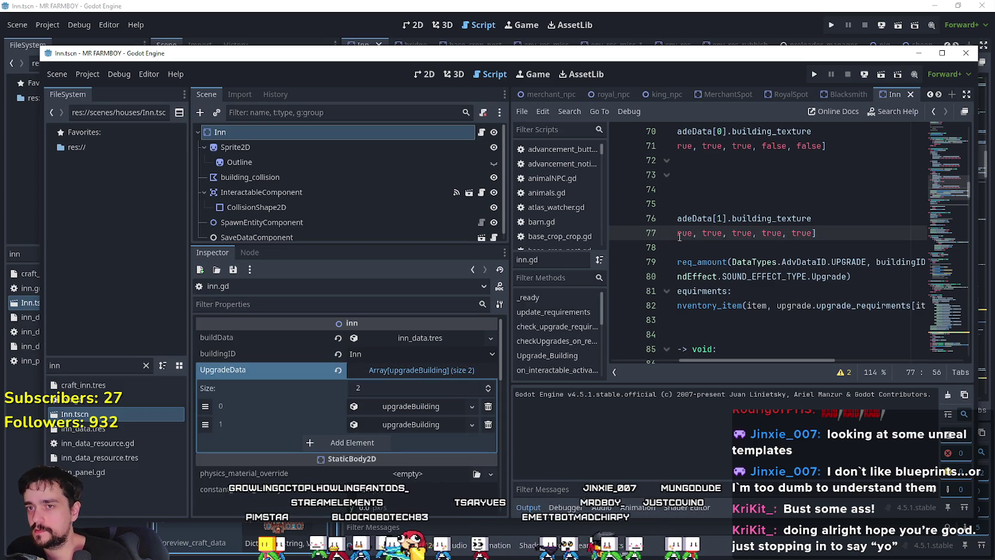
{"action": "left_click", "coordinate": [724, 262]}
{"action": "mouse_move", "coordinate": [510, 237]}
{"action": "left_mouse_down"}
{"action": "mouse_move", "coordinate": [366, 240]}
{"action": "mouse_move", "coordinate": [383, 240]}
{"action": "left_mouse_up"}
{"action": "mouse_move", "coordinate": [764, 361]}
{"action": "left_mouse_down"}
{"action": "mouse_move", "coordinate": [779, 358]}
{"action": "mouse_move", "coordinate": [715, 349]}
{"action": "left_mouse_up"}
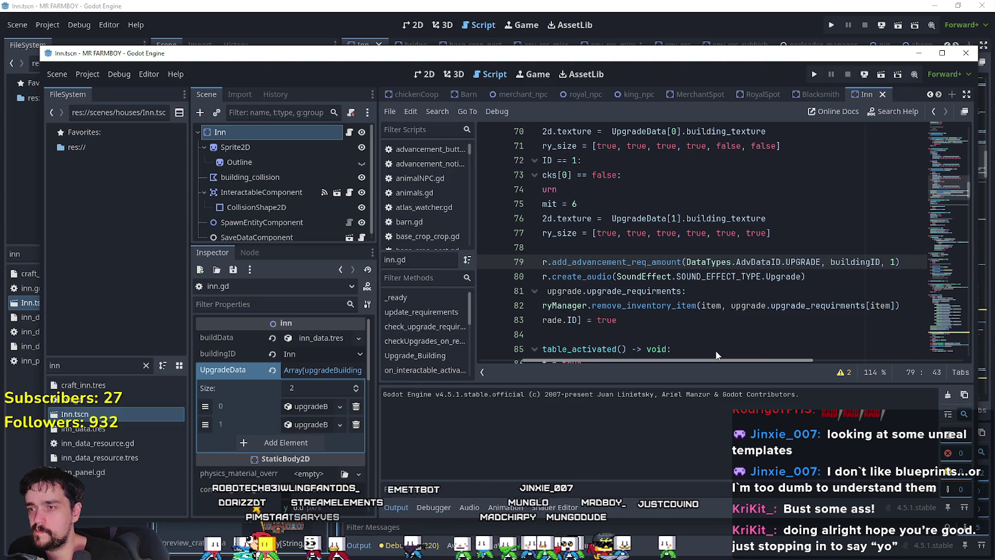
{"action": "left_click_drag", "start_coordinate": [715, 349], "coordinate": [665, 345]}
{"action": "left_click", "coordinate": [651, 335]}
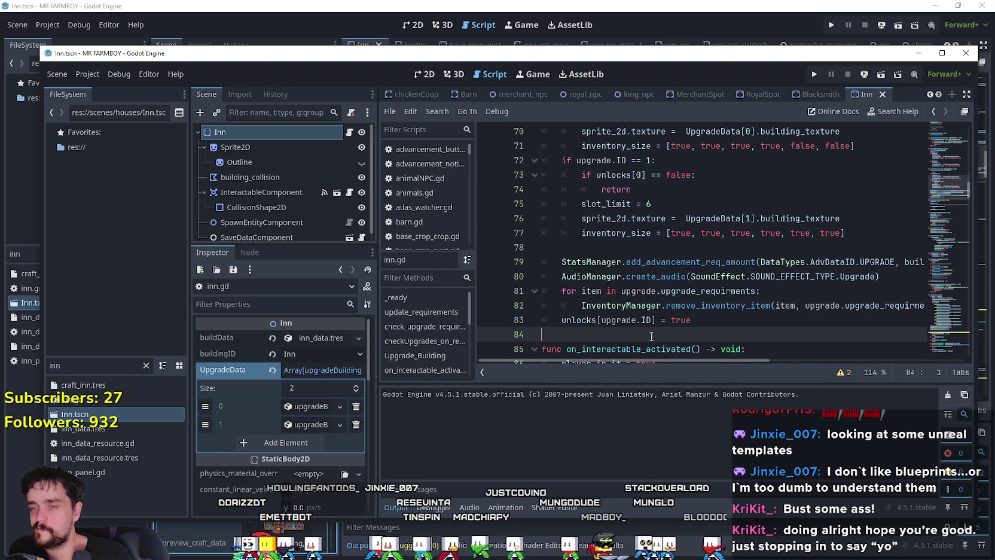
{"action": "scroll", "coordinate": [660, 335], "scroll_direction": "up", "scroll_amount": 8}
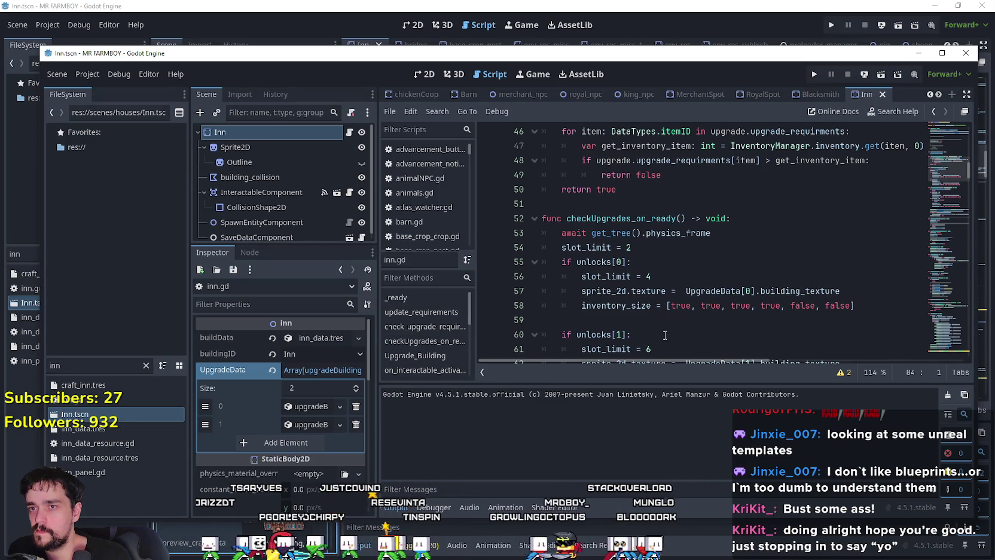
{"action": "scroll", "coordinate": [665, 335], "scroll_direction": "up", "scroll_amount": 3}
{"action": "scroll", "coordinate": [665, 335], "scroll_direction": "down", "scroll_amount": 5}
{"action": "scroll", "coordinate": [665, 334], "scroll_direction": "down", "scroll_amount": 3}
Shift the second editor window and widen the Scene and Inspector area.
{"action": "left_click_drag", "start_coordinate": [93, 55], "coordinate": [116, 52]}
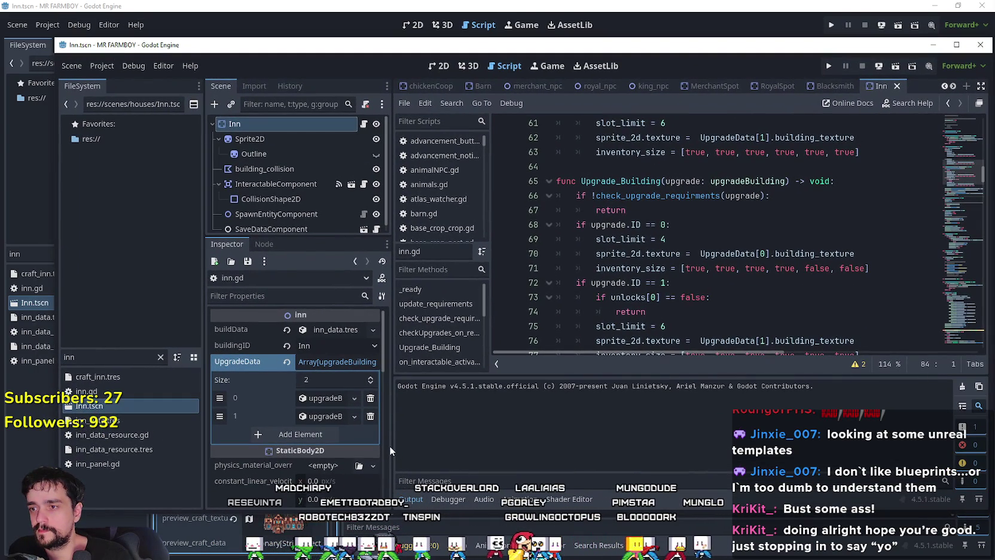
{"action": "left_click_drag", "start_coordinate": [390, 446], "coordinate": [428, 450]}
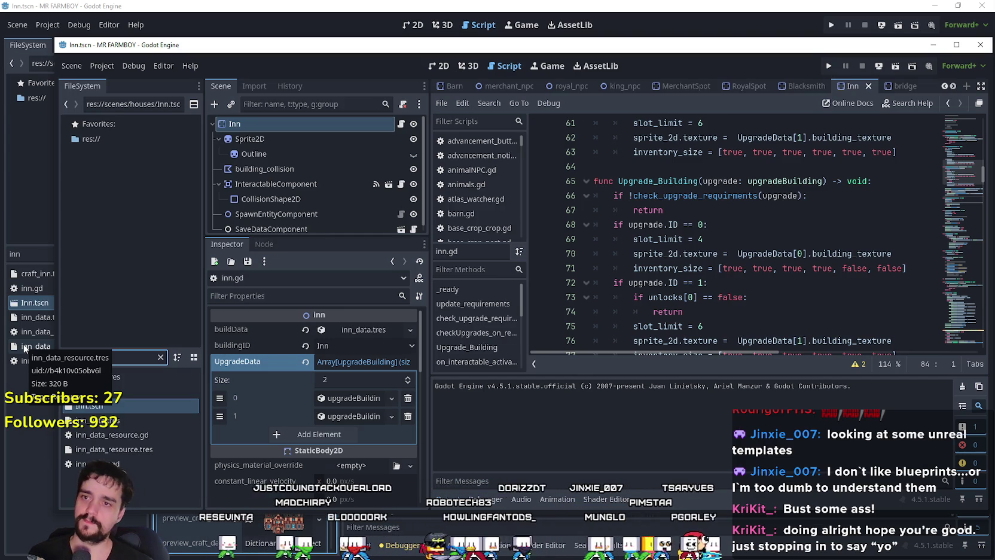
{"action": "scroll", "coordinate": [706, 258], "scroll_direction": "down", "scroll_amount": 5}
{"action": "type", "text": "game"}
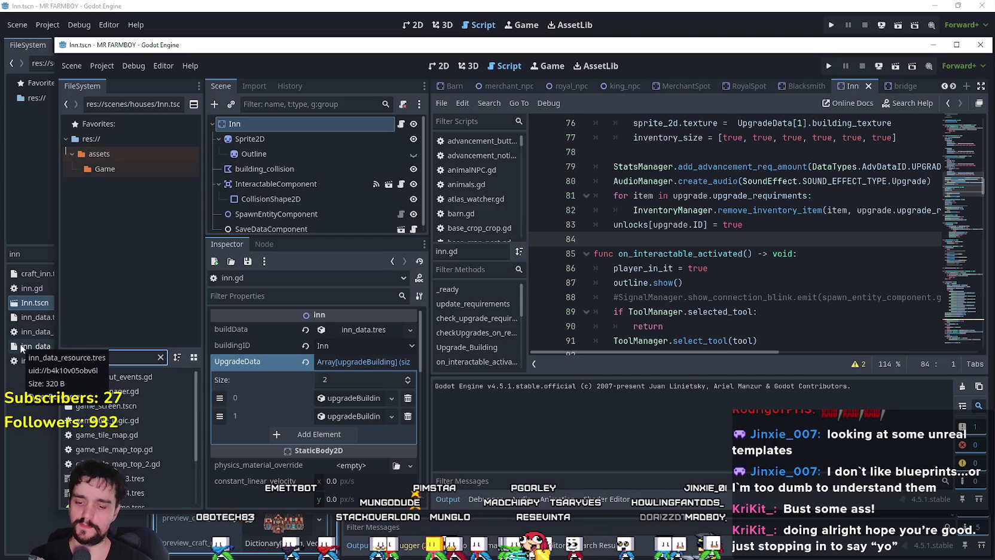
{"action": "left_click", "coordinate": [85, 406]}
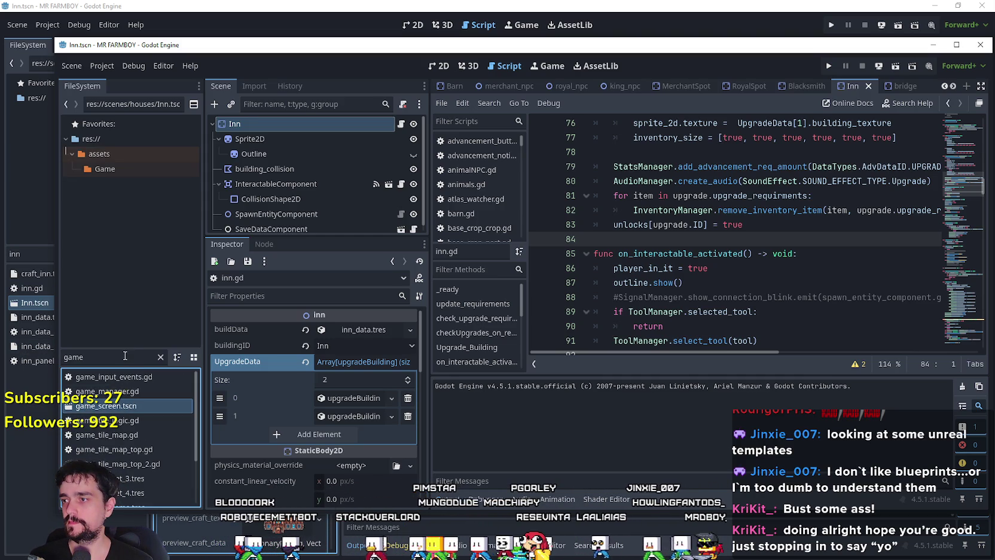
{"action": "key", "text": "ctrl+a"}
{"action": "type", "text": "test"}
{"action": "double_click", "coordinate": [119, 391]}
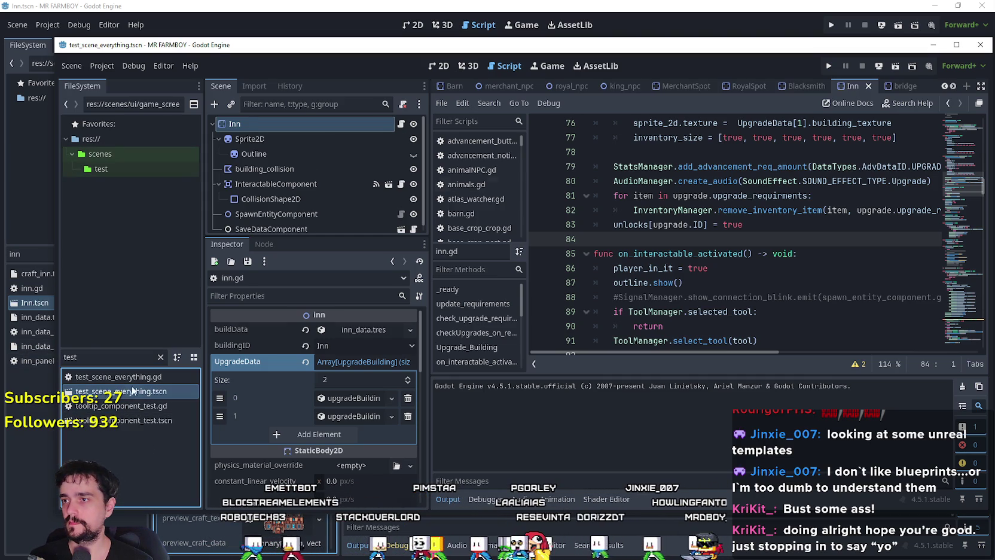
{"action": "left_click", "coordinate": [400, 124]}
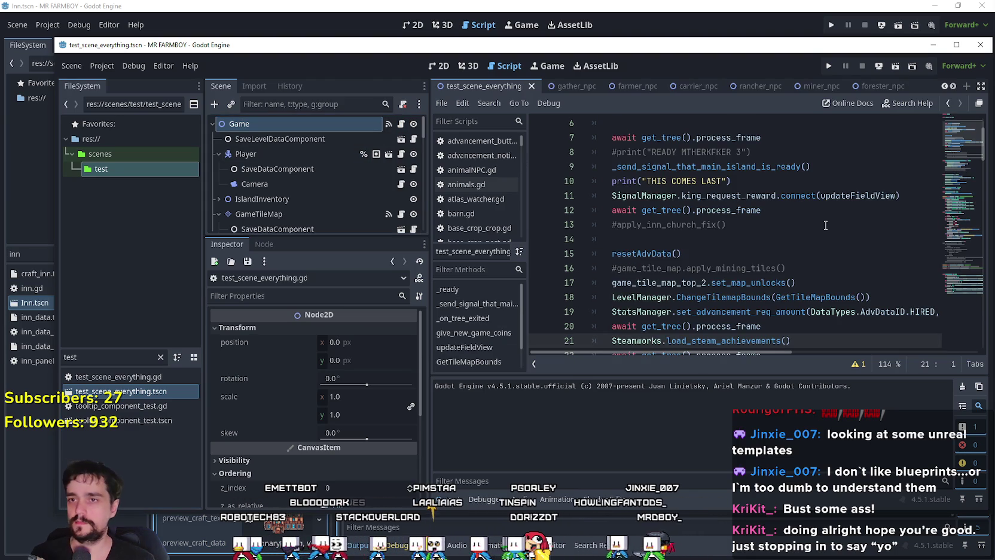
{"action": "left_click_drag", "start_coordinate": [793, 341], "coordinate": [594, 312]}
{"action": "scroll", "coordinate": [794, 228], "scroll_direction": "down", "scroll_amount": 3}
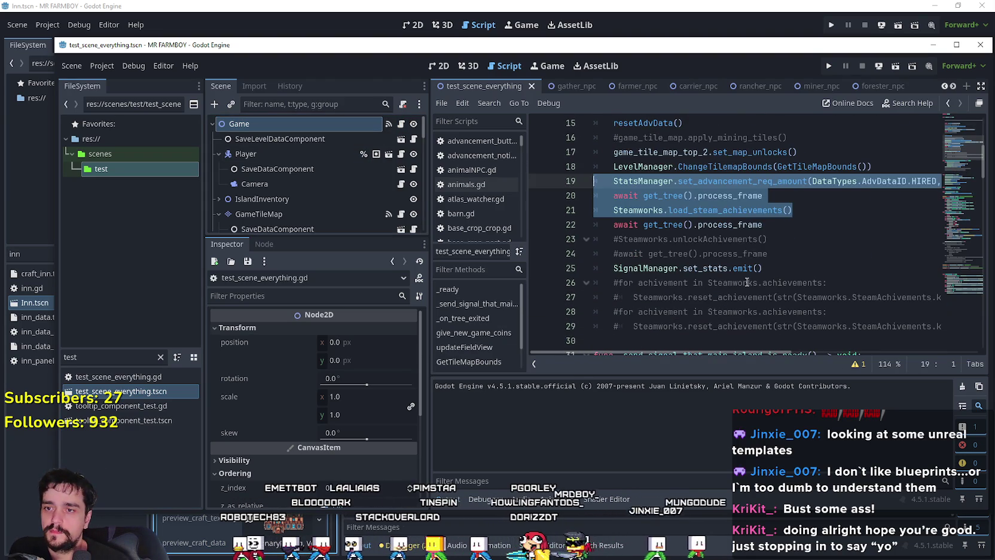
{"action": "double_click", "coordinate": [713, 210]}
{"action": "left_click", "coordinate": [713, 210]}
{"action": "right_click", "coordinate": [713, 211]}
{"action": "left_click", "coordinate": [752, 405]}
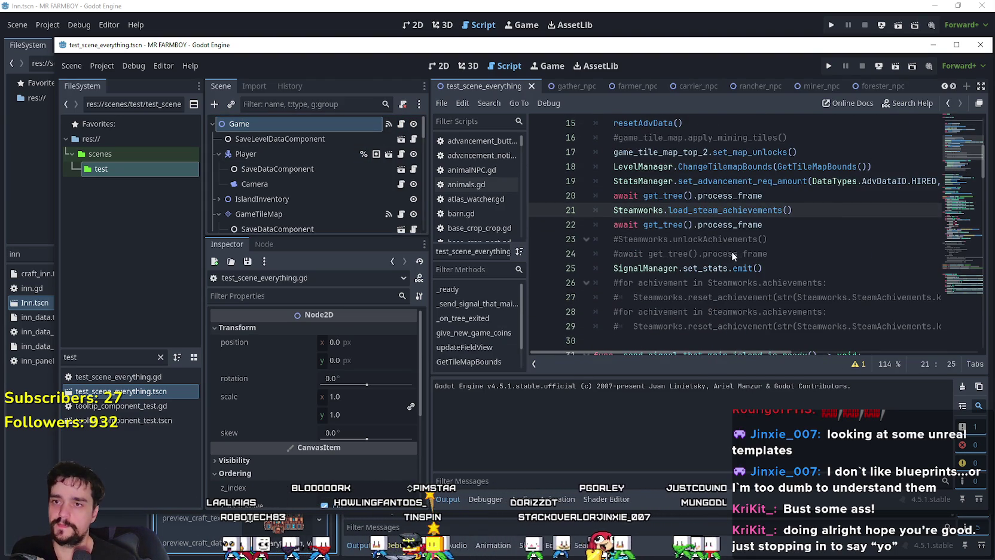
{"action": "left_click", "coordinate": [723, 210], "text": "ctrl"}
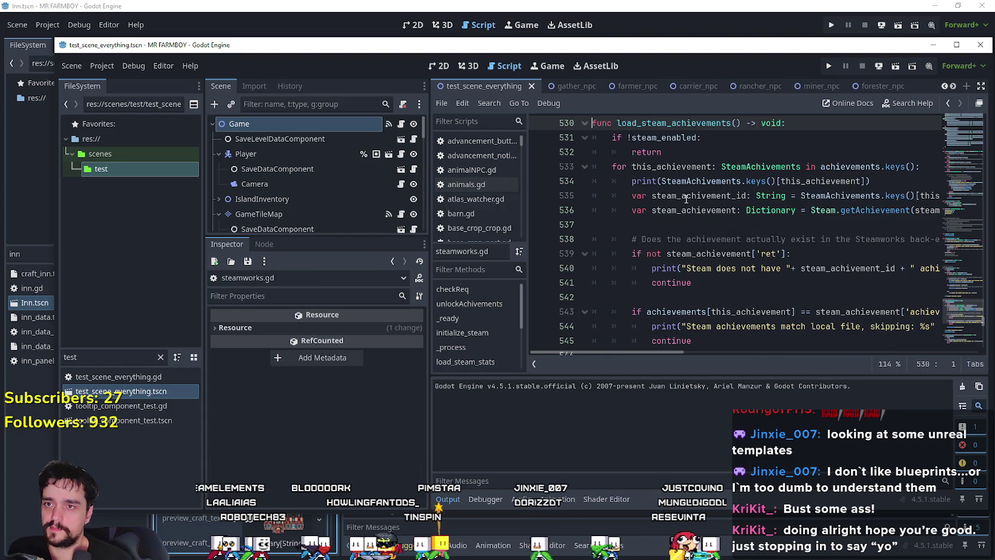
{"action": "double_click", "coordinate": [661, 138]}
{"action": "scroll", "coordinate": [720, 297], "scroll_direction": "up", "scroll_amount": 4}
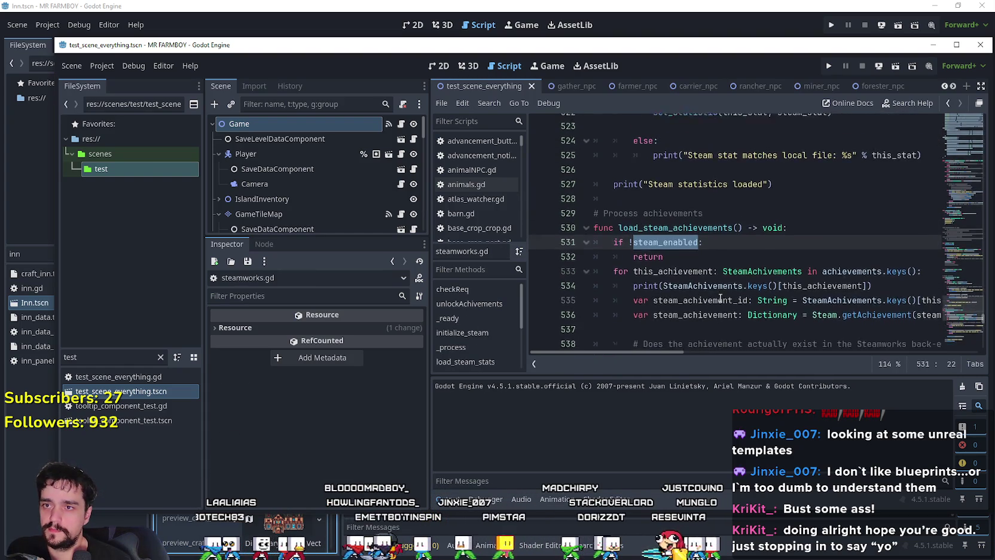
{"action": "scroll", "coordinate": [720, 297], "scroll_direction": "up", "scroll_amount": 8}
{"action": "scroll", "coordinate": [748, 305], "scroll_direction": "down", "scroll_amount": 8}
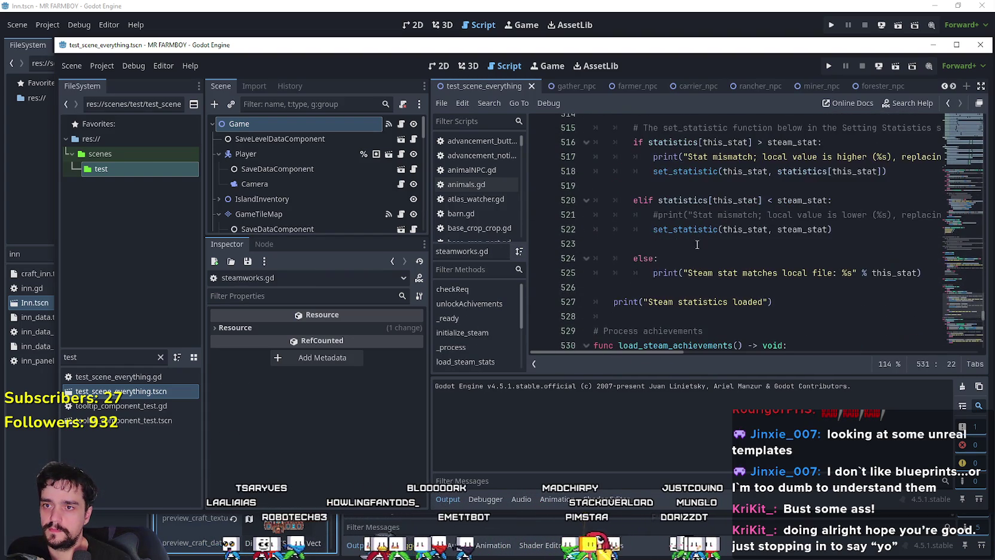
{"action": "scroll", "coordinate": [772, 314], "scroll_direction": "down", "scroll_amount": 2}
{"action": "scroll", "coordinate": [727, 264], "scroll_direction": "down", "scroll_amount": 2}
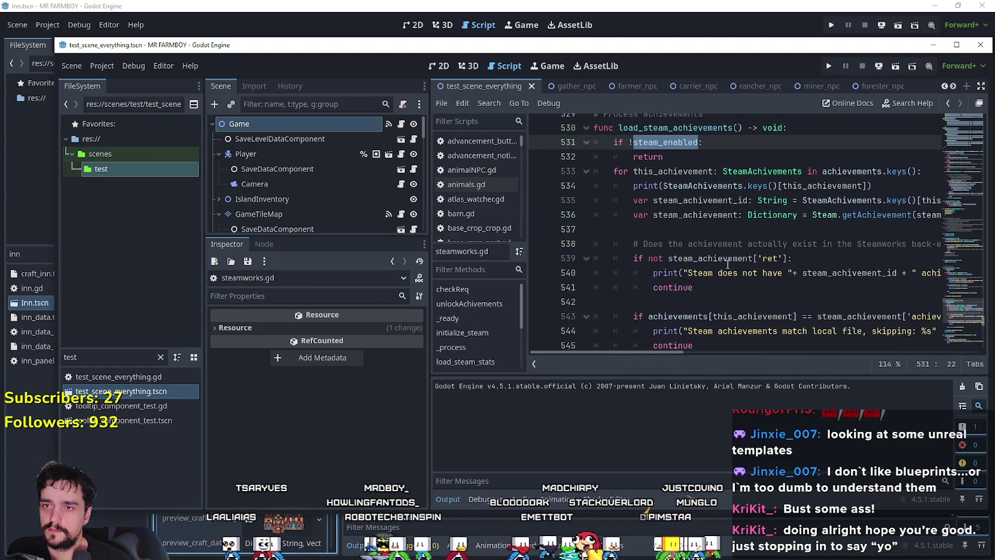
{"action": "scroll", "coordinate": [727, 263], "scroll_direction": "up", "scroll_amount": 6}
{"action": "scroll", "coordinate": [727, 264], "scroll_direction": "up", "scroll_amount": 4}
{"action": "scroll", "coordinate": [728, 264], "scroll_direction": "down", "scroll_amount": 8}
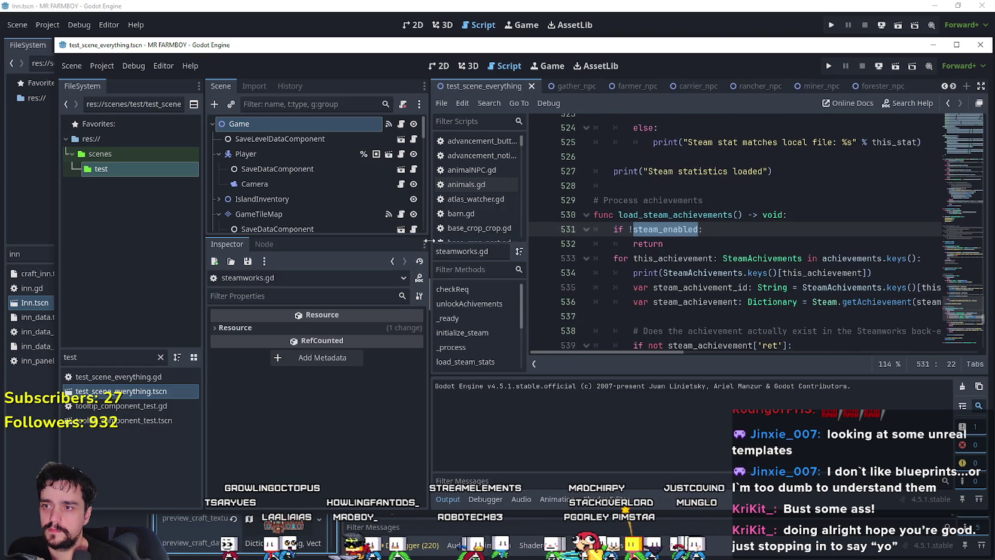
{"action": "left_click_drag", "start_coordinate": [430, 240], "coordinate": [358, 241]}
{"action": "scroll", "coordinate": [658, 254], "scroll_direction": "down", "scroll_amount": 2}
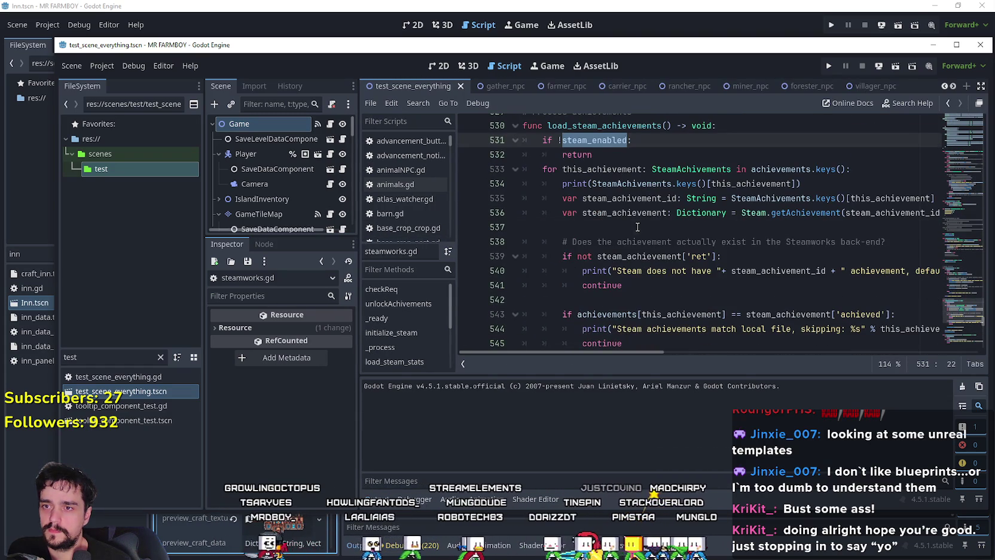
{"action": "left_click", "coordinate": [638, 227]}
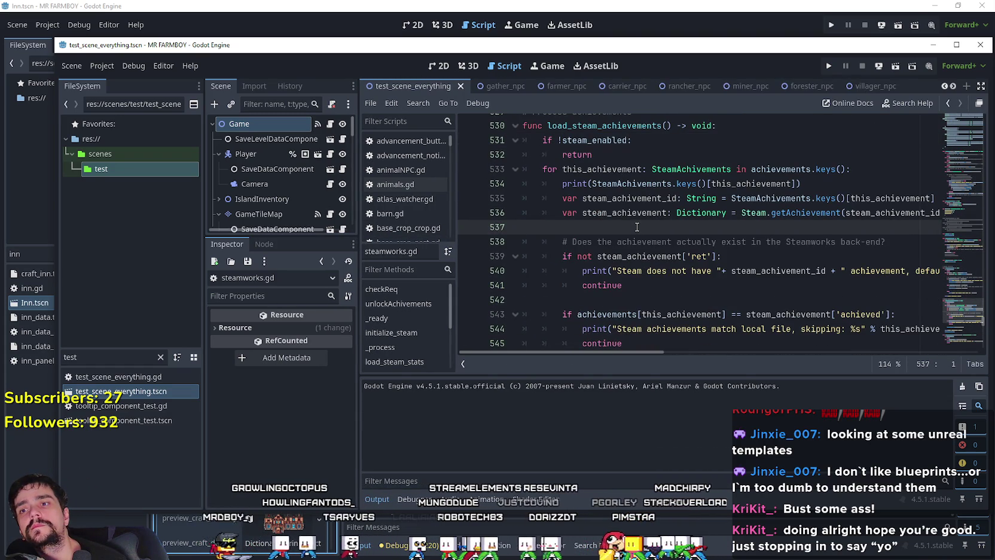
{"action": "scroll", "coordinate": [637, 227], "scroll_direction": "down", "scroll_amount": 2}
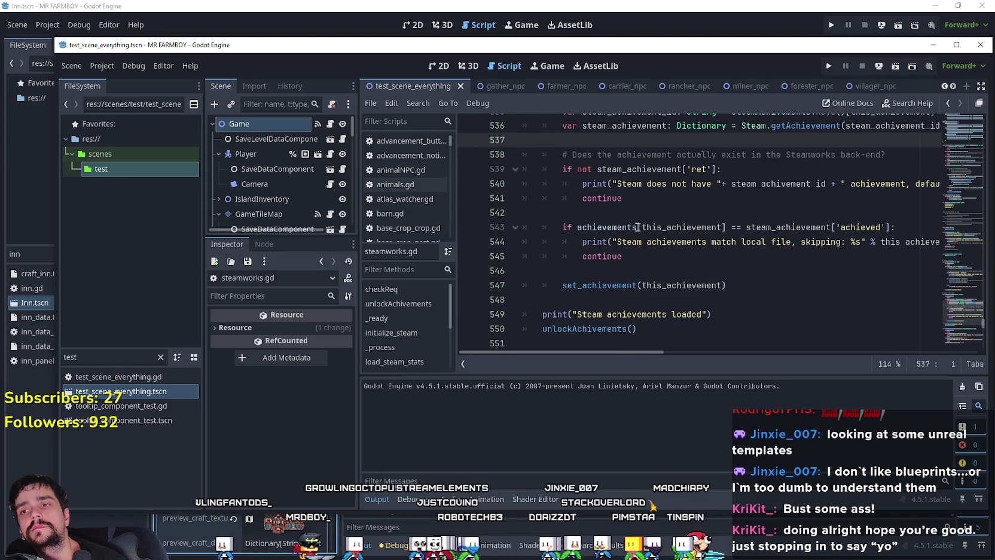
{"action": "left_click", "coordinate": [652, 213]}
{"action": "scroll", "coordinate": [669, 256], "scroll_direction": "up", "scroll_amount": 2}
{"action": "scroll", "coordinate": [668, 256], "scroll_direction": "down", "scroll_amount": 2}
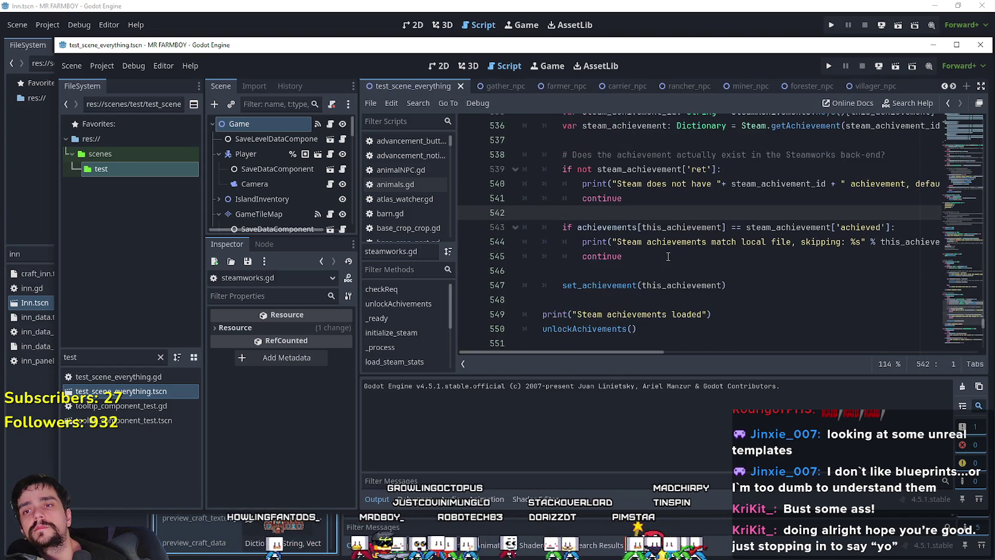
{"action": "left_click", "coordinate": [735, 286]}
{"action": "left_click", "coordinate": [763, 272]}
{"action": "scroll", "coordinate": [772, 281], "scroll_direction": "down", "scroll_amount": 1}
{"action": "left_click", "coordinate": [763, 262]}
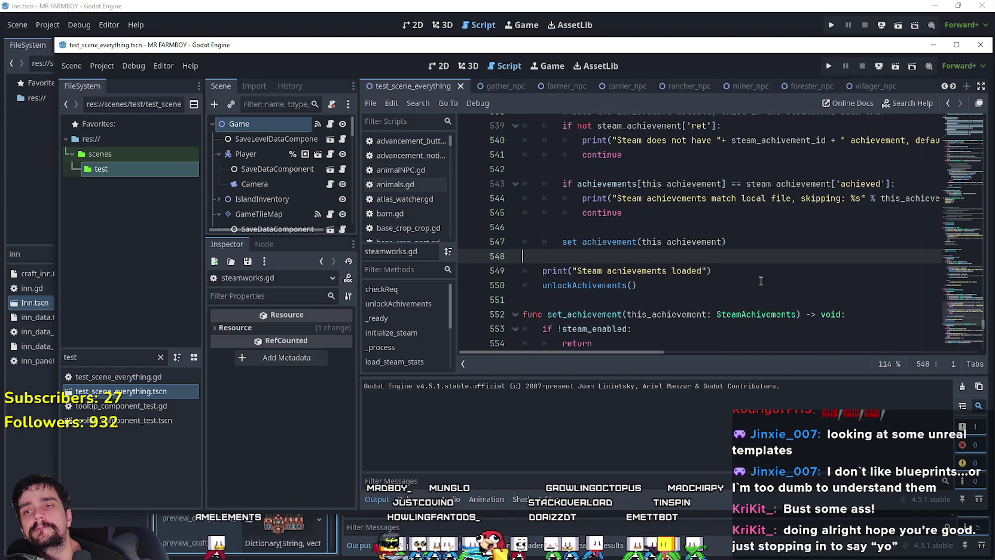
{"action": "scroll", "coordinate": [761, 280], "scroll_direction": "up", "scroll_amount": 2}
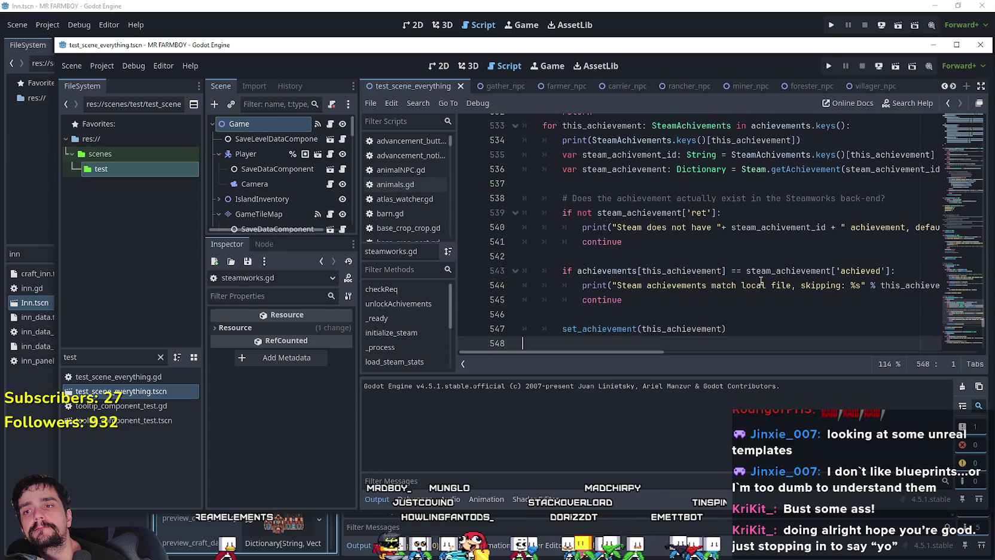
{"action": "mouse_move", "coordinate": [891, 269]}
{"action": "left_mouse_down"}
{"action": "mouse_move", "coordinate": [565, 272]}
{"action": "mouse_move", "coordinate": [585, 274]}
{"action": "left_mouse_up"}
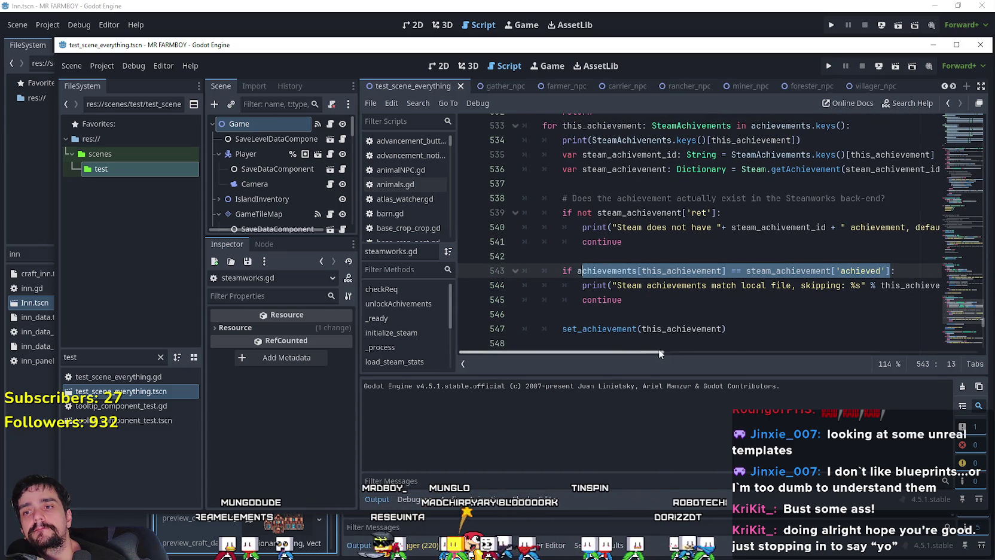
{"action": "double_click", "coordinate": [626, 276]}
{"action": "left_click", "coordinate": [729, 272], "text": "shift"}
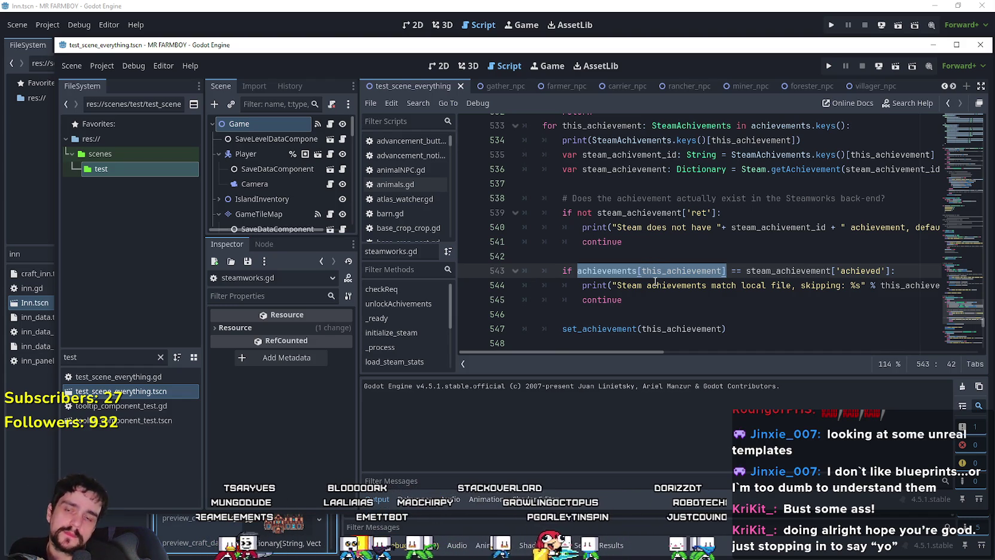
{"action": "scroll", "coordinate": [639, 280], "scroll_direction": "down", "scroll_amount": 1}
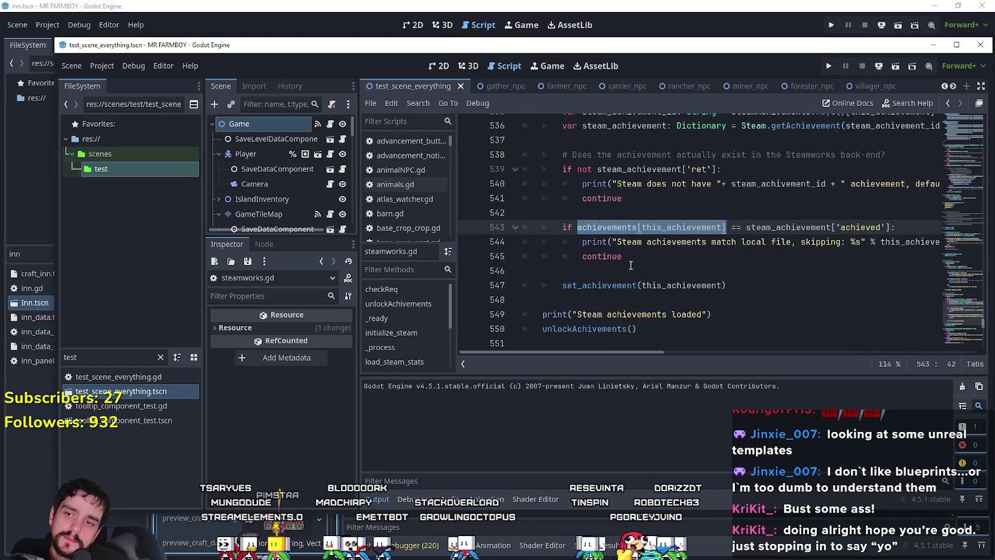
{"action": "left_click", "coordinate": [621, 280]}
{"action": "left_click", "coordinate": [605, 275]}
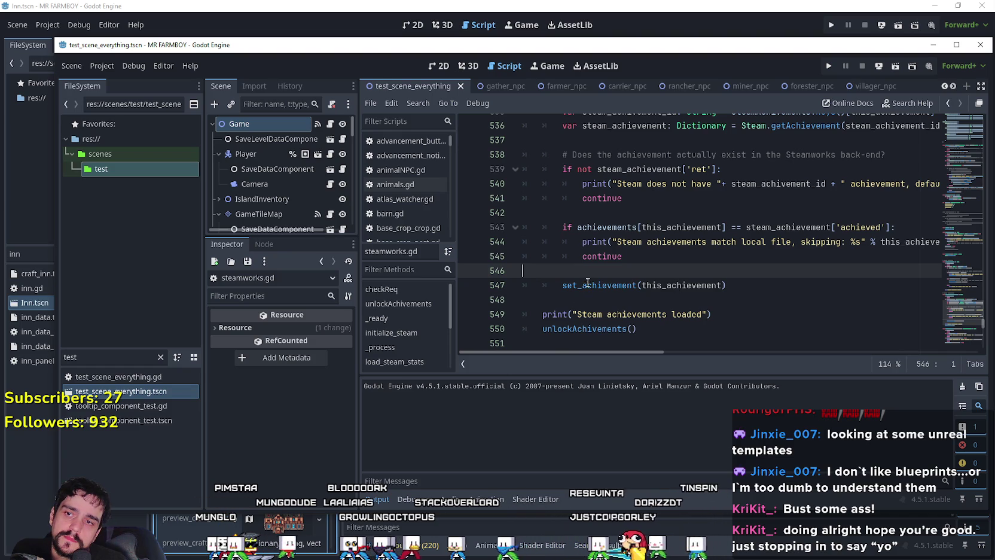
{"action": "right_click", "coordinate": [591, 286]}
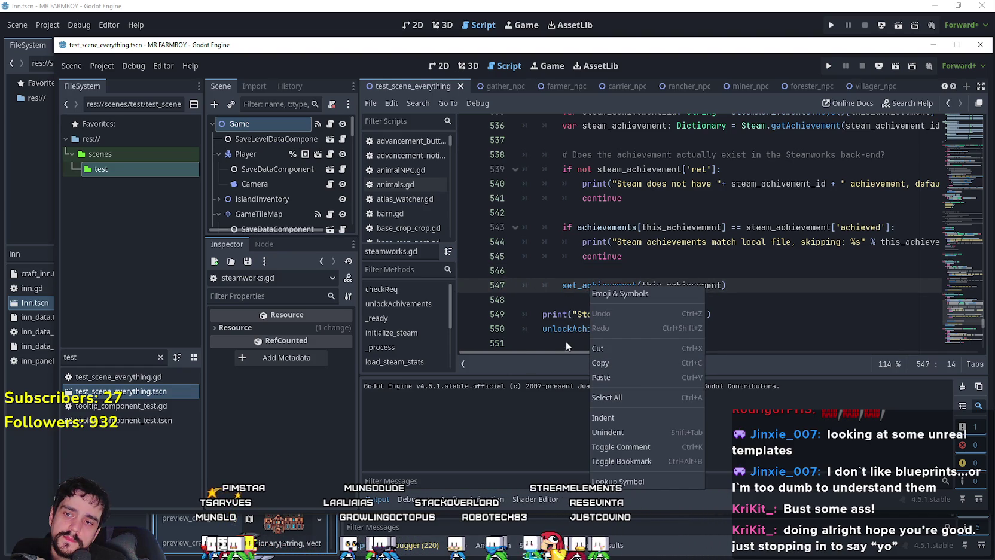
{"action": "left_click", "coordinate": [563, 342]}
{"action": "right_click", "coordinate": [575, 333]}
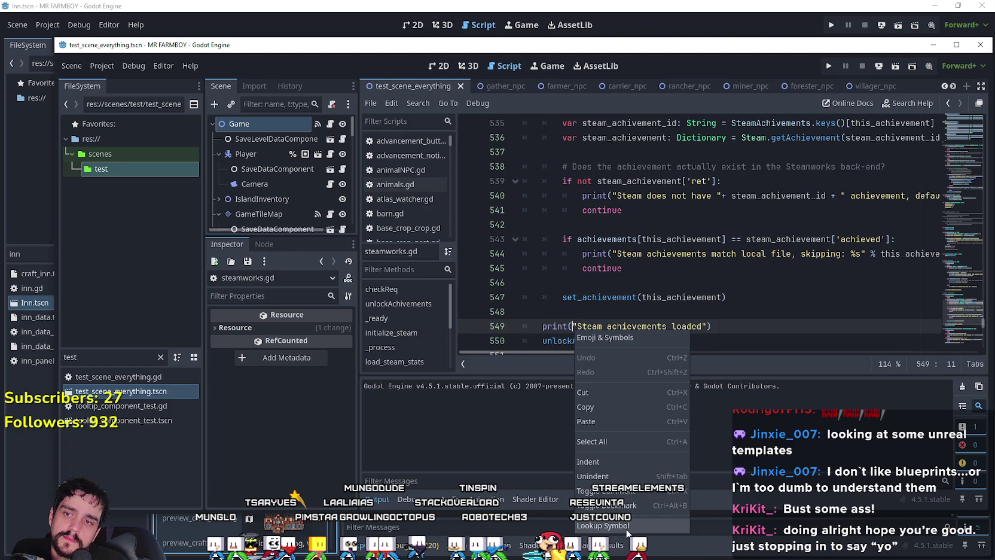
{"action": "left_click", "coordinate": [691, 297]}
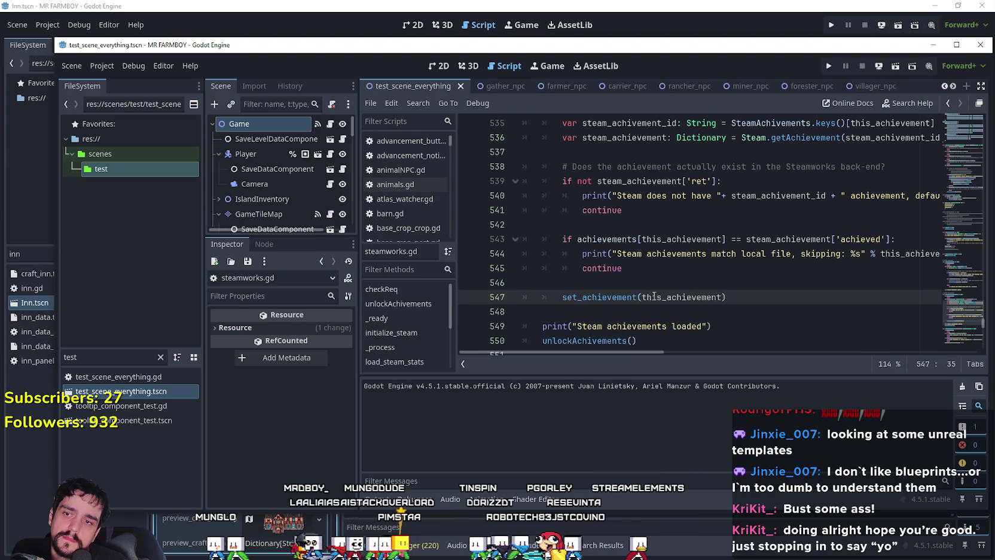
{"action": "double_click", "coordinate": [672, 298]}
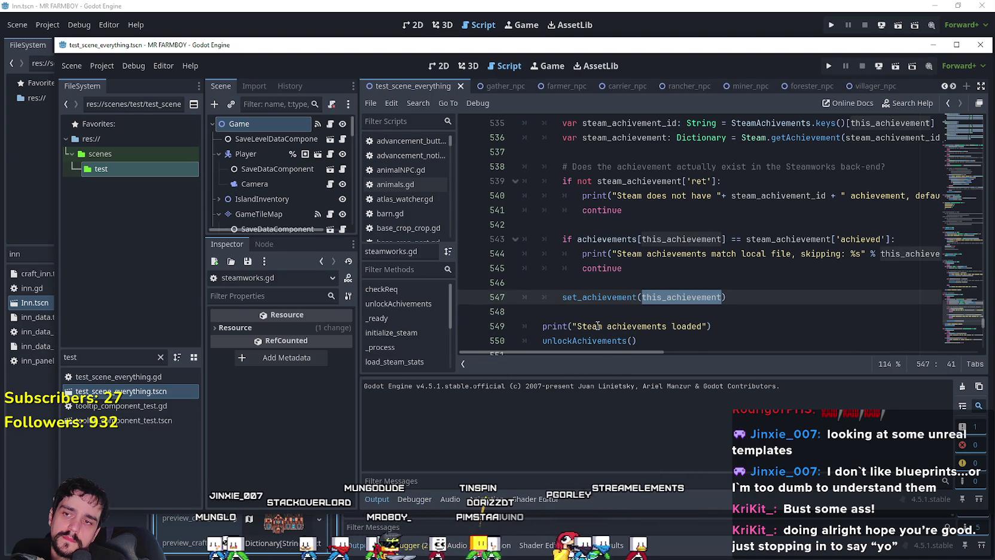
{"action": "scroll", "coordinate": [582, 276], "scroll_direction": "up", "scroll_amount": 3}
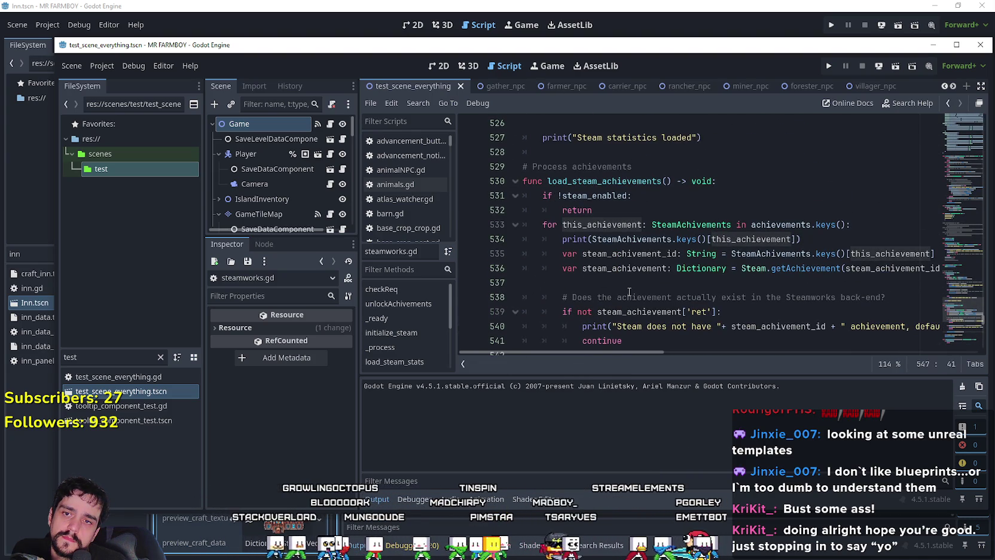
{"action": "left_click_drag", "start_coordinate": [604, 352], "coordinate": [635, 354]}
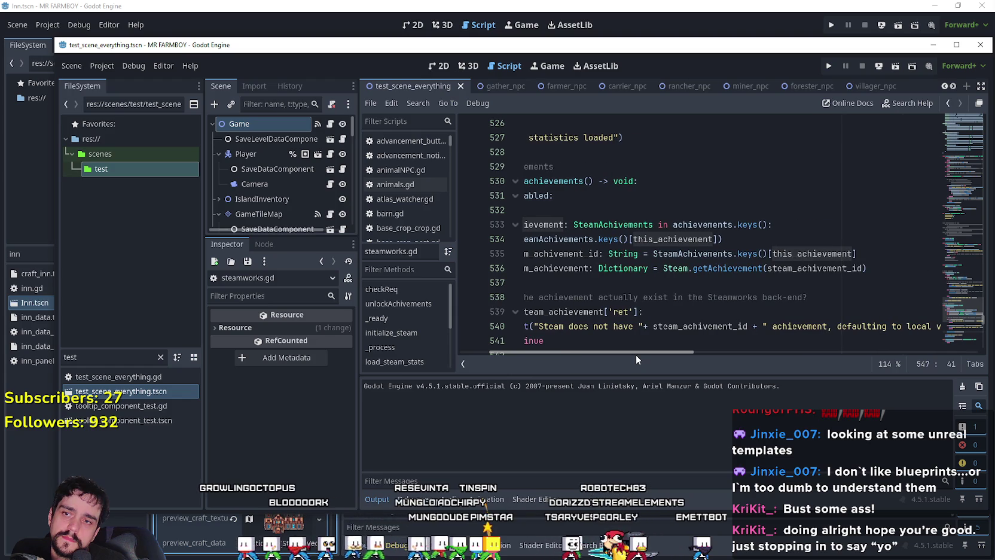
{"action": "left_click_drag", "start_coordinate": [636, 354], "coordinate": [548, 362]}
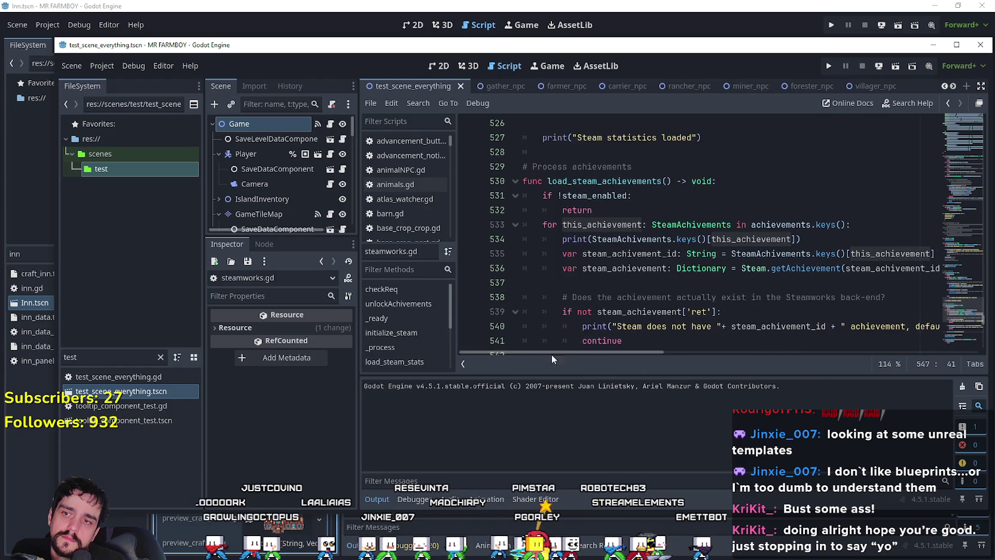
{"action": "scroll", "coordinate": [585, 253], "scroll_direction": "down", "scroll_amount": 4}
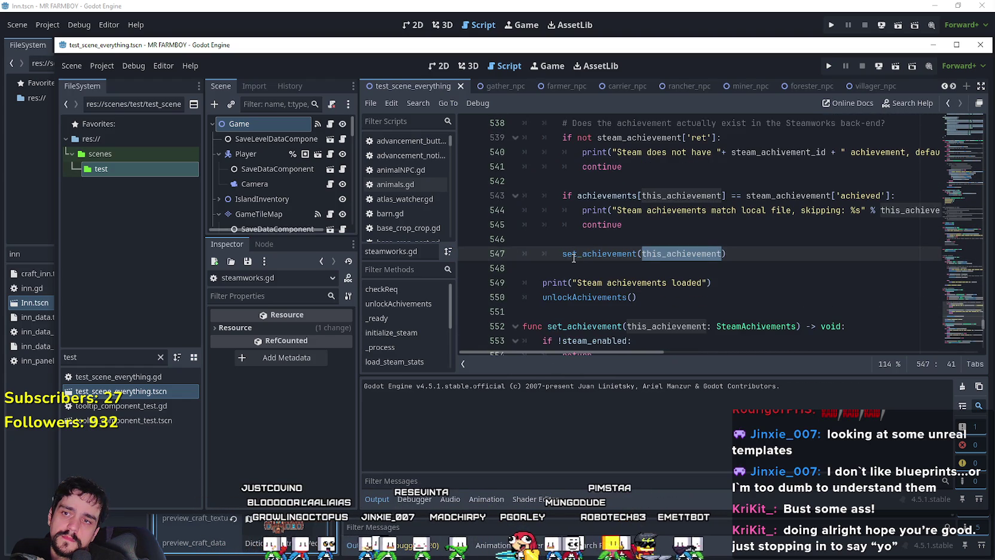
{"action": "scroll", "coordinate": [579, 255], "scroll_direction": "up", "scroll_amount": 2}
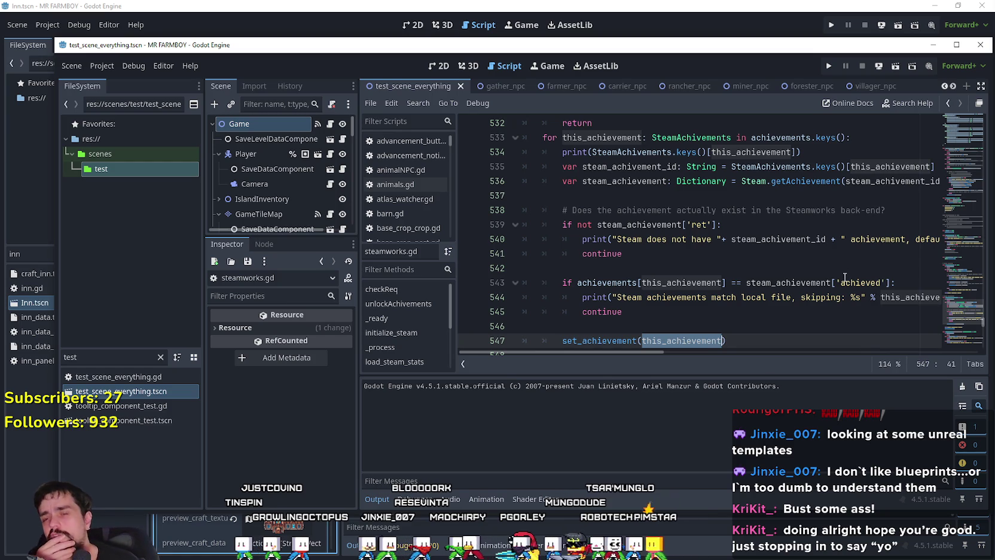
{"action": "double_click", "coordinate": [621, 166]}
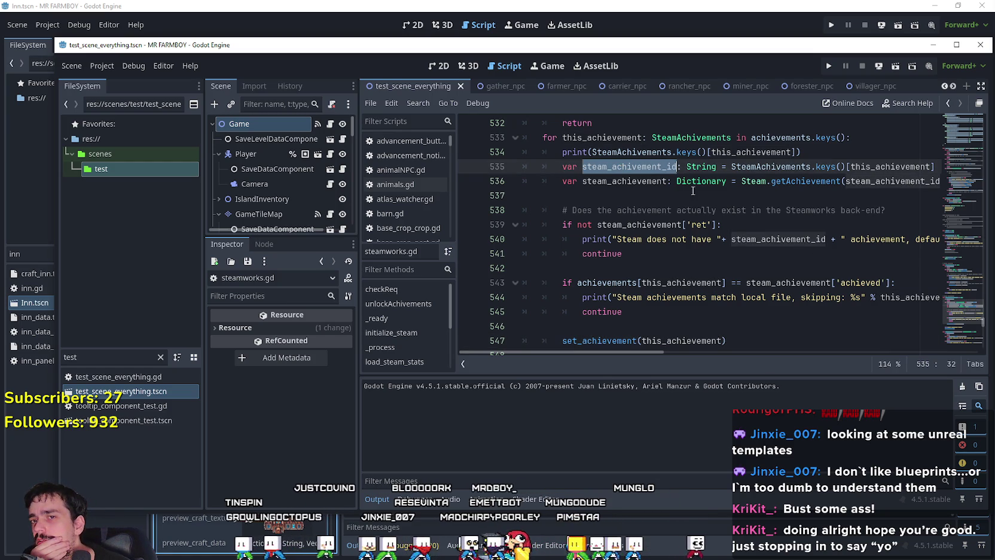
{"action": "double_click", "coordinate": [661, 183]}
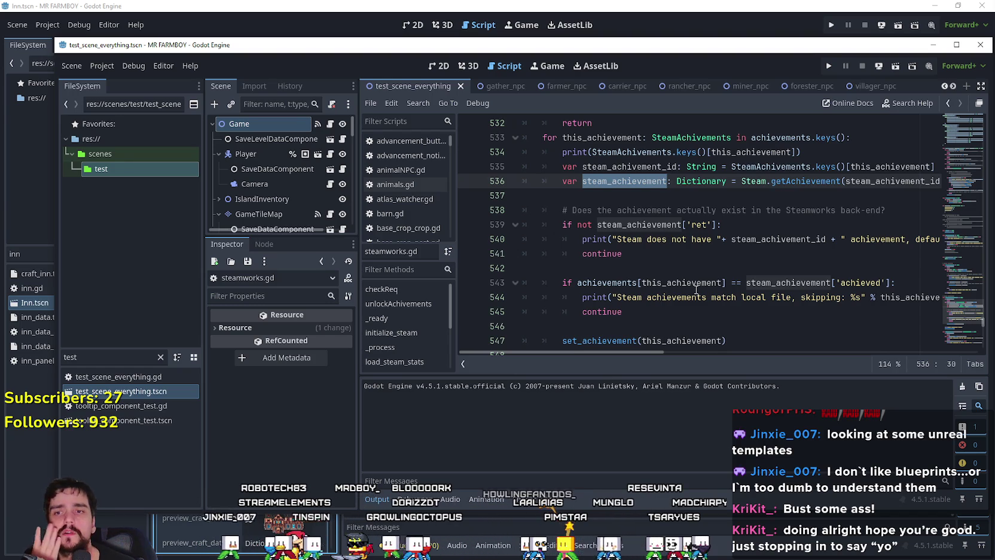
{"action": "double_click", "coordinate": [614, 283]}
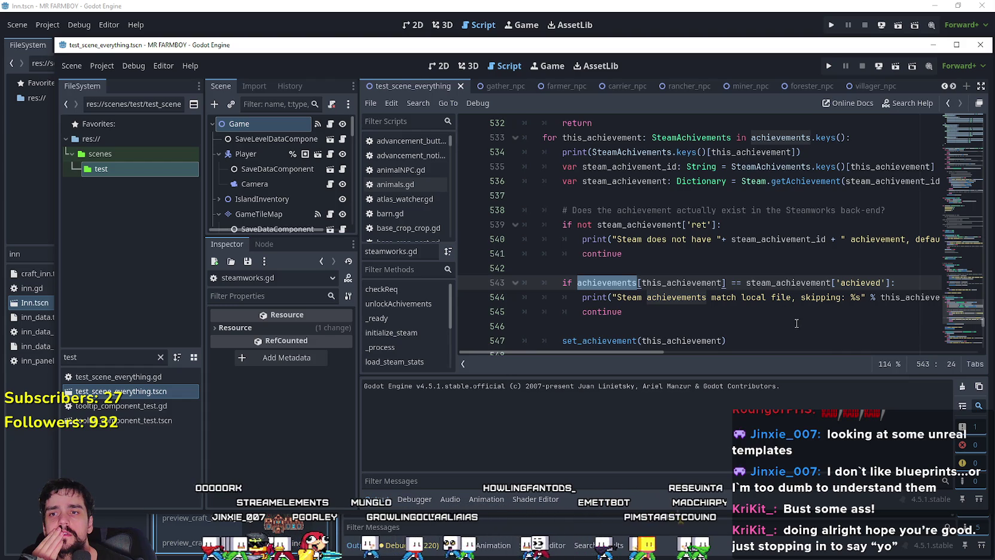
{"action": "double_click", "coordinate": [804, 283]}
{"action": "left_click", "coordinate": [886, 282], "text": "shift"}
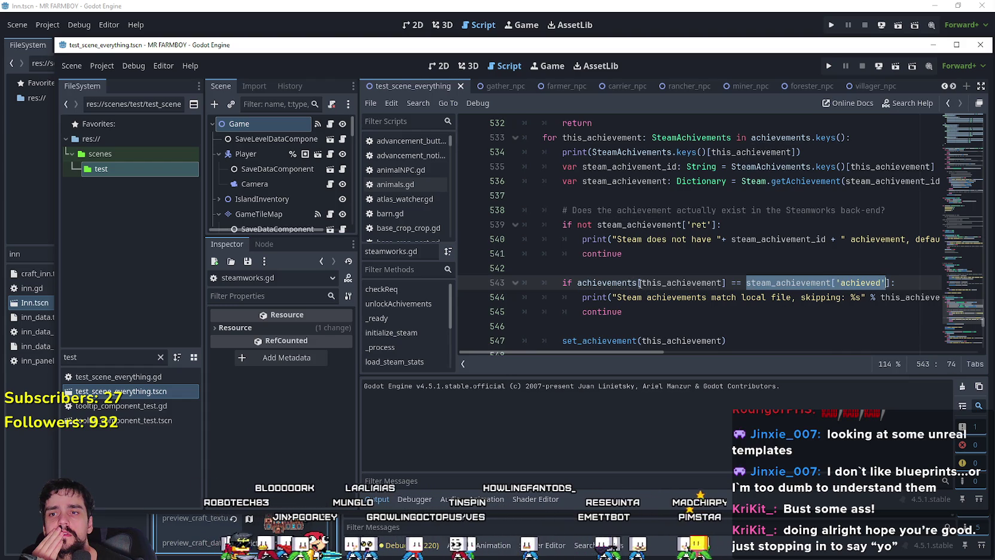
{"action": "double_click", "coordinate": [661, 282]}
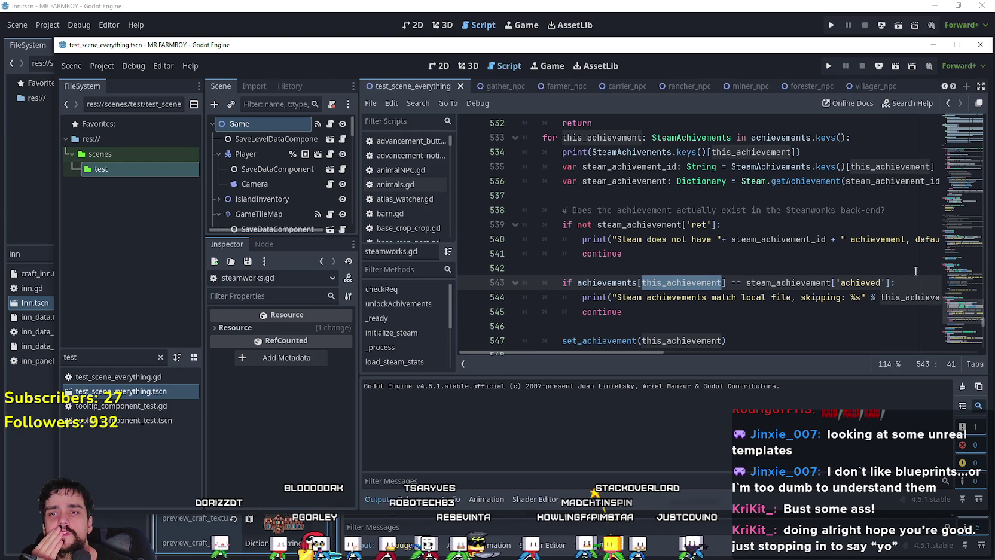
{"action": "scroll", "coordinate": [663, 229], "scroll_direction": "up", "scroll_amount": 2}
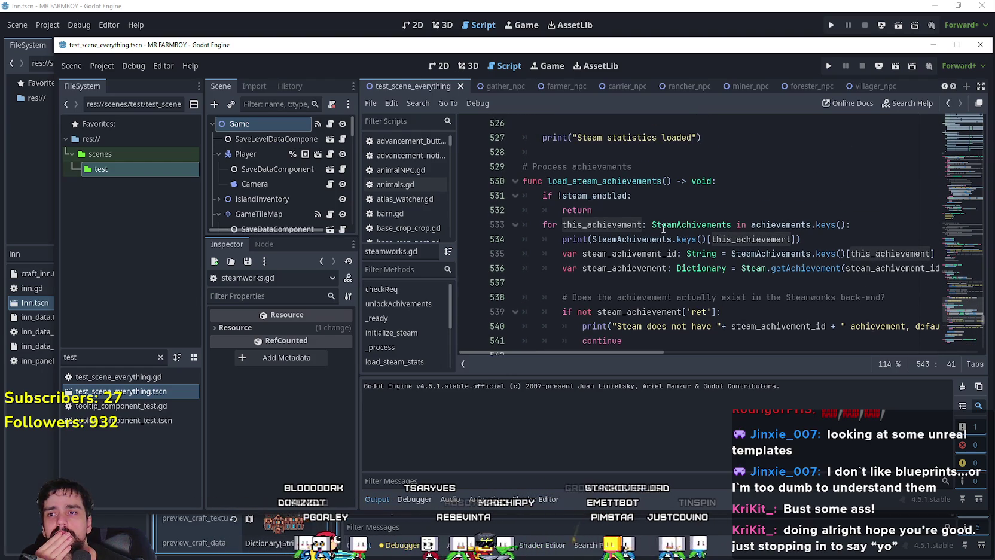
{"action": "scroll", "coordinate": [663, 229], "scroll_direction": "down", "scroll_amount": 3}
{"action": "left_click", "coordinate": [747, 274]}
{"action": "scroll", "coordinate": [753, 317], "scroll_direction": "down", "scroll_amount": 2}
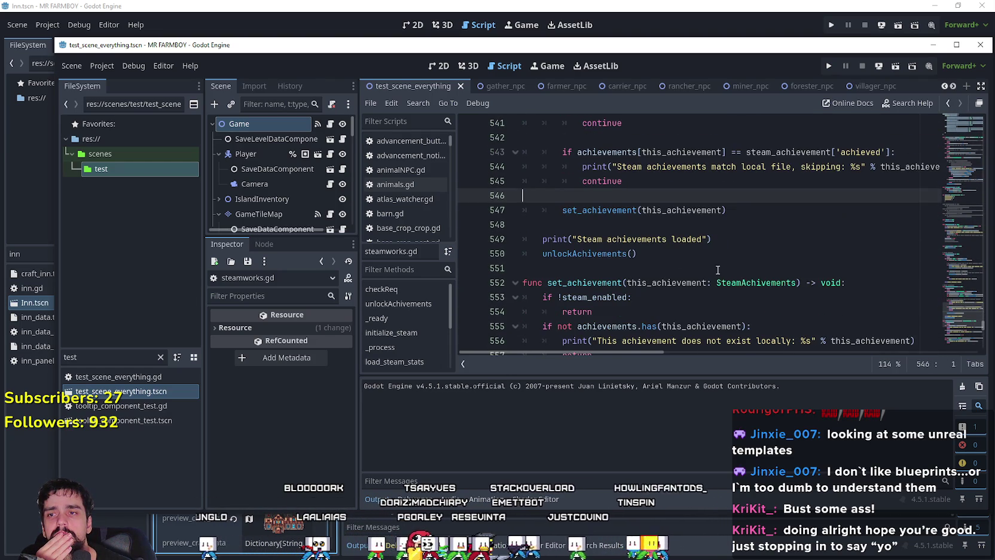
{"action": "left_click", "coordinate": [620, 210]}
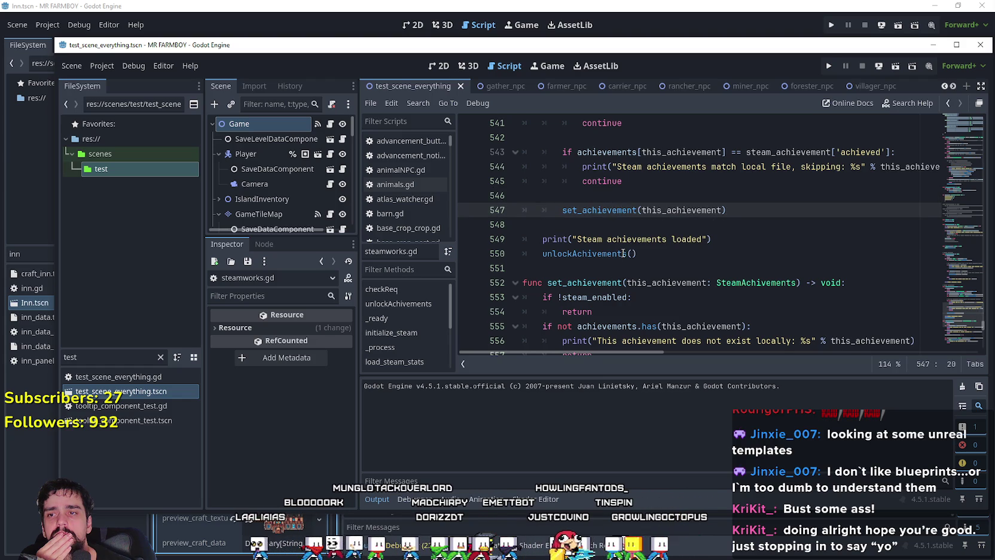
{"action": "left_click", "coordinate": [652, 254]}
{"action": "right_click", "coordinate": [607, 256]}
Jump to unlockAchivements' definition at line 466, then to the checkReq function it calls.
{"action": "left_click", "coordinate": [674, 461]}
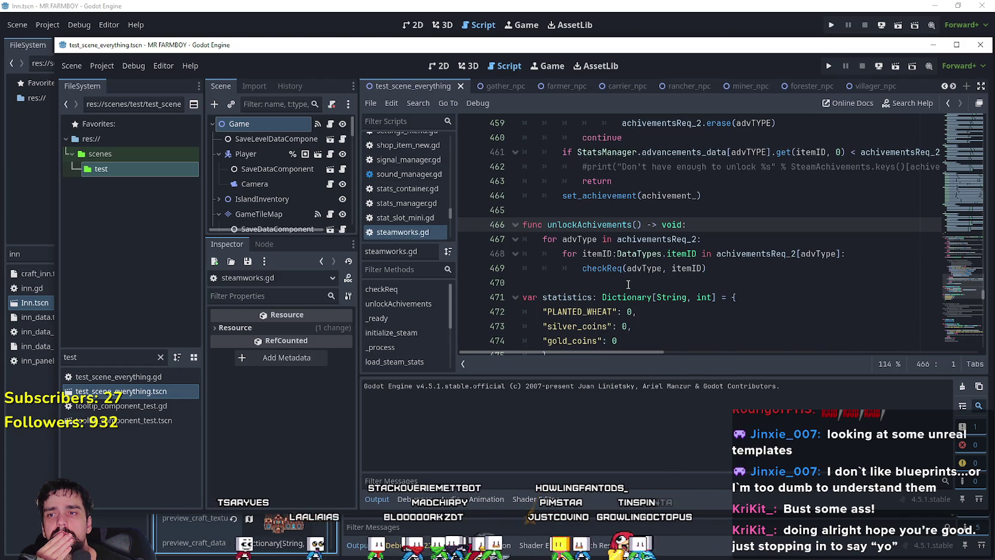
{"action": "left_click", "coordinate": [772, 283]}
{"action": "left_click", "coordinate": [707, 268]}
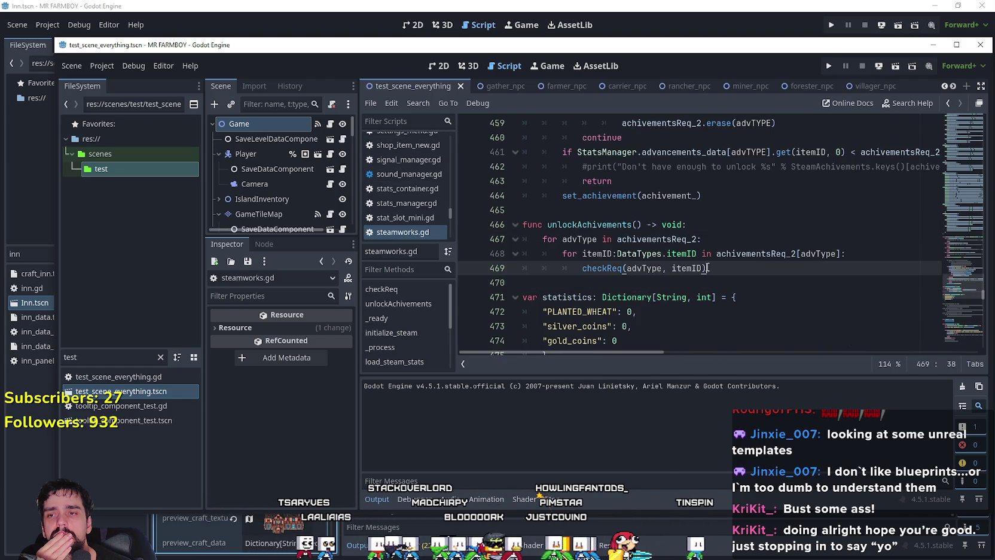
{"action": "right_click", "coordinate": [596, 264]}
{"action": "left_click", "coordinate": [618, 368]}
{"action": "left_click", "coordinate": [591, 266], "text": "ctrl"}
Review checkReq, highlighting uses of achivement_ and its set_achievement threshold logic.
{"action": "scroll", "coordinate": [589, 227], "scroll_direction": "down", "scroll_amount": 3}
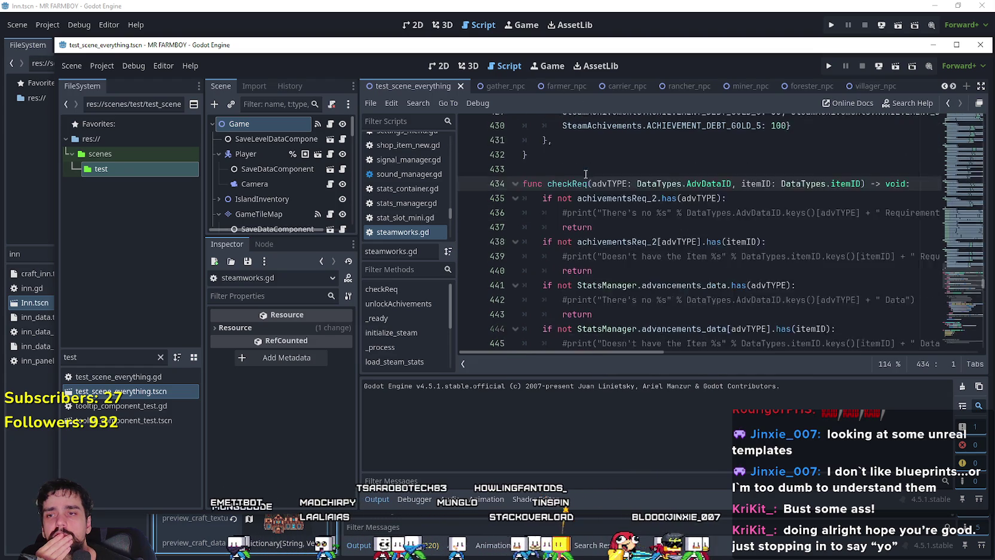
{"action": "scroll", "coordinate": [588, 193], "scroll_direction": "down", "scroll_amount": 4}
{"action": "mouse_move", "coordinate": [663, 198]}
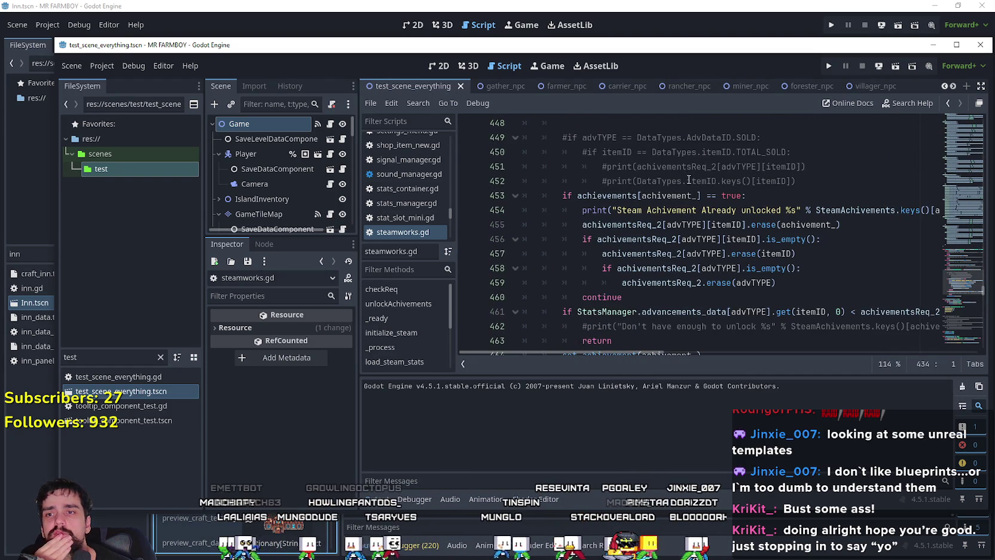
{"action": "scroll", "coordinate": [697, 197], "scroll_direction": "down", "scroll_amount": 2}
{"action": "scroll", "coordinate": [696, 227], "scroll_direction": "up", "scroll_amount": 3}
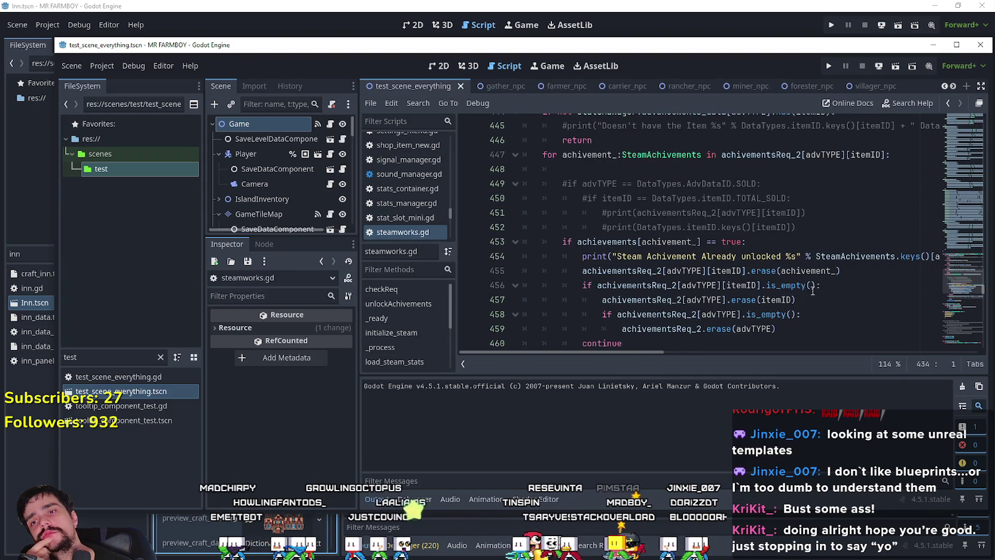
{"action": "double_click", "coordinate": [668, 242]}
{"action": "left_click", "coordinate": [849, 270]}
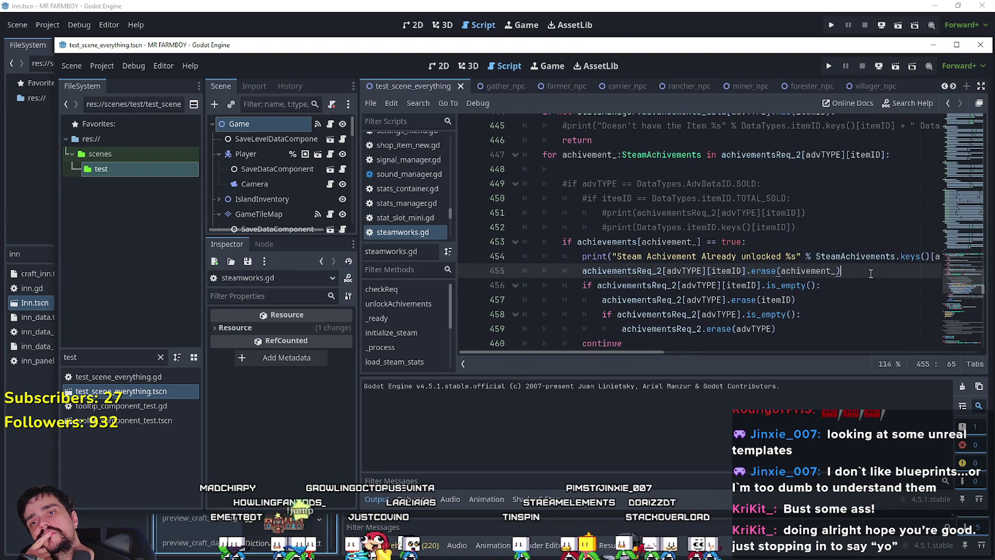
{"action": "scroll", "coordinate": [841, 298], "scroll_direction": "down", "scroll_amount": 3}
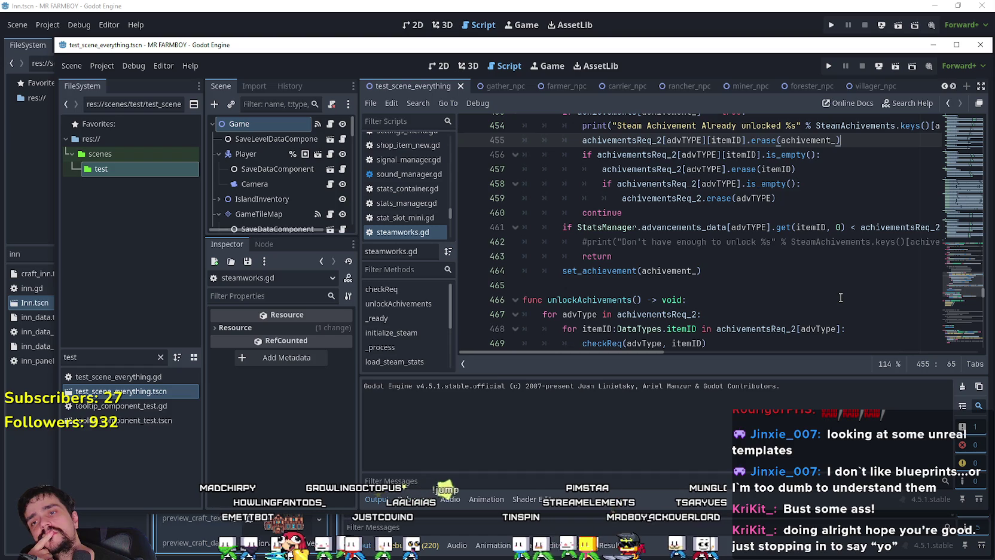
{"action": "scroll", "coordinate": [842, 296], "scroll_direction": "up", "scroll_amount": 6}
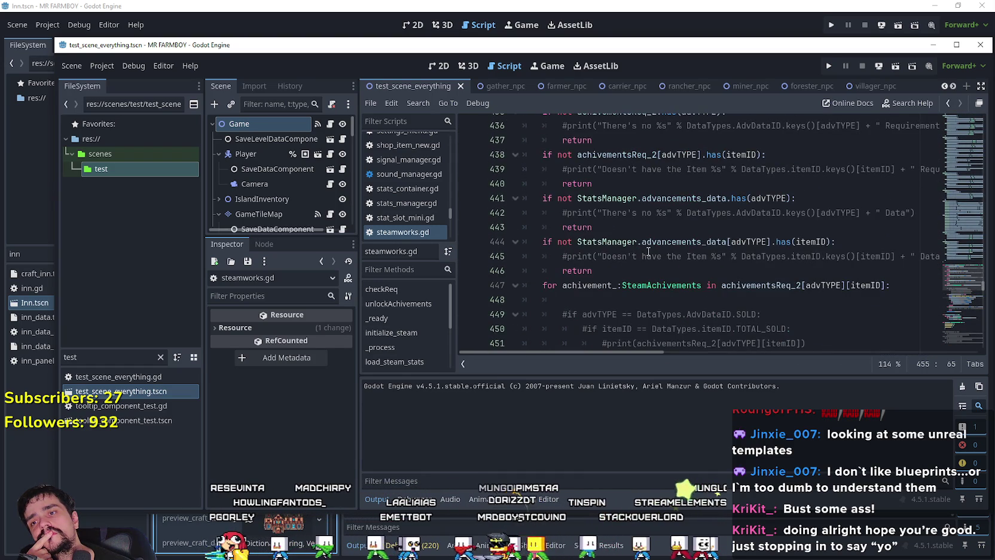
{"action": "scroll", "coordinate": [648, 251], "scroll_direction": "up", "scroll_amount": 4}
{"action": "scroll", "coordinate": [652, 245], "scroll_direction": "down", "scroll_amount": 7}
{"action": "scroll", "coordinate": [656, 240], "scroll_direction": "down", "scroll_amount": 5}
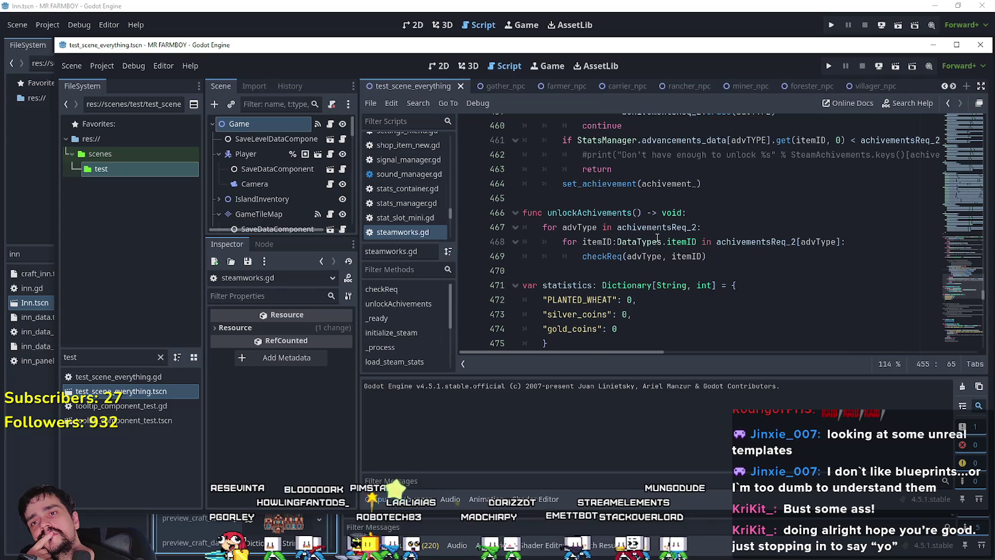
{"action": "mouse_move", "coordinate": [635, 349]}
{"action": "left_mouse_down"}
{"action": "mouse_move", "coordinate": [668, 352]}
{"action": "mouse_move", "coordinate": [637, 351]}
{"action": "mouse_move", "coordinate": [668, 350]}
{"action": "mouse_move", "coordinate": [654, 328]}
{"action": "mouse_move", "coordinate": [720, 330]}
{"action": "left_mouse_up"}
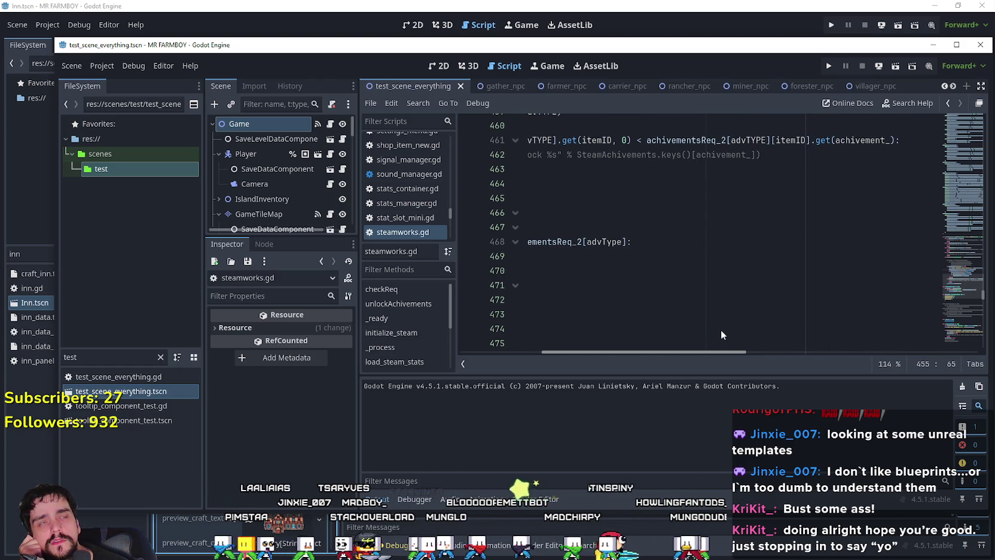
{"action": "left_click_drag", "start_coordinate": [722, 331], "coordinate": [721, 331]}
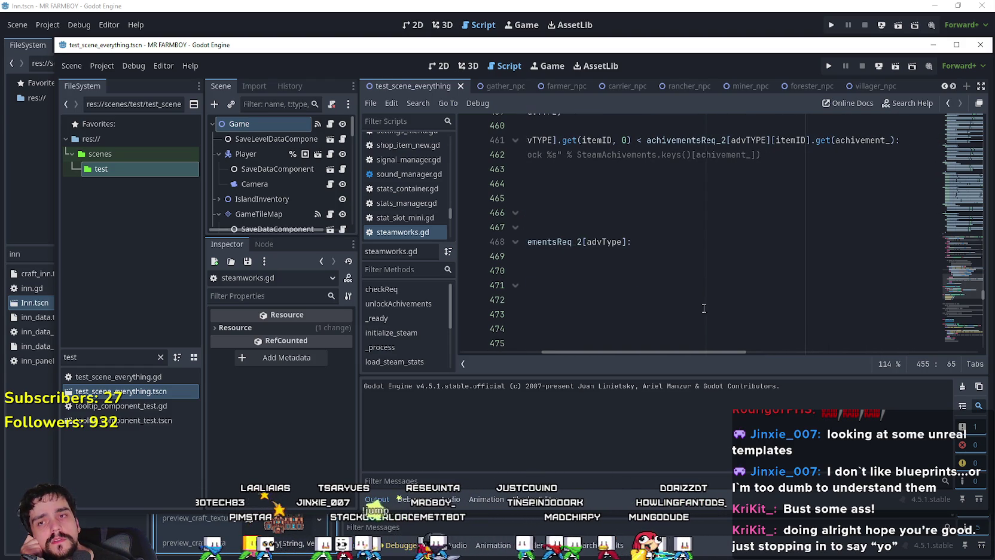
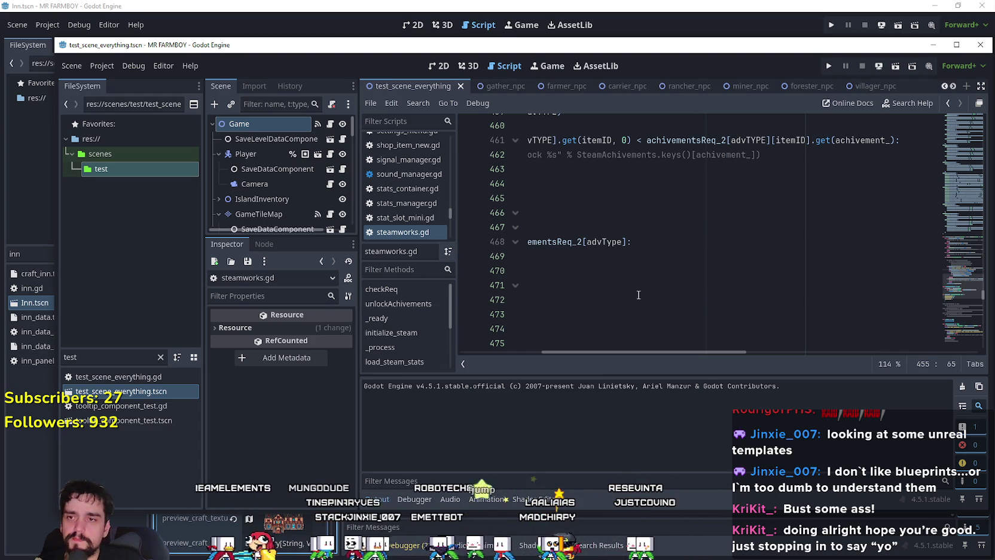
Highlight the uses of achivement_, itemID and advTYPE in checkReq in steamworks.gd.
{"action": "scroll", "coordinate": [598, 352], "scroll_direction": "left", "scroll_amount": 5}
{"action": "scroll", "coordinate": [610, 264], "scroll_direction": "up", "scroll_amount": 3}
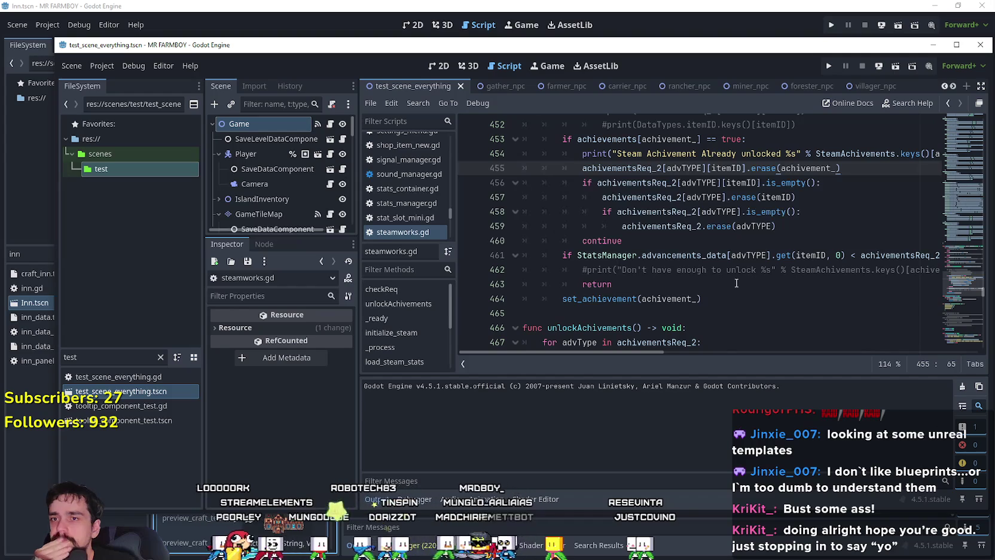
{"action": "double_click", "coordinate": [811, 168]}
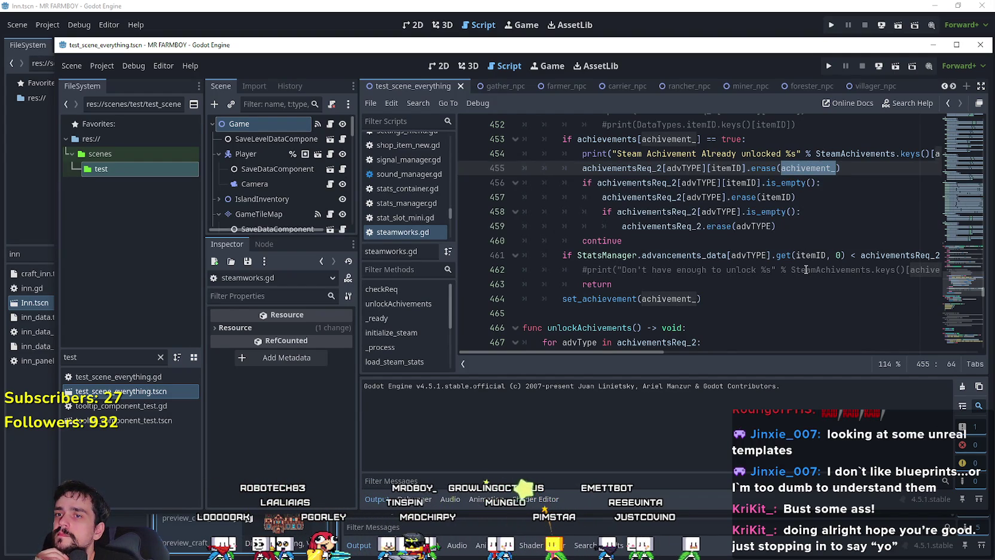
{"action": "scroll", "coordinate": [805, 270], "scroll_direction": "up", "scroll_amount": 1}
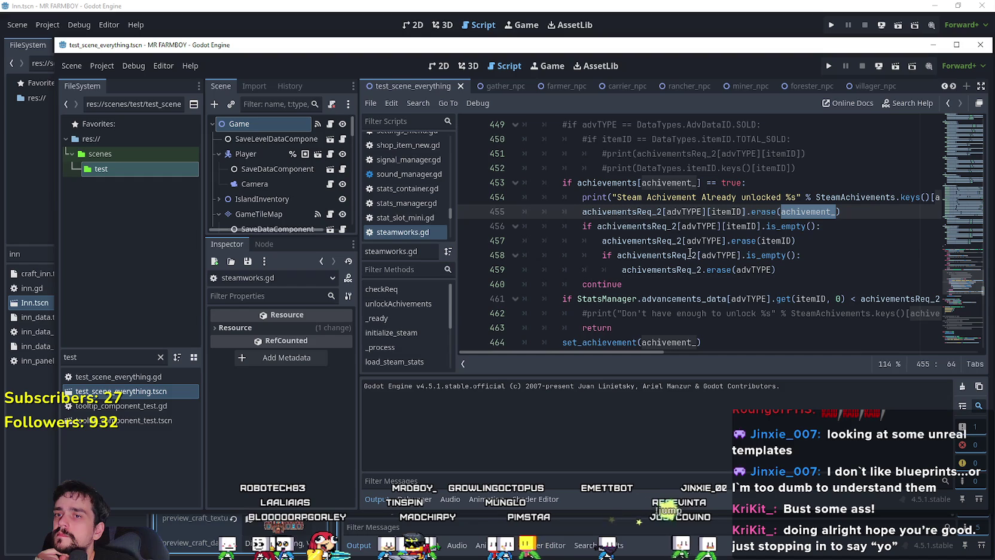
{"action": "double_click", "coordinate": [777, 240]}
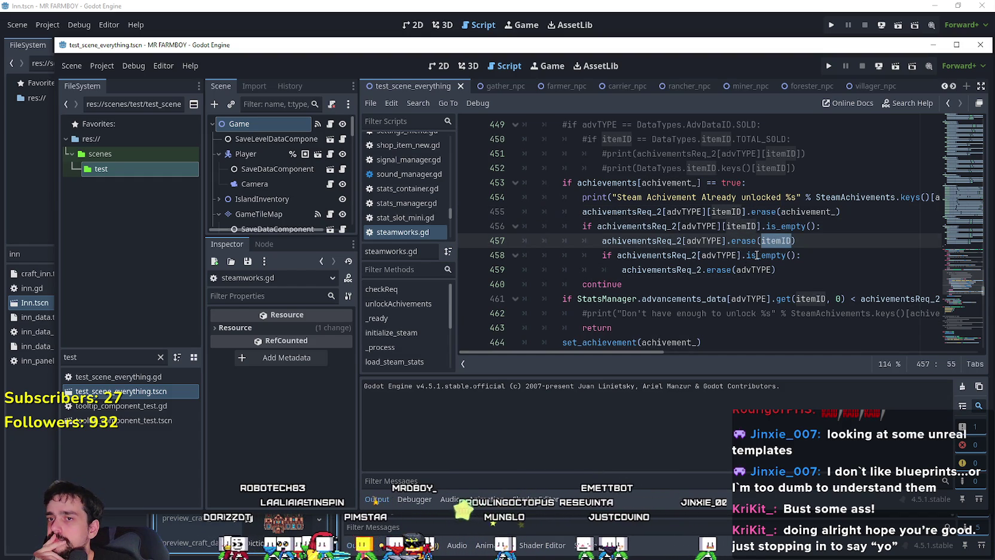
{"action": "double_click", "coordinate": [748, 271]}
{"action": "left_click", "coordinate": [754, 283]}
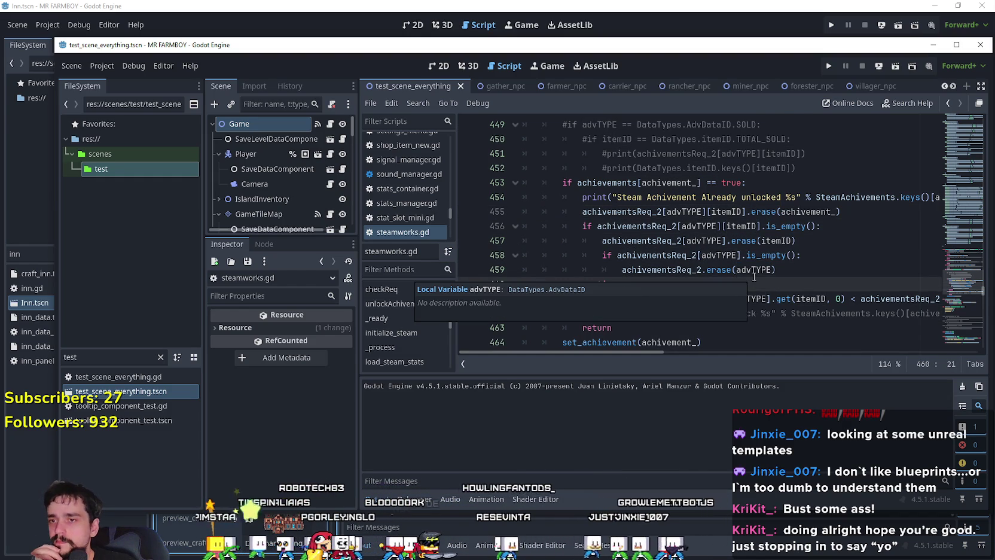
{"action": "scroll", "coordinate": [650, 173], "scroll_direction": "down", "scroll_amount": 4}
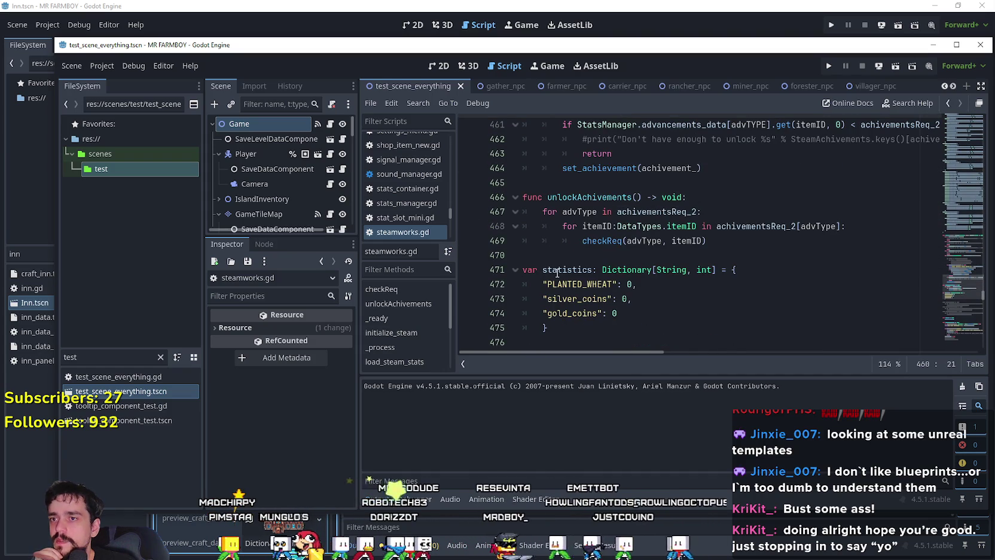
{"action": "left_click", "coordinate": [628, 255]}
Review the code around line 462, then open the Game node's script test_scene_everything.gd.
{"action": "scroll", "coordinate": [630, 255], "scroll_direction": "up", "scroll_amount": 3}
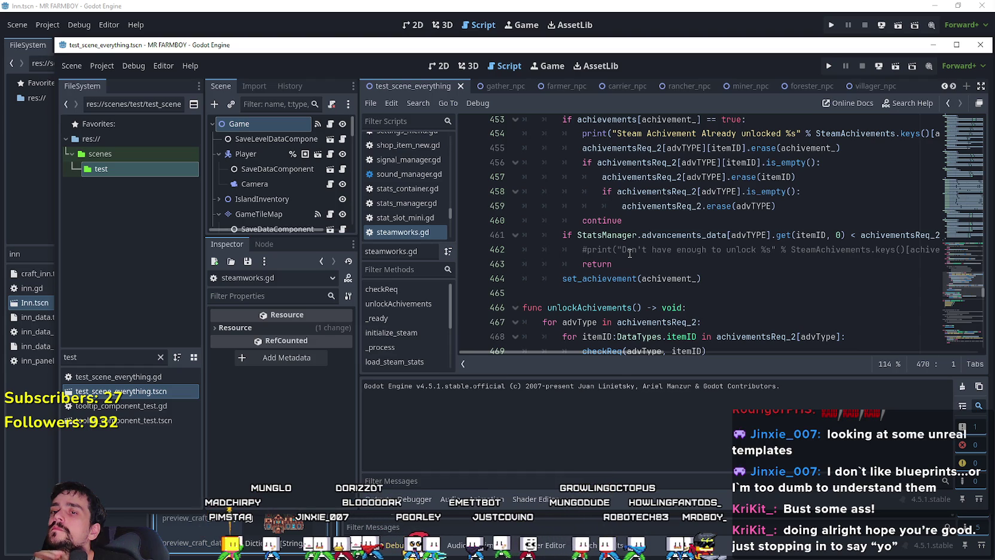
{"action": "scroll", "coordinate": [630, 254], "scroll_direction": "up", "scroll_amount": 9}
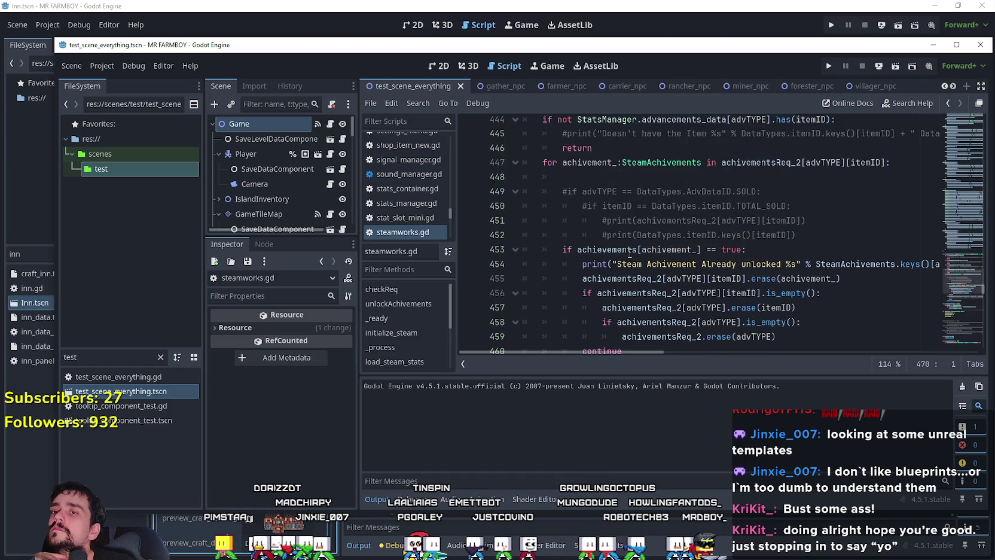
{"action": "scroll", "coordinate": [629, 254], "scroll_direction": "down", "scroll_amount": 14}
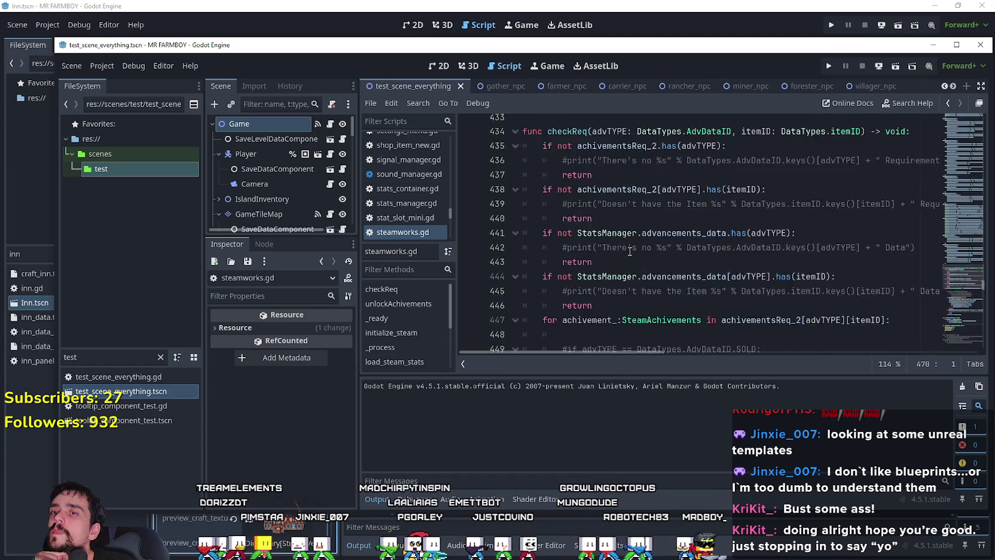
{"action": "scroll", "coordinate": [629, 250], "scroll_direction": "up", "scroll_amount": 1}
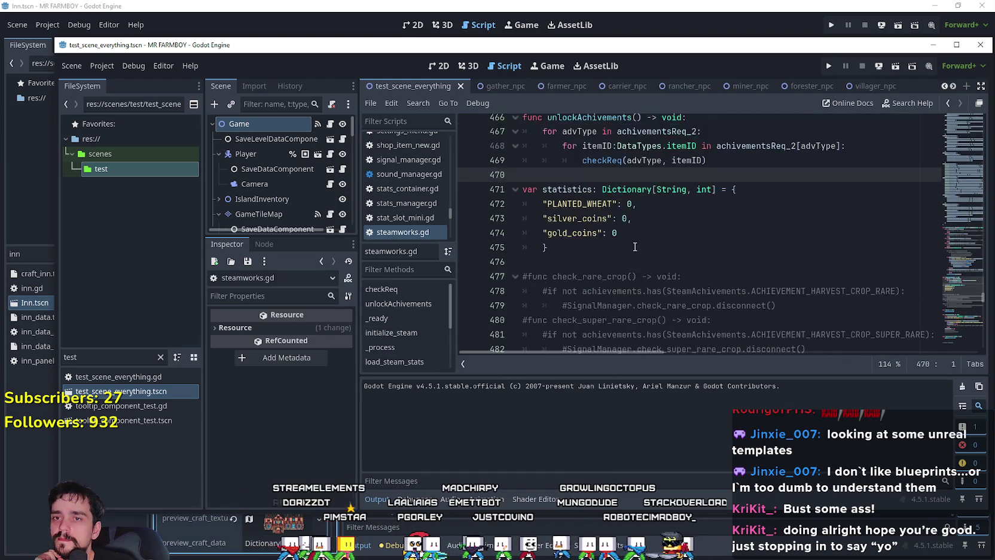
{"action": "scroll", "coordinate": [629, 249], "scroll_direction": "down", "scroll_amount": 1}
{"action": "left_click", "coordinate": [959, 294]}
{"action": "left_click_drag", "start_coordinate": [958, 291], "coordinate": [961, 257]}
{"action": "left_click", "coordinate": [328, 124]}
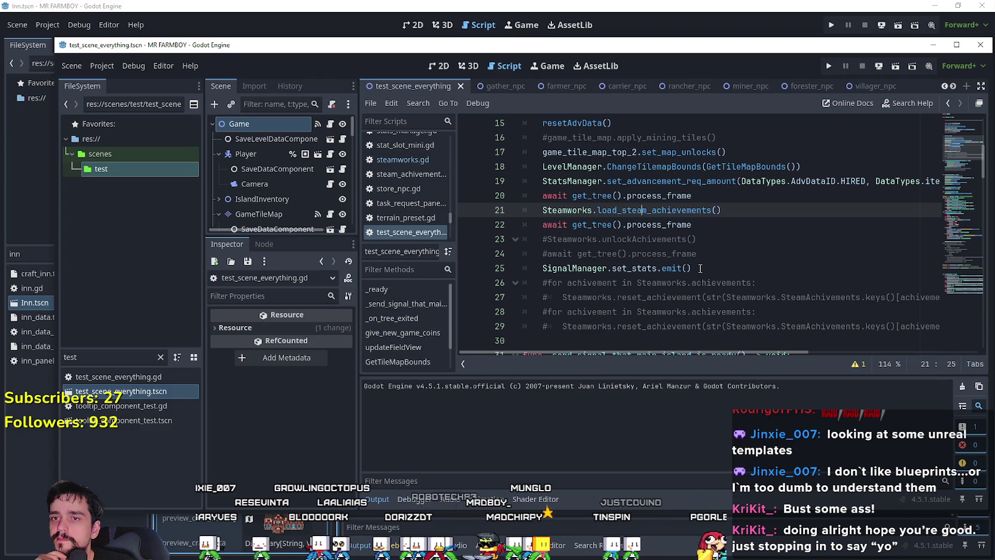
Search all files for load_steam_achievements and open the '530: func load_steam_achievements()' result.
{"action": "scroll", "coordinate": [700, 268], "scroll_direction": "up", "scroll_amount": 1}
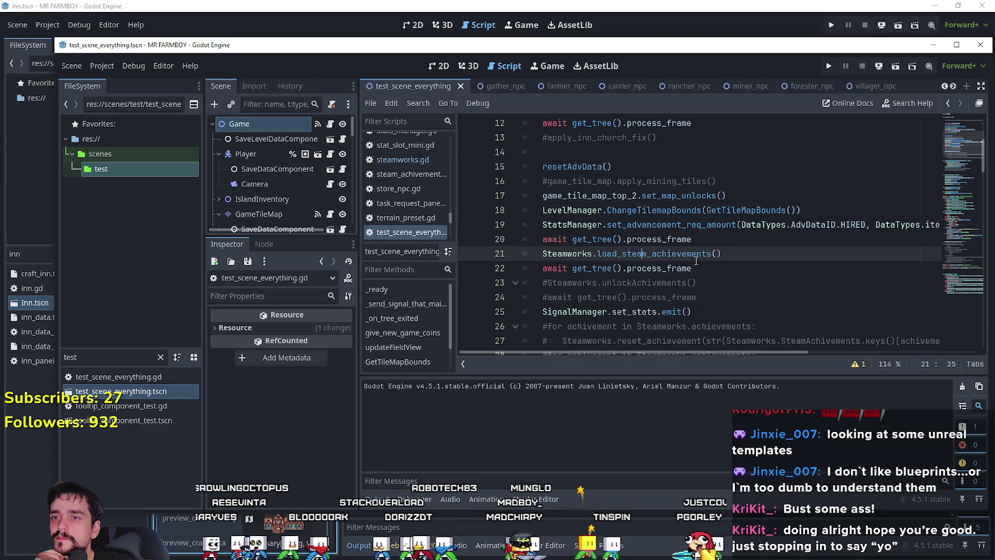
{"action": "right_click", "coordinate": [673, 254]}
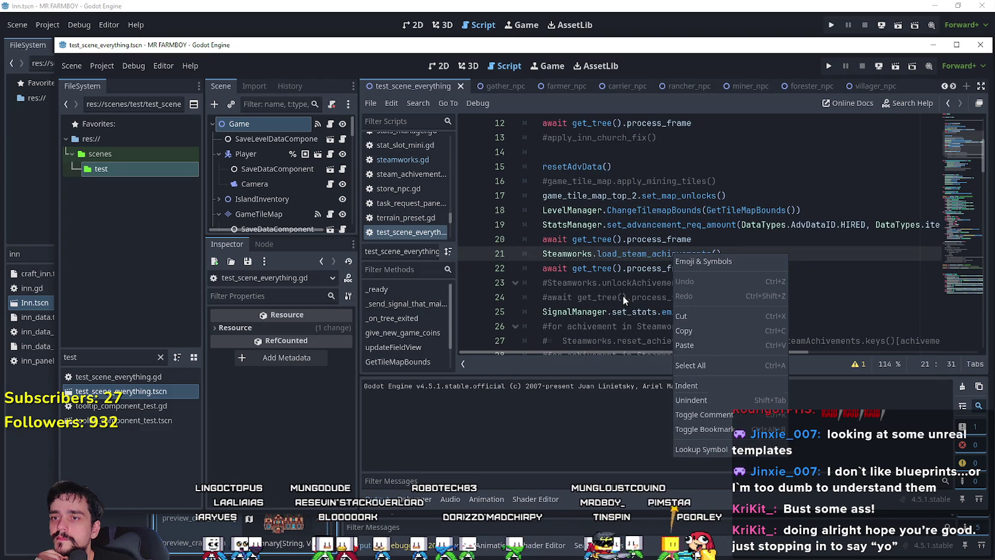
{"action": "left_click", "coordinate": [623, 253]}
{"action": "double_click", "coordinate": [623, 254]}
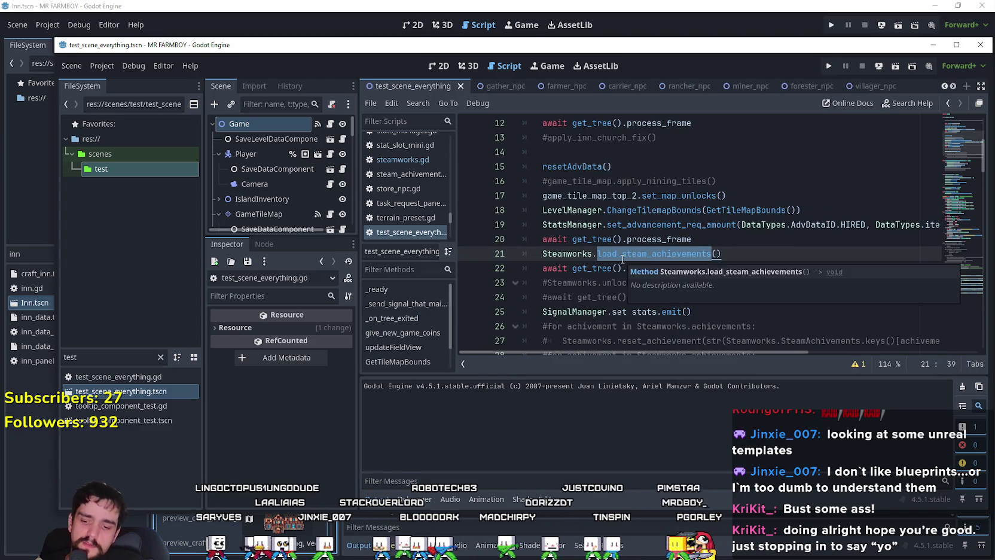
{"action": "key", "text": "ctrl+shift+f"}
{"action": "left_click", "coordinate": [501, 334]}
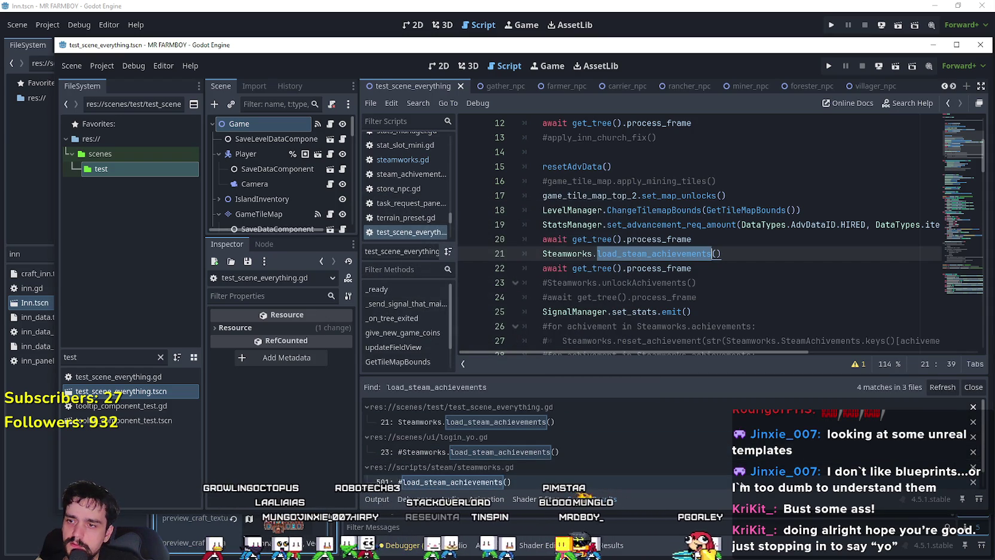
{"action": "scroll", "coordinate": [683, 449], "scroll_direction": "down", "scroll_amount": 1}
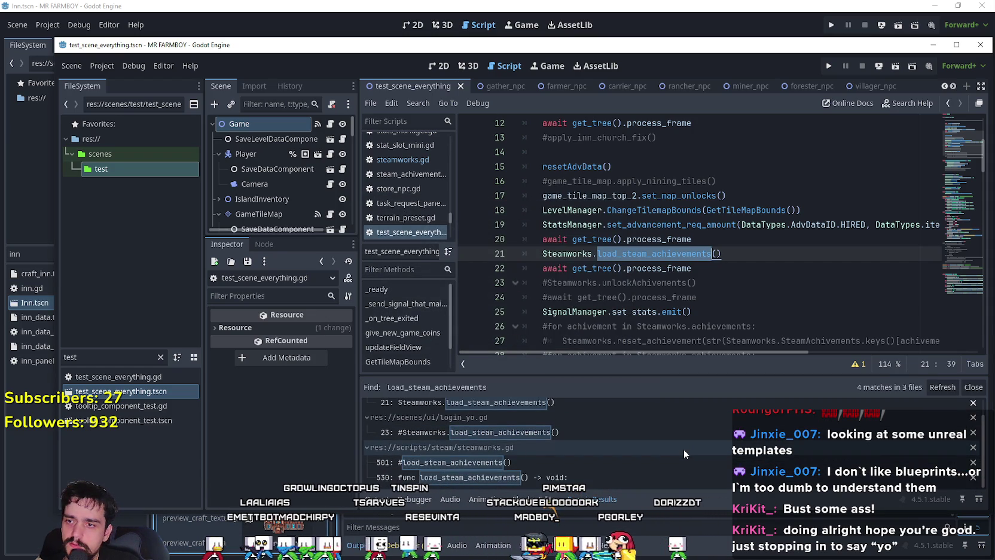
{"action": "left_click", "coordinate": [698, 476]}
{"action": "scroll", "coordinate": [613, 303], "scroll_direction": "down", "scroll_amount": 3}
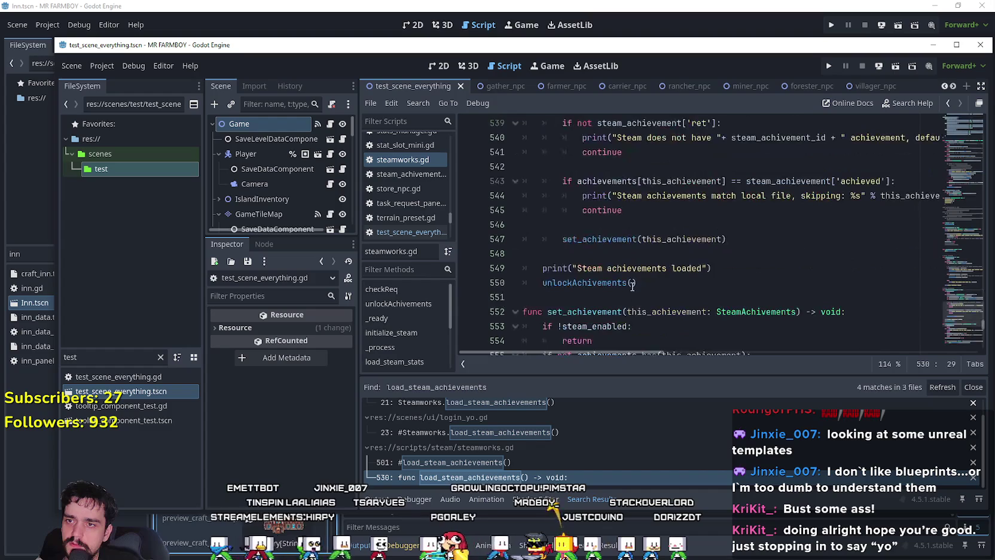
Add 'await get_tree().physics_frame' on a new line after the Steam achievements loaded print.
{"action": "left_click", "coordinate": [723, 265]}
{"action": "key", "text": "Return"}
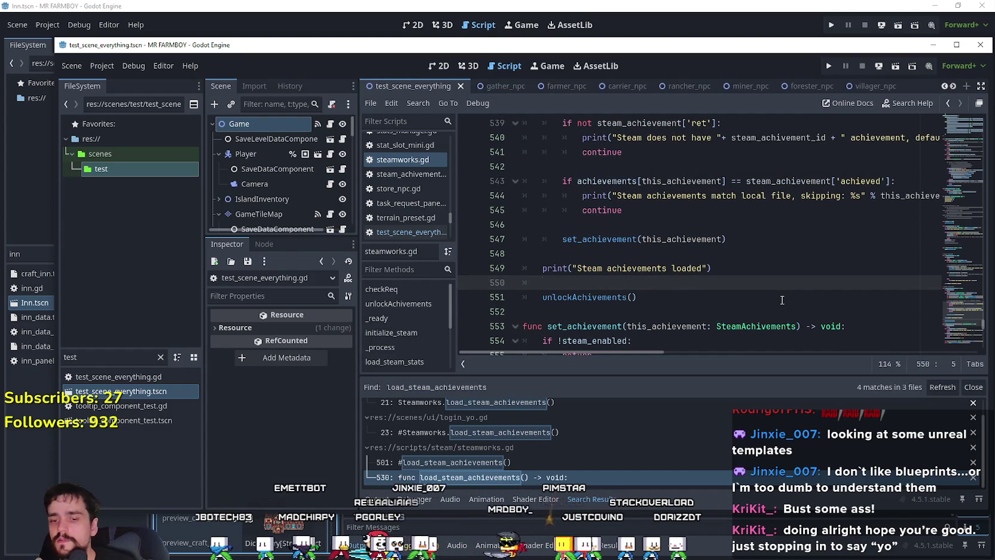
{"action": "type", "text": "await"}
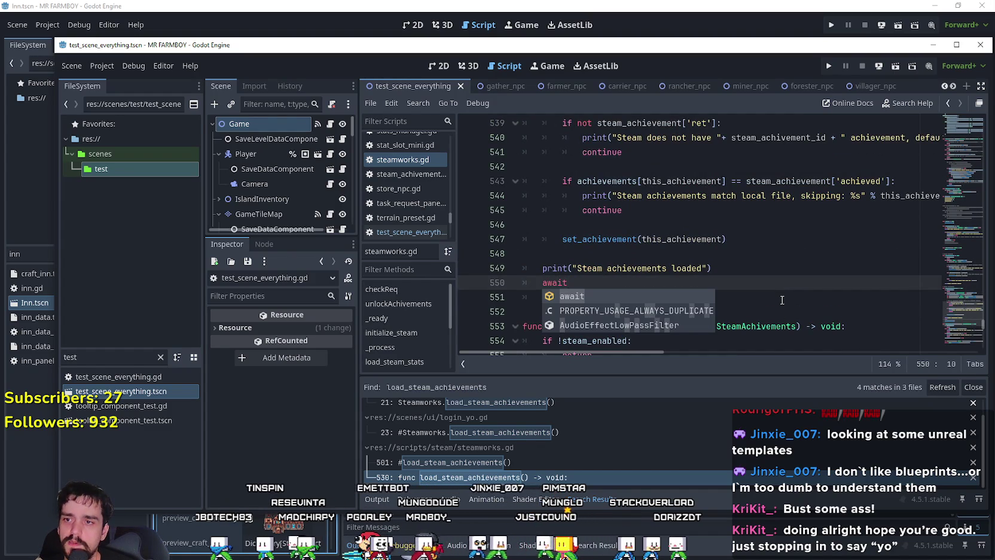
{"action": "key", "text": "BackSpace"}
{"action": "key", "text": "BackSpace"}
{"action": "type", "text": "ge"}
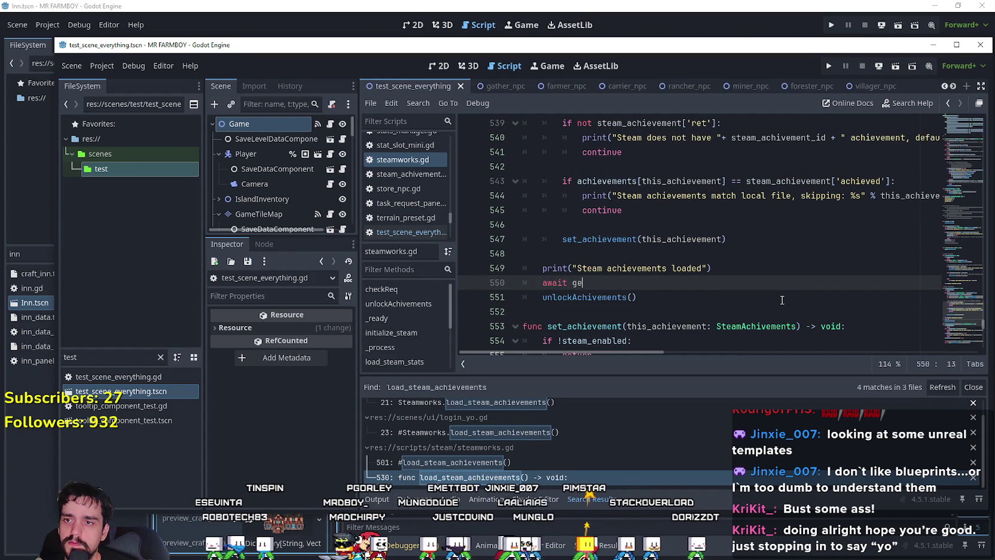
{"action": "type", "text": "t_tree"}
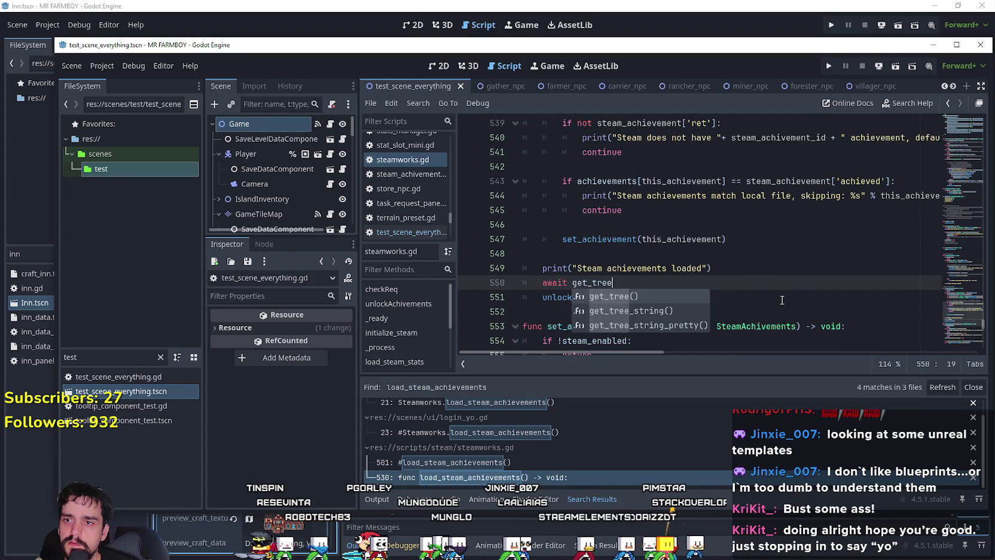
{"action": "type", "text": "().ph"}
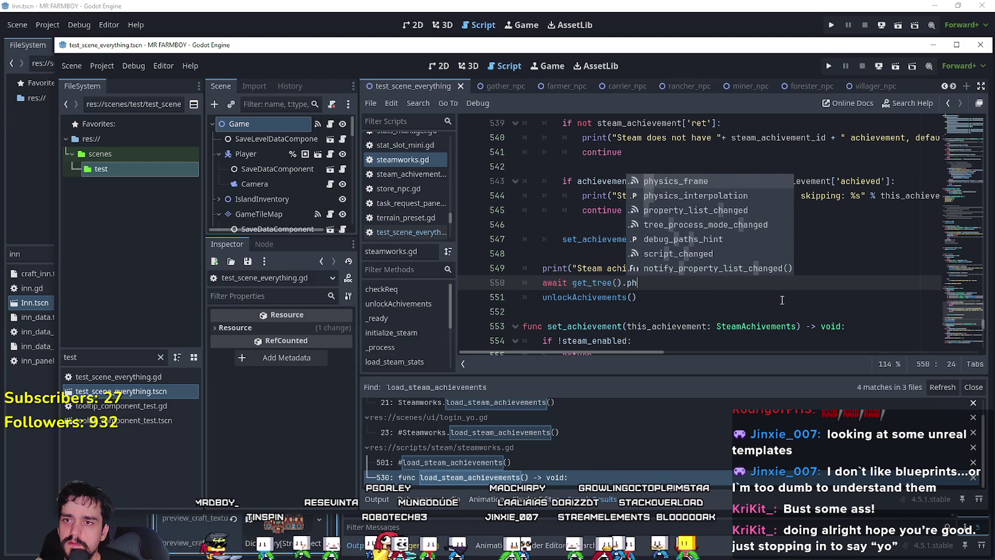
{"action": "key", "text": "Return"}
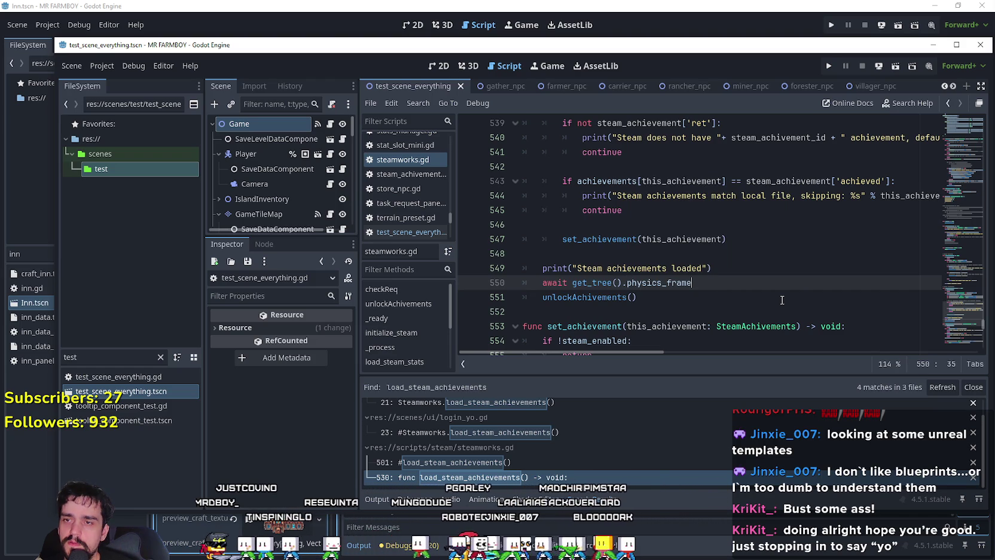
Save the edited scripts with Ctrl+S and run the project.
{"action": "left_click", "coordinate": [661, 302]}
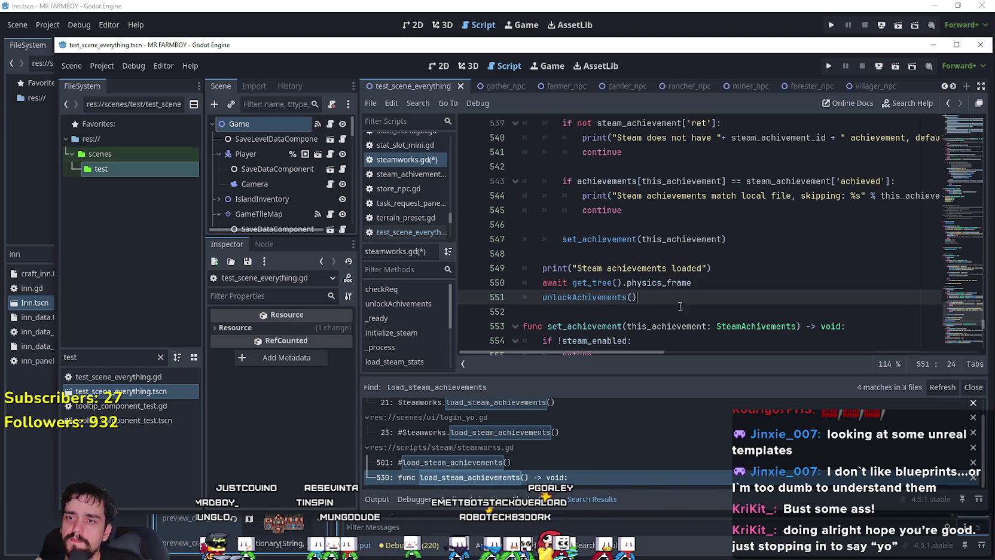
{"action": "scroll", "coordinate": [754, 311], "scroll_direction": "down", "scroll_amount": 3}
{"action": "scroll", "coordinate": [703, 283], "scroll_direction": "up", "scroll_amount": 4}
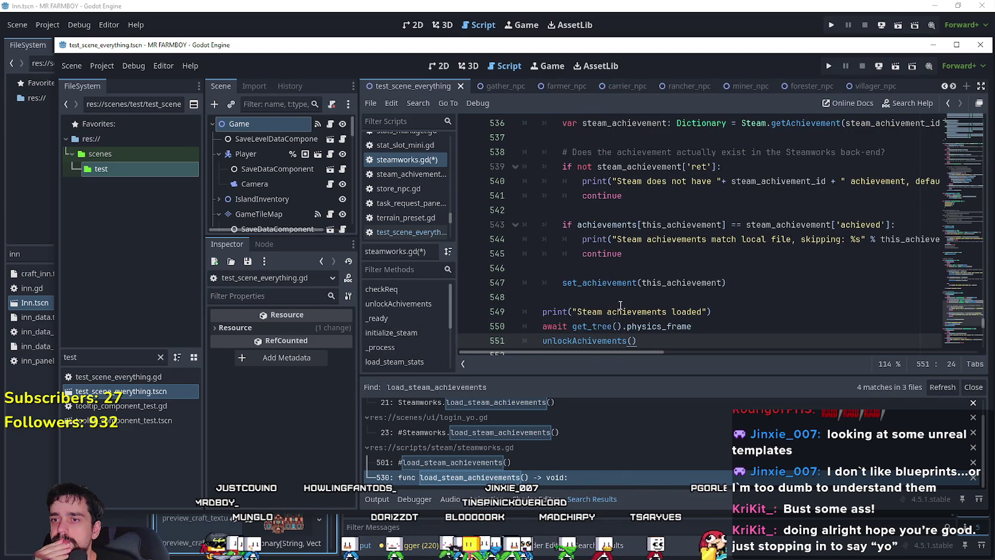
{"action": "left_click_drag", "start_coordinate": [617, 312], "coordinate": [617, 302]}
{"action": "left_click", "coordinate": [617, 302]}
{"action": "key", "text": "ctrl+s"}
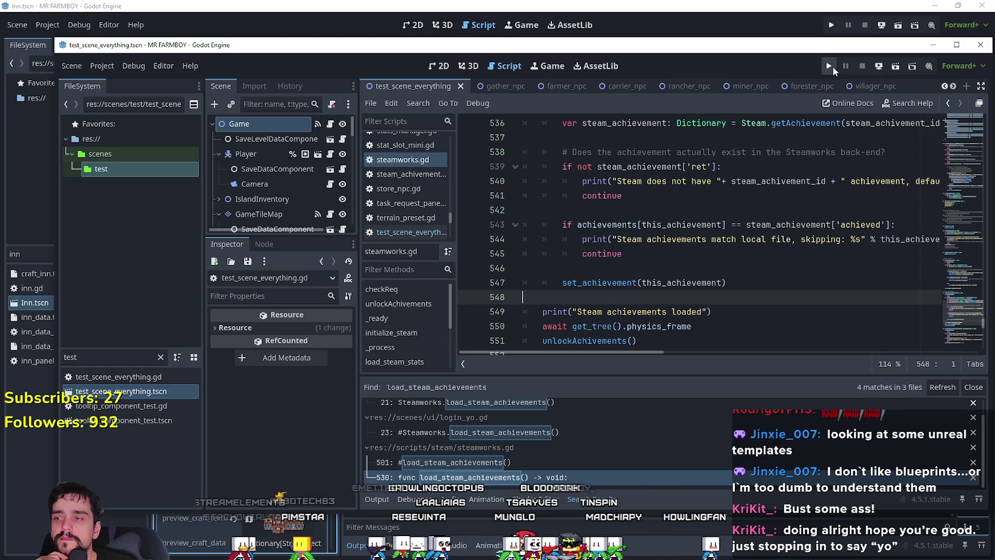
{"action": "left_click", "coordinate": [832, 67]}
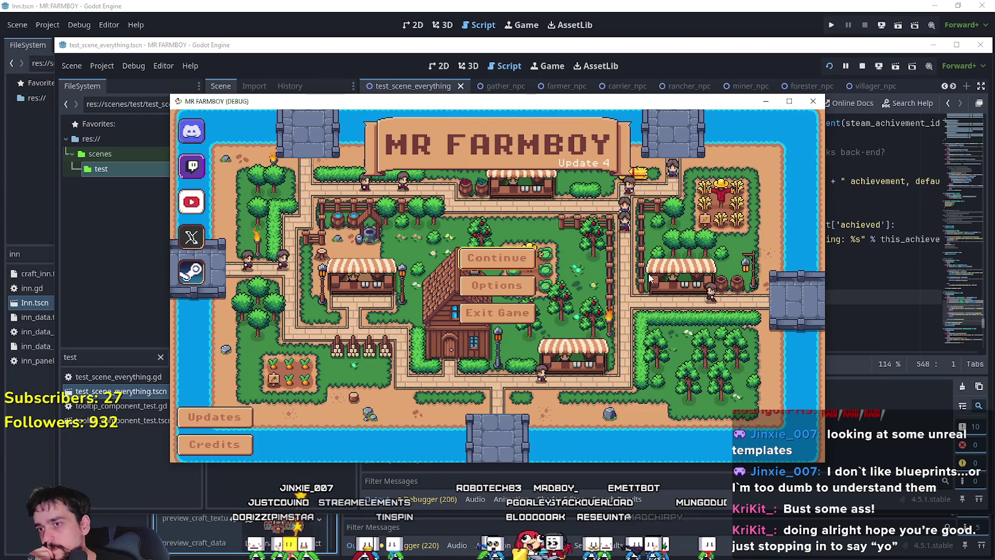
Choose Continue in the game menu and load the Save 1 game.
{"action": "left_click", "coordinate": [501, 263]}
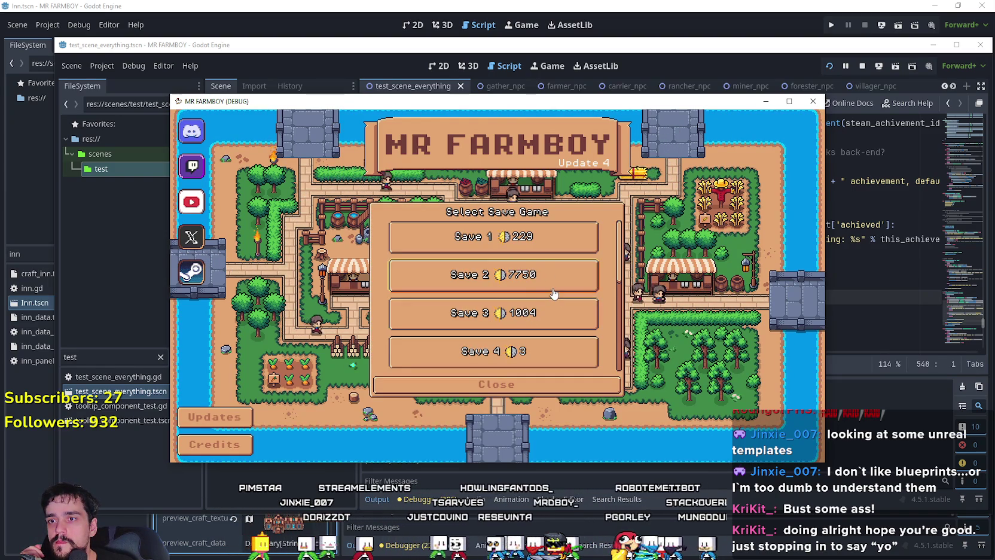
{"action": "left_click", "coordinate": [523, 251]}
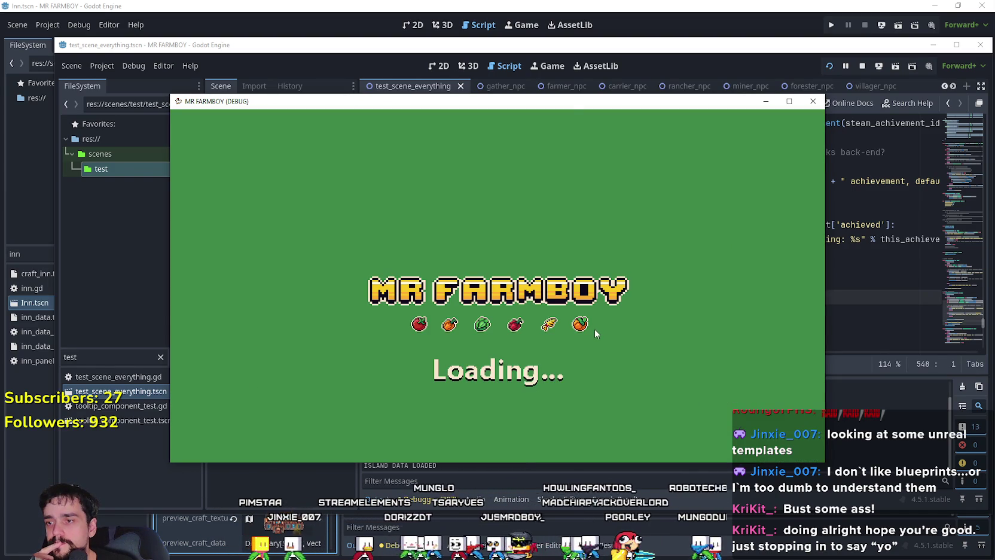
{"action": "scroll", "coordinate": [683, 295], "scroll_direction": "up", "scroll_amount": 4}
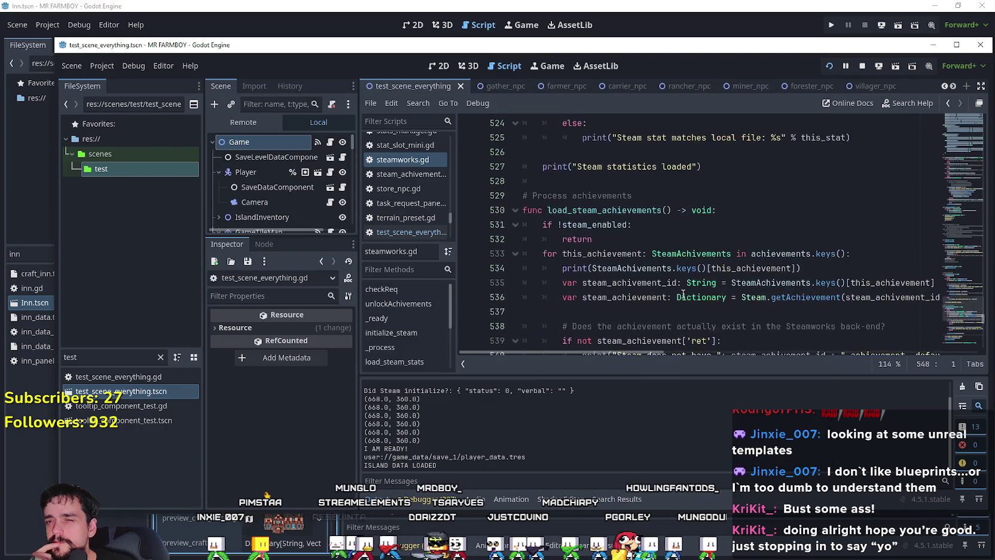
Jump from the unlockAchivements call to its definition and select the checkReq call inside it.
{"action": "scroll", "coordinate": [646, 267], "scroll_direction": "down", "scroll_amount": 7}
{"action": "left_click", "coordinate": [604, 210]}
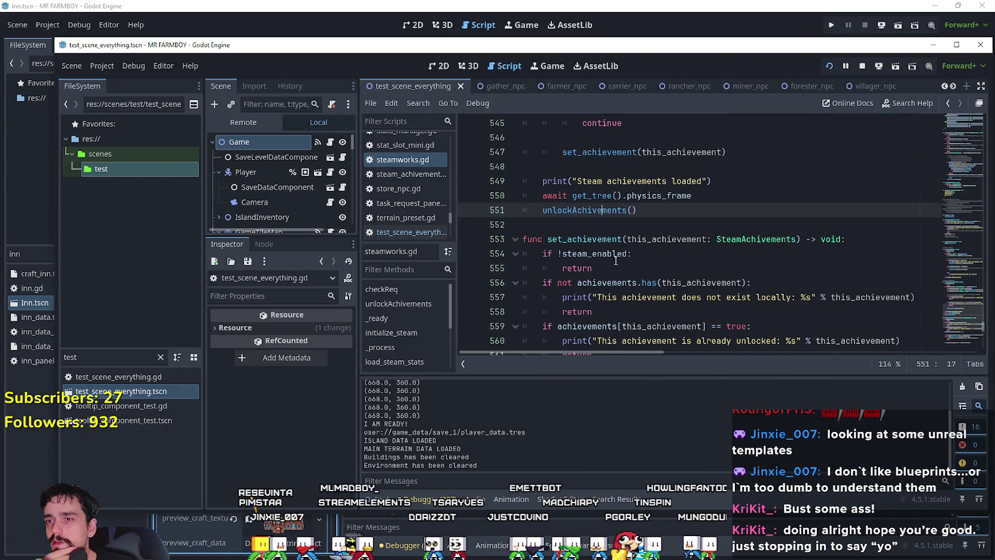
{"action": "right_click", "coordinate": [604, 209]}
{"action": "key", "text": "Escape"}
{"action": "left_click", "coordinate": [591, 210], "text": "ctrl"}
{"action": "double_click", "coordinate": [608, 270]}
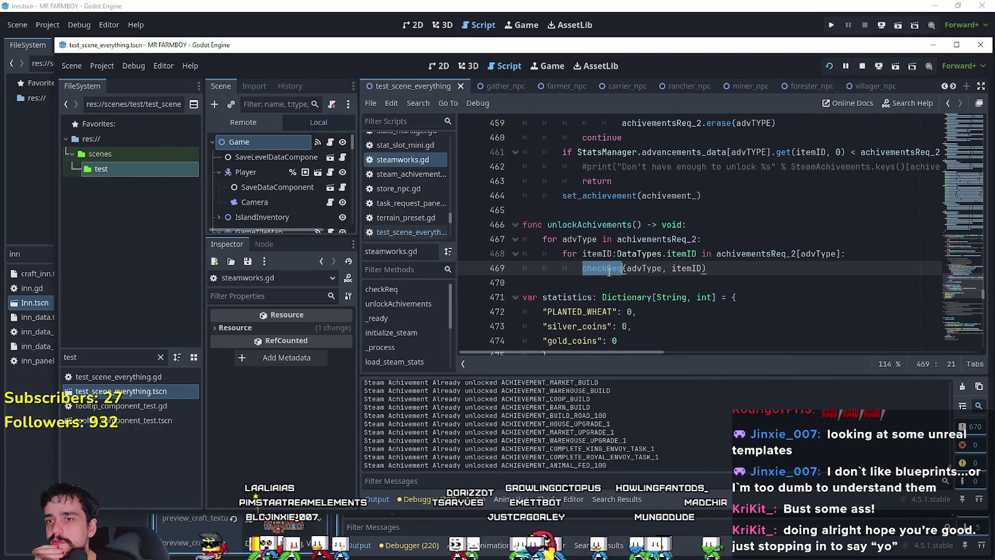
{"action": "scroll", "coordinate": [618, 290], "scroll_direction": "up", "scroll_amount": 3}
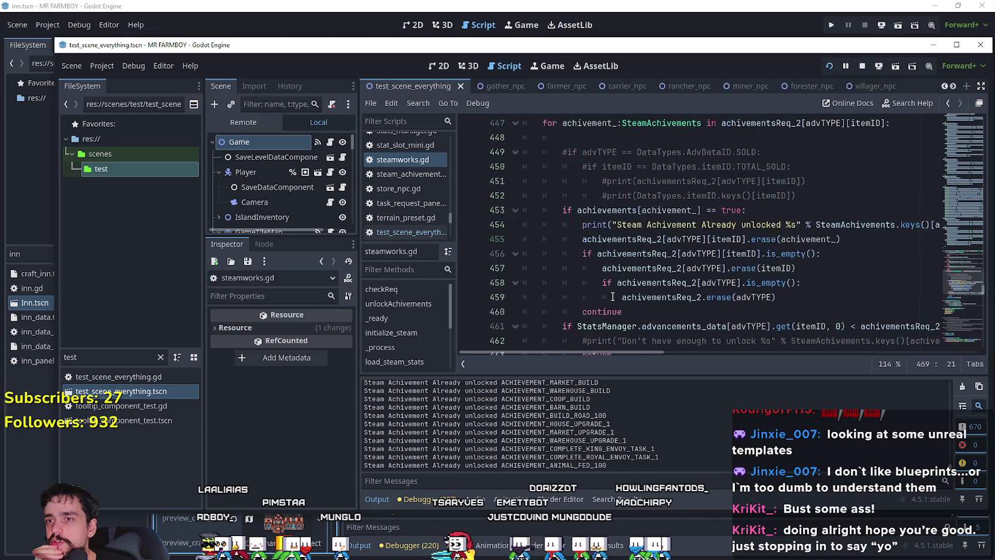
{"action": "scroll", "coordinate": [610, 263], "scroll_direction": "down", "scroll_amount": 4}
Look up checkReq's definition and highlight its advancements_data checks on lines 441–444.
{"action": "right_click", "coordinate": [603, 225]}
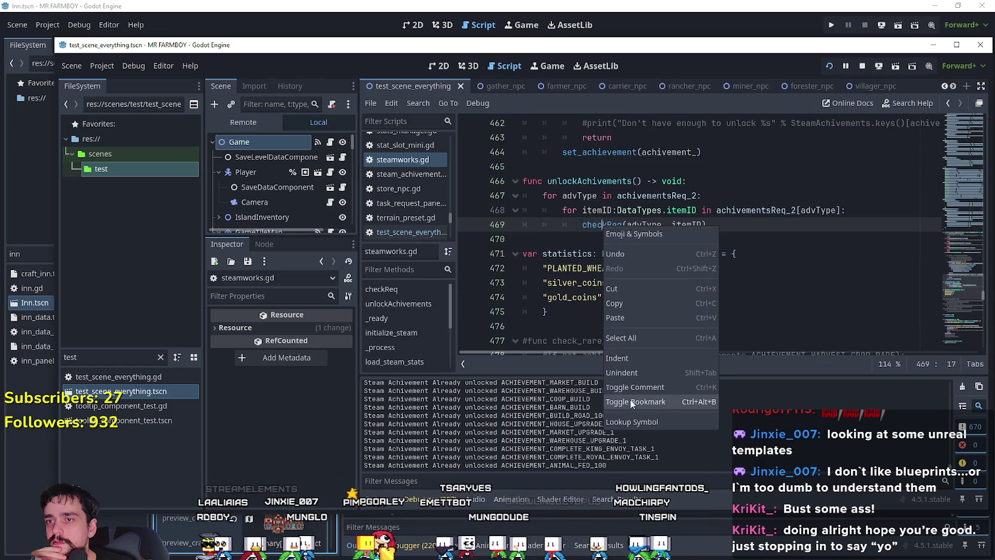
{"action": "left_click", "coordinate": [629, 324]}
{"action": "left_click", "coordinate": [613, 224], "text": "ctrl"}
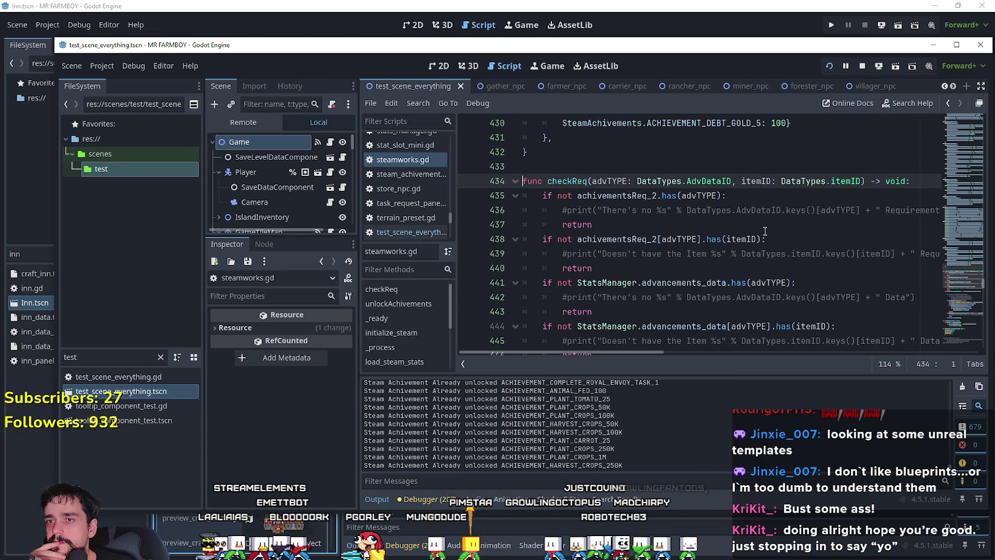
{"action": "left_click", "coordinate": [672, 306]}
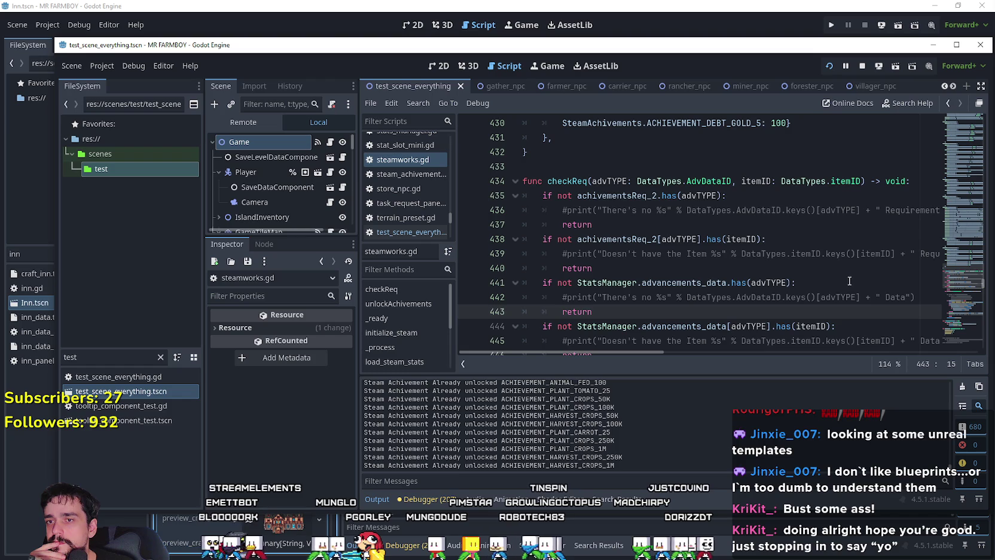
{"action": "left_click", "coordinate": [658, 287]}
{"action": "double_click", "coordinate": [659, 288]}
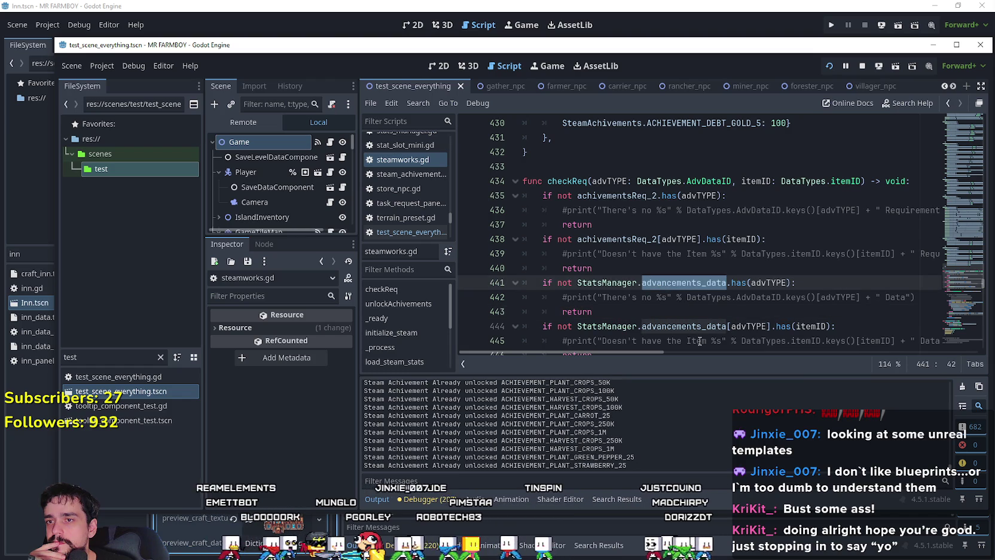
{"action": "scroll", "coordinate": [782, 197], "scroll_direction": "down", "scroll_amount": 2}
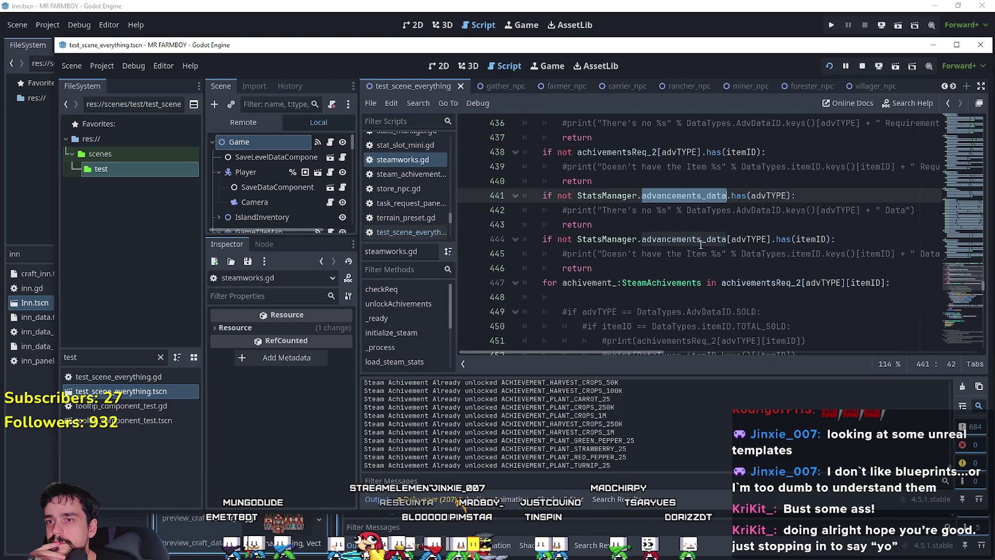
{"action": "left_click", "coordinate": [702, 239]}
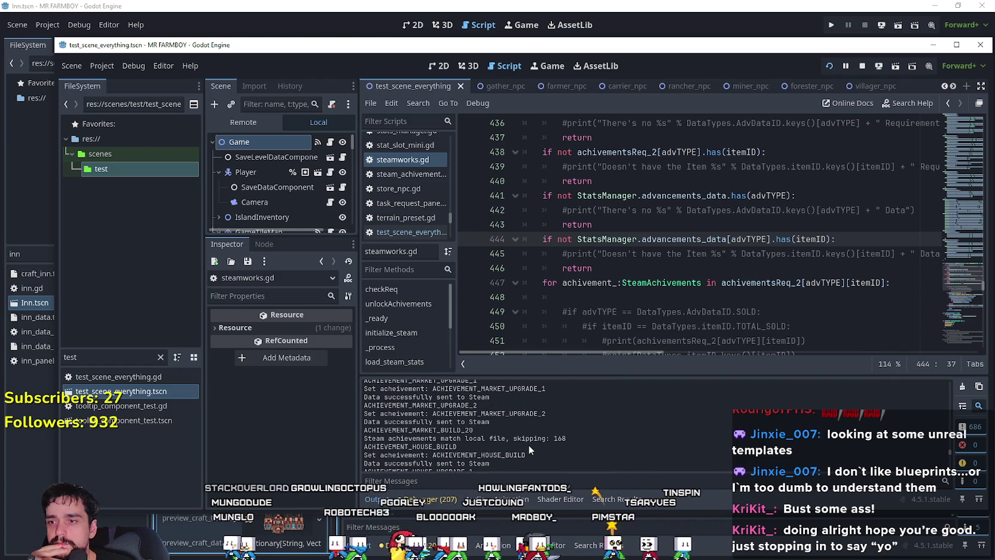
{"action": "left_click_drag", "start_coordinate": [417, 438], "coordinate": [574, 437]}
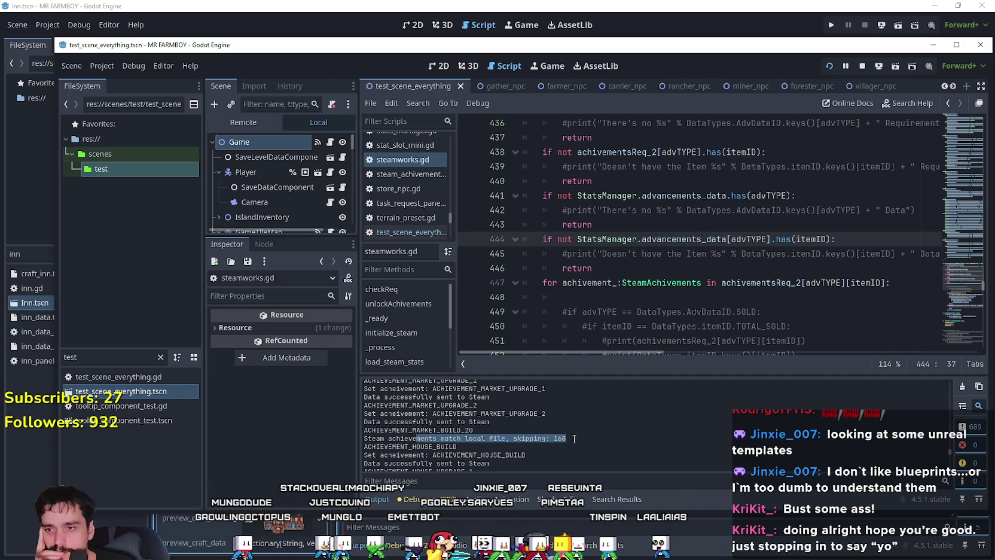
{"action": "left_click", "coordinate": [572, 437]}
{"action": "scroll", "coordinate": [590, 292], "scroll_direction": "down", "scroll_amount": 1}
{"action": "scroll", "coordinate": [590, 292], "scroll_direction": "down", "scroll_amount": 4}
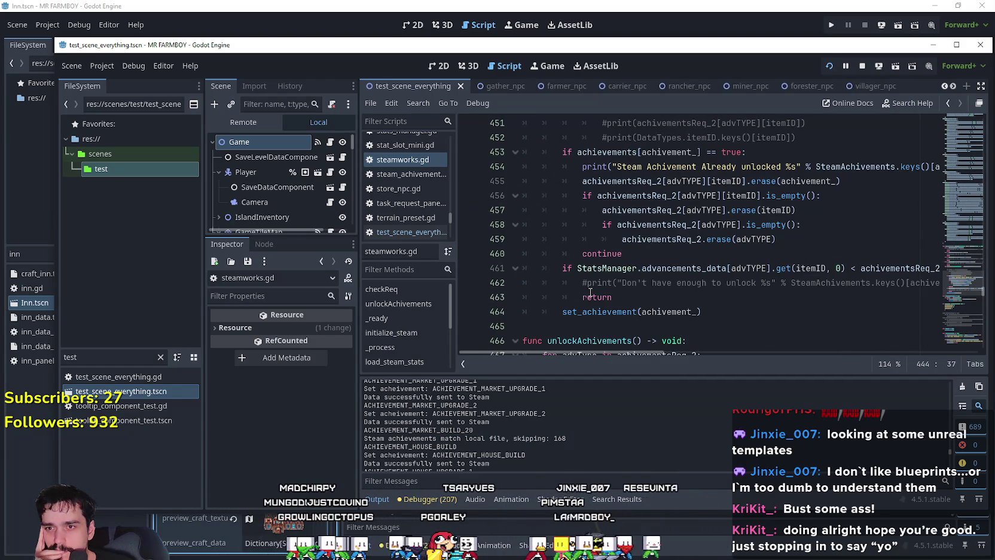
{"action": "scroll", "coordinate": [590, 292], "scroll_direction": "up", "scroll_amount": 2}
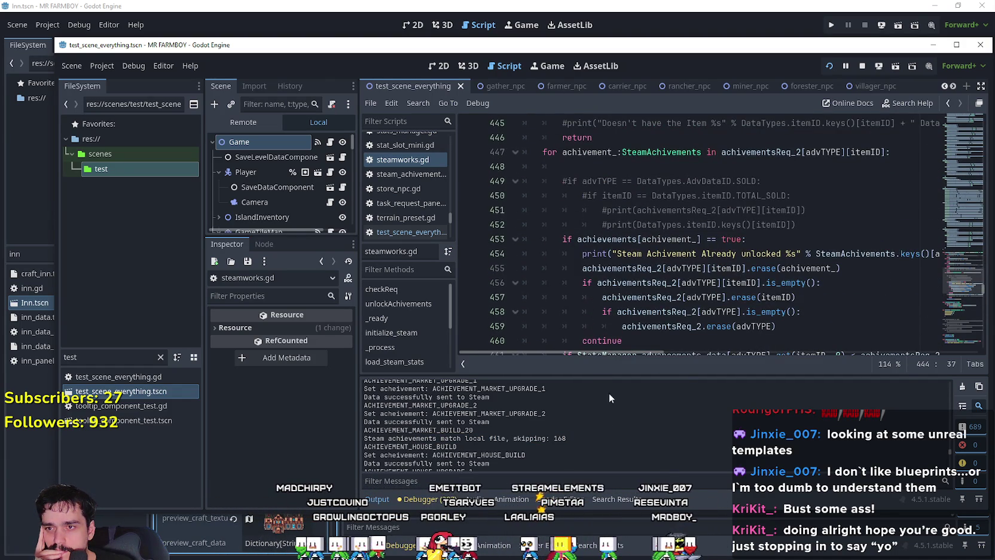
{"action": "scroll", "coordinate": [600, 237], "scroll_direction": "up", "scroll_amount": 1}
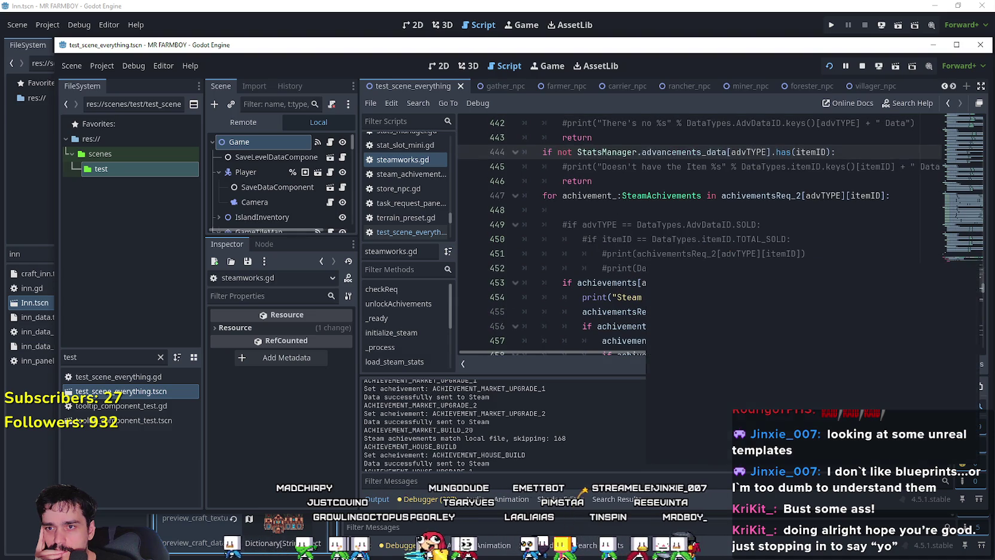
{"action": "scroll", "coordinate": [797, 250], "scroll_direction": "down", "scroll_amount": 2}
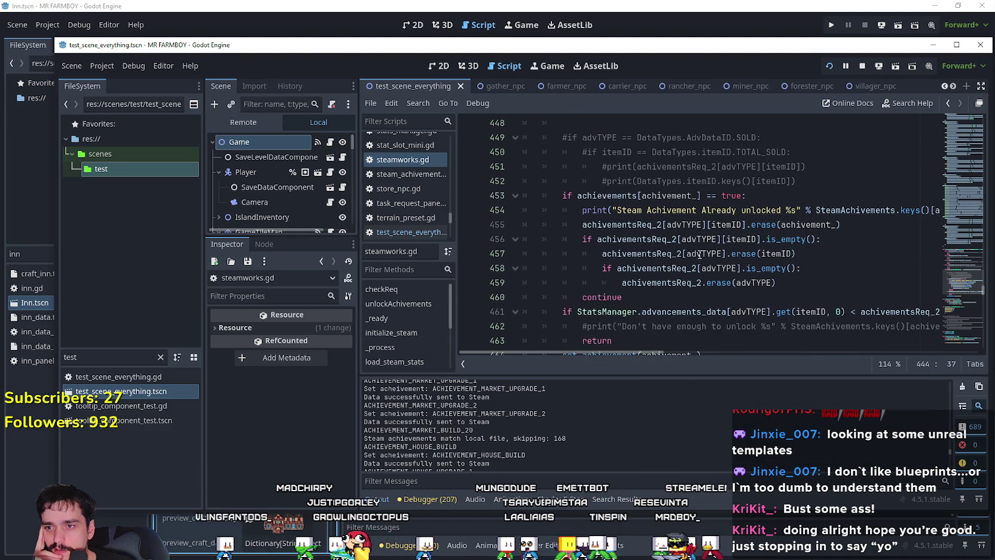
{"action": "left_click", "coordinate": [639, 296]}
{"action": "scroll", "coordinate": [638, 296], "scroll_direction": "down", "scroll_amount": 2}
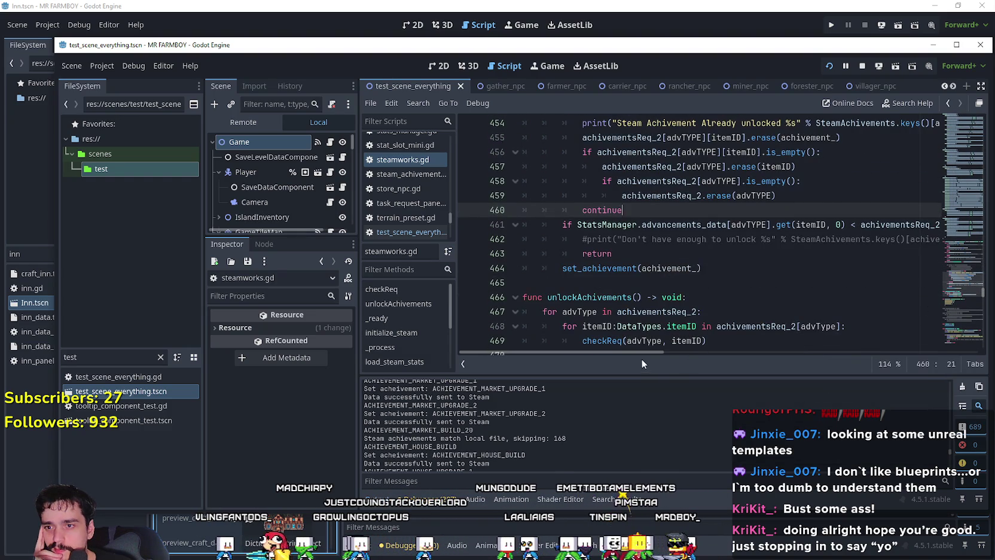
{"action": "mouse_move", "coordinate": [641, 351]}
{"action": "left_mouse_down"}
{"action": "mouse_move", "coordinate": [693, 342]}
{"action": "mouse_move", "coordinate": [598, 351]}
{"action": "left_mouse_up"}
{"action": "scroll", "coordinate": [563, 242], "scroll_direction": "up", "scroll_amount": 5}
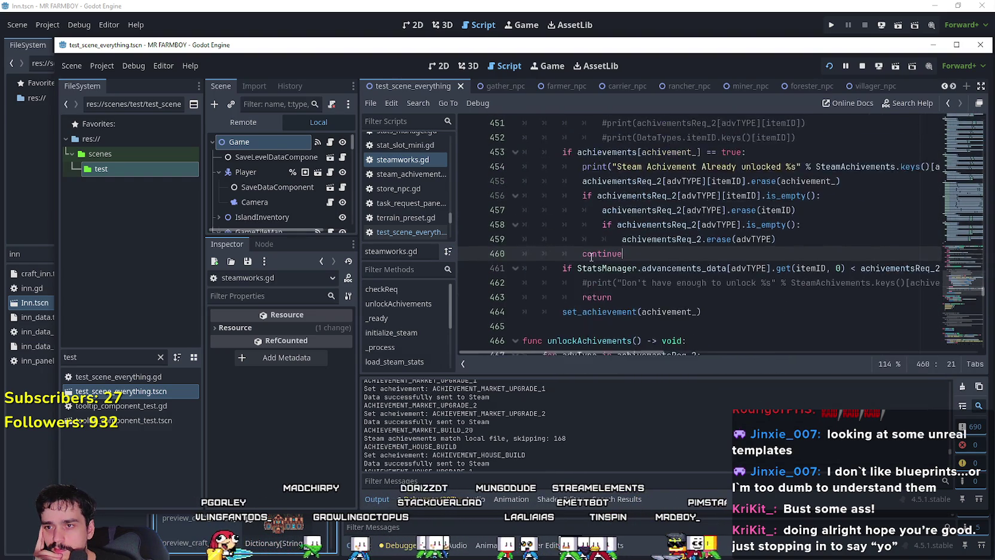
{"action": "scroll", "coordinate": [562, 242], "scroll_direction": "down", "scroll_amount": 6}
{"action": "scroll", "coordinate": [556, 203], "scroll_direction": "up", "scroll_amount": 5}
{"action": "scroll", "coordinate": [554, 193], "scroll_direction": "down", "scroll_amount": 3}
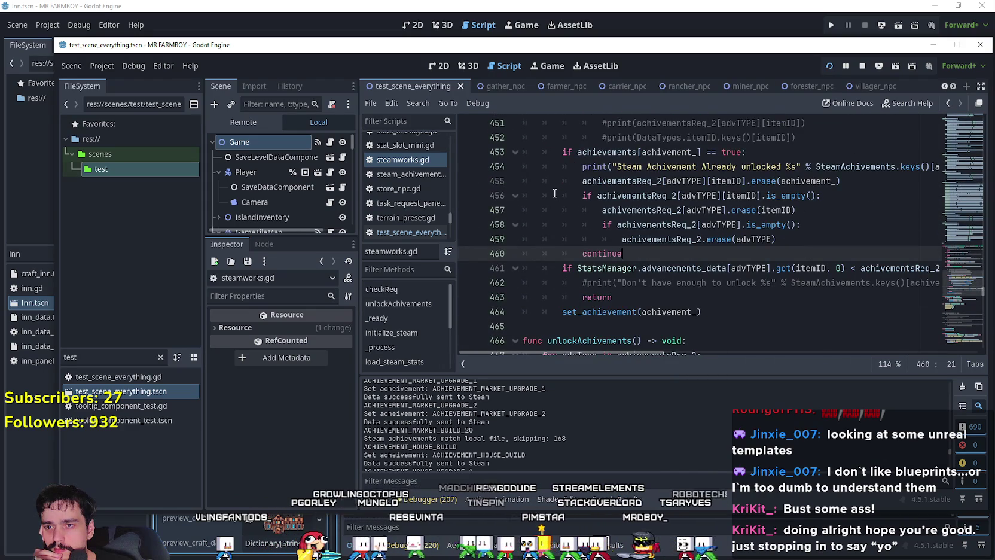
{"action": "scroll", "coordinate": [612, 360], "scroll_direction": "down", "scroll_amount": 2}
{"action": "mouse_move", "coordinate": [616, 352]}
{"action": "left_mouse_down"}
{"action": "mouse_move", "coordinate": [665, 358]}
{"action": "mouse_move", "coordinate": [574, 354]}
{"action": "left_mouse_up"}
{"action": "scroll", "coordinate": [574, 269], "scroll_direction": "up", "scroll_amount": 2}
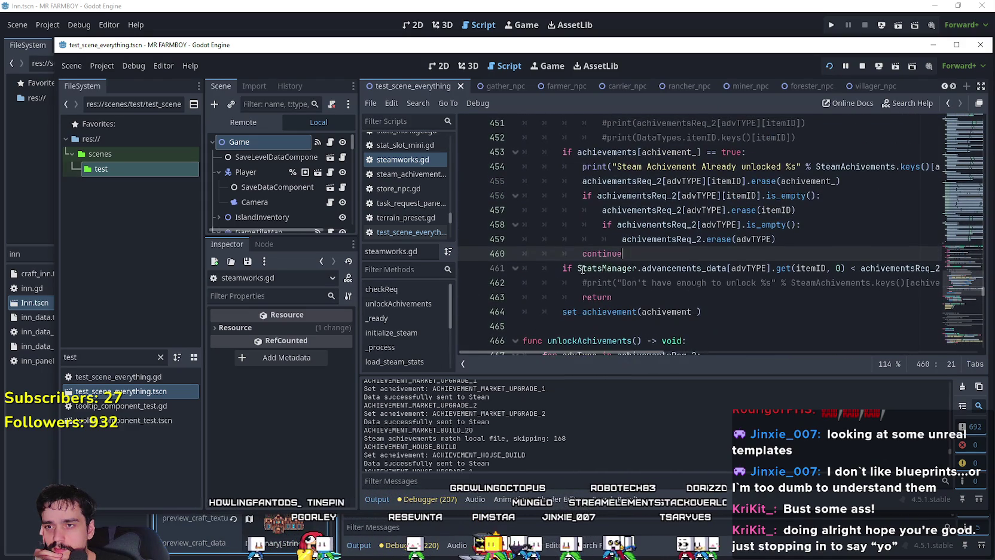
{"action": "double_click", "coordinate": [606, 311]}
{"action": "left_click", "coordinate": [720, 317]}
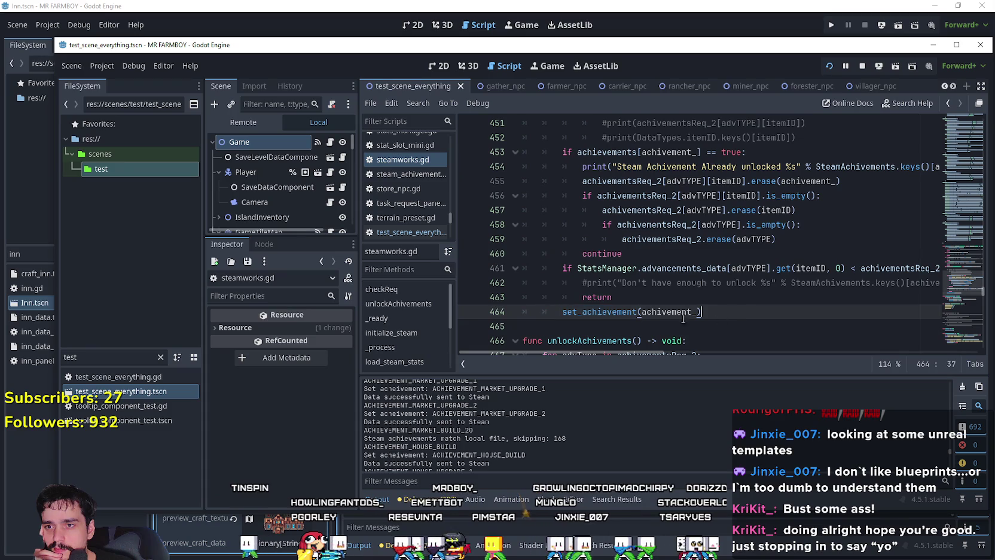
{"action": "double_click", "coordinate": [663, 311]}
{"action": "left_click", "coordinate": [620, 296]}
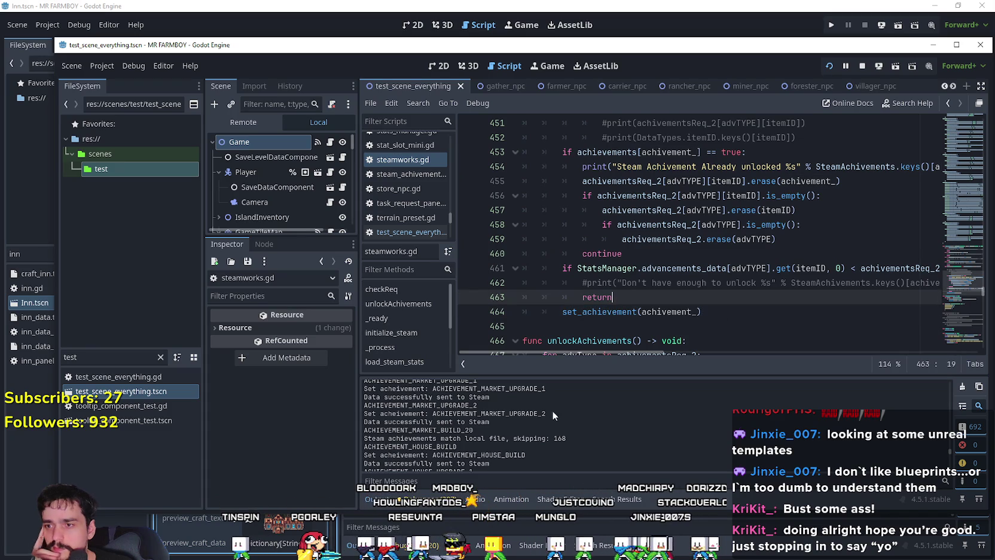
{"action": "scroll", "coordinate": [555, 410], "scroll_direction": "down", "scroll_amount": 2}
{"action": "scroll", "coordinate": [578, 407], "scroll_direction": "up", "scroll_amount": 2}
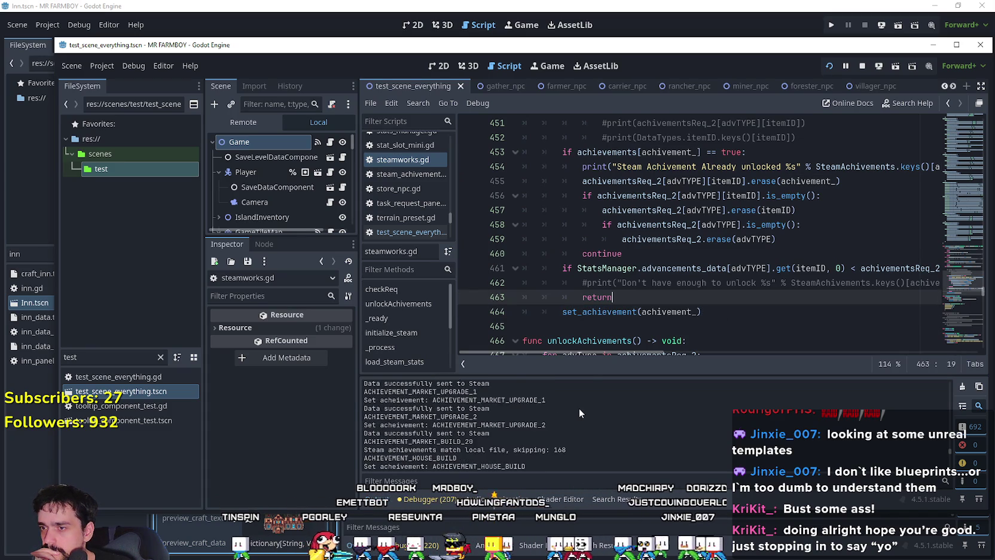
{"action": "mouse_move", "coordinate": [576, 413]}
{"action": "left_mouse_down"}
{"action": "mouse_move", "coordinate": [354, 409]}
{"action": "mouse_move", "coordinate": [361, 417]}
{"action": "left_mouse_up"}
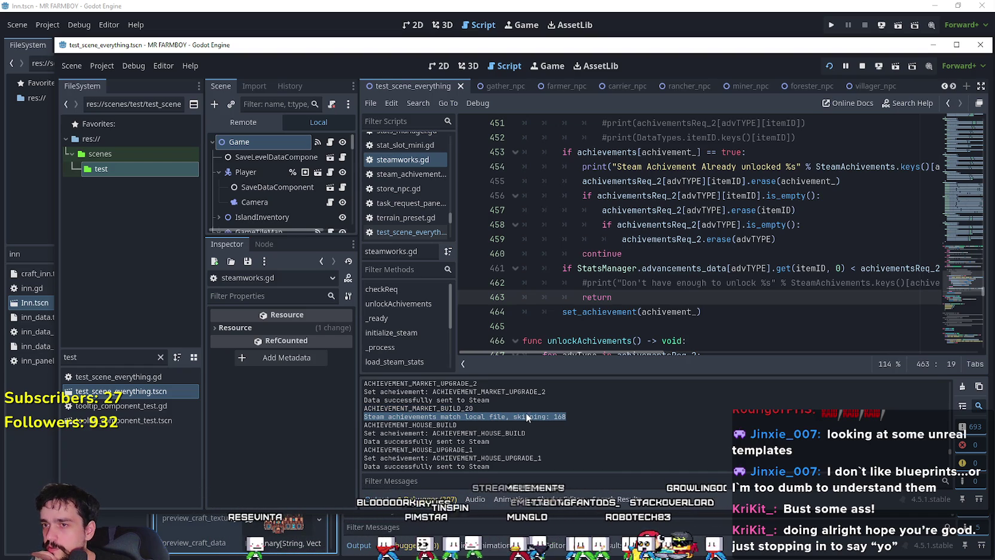
{"action": "scroll", "coordinate": [657, 245], "scroll_direction": "down", "scroll_amount": 2}
Scroll down through steamworks.gd to the store_steam_data call.
{"action": "left_click", "coordinate": [649, 239]}
{"action": "scroll", "coordinate": [649, 242], "scroll_direction": "down", "scroll_amount": 3}
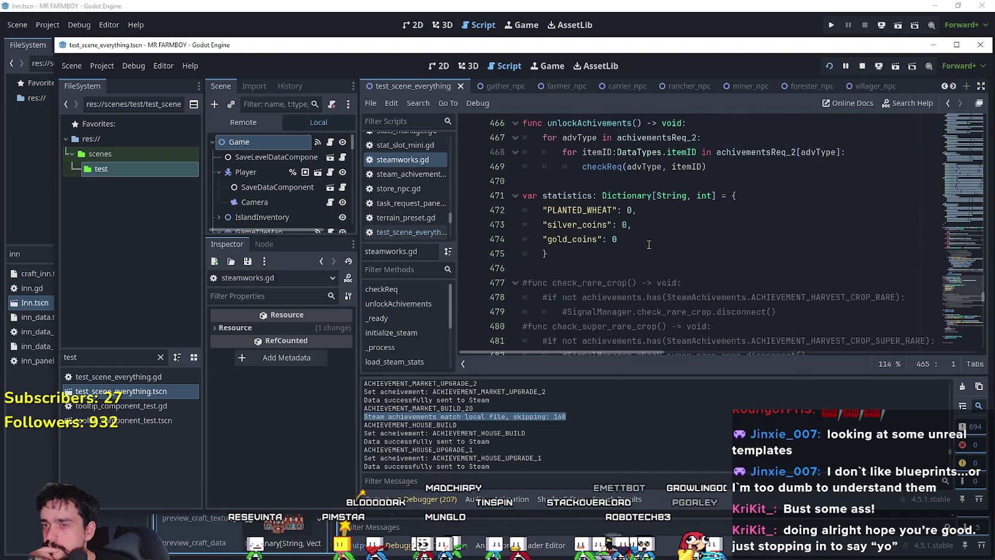
{"action": "scroll", "coordinate": [957, 293], "scroll_direction": "down", "scroll_amount": 12}
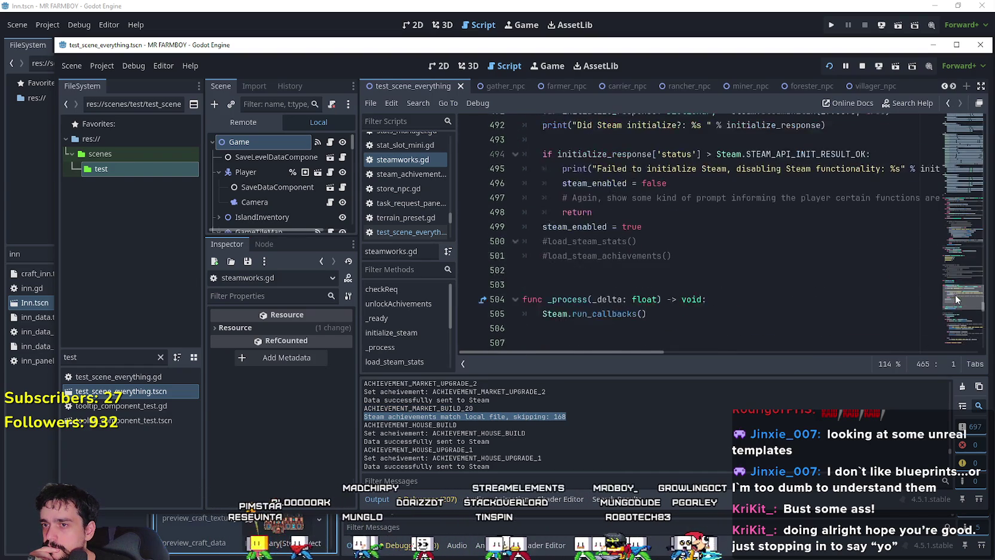
{"action": "scroll", "coordinate": [957, 306], "scroll_direction": "down", "scroll_amount": 5}
{"action": "scroll", "coordinate": [957, 302], "scroll_direction": "up", "scroll_amount": 4}
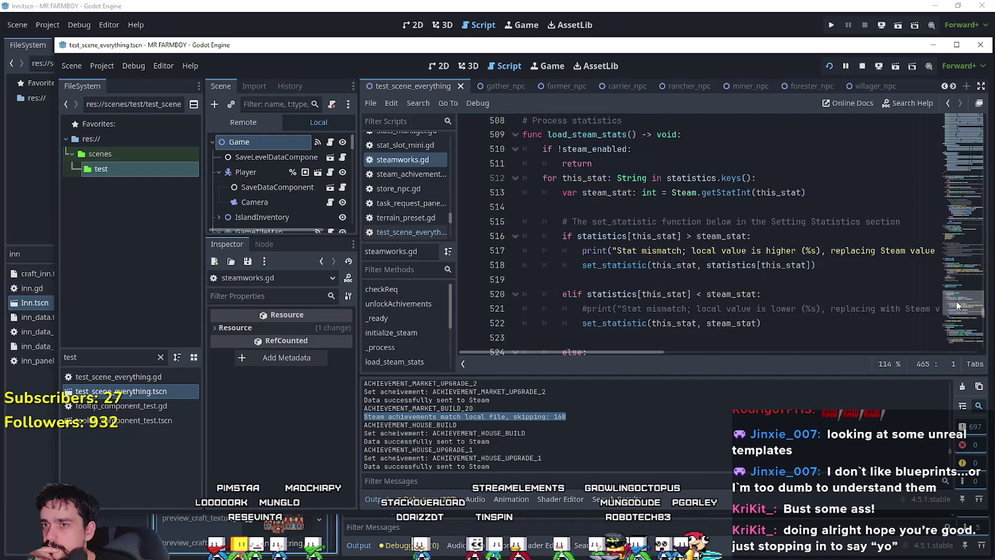
{"action": "scroll", "coordinate": [956, 304], "scroll_direction": "down", "scroll_amount": 4}
{"action": "scroll", "coordinate": [955, 311], "scroll_direction": "down", "scroll_amount": 7}
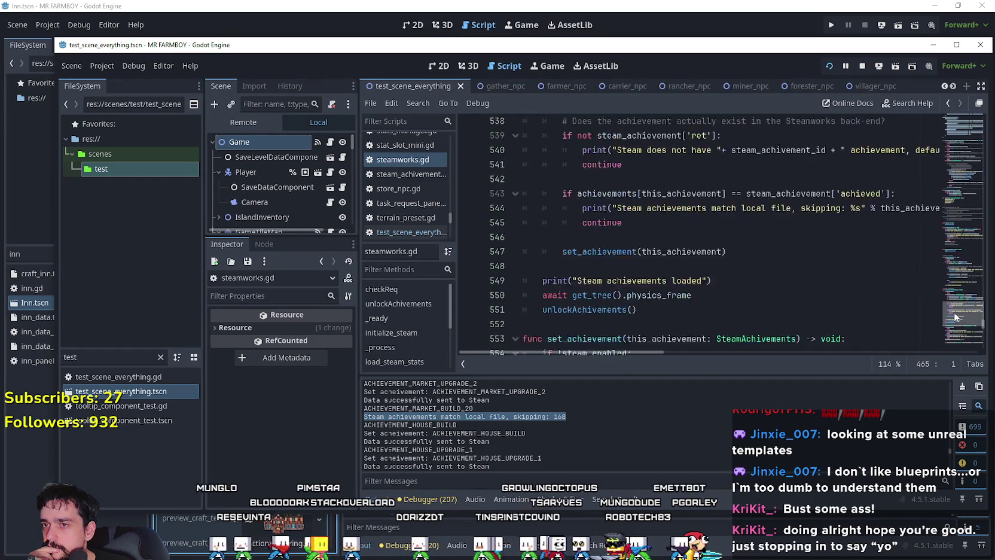
{"action": "scroll", "coordinate": [657, 263], "scroll_direction": "down", "scroll_amount": 5}
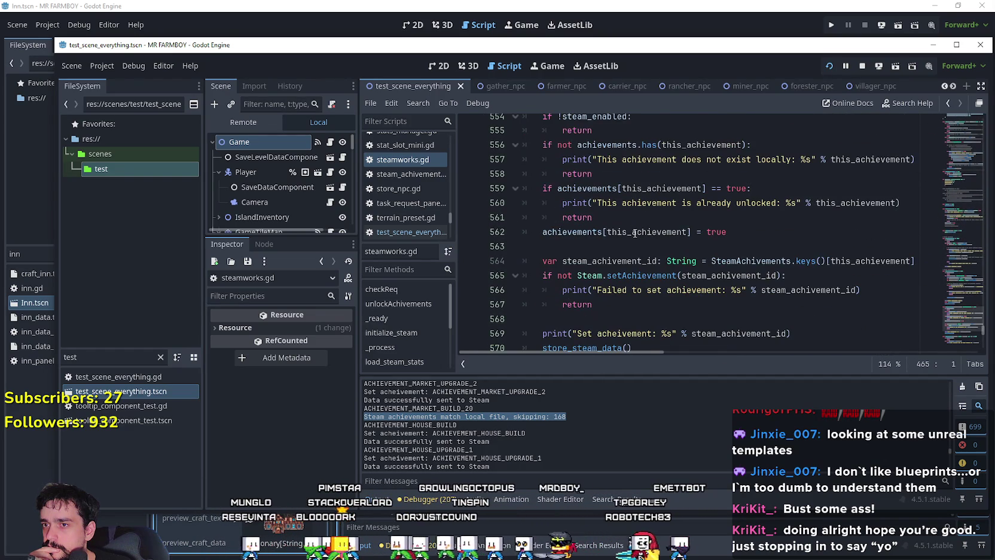
{"action": "scroll", "coordinate": [635, 233], "scroll_direction": "down", "scroll_amount": 2}
Look up store_steam_data's definition, view the Steam.storeStats docs, then return to the achievement-loading loop.
{"action": "left_click", "coordinate": [583, 261]}
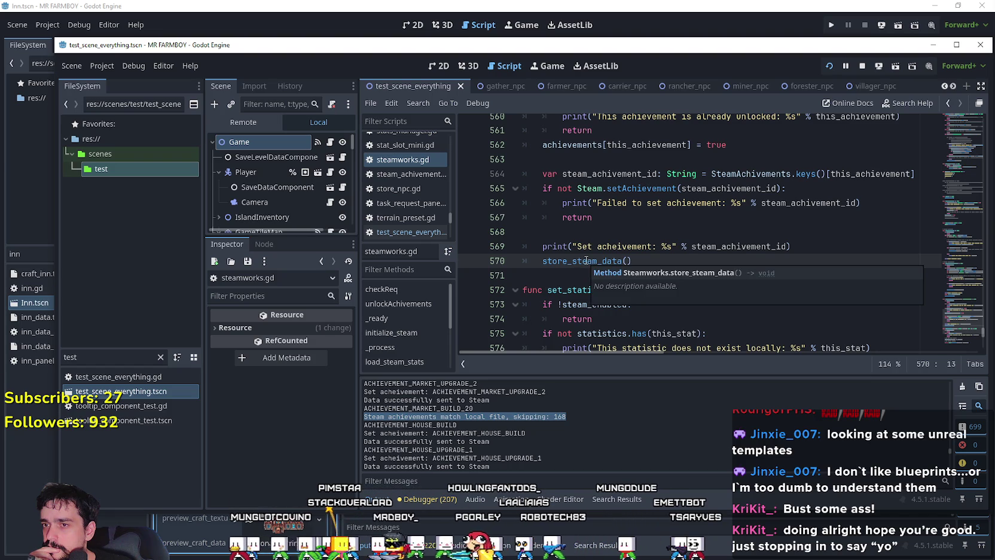
{"action": "right_click", "coordinate": [585, 261]}
{"action": "left_click", "coordinate": [664, 451]}
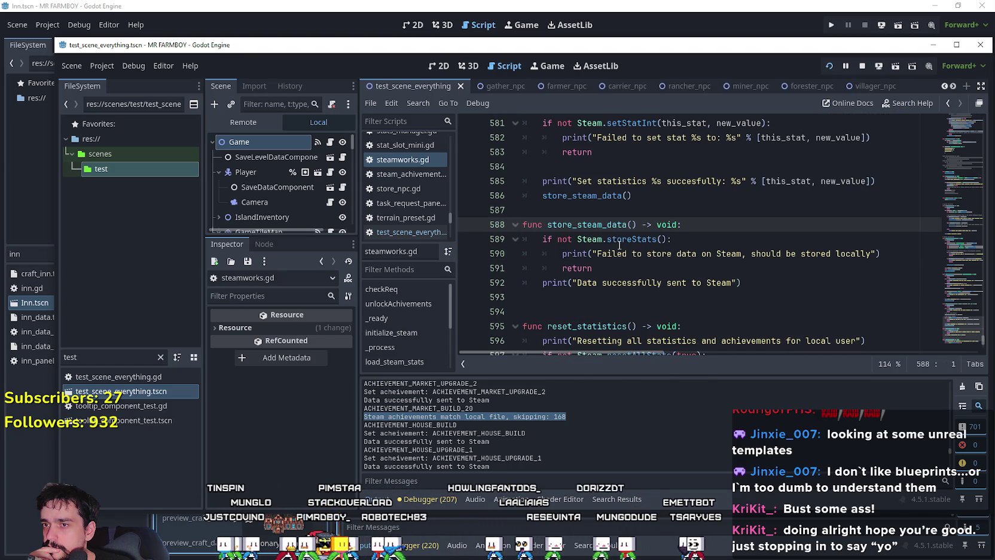
{"action": "mouse_move", "coordinate": [621, 242]}
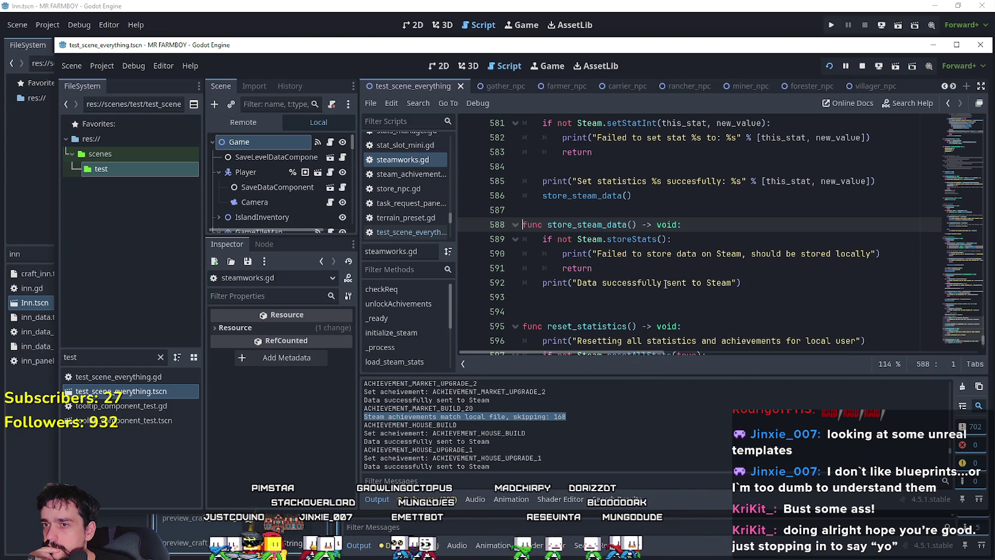
{"action": "scroll", "coordinate": [845, 323], "scroll_direction": "down", "scroll_amount": 1}
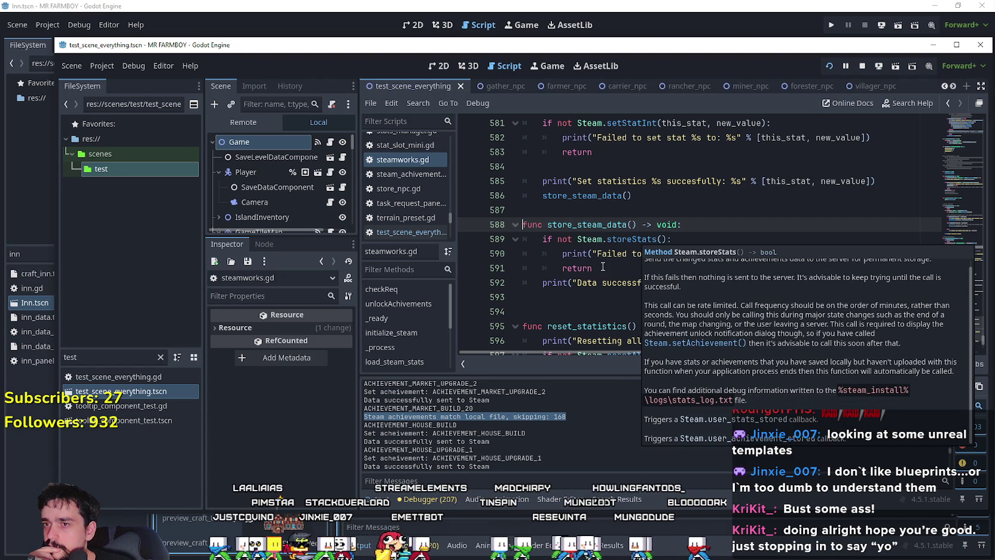
{"action": "scroll", "coordinate": [625, 281], "scroll_direction": "up", "scroll_amount": 10}
{"action": "scroll", "coordinate": [625, 281], "scroll_direction": "up", "scroll_amount": 7}
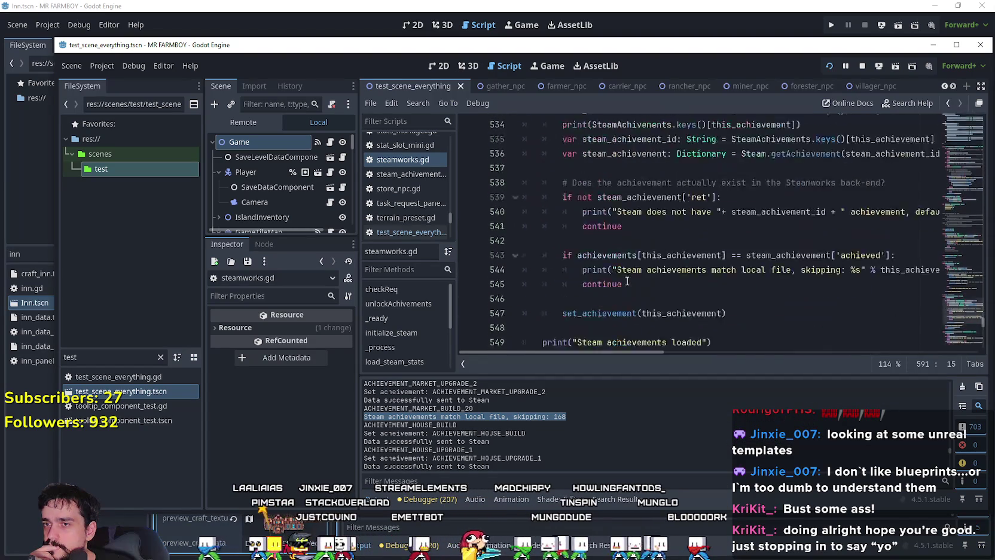
Inspect the achieved comparison on line 543 and the this_achievement skip message on line 544.
{"action": "left_click", "coordinate": [717, 301]}
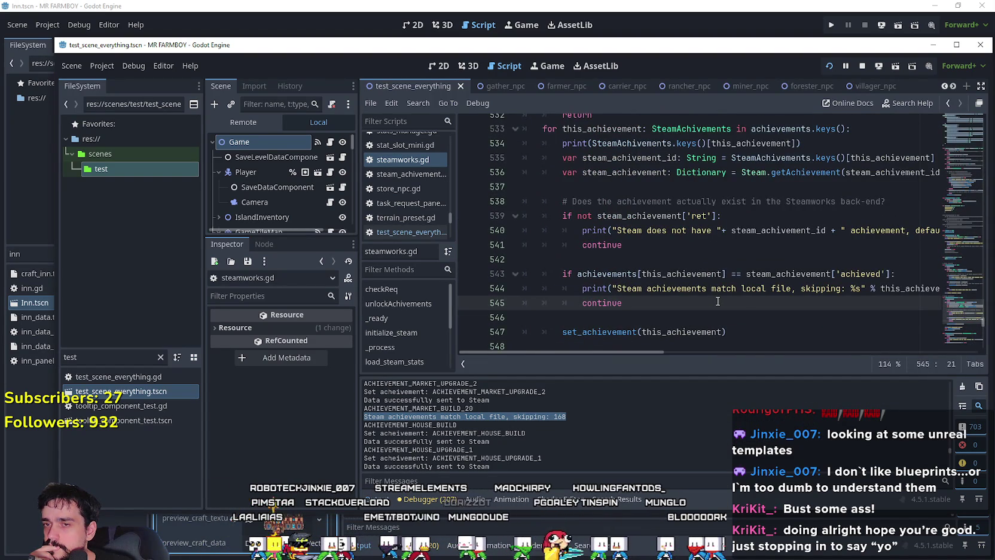
{"action": "left_click_drag", "start_coordinate": [601, 277], "coordinate": [836, 275]}
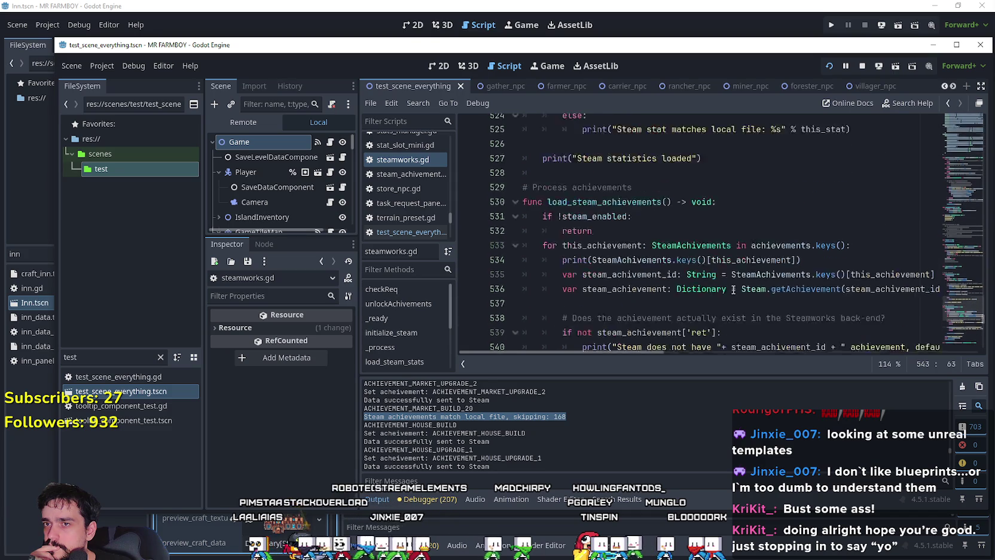
{"action": "scroll", "coordinate": [777, 281], "scroll_direction": "up", "scroll_amount": 2}
{"action": "scroll", "coordinate": [553, 424], "scroll_direction": "up", "scroll_amount": 1}
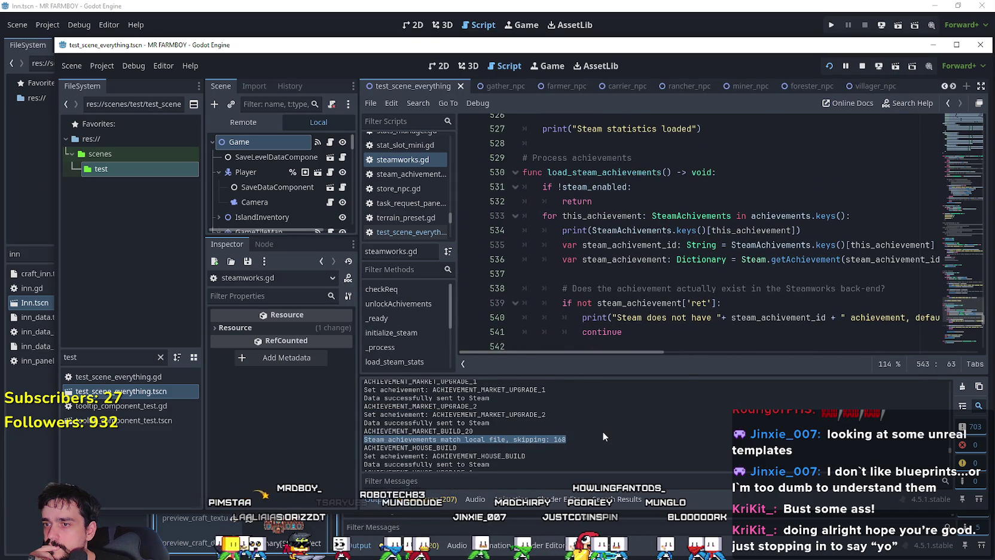
{"action": "scroll", "coordinate": [729, 204], "scroll_direction": "down", "scroll_amount": 4}
{"action": "left_click_drag", "start_coordinate": [895, 187], "coordinate": [542, 186]}
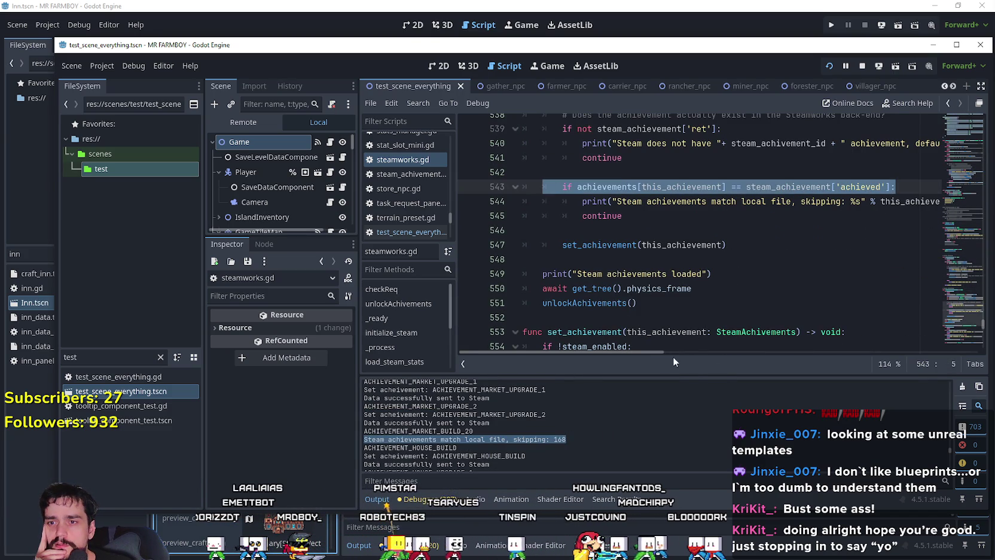
{"action": "left_click_drag", "start_coordinate": [657, 350], "coordinate": [724, 351]}
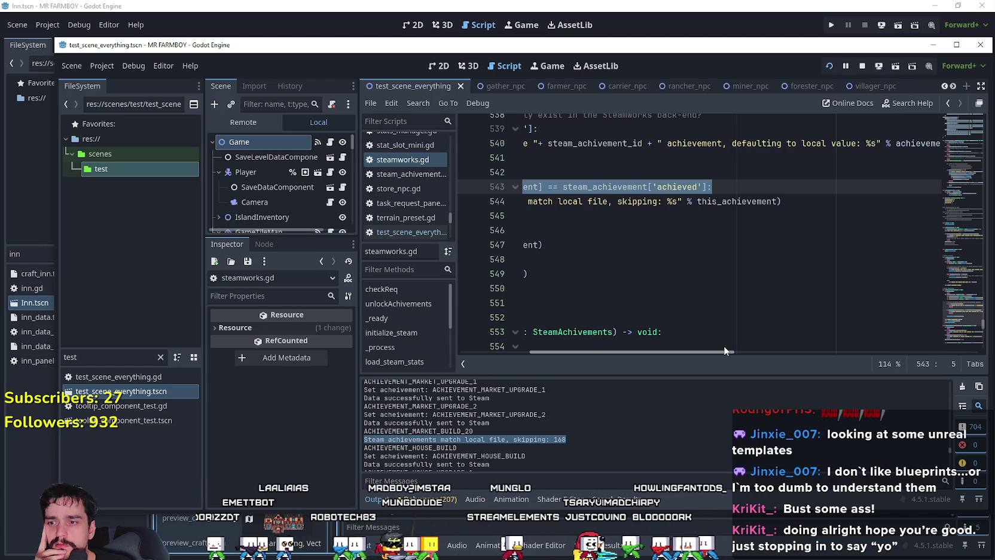
{"action": "left_click_drag", "start_coordinate": [723, 351], "coordinate": [702, 351]}
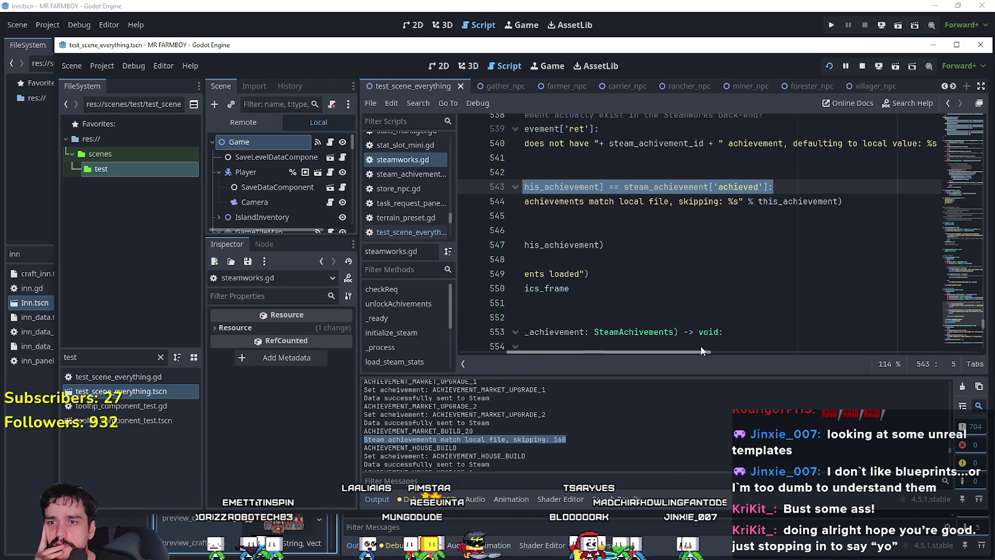
{"action": "left_click", "coordinate": [804, 202]}
{"action": "double_click", "coordinate": [804, 201]}
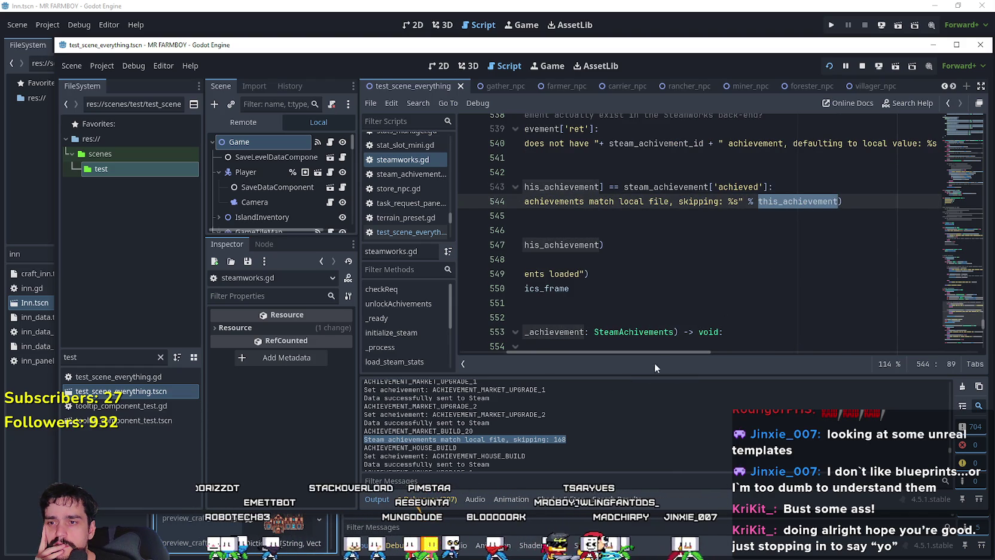
{"action": "left_click_drag", "start_coordinate": [648, 351], "coordinate": [586, 354]}
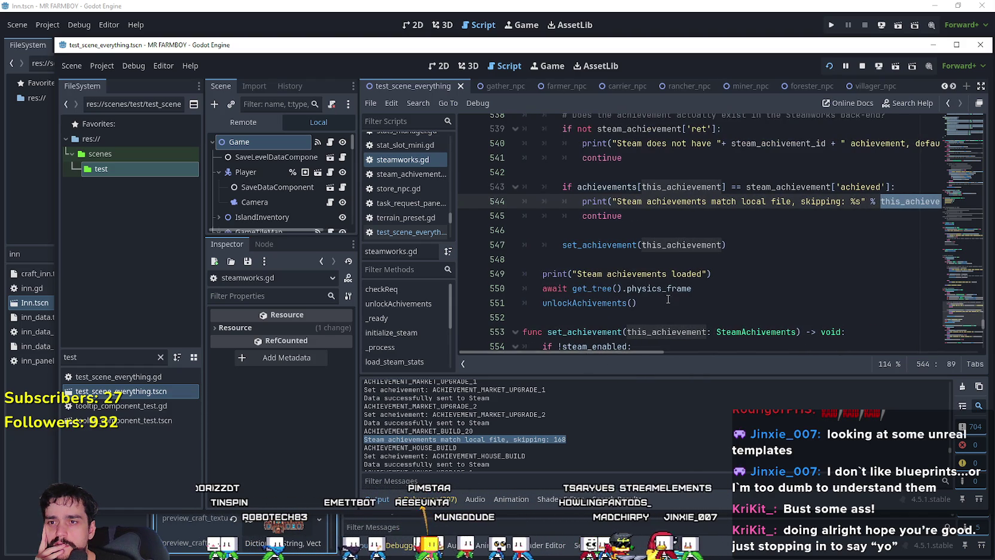
{"action": "scroll", "coordinate": [665, 298], "scroll_direction": "up", "scroll_amount": 3}
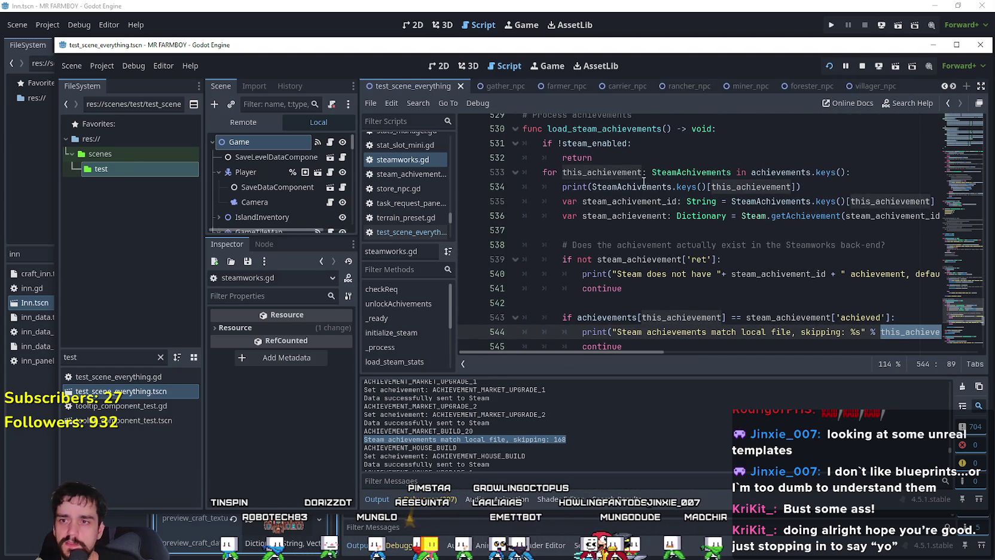
{"action": "scroll", "coordinate": [659, 187], "scroll_direction": "down", "scroll_amount": 1}
Copy SteamAchivements.keys()[this_achievement] from line 534 and paste it over this_achievement on line 544.
{"action": "left_click_drag", "start_coordinate": [591, 144], "coordinate": [793, 144]}
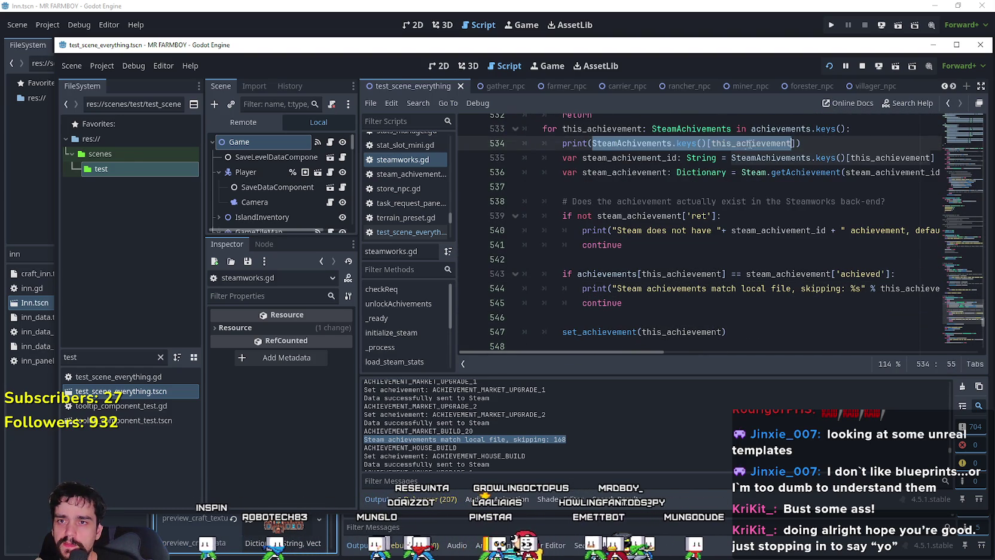
{"action": "key", "text": "shift+Right"}
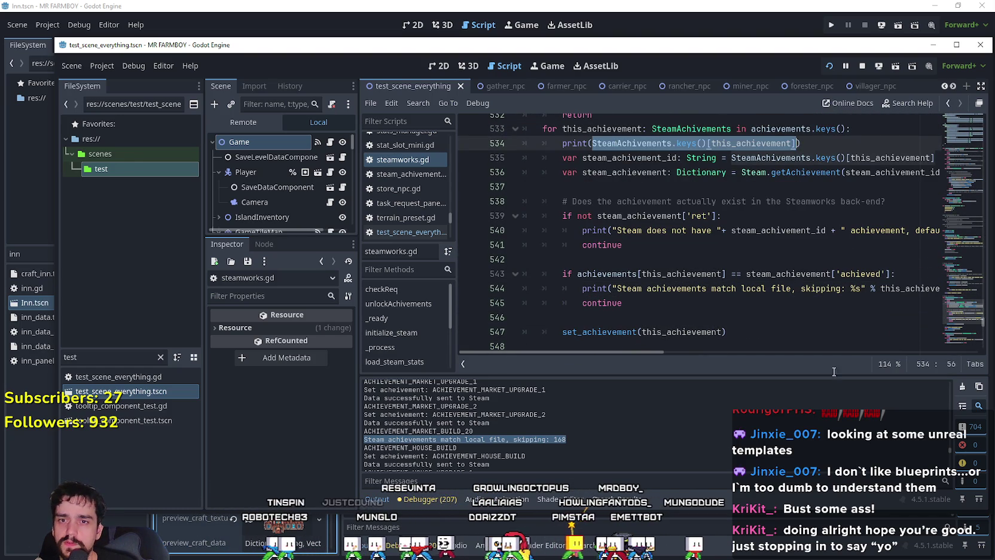
{"action": "key", "text": "ctrl+c"}
{"action": "left_click_drag", "start_coordinate": [643, 353], "coordinate": [726, 351]}
{"action": "double_click", "coordinate": [712, 288]}
{"action": "key", "text": "ctrl+v"}
{"action": "mouse_move", "coordinate": [682, 273]}
{"action": "left_mouse_down"}
{"action": "mouse_move", "coordinate": [461, 276]}
{"action": "mouse_move", "coordinate": [753, 303]}
{"action": "left_mouse_up"}
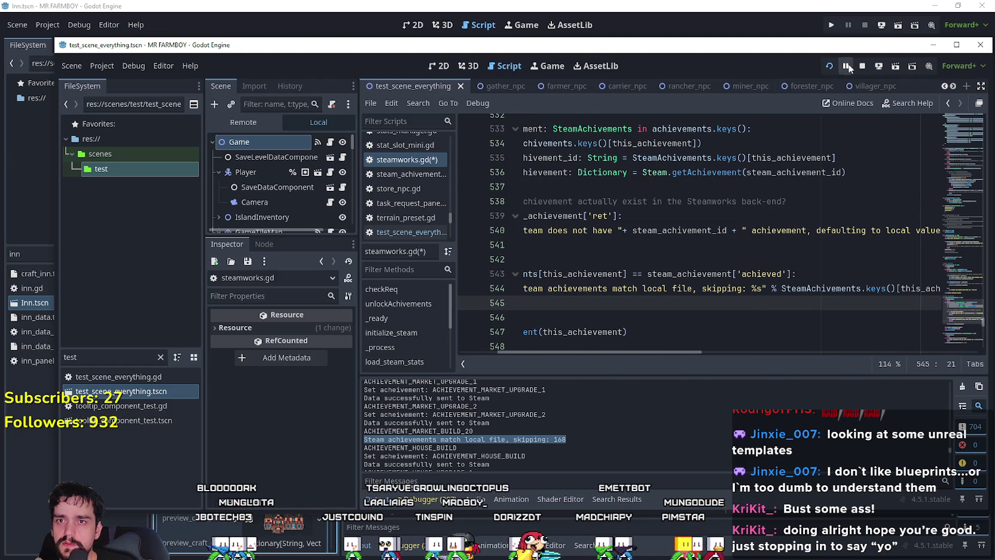
Stop the game, relaunch with F5, load Save 1, and return to the editor's Output panel.
{"action": "left_click", "coordinate": [860, 67]}
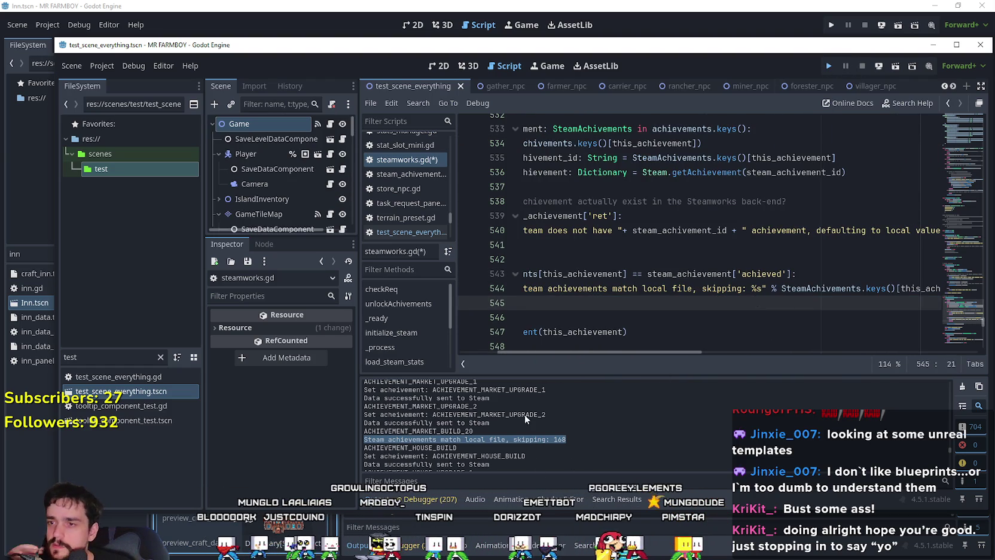
{"action": "key", "text": "F5"}
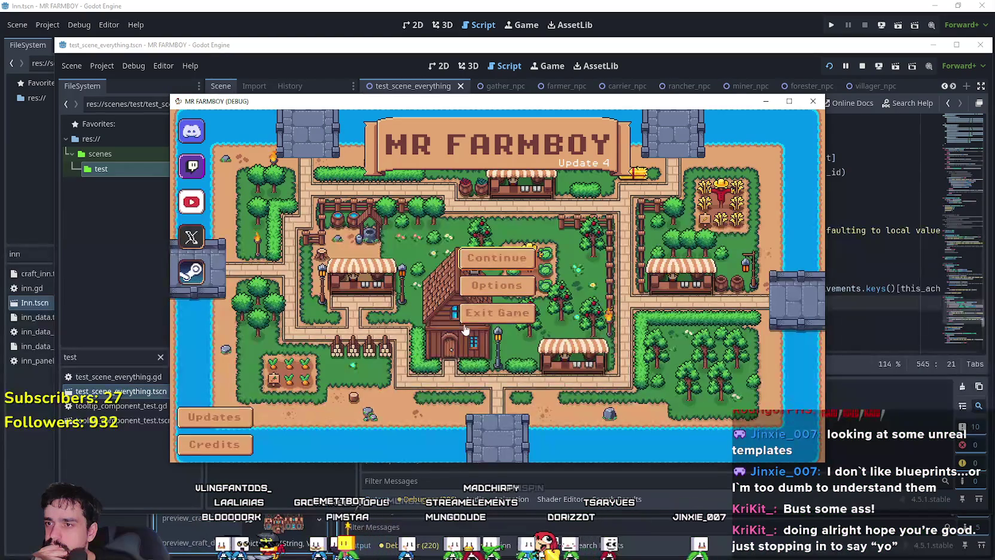
{"action": "left_click", "coordinate": [464, 282]}
{"action": "left_click", "coordinate": [504, 237]}
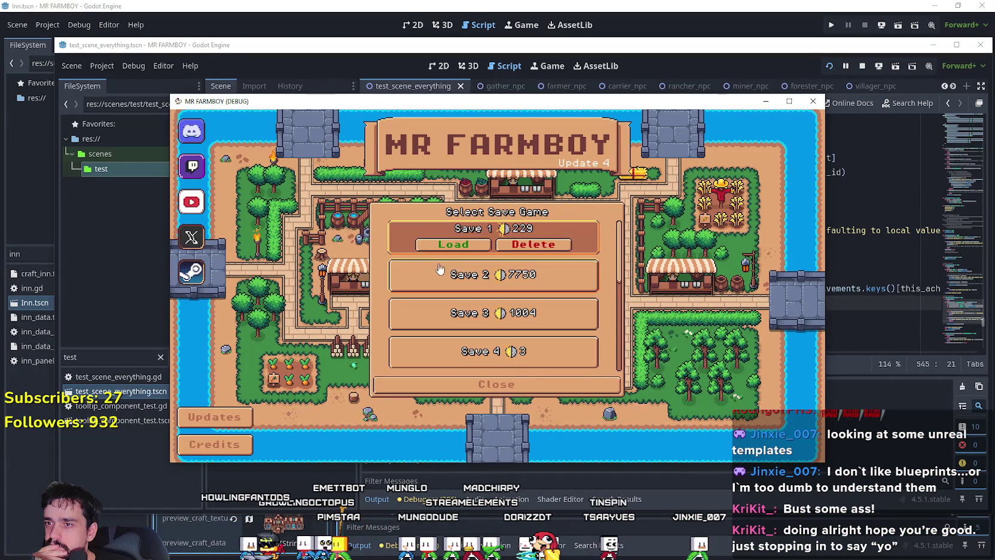
{"action": "left_click", "coordinate": [454, 244]}
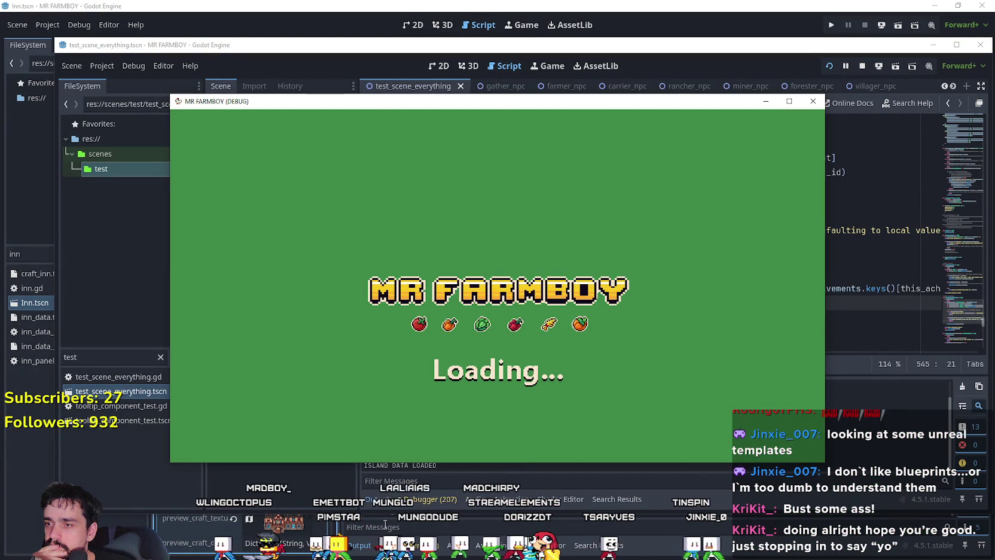
{"action": "left_click", "coordinate": [413, 480]}
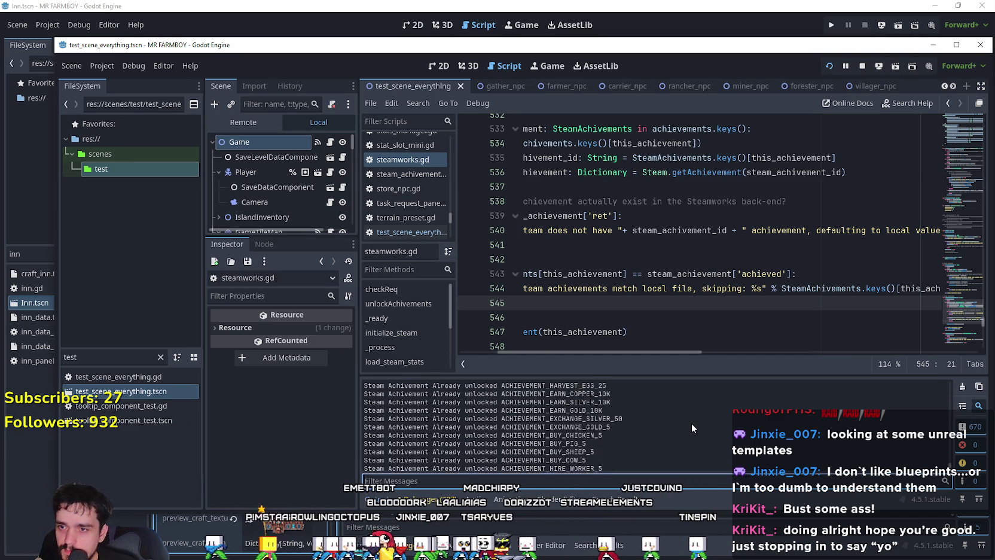
{"action": "scroll", "coordinate": [694, 419], "scroll_direction": "up", "scroll_amount": 2}
{"action": "scroll", "coordinate": [687, 414], "scroll_direction": "up", "scroll_amount": 5}
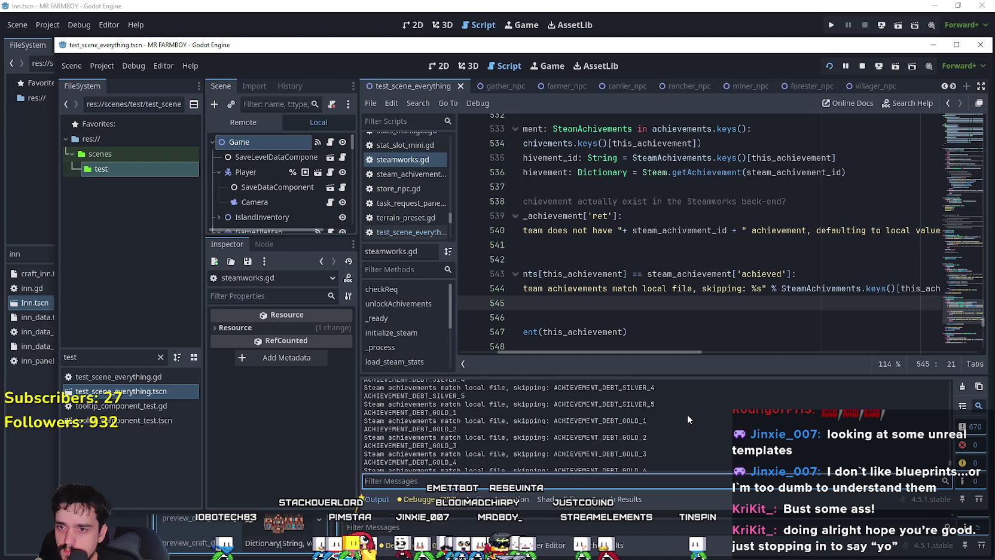
{"action": "scroll", "coordinate": [686, 415], "scroll_direction": "up", "scroll_amount": 5}
{"action": "scroll", "coordinate": [685, 415], "scroll_direction": "up", "scroll_amount": 5}
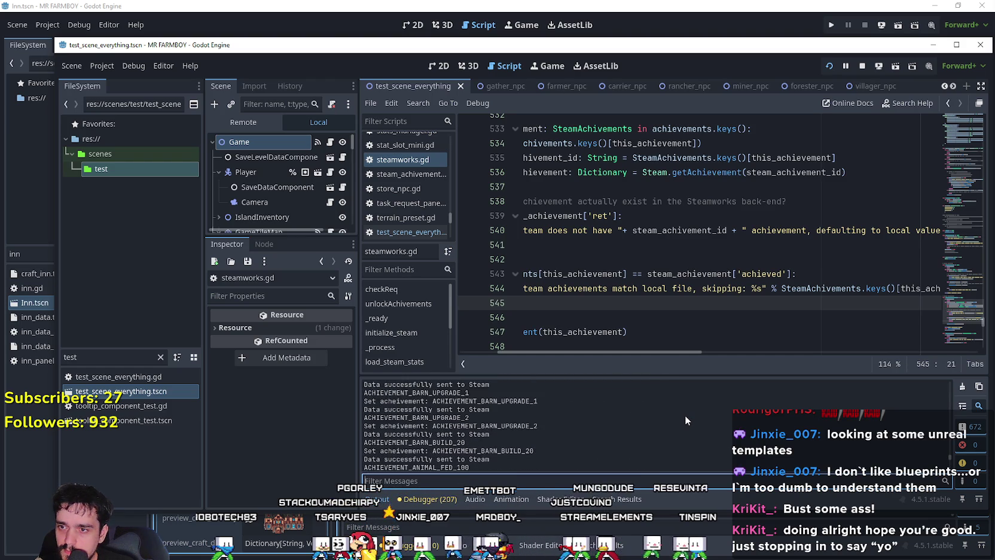
{"action": "scroll", "coordinate": [685, 415], "scroll_direction": "up", "scroll_amount": 2}
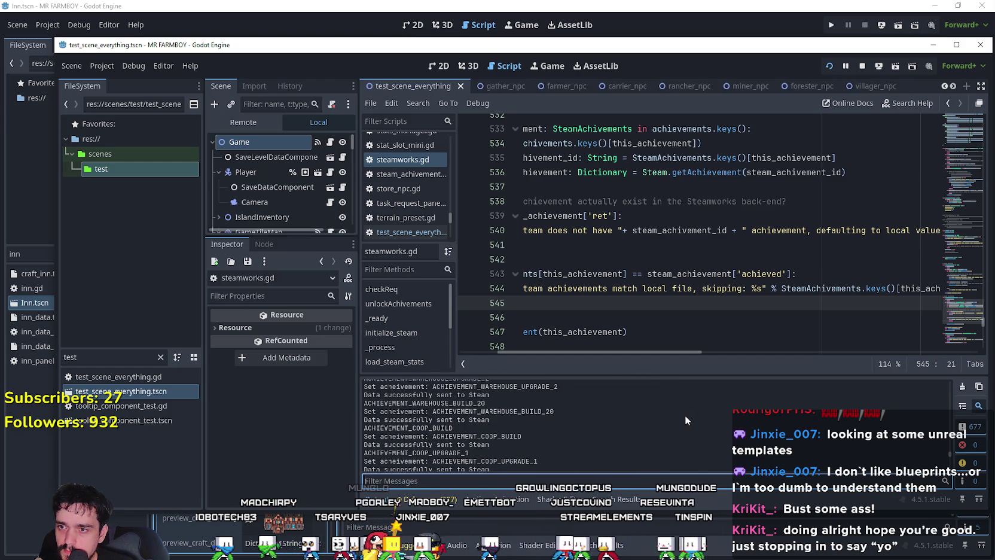
{"action": "scroll", "coordinate": [685, 415], "scroll_direction": "up", "scroll_amount": 2}
{"action": "scroll", "coordinate": [685, 415], "scroll_direction": "up", "scroll_amount": 6}
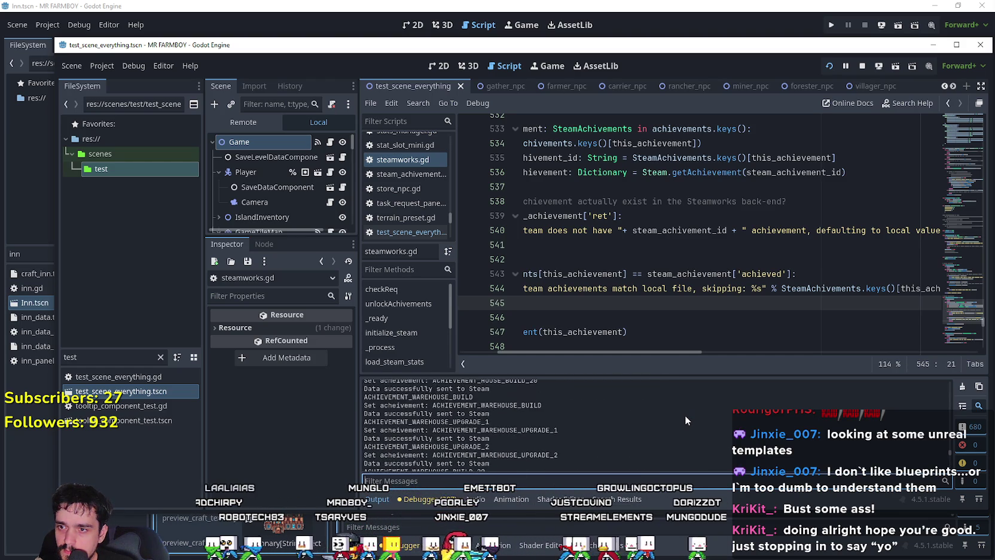
{"action": "scroll", "coordinate": [684, 416], "scroll_direction": "up", "scroll_amount": 1}
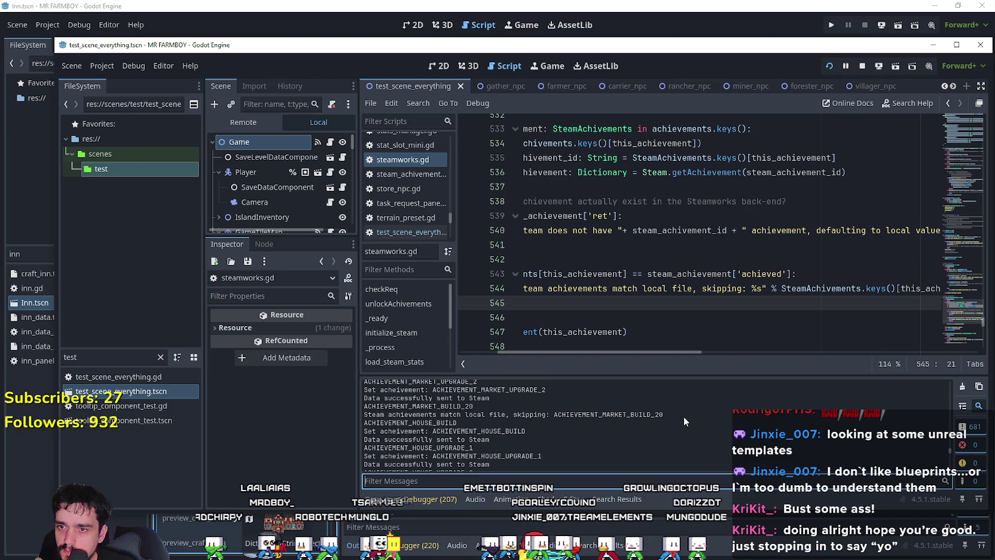
{"action": "double_click", "coordinate": [614, 413]}
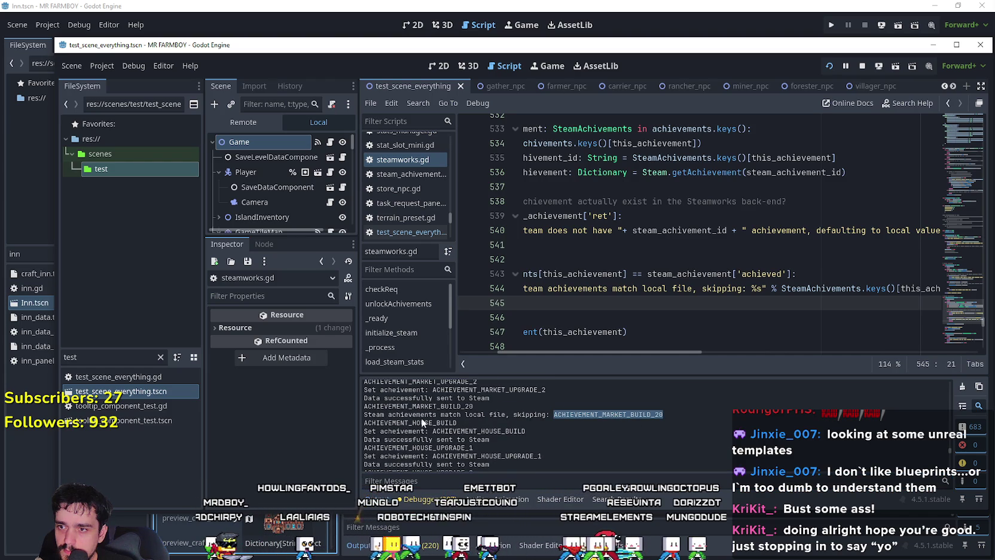
{"action": "scroll", "coordinate": [382, 405], "scroll_direction": "up", "scroll_amount": 2}
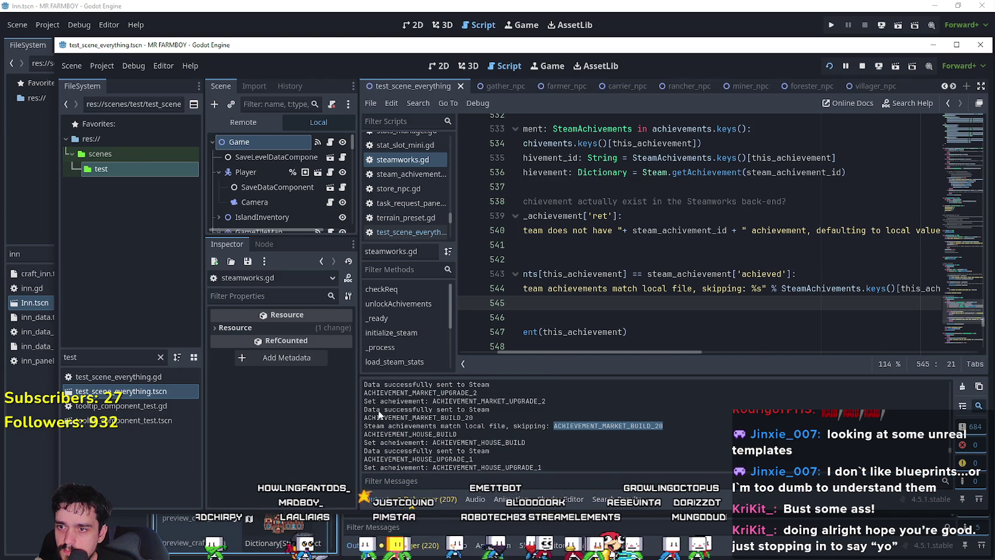
{"action": "scroll", "coordinate": [408, 419], "scroll_direction": "up", "scroll_amount": 1}
{"action": "left_click_drag", "start_coordinate": [502, 419], "coordinate": [350, 406]}
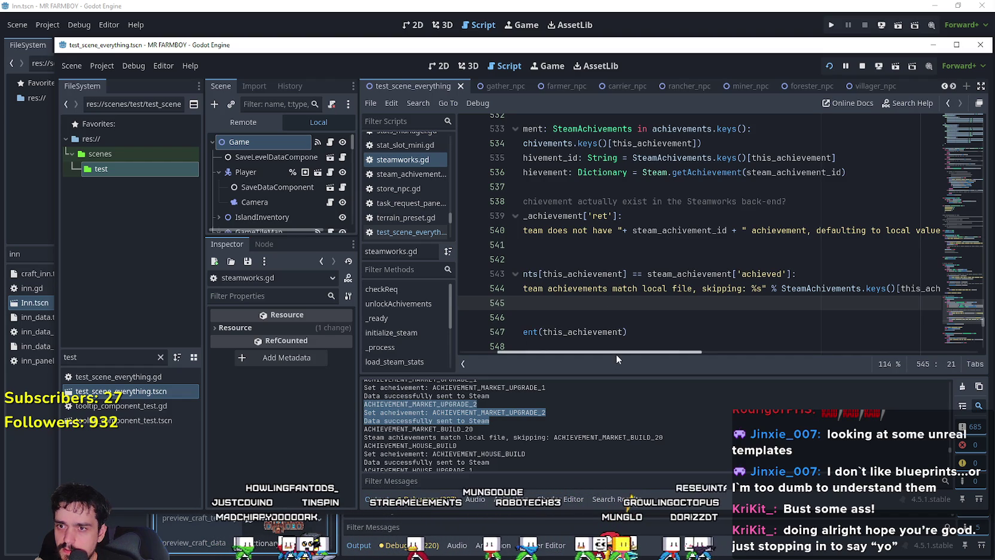
{"action": "left_click_drag", "start_coordinate": [616, 354], "coordinate": [509, 348]}
{"action": "scroll", "coordinate": [587, 305], "scroll_direction": "down", "scroll_amount": 3}
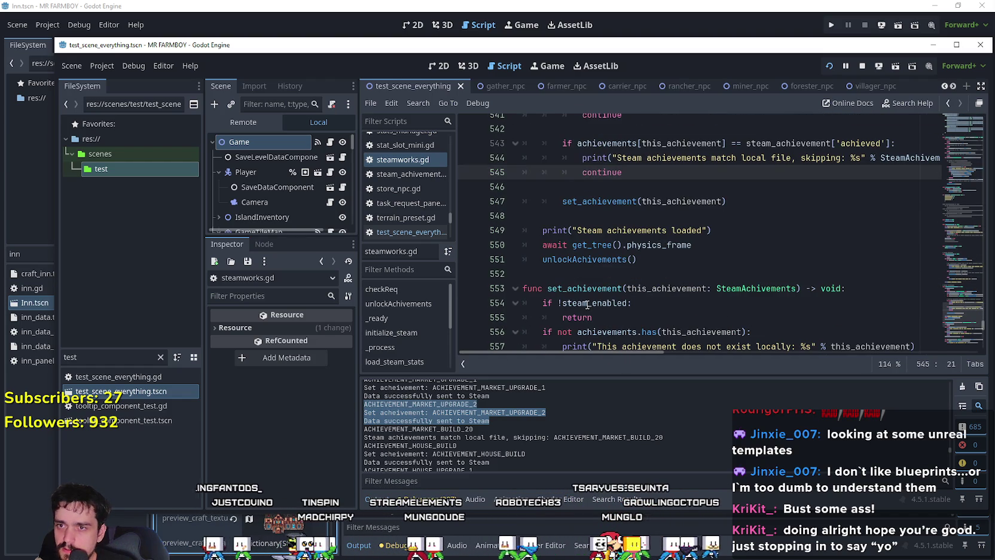
{"action": "scroll", "coordinate": [587, 303], "scroll_direction": "up", "scroll_amount": 2}
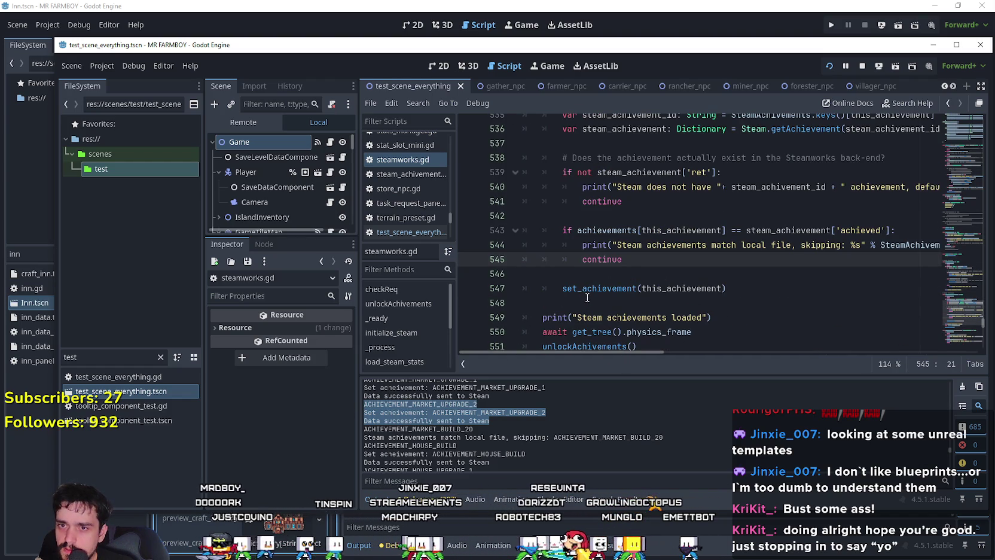
{"action": "scroll", "coordinate": [530, 238], "scroll_direction": "up", "scroll_amount": 1}
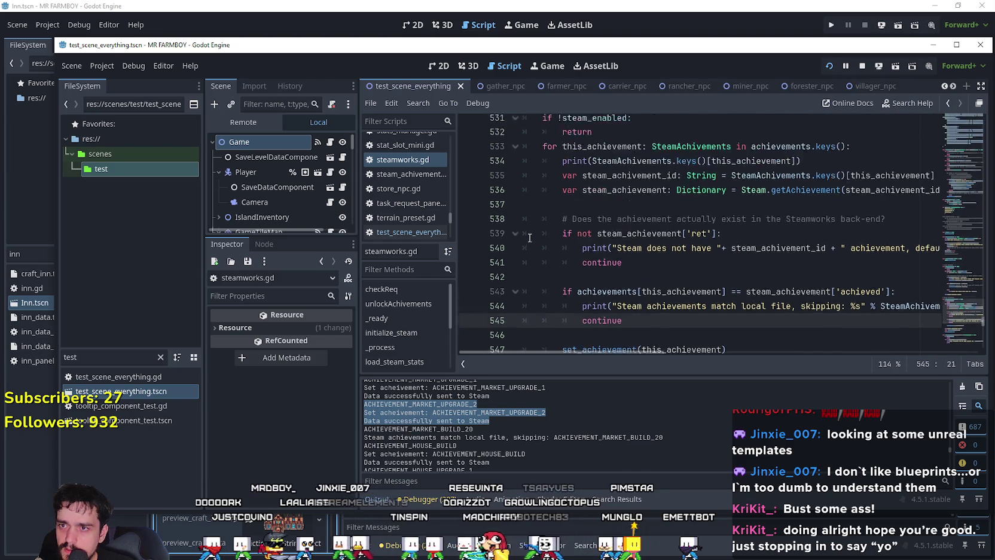
{"action": "scroll", "coordinate": [529, 237], "scroll_direction": "up", "scroll_amount": 2}
{"action": "scroll", "coordinate": [546, 213], "scroll_direction": "down", "scroll_amount": 4}
{"action": "scroll", "coordinate": [541, 296], "scroll_direction": "up", "scroll_amount": 4}
{"action": "scroll", "coordinate": [533, 306], "scroll_direction": "down", "scroll_amount": 4}
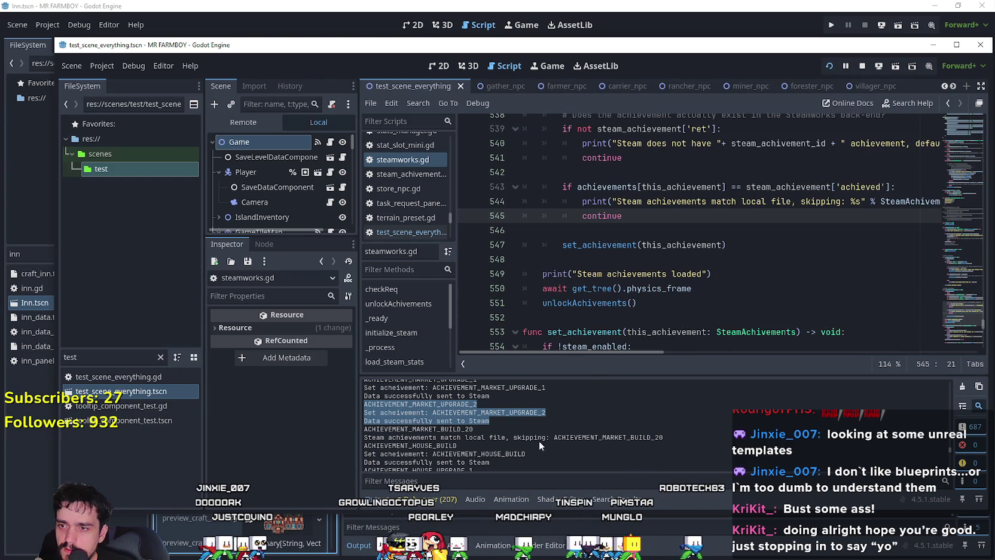
{"action": "scroll", "coordinate": [552, 443], "scroll_direction": "up", "scroll_amount": 2}
{"action": "scroll", "coordinate": [552, 437], "scroll_direction": "down", "scroll_amount": 2}
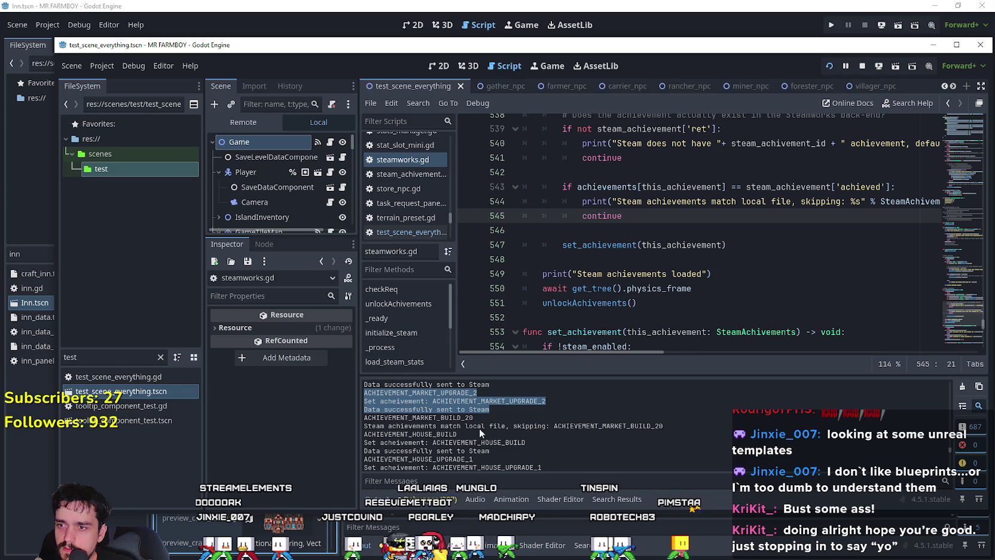
{"action": "left_click_drag", "start_coordinate": [509, 417], "coordinate": [363, 416]}
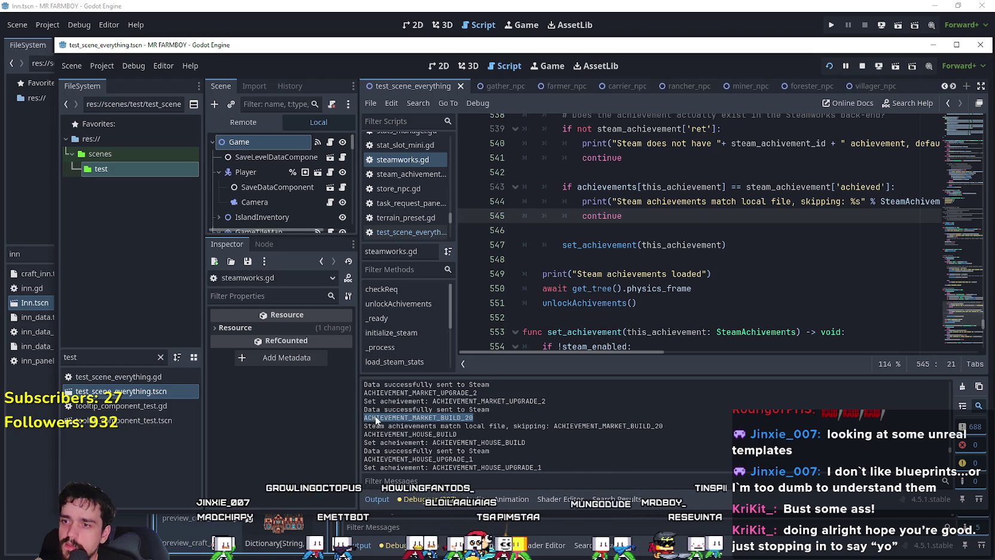
{"action": "scroll", "coordinate": [856, 223], "scroll_direction": "up", "scroll_amount": 3}
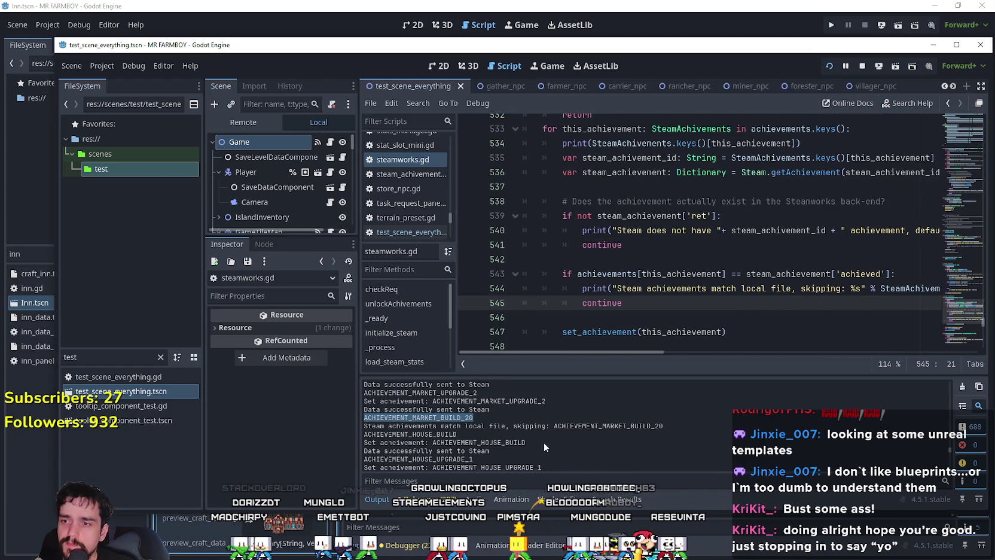
{"action": "scroll", "coordinate": [542, 446], "scroll_direction": "up", "scroll_amount": 1}
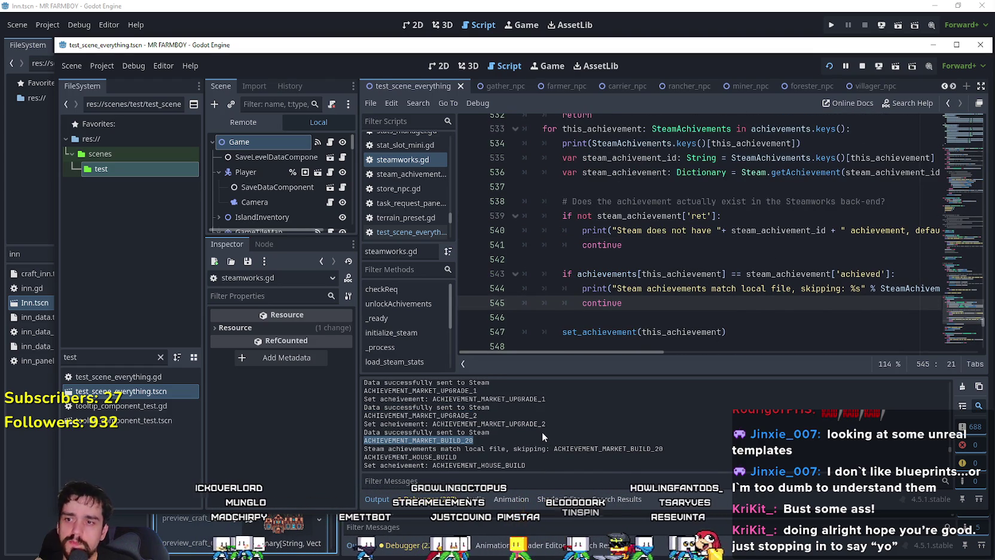
{"action": "scroll", "coordinate": [541, 434], "scroll_direction": "up", "scroll_amount": 2}
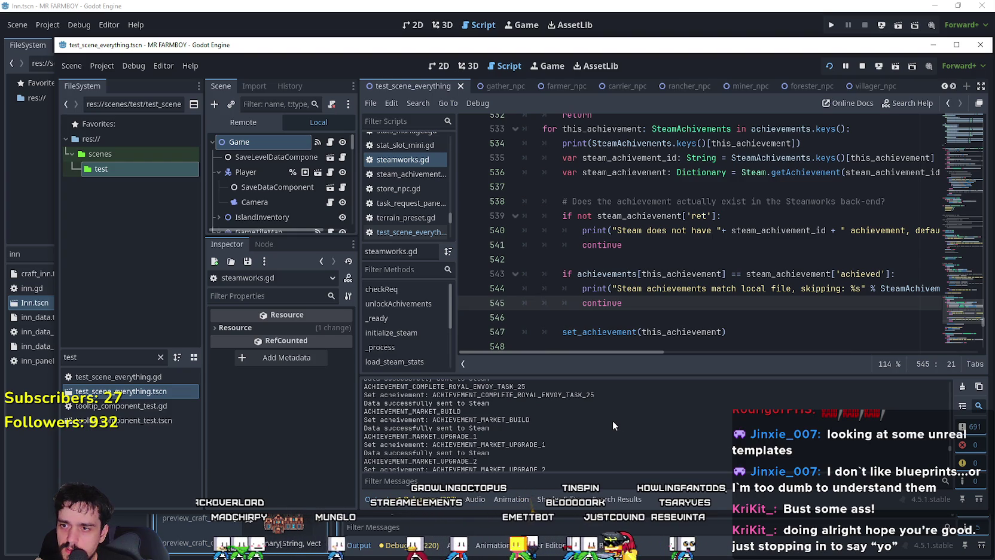
{"action": "left_click_drag", "start_coordinate": [533, 419], "coordinate": [363, 419]}
{"action": "scroll", "coordinate": [592, 432], "scroll_direction": "down", "scroll_amount": 2}
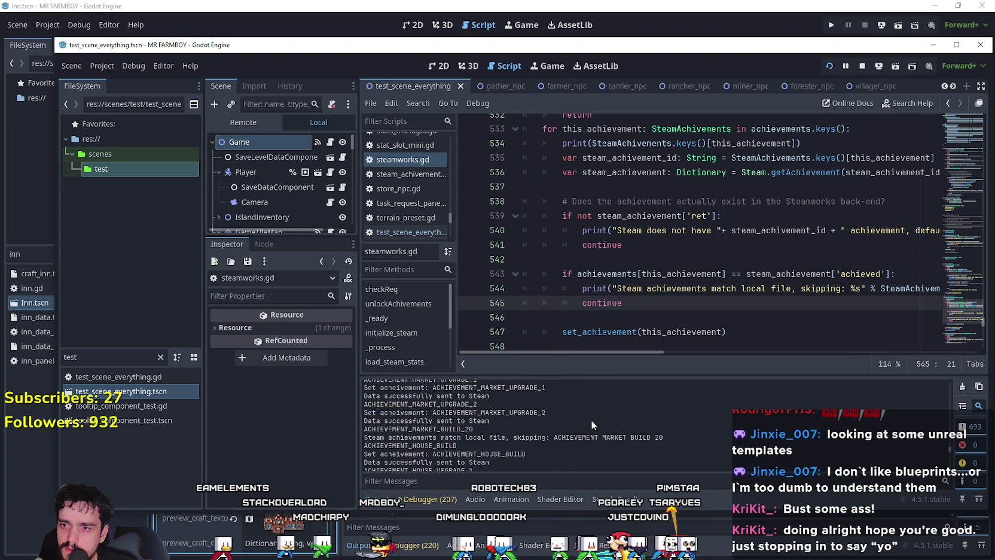
{"action": "scroll", "coordinate": [592, 425], "scroll_direction": "up", "scroll_amount": 1}
{"action": "scroll", "coordinate": [592, 424], "scroll_direction": "down", "scroll_amount": 5}
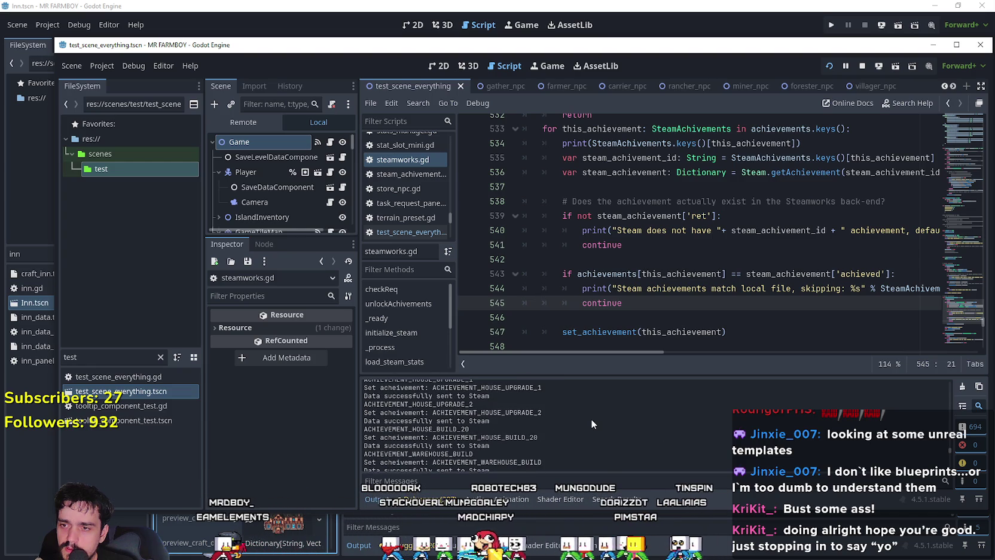
{"action": "scroll", "coordinate": [591, 418], "scroll_direction": "down", "scroll_amount": 2}
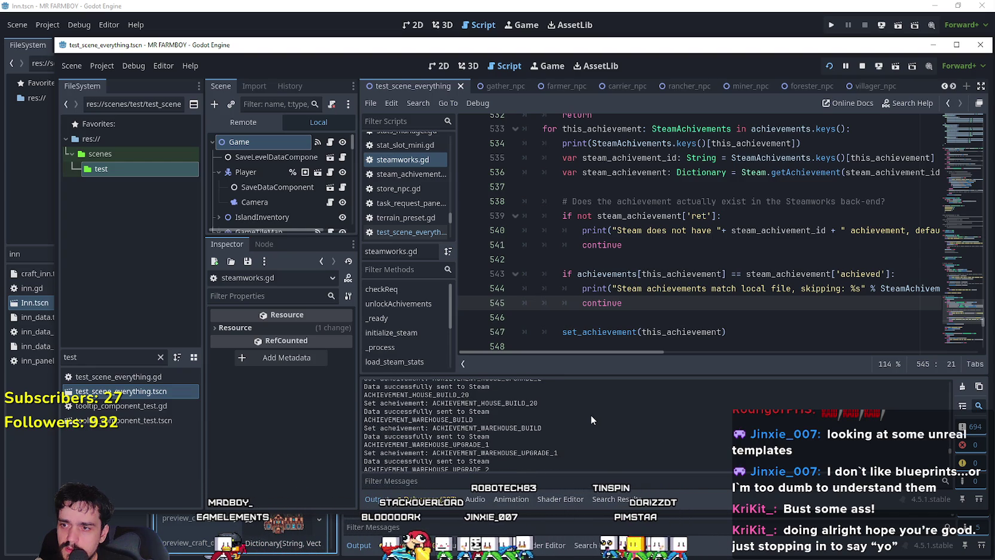
{"action": "scroll", "coordinate": [591, 420], "scroll_direction": "down", "scroll_amount": 1}
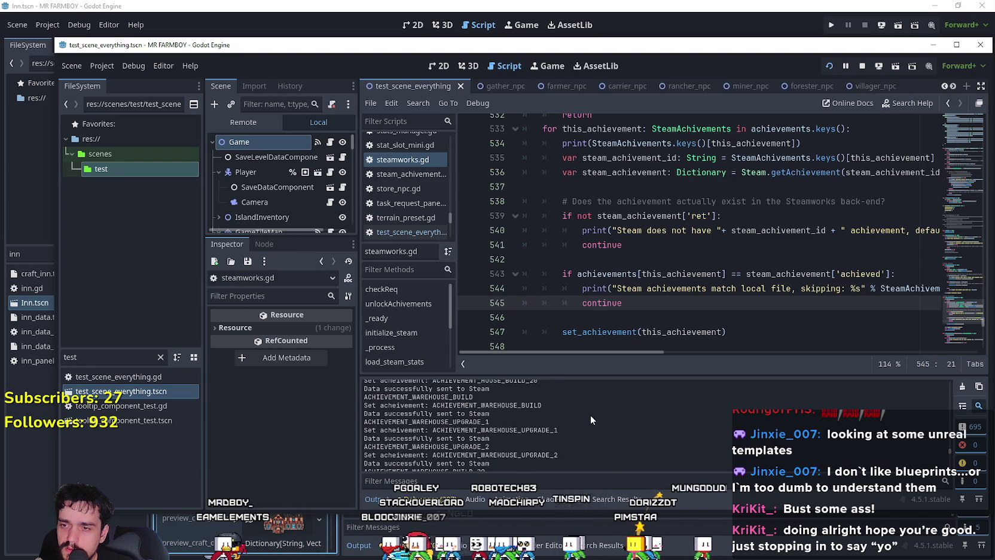
{"action": "scroll", "coordinate": [590, 417], "scroll_direction": "down", "scroll_amount": 3}
{"action": "scroll", "coordinate": [589, 416], "scroll_direction": "down", "scroll_amount": 3}
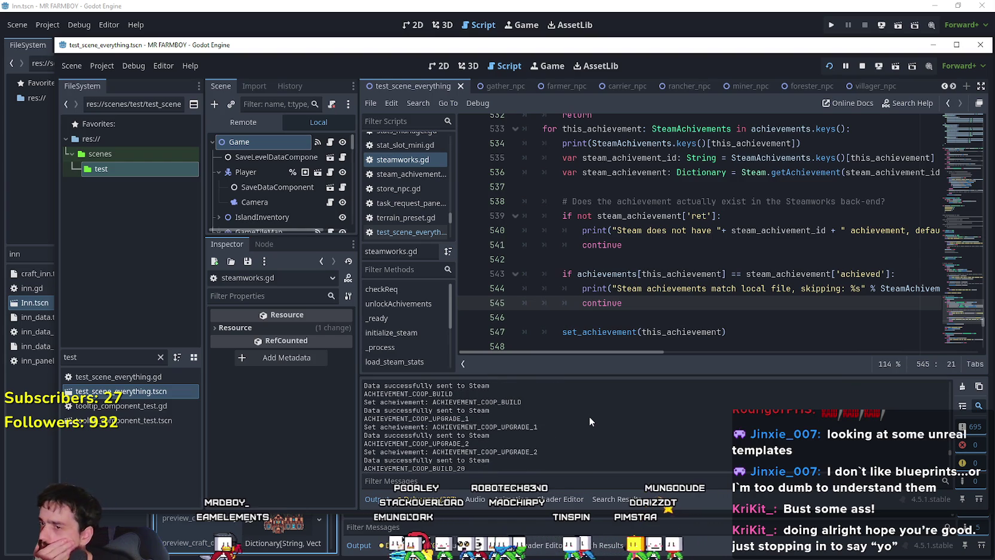
{"action": "left_click", "coordinate": [655, 480]}
Filter the Output by 'Market', then by 'HOuse', highlighting the two HOUSE_BUILD_20 log lines.
{"action": "type", "text": "Market"}
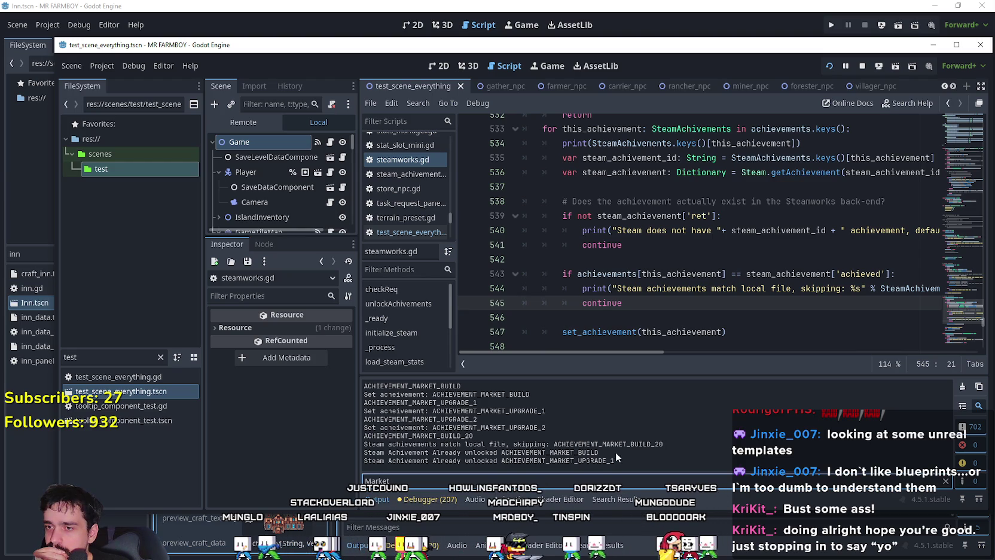
{"action": "mouse_move", "coordinate": [629, 460]}
{"action": "left_mouse_down"}
{"action": "mouse_move", "coordinate": [379, 452]}
{"action": "mouse_move", "coordinate": [366, 436]}
{"action": "mouse_move", "coordinate": [408, 444]}
{"action": "left_mouse_up"}
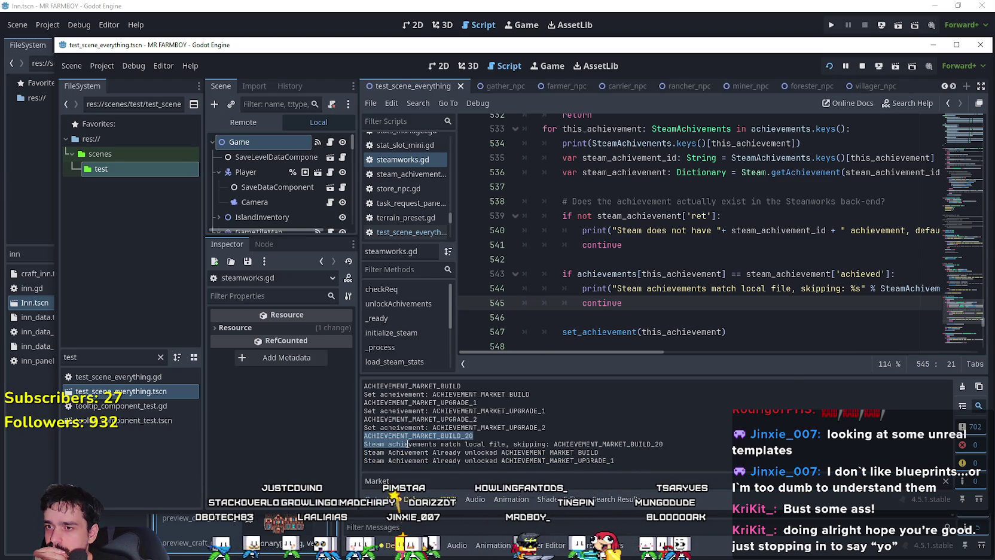
{"action": "key", "text": "ctrl+f"}
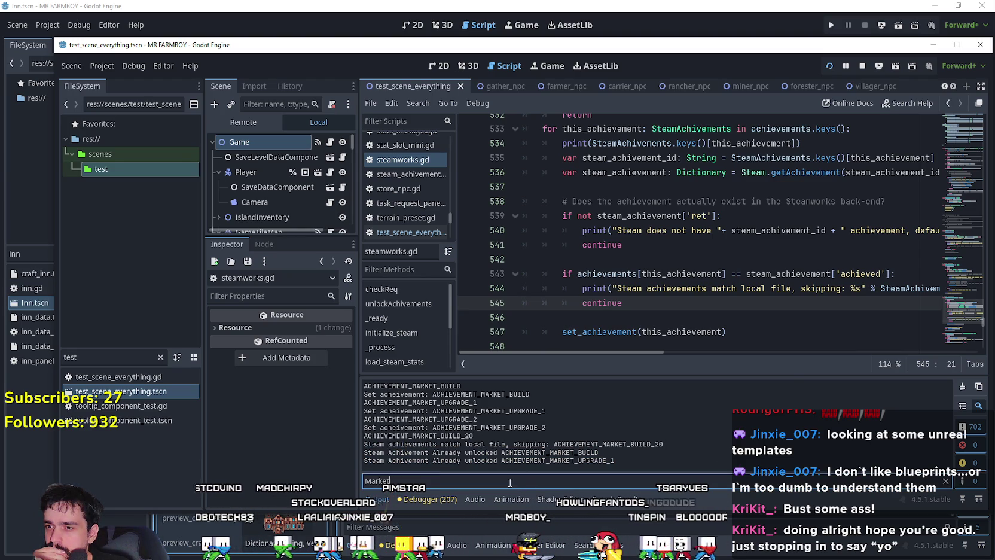
{"action": "type", "text": "HOuse"}
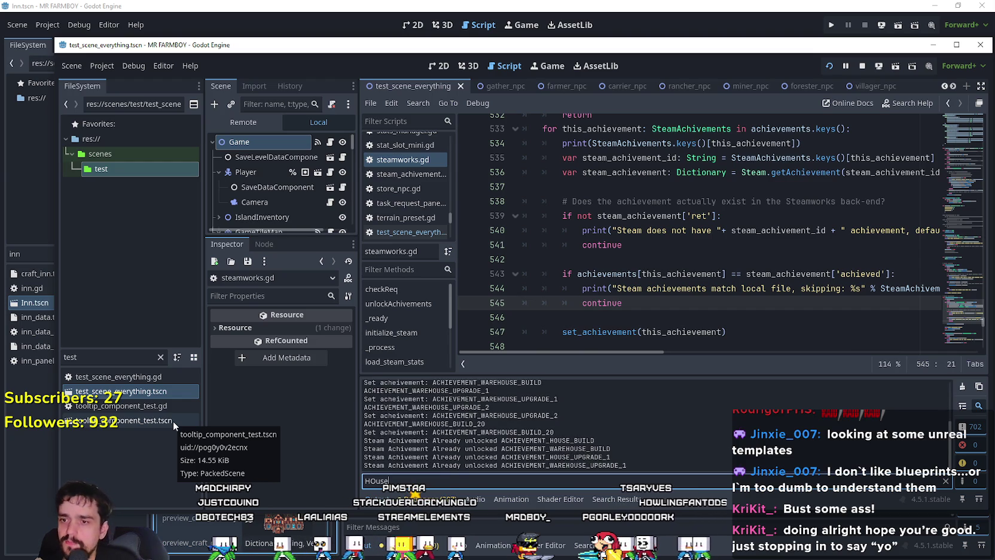
{"action": "scroll", "coordinate": [593, 401], "scroll_direction": "up", "scroll_amount": 4}
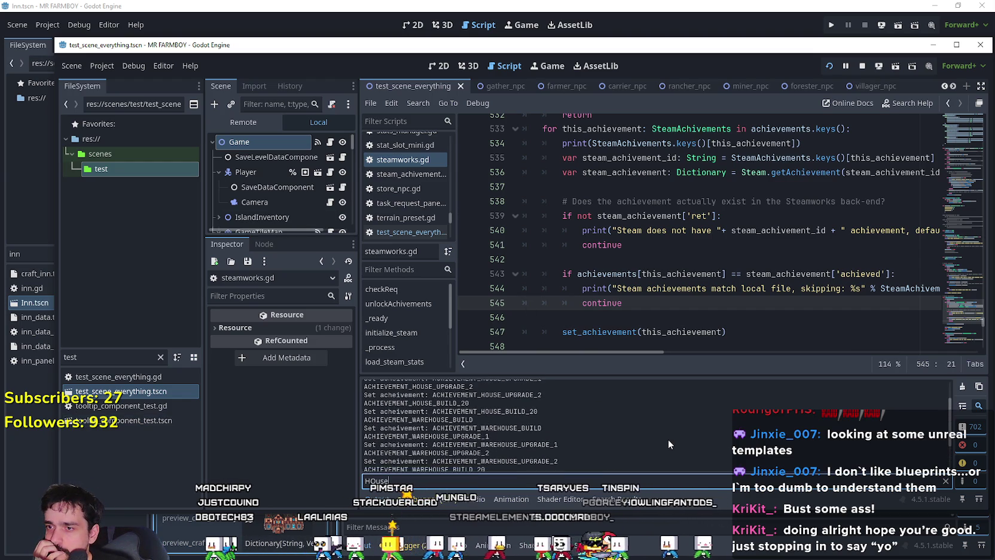
{"action": "scroll", "coordinate": [663, 430], "scroll_direction": "down", "scroll_amount": 3}
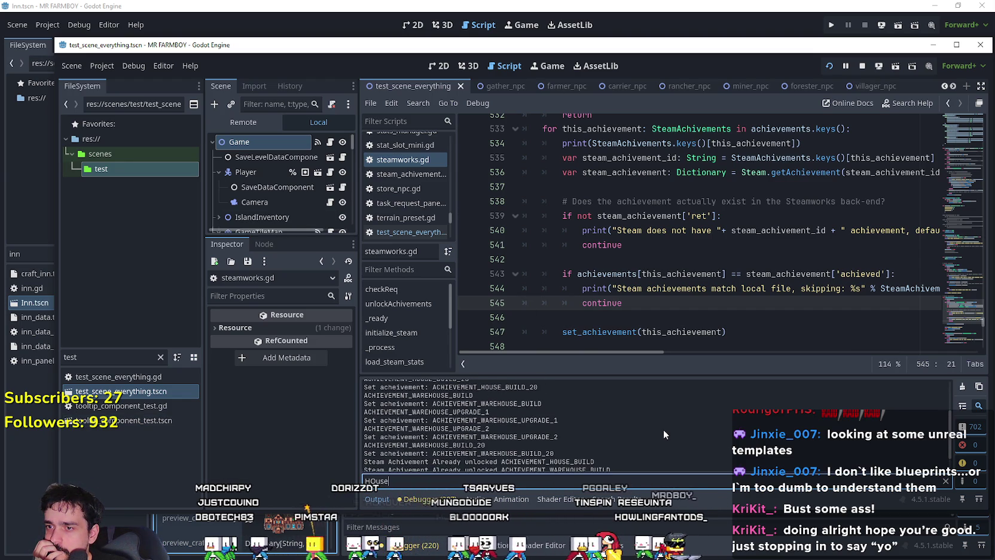
{"action": "scroll", "coordinate": [664, 428], "scroll_direction": "down", "scroll_amount": 1}
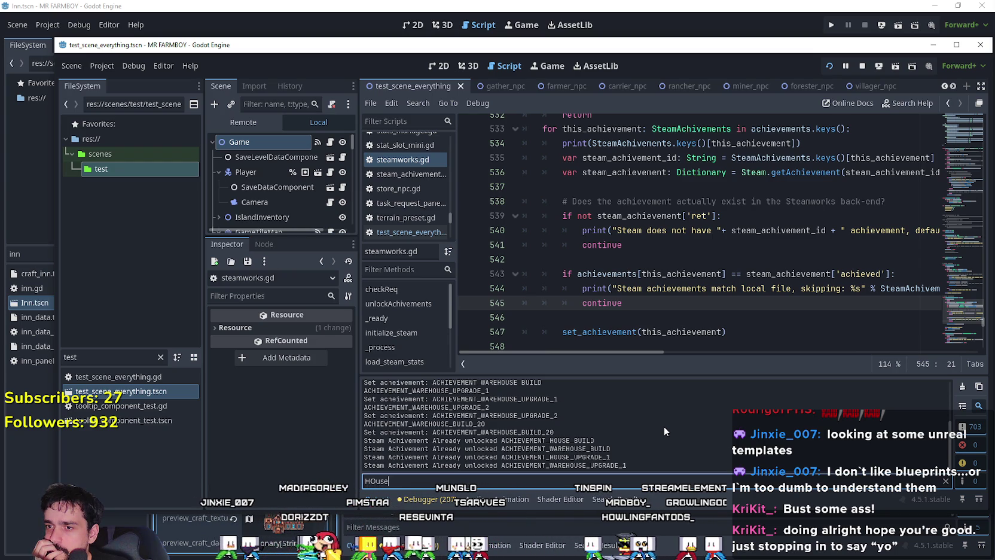
{"action": "scroll", "coordinate": [664, 426], "scroll_direction": "up", "scroll_amount": 2}
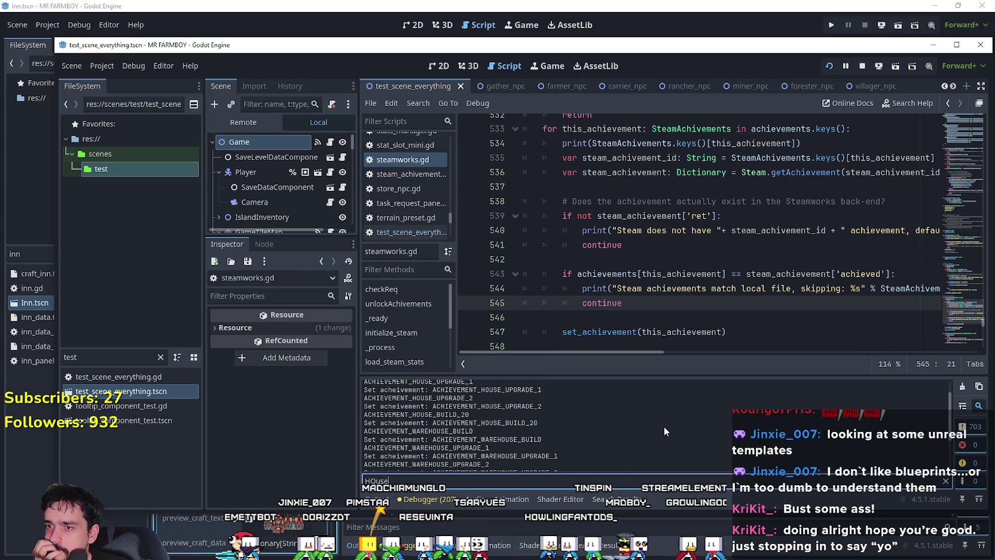
{"action": "scroll", "coordinate": [505, 434], "scroll_direction": "down", "scroll_amount": 2}
{"action": "scroll", "coordinate": [498, 429], "scroll_direction": "up", "scroll_amount": 1}
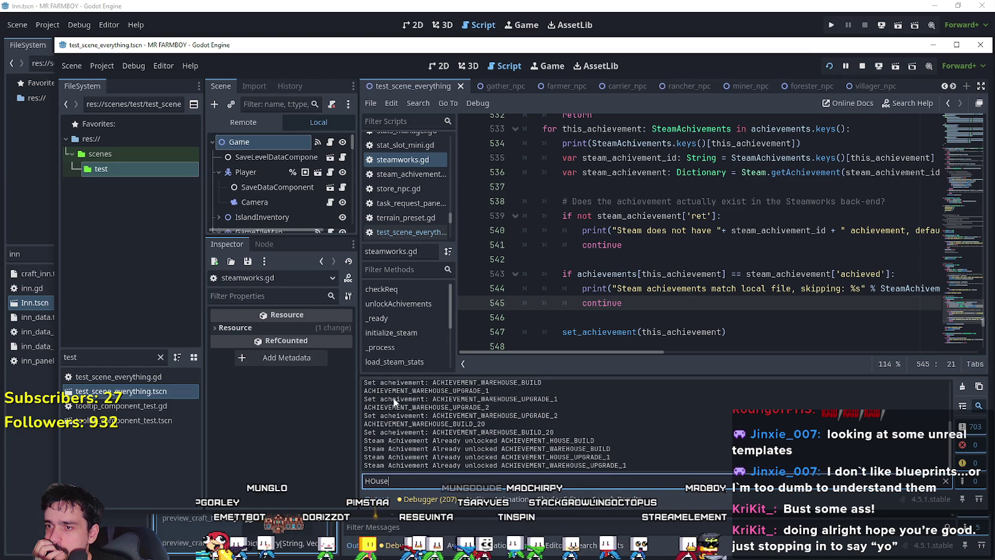
{"action": "scroll", "coordinate": [476, 443], "scroll_direction": "up", "scroll_amount": 1}
{"action": "scroll", "coordinate": [476, 442], "scroll_direction": "up", "scroll_amount": 1}
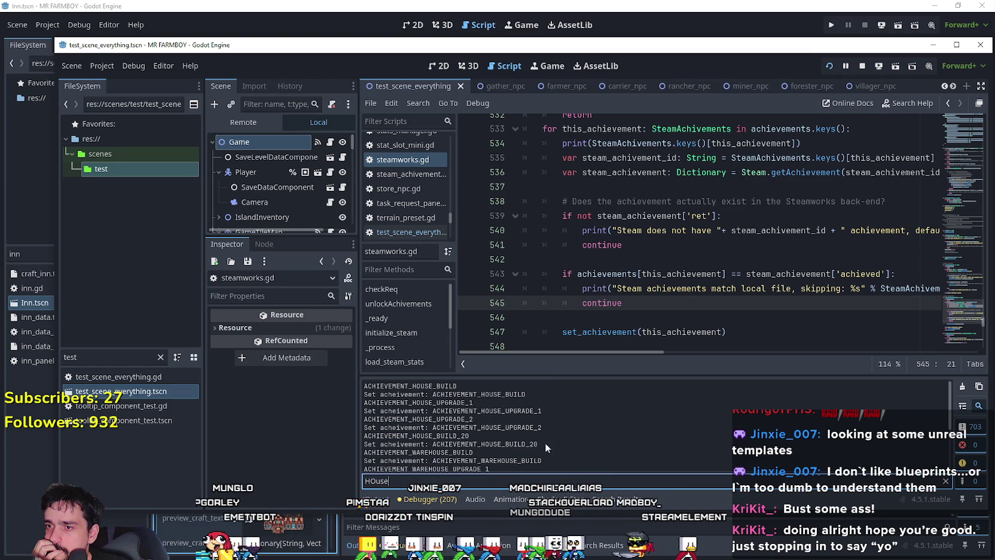
{"action": "left_click_drag", "start_coordinate": [538, 444], "coordinate": [370, 444]}
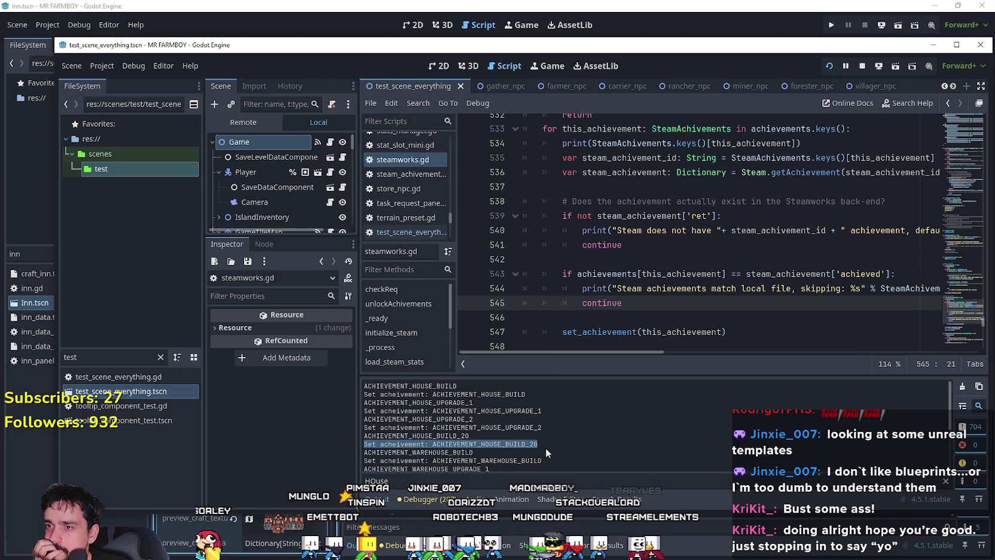
{"action": "scroll", "coordinate": [546, 447], "scroll_direction": "down", "scroll_amount": 1}
{"action": "left_click", "coordinate": [559, 423]}
{"action": "left_click_drag", "start_coordinate": [538, 422], "coordinate": [363, 413]}
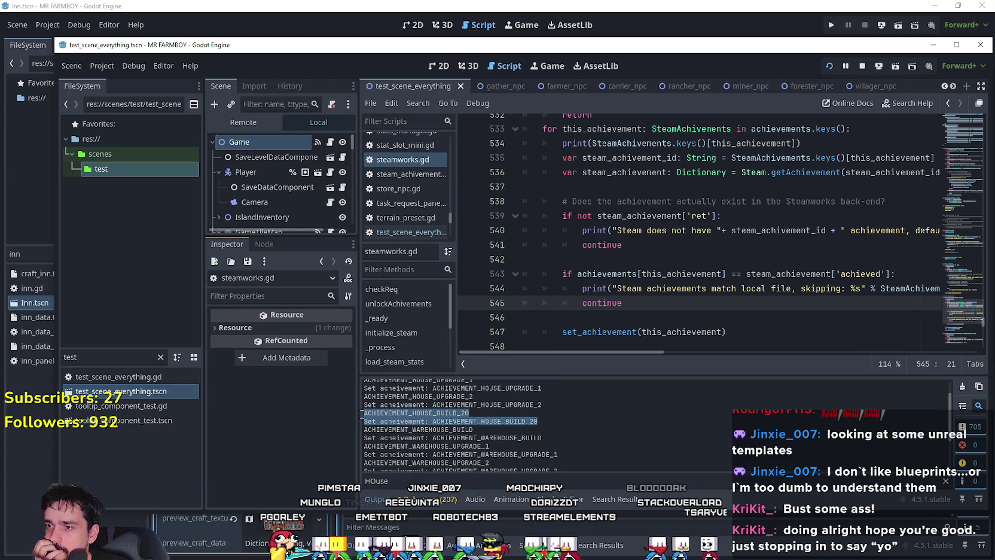
{"action": "scroll", "coordinate": [425, 413], "scroll_direction": "down", "scroll_amount": 2}
{"action": "scroll", "coordinate": [523, 422], "scroll_direction": "up", "scroll_amount": 2}
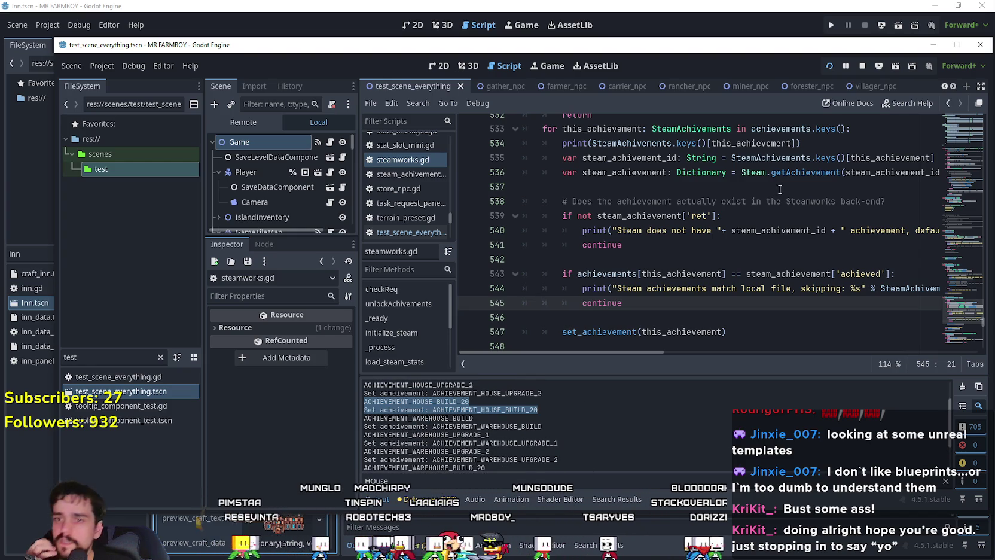
Switch the filter back to 'Market' and select the ACHIEVEMENT_MARKET_BUILD_20 skipping line.
{"action": "left_click", "coordinate": [736, 245]}
{"action": "double_click", "coordinate": [375, 480]}
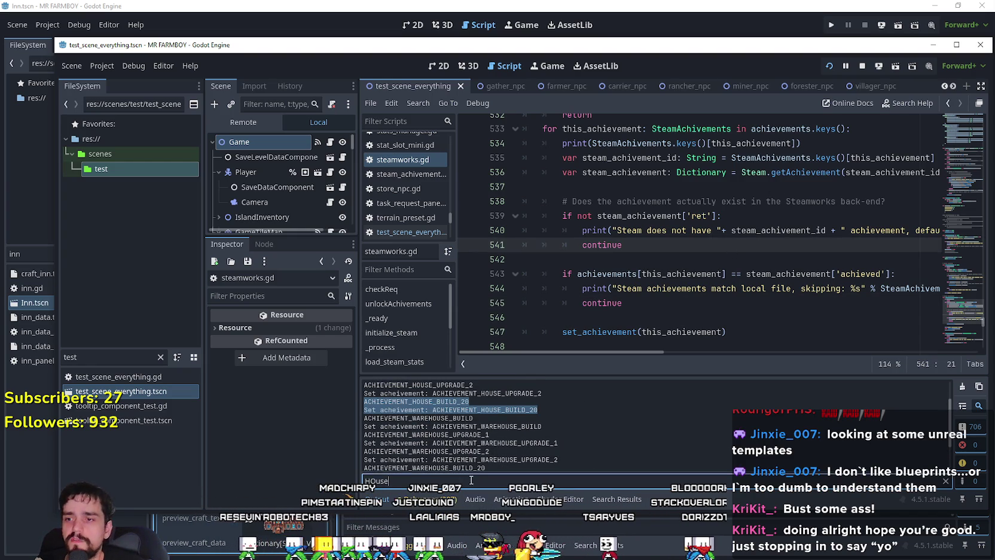
{"action": "type", "text": "Market"}
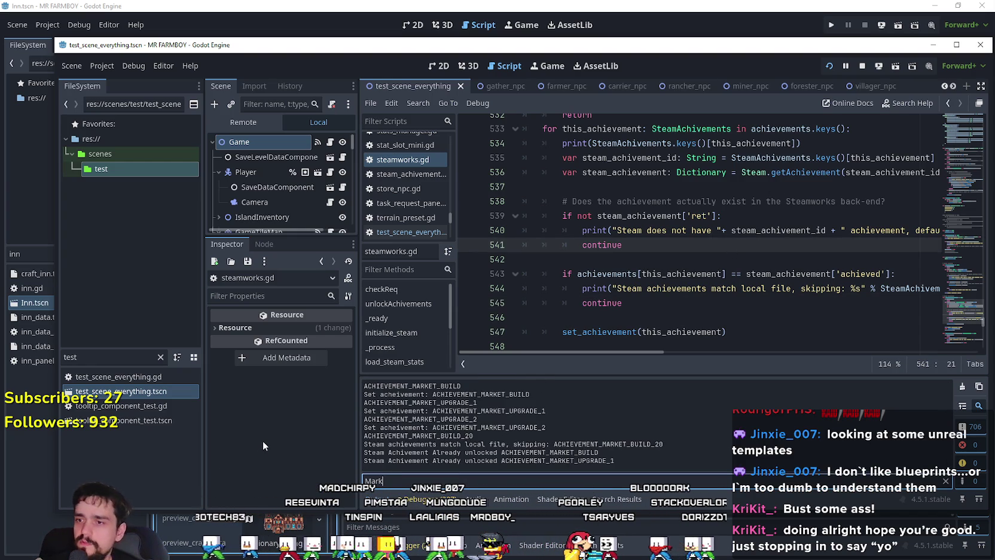
{"action": "triple_click", "coordinate": [680, 443]}
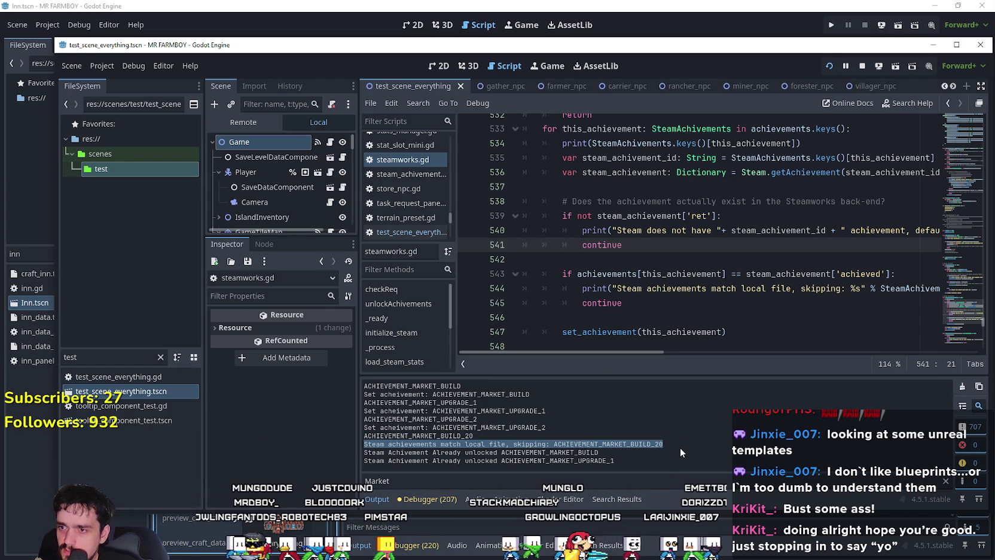
{"action": "double_click", "coordinate": [441, 436]}
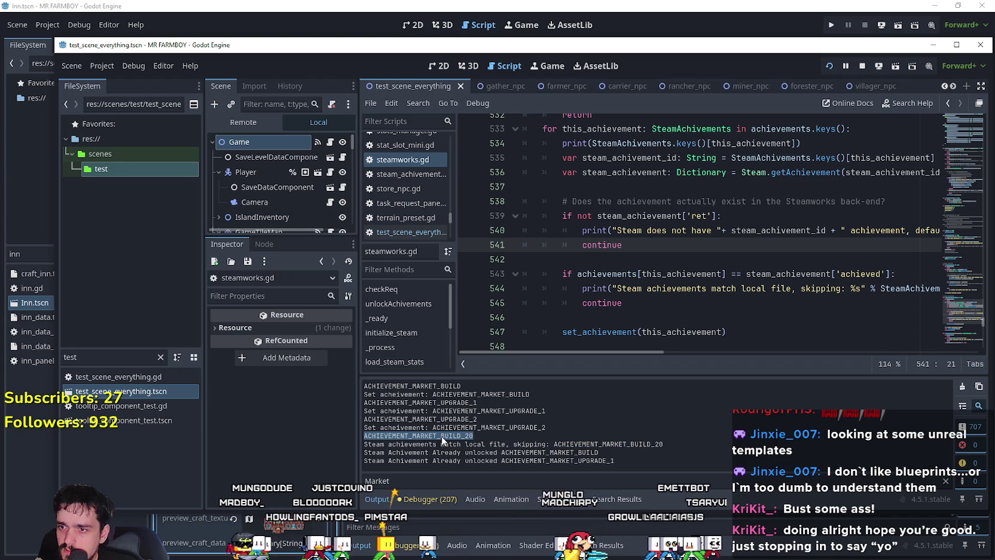
{"action": "left_click", "coordinate": [670, 261]}
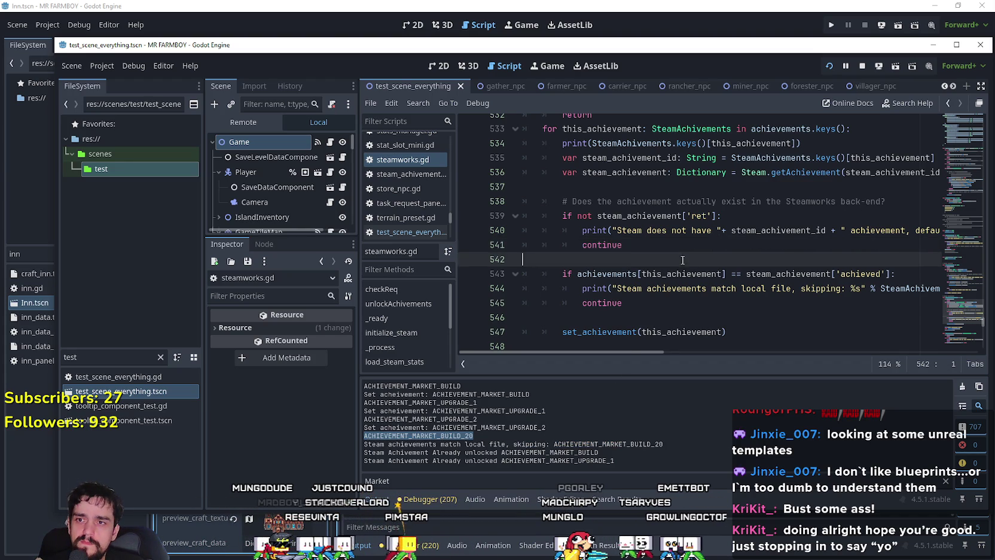
Find ACHIEVEMENT_MARKET_BUILD_20 in all files and open its line 232 and 395 matches.
{"action": "key", "text": "ctrl+shift+f"}
{"action": "left_click", "coordinate": [494, 335]}
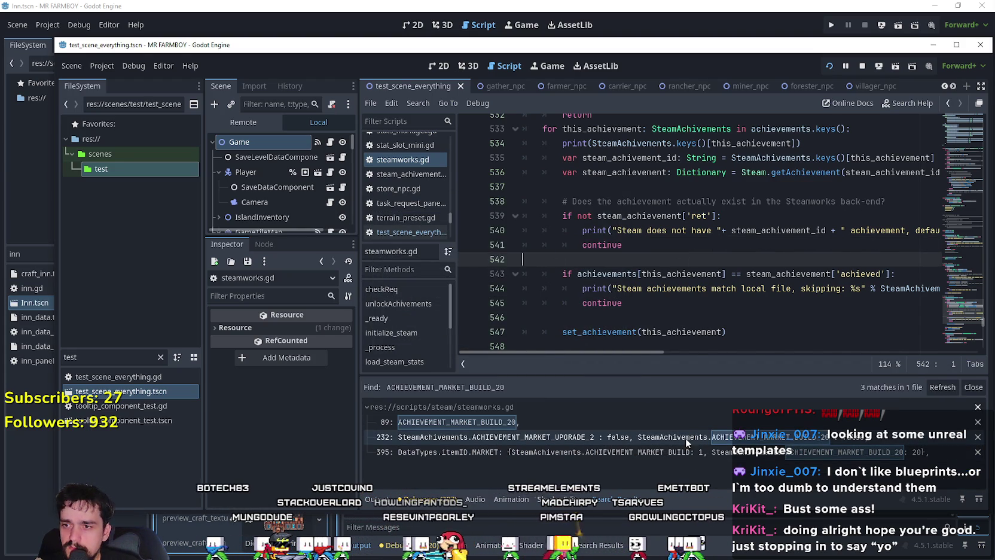
{"action": "left_click", "coordinate": [688, 437]}
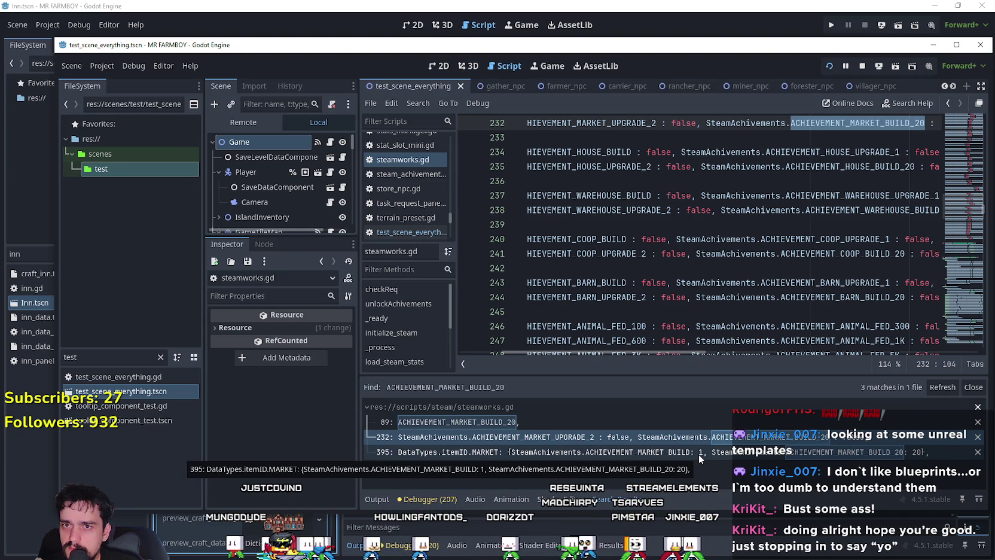
{"action": "left_click", "coordinate": [697, 454]}
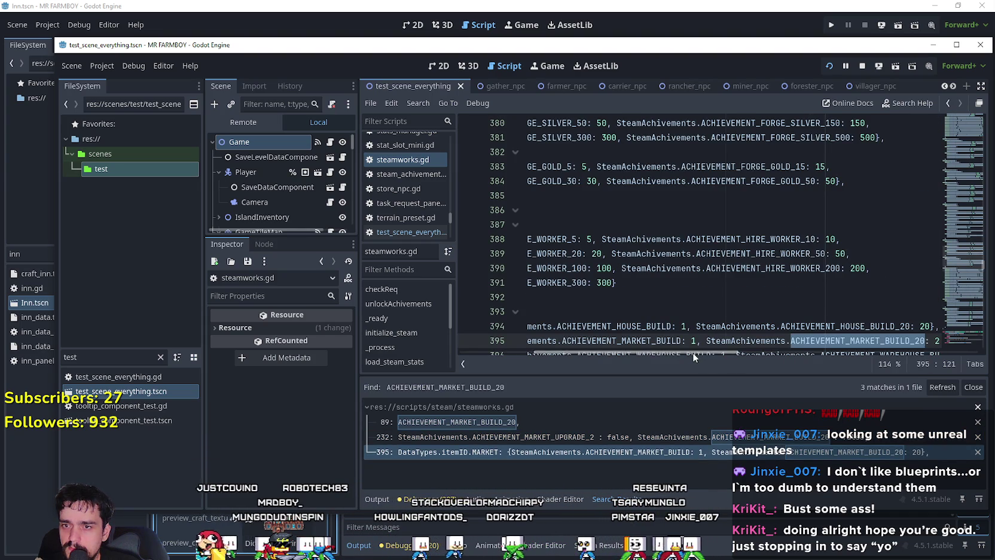
Review the MARKET and WAREHOUSE_BUILD_20 constants around lines 395–398, then bring back the output log.
{"action": "left_click_drag", "start_coordinate": [693, 353], "coordinate": [721, 355]}
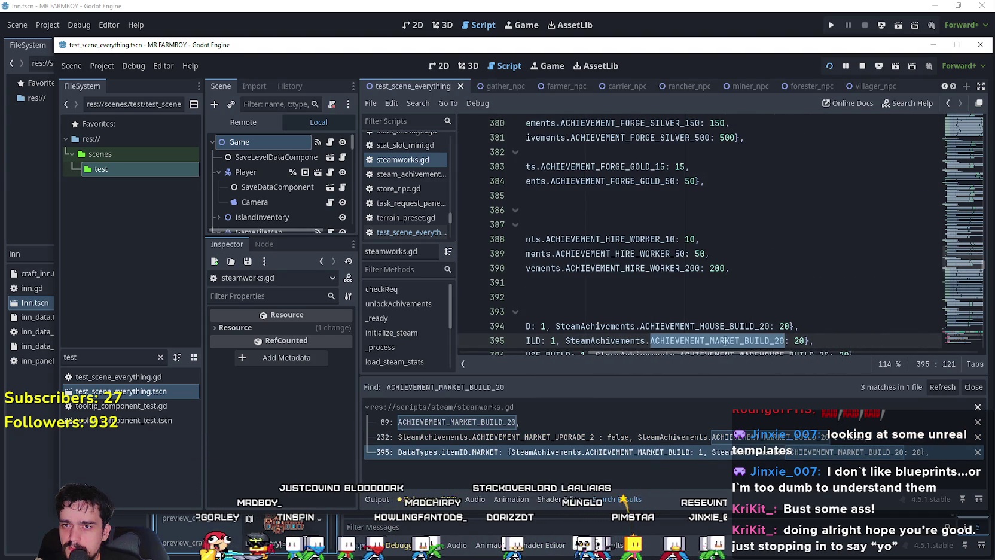
{"action": "scroll", "coordinate": [717, 349], "scroll_direction": "down", "scroll_amount": 1}
{"action": "scroll", "coordinate": [712, 356], "scroll_direction": "right", "scroll_amount": 1}
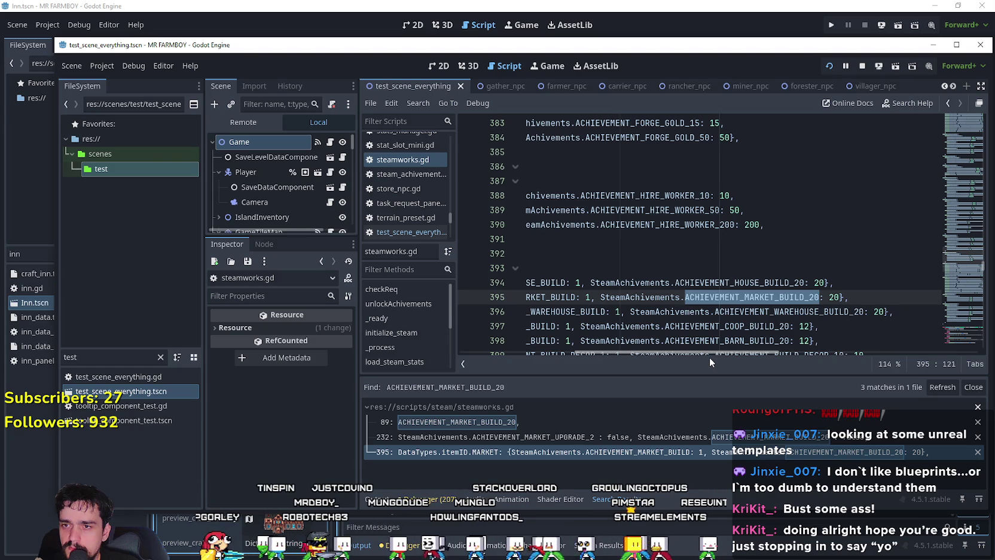
{"action": "mouse_move", "coordinate": [709, 354]}
{"action": "left_mouse_down"}
{"action": "mouse_move", "coordinate": [645, 358]}
{"action": "mouse_move", "coordinate": [735, 364]}
{"action": "left_mouse_up"}
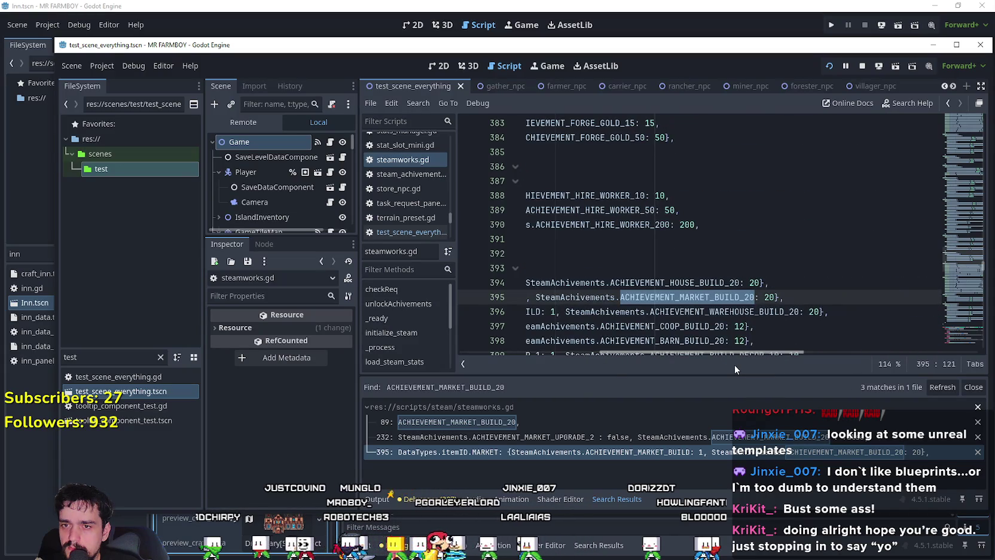
{"action": "scroll", "coordinate": [747, 347], "scroll_direction": "down", "scroll_amount": 2}
{"action": "scroll", "coordinate": [749, 339], "scroll_direction": "up", "scroll_amount": 1}
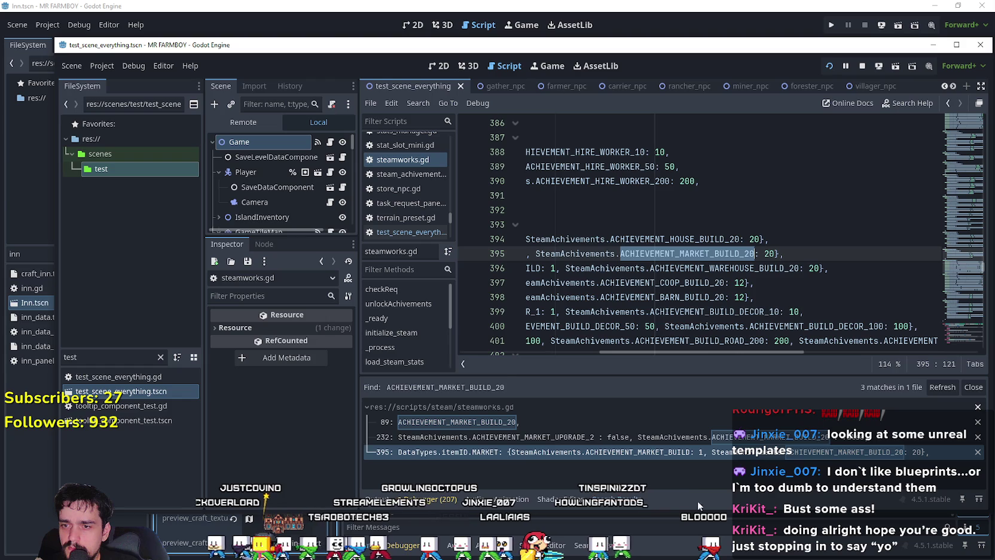
{"action": "left_click", "coordinate": [689, 254]}
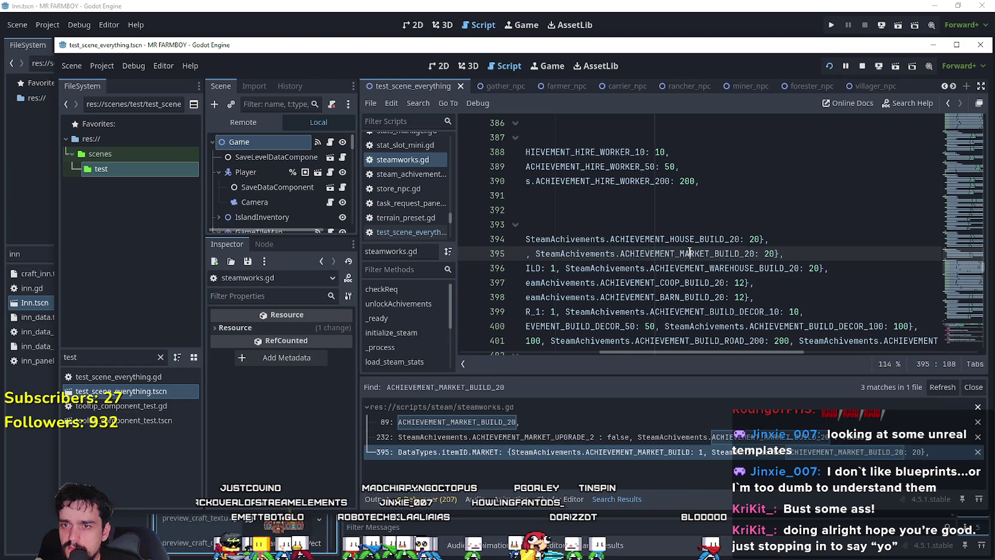
{"action": "left_click", "coordinate": [600, 297]}
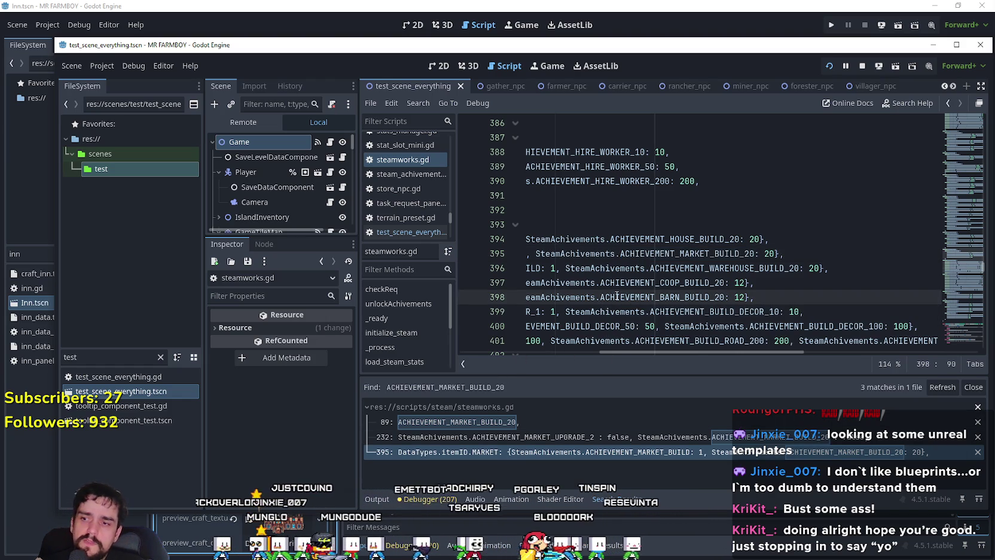
{"action": "double_click", "coordinate": [750, 271]}
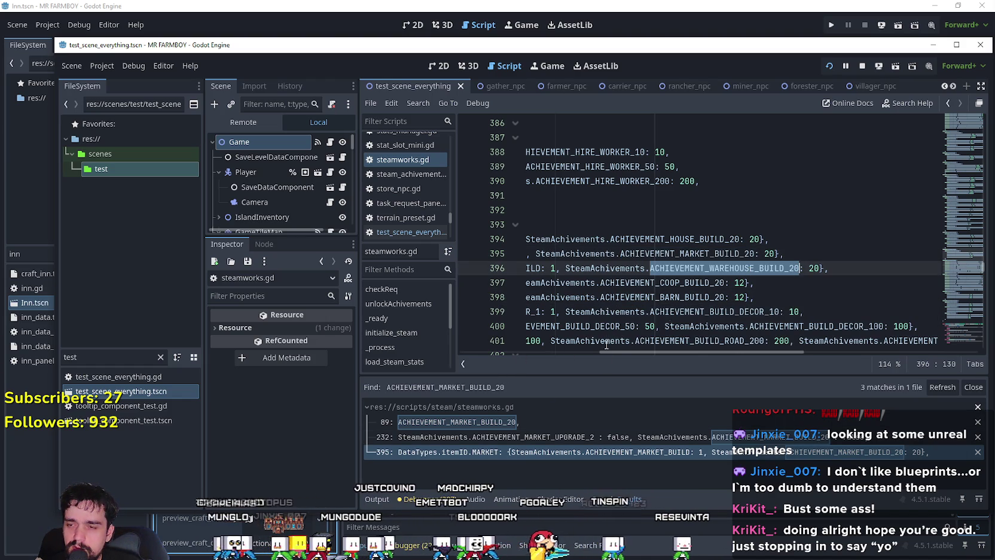
{"action": "left_click", "coordinate": [386, 499]}
{"action": "left_click", "coordinate": [545, 481]}
Filter the output log by Market, HOUSE and WAREHOUSE in turn, then clear the filter.
{"action": "type", "text": "Market"}
{"action": "key", "text": "BackSpace"}
{"action": "key", "text": "BackSpace"}
{"action": "key", "text": "BackSpace"}
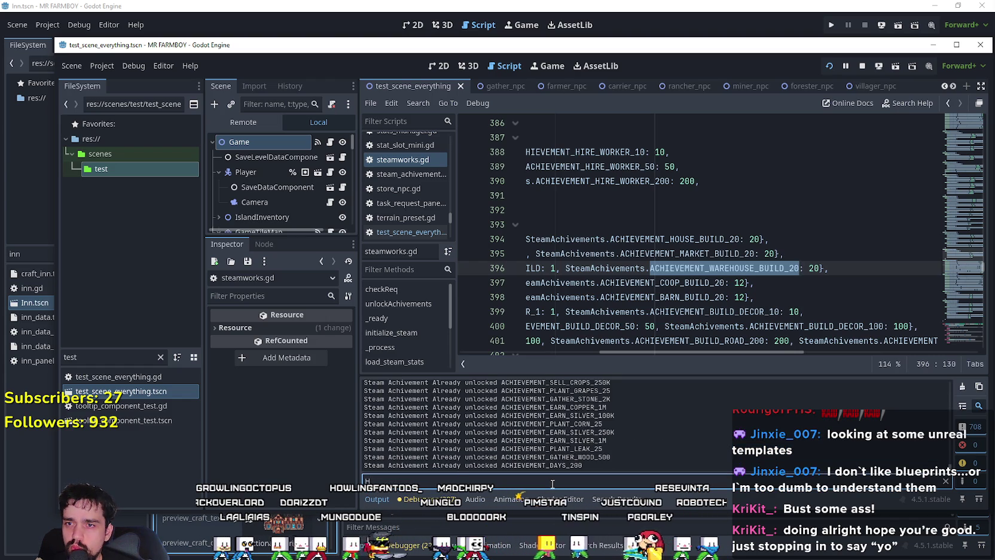
{"action": "type", "text": "oSE"}
{"action": "key", "text": "BackSpace"}
{"action": "key", "text": "BackSpace"}
{"action": "key", "text": "BackSpace"}
{"action": "type", "text": "WAREHOUS"}
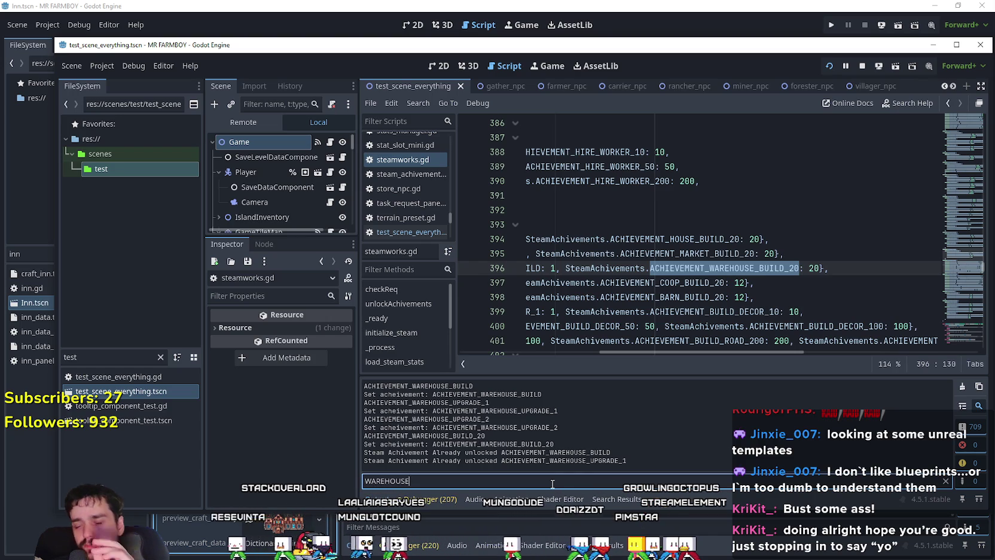
{"action": "key", "text": "ctrl+a"}
{"action": "key", "text": "BackSpace"}
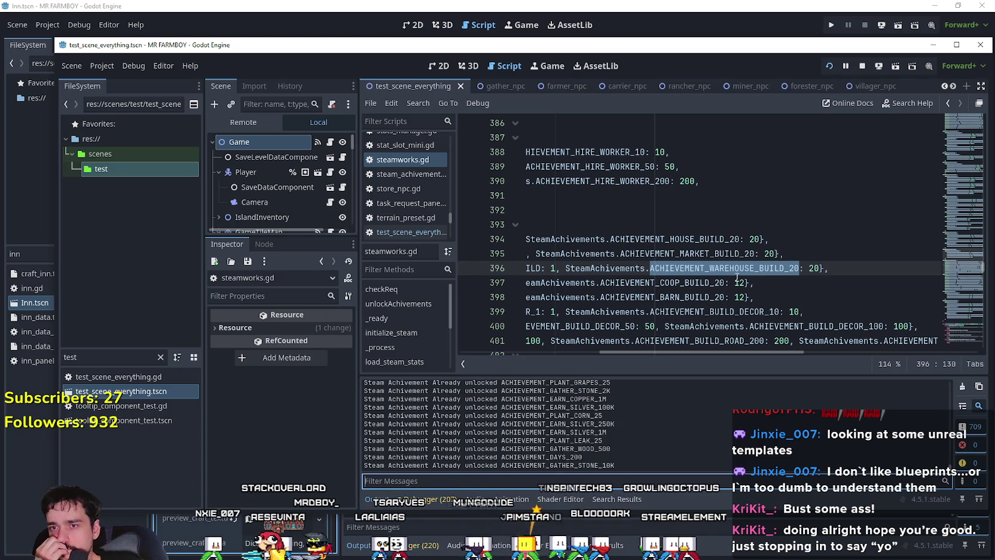
Search all project scripts for ACHIEVEMENT_MARKET_BUILD_20, finding steamworks.gd lines 89, 232 and 395.
{"action": "double_click", "coordinate": [717, 253]}
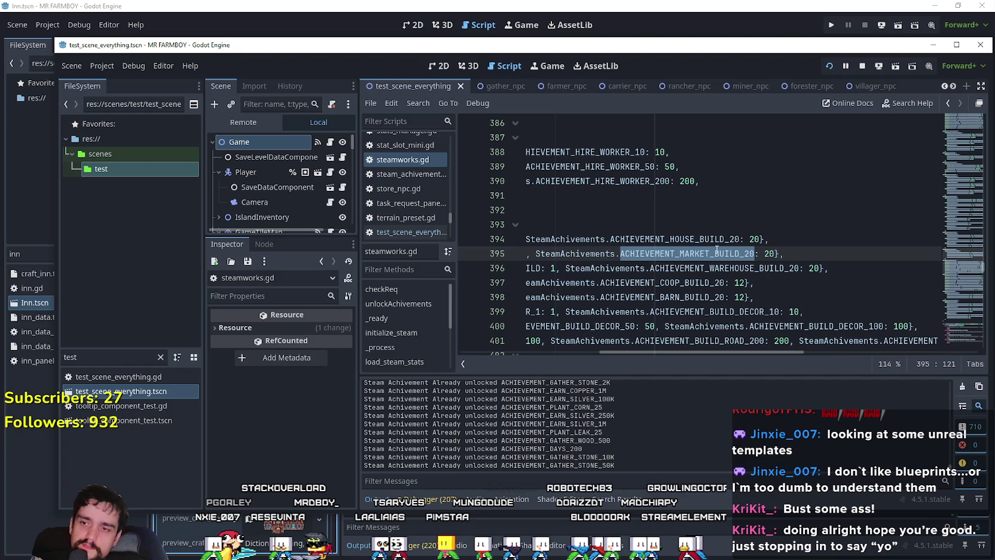
{"action": "key", "text": "ctrl+shift+f"}
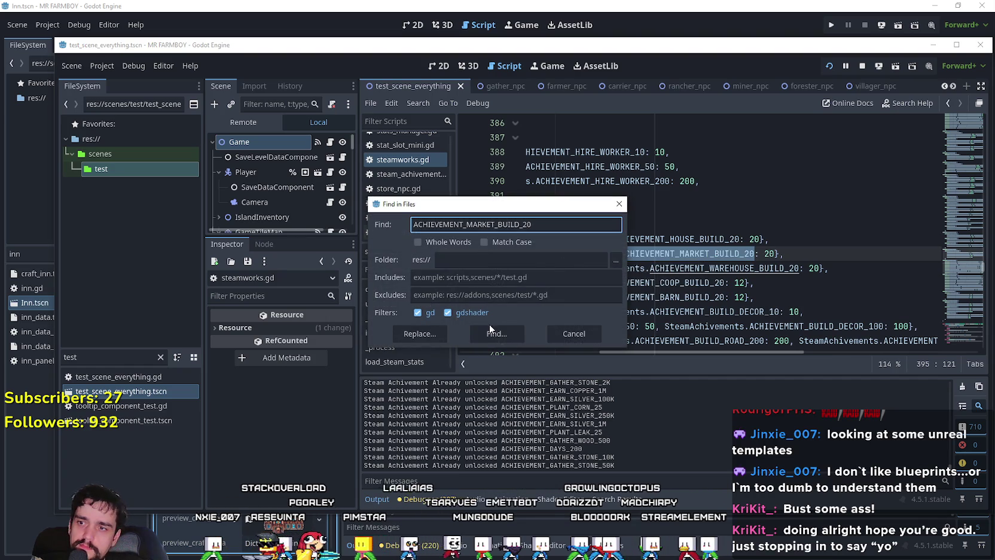
{"action": "left_click", "coordinate": [491, 330]}
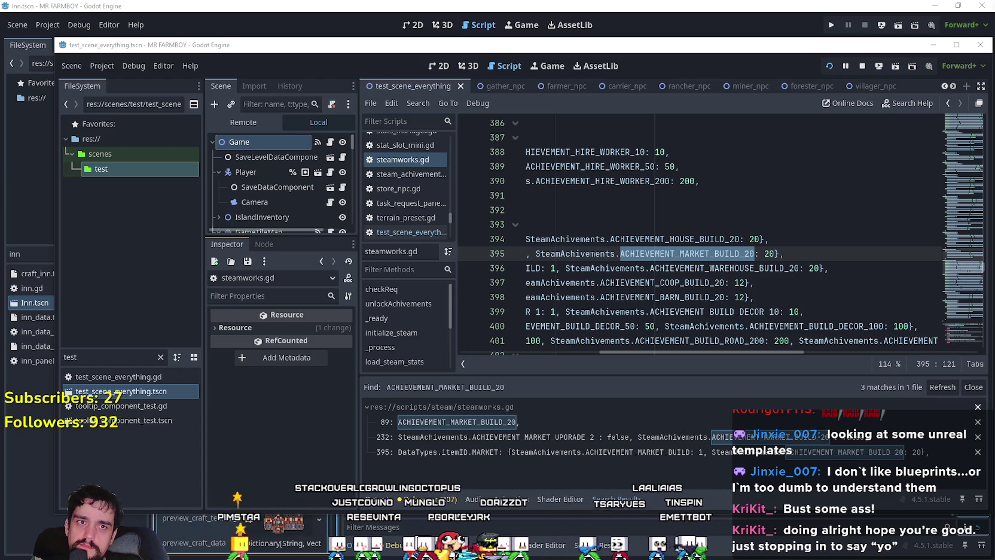
{"action": "left_click", "coordinate": [624, 268]}
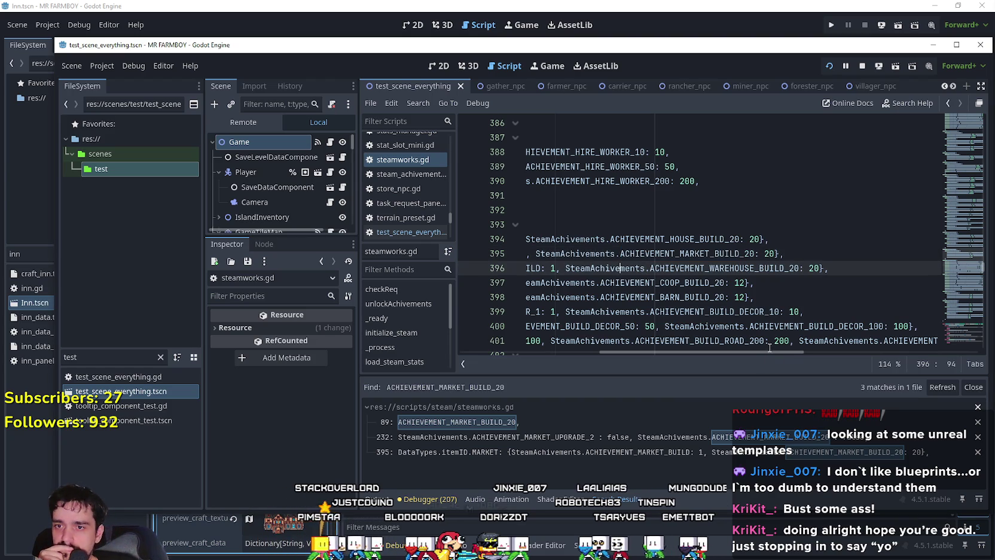
Show the Output log and scroll steamworks.gd to the achievement loading code around lines 538–544.
{"action": "left_click_drag", "start_coordinate": [767, 352], "coordinate": [587, 318]}
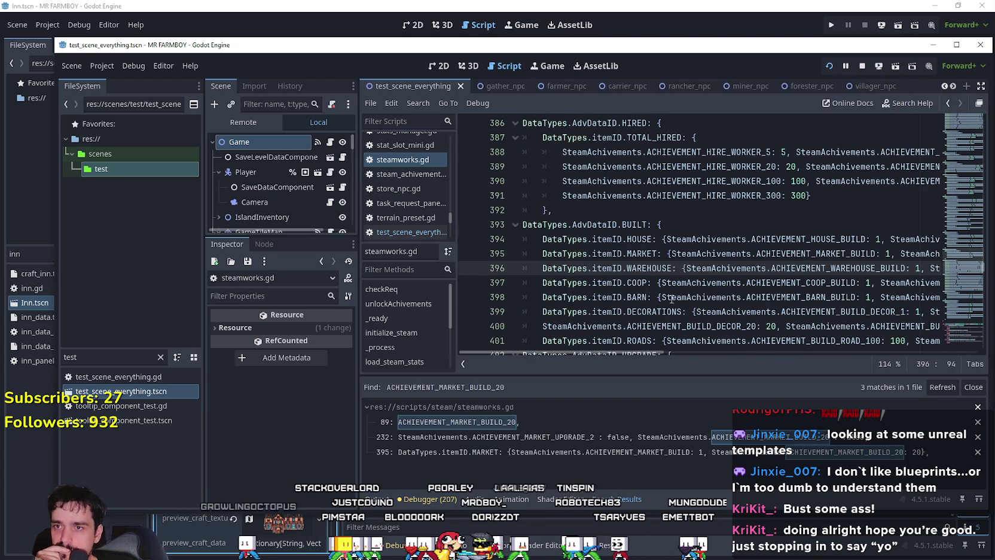
{"action": "scroll", "coordinate": [670, 299], "scroll_direction": "down", "scroll_amount": 1}
{"action": "mouse_move", "coordinate": [691, 286]}
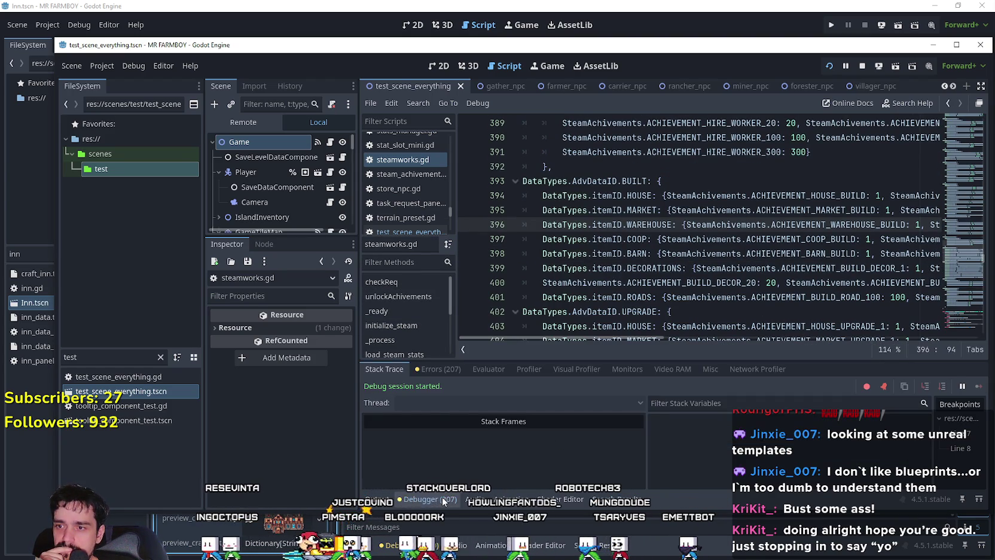
{"action": "left_click", "coordinate": [383, 499]}
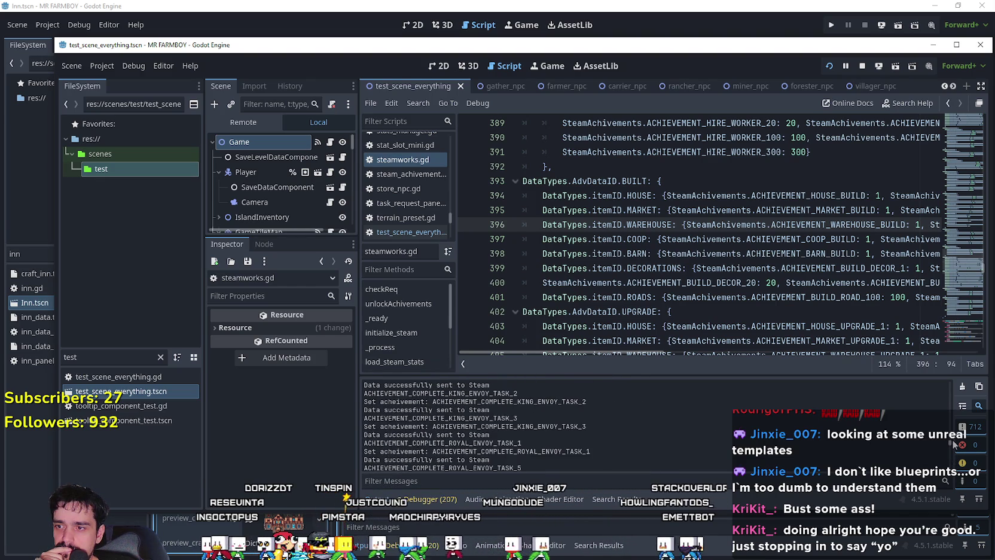
{"action": "scroll", "coordinate": [936, 213], "scroll_direction": "up", "scroll_amount": 20}
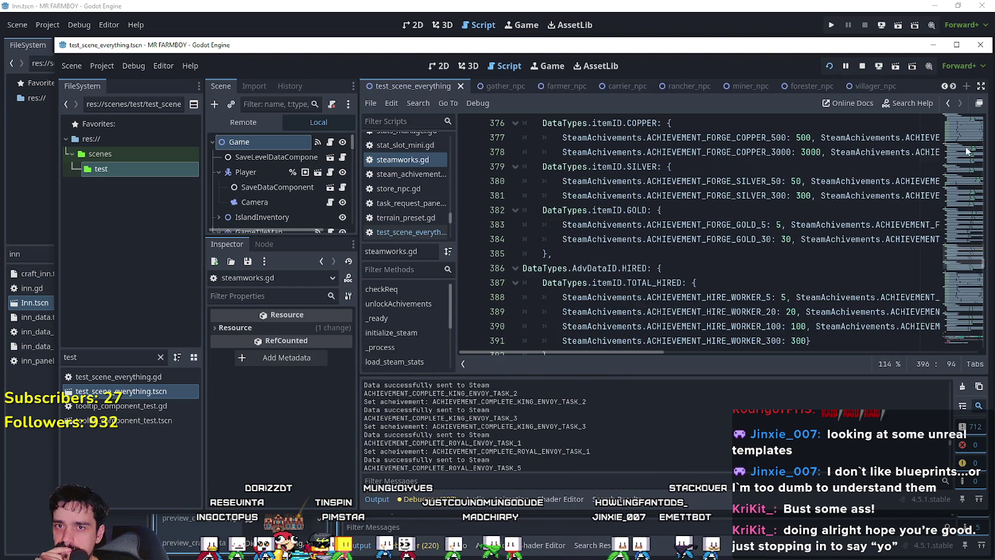
{"action": "scroll", "coordinate": [961, 233], "scroll_direction": "down", "scroll_amount": 20}
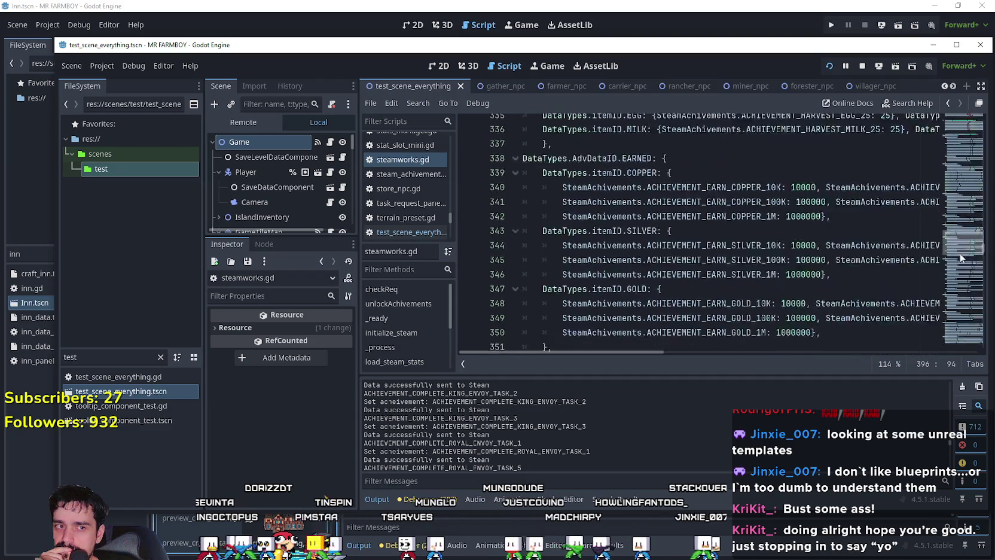
{"action": "left_click_drag", "start_coordinate": [958, 276], "coordinate": [962, 316]}
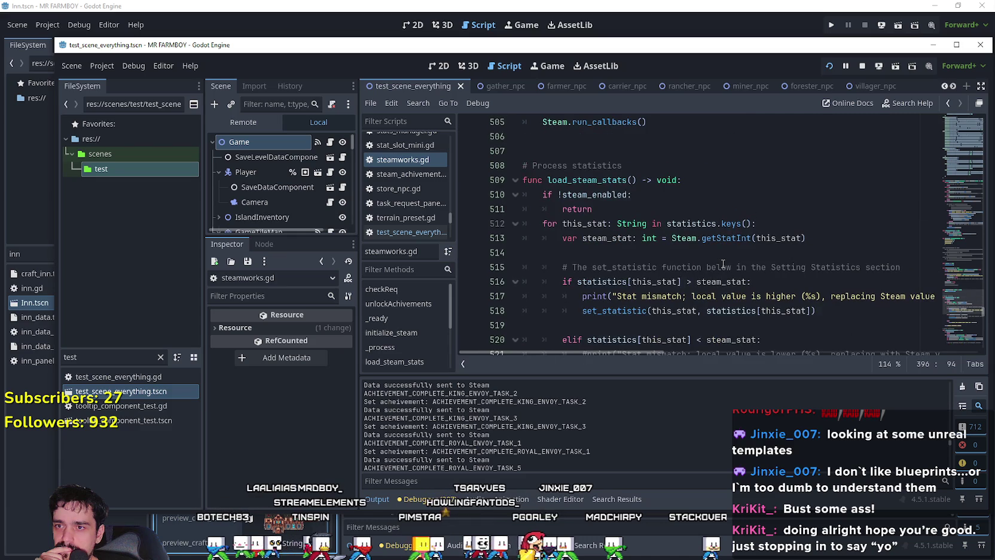
{"action": "scroll", "coordinate": [722, 264], "scroll_direction": "down", "scroll_amount": 9}
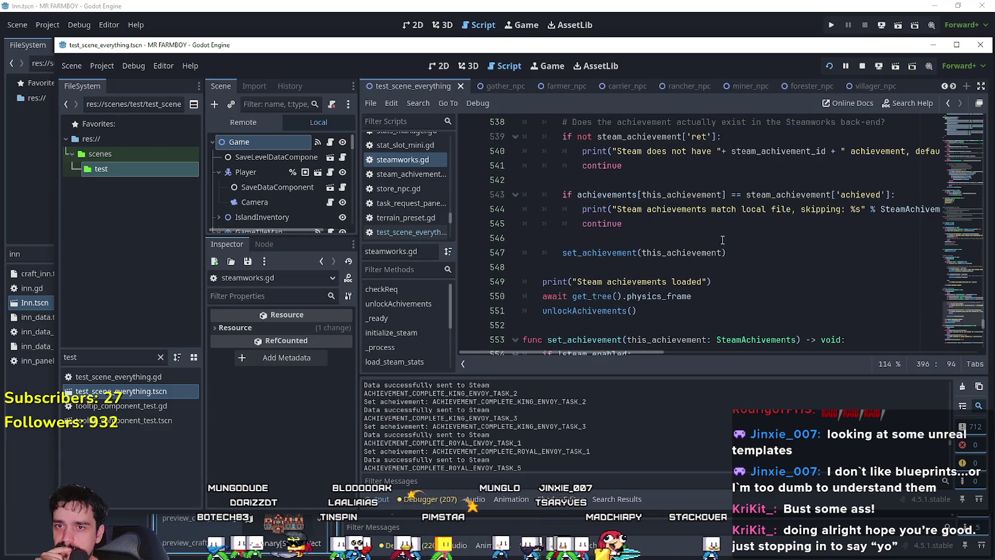
{"action": "left_click_drag", "start_coordinate": [619, 208], "coordinate": [681, 209]}
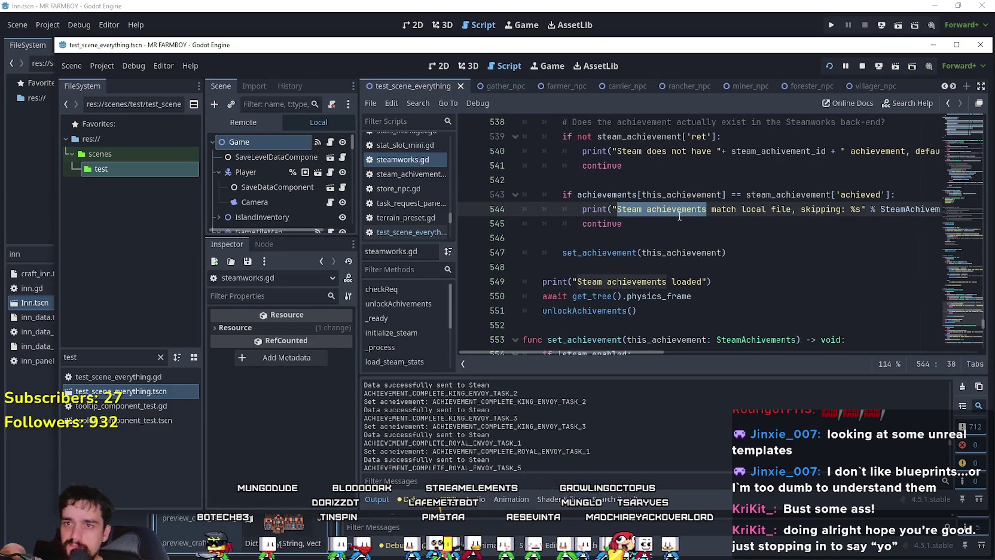
Filter the output log to 'Steam achievements match' messages using the text copied from line 544.
{"action": "left_click_drag", "start_coordinate": [736, 208], "coordinate": [617, 209]}
{"action": "key", "text": "ctrl+c"}
{"action": "left_click", "coordinate": [583, 481]}
{"action": "key", "text": "ctrl+v"}
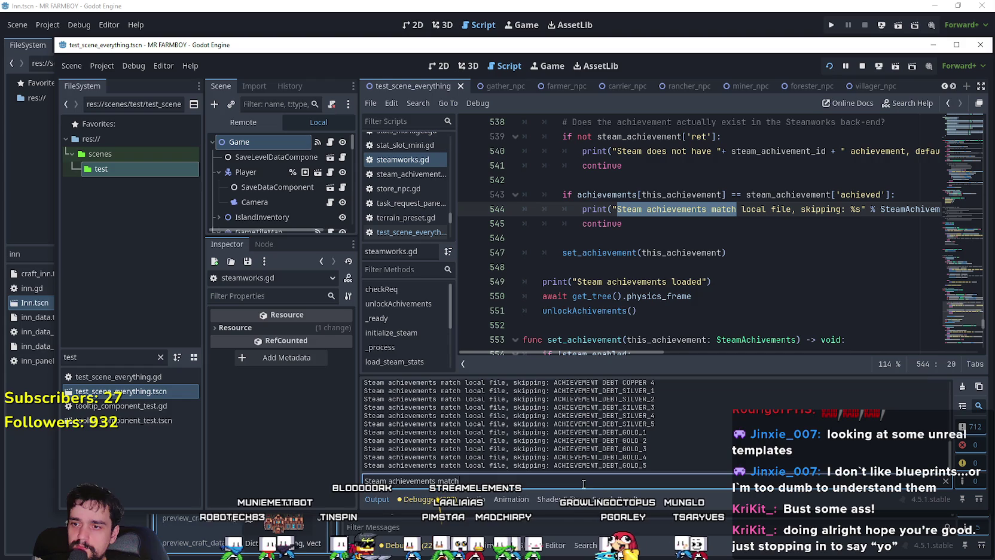
{"action": "scroll", "coordinate": [684, 422], "scroll_direction": "up", "scroll_amount": 2}
{"action": "scroll", "coordinate": [688, 423], "scroll_direction": "up", "scroll_amount": 10}
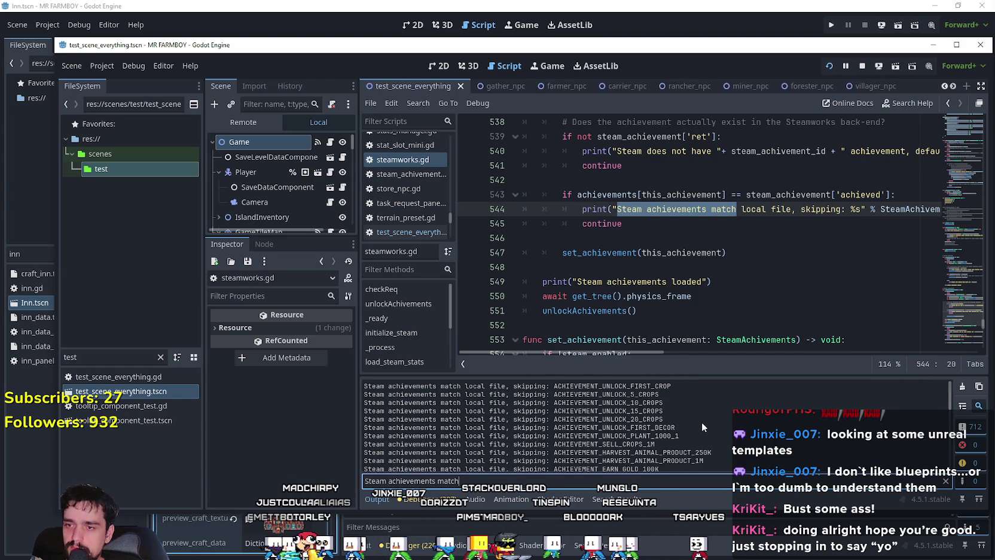
{"action": "scroll", "coordinate": [702, 422], "scroll_direction": "down", "scroll_amount": 10}
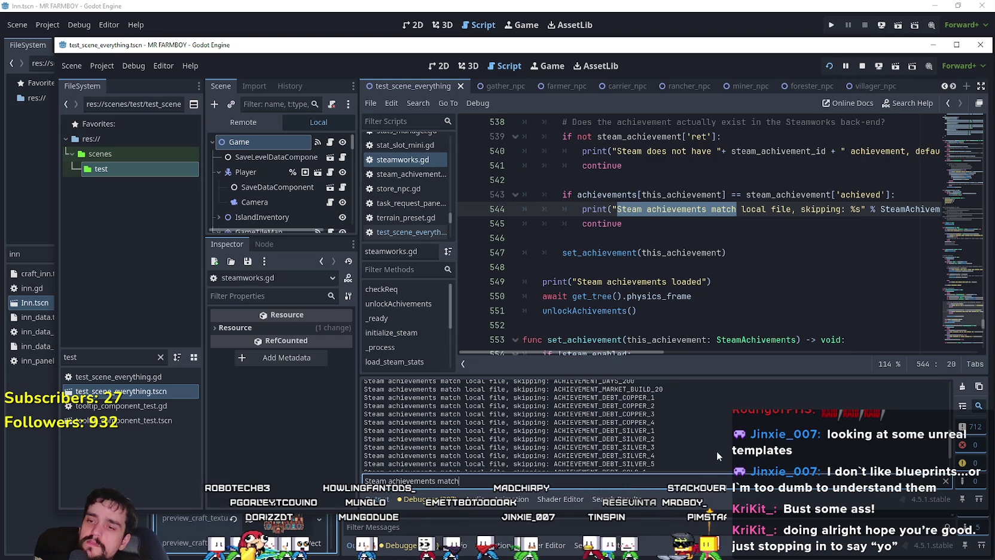
Examine line 543's comparison of steam_achievement with achievements[this_achievement].
{"action": "double_click", "coordinate": [768, 196]}
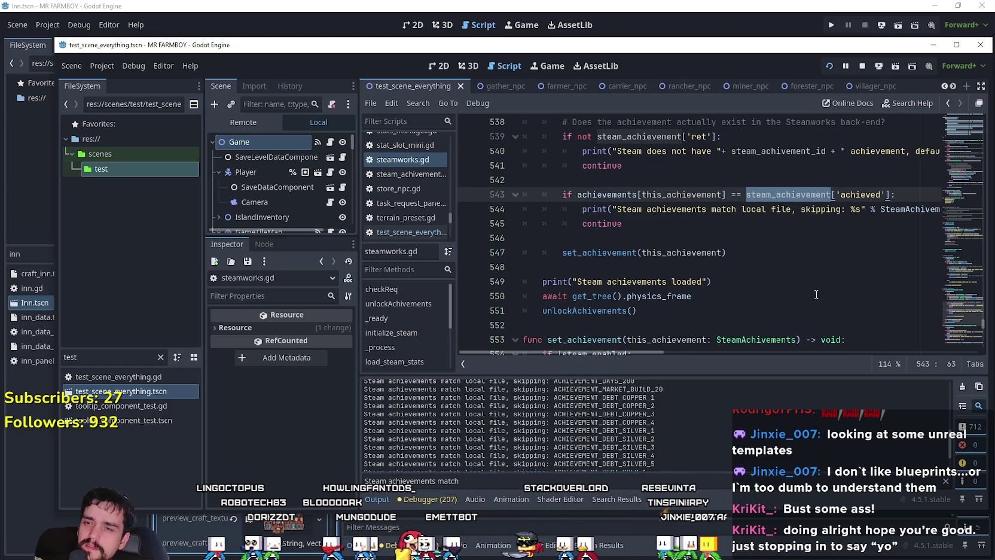
{"action": "left_click_drag", "start_coordinate": [577, 195], "coordinate": [726, 194]}
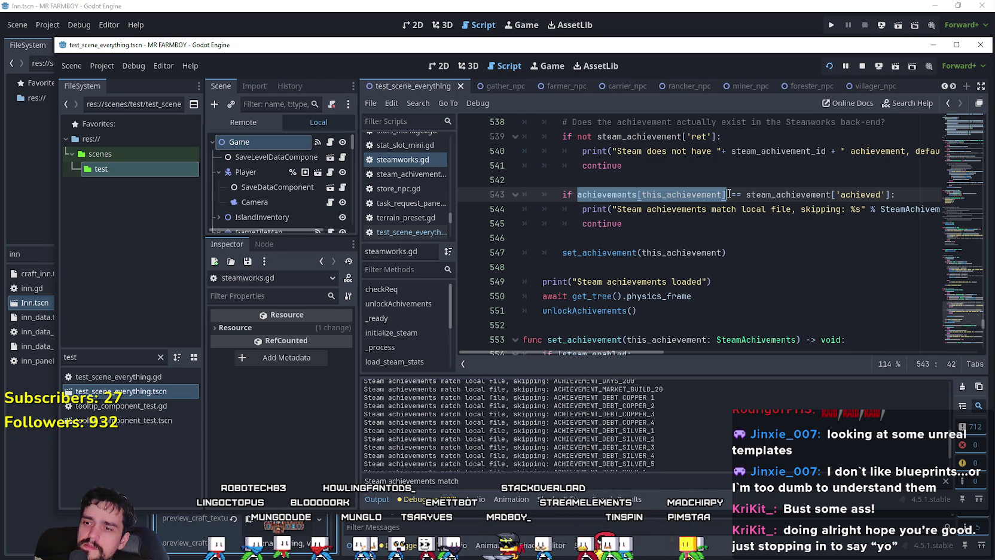
{"action": "left_click", "coordinate": [718, 237]}
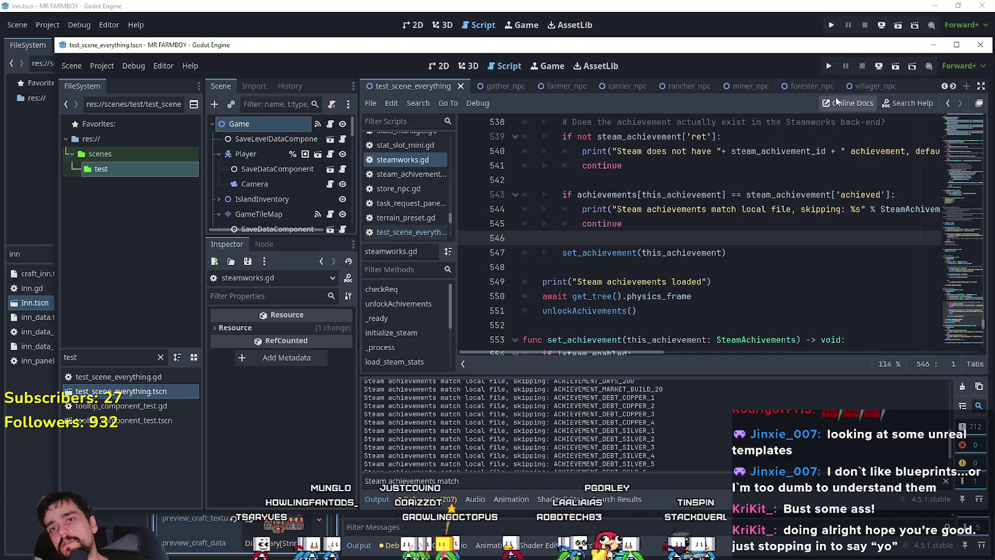
Relaunch the MR FARMBOY game and view its live scene tree in the Remote tab.
{"action": "left_click", "coordinate": [828, 66]}
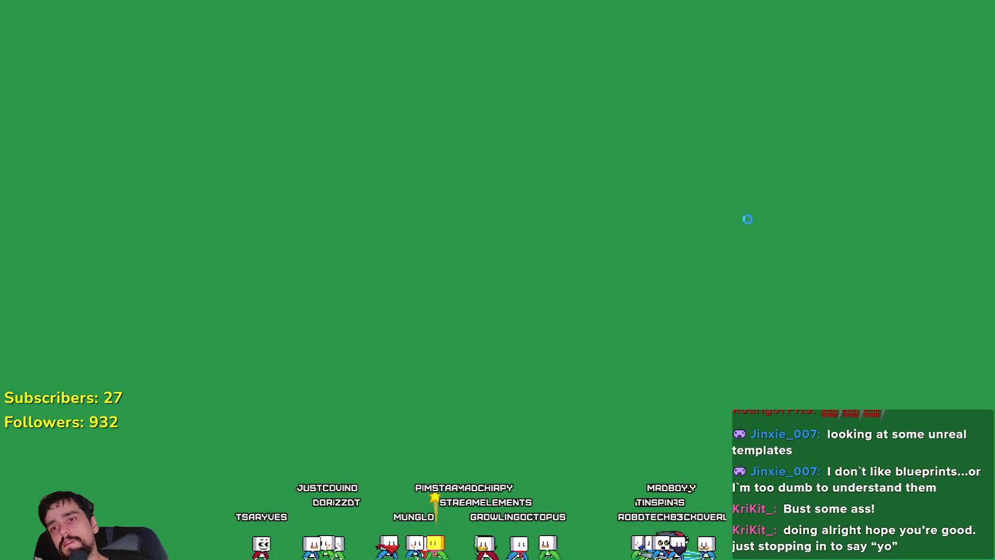
{"action": "key", "text": "alt+Tab"}
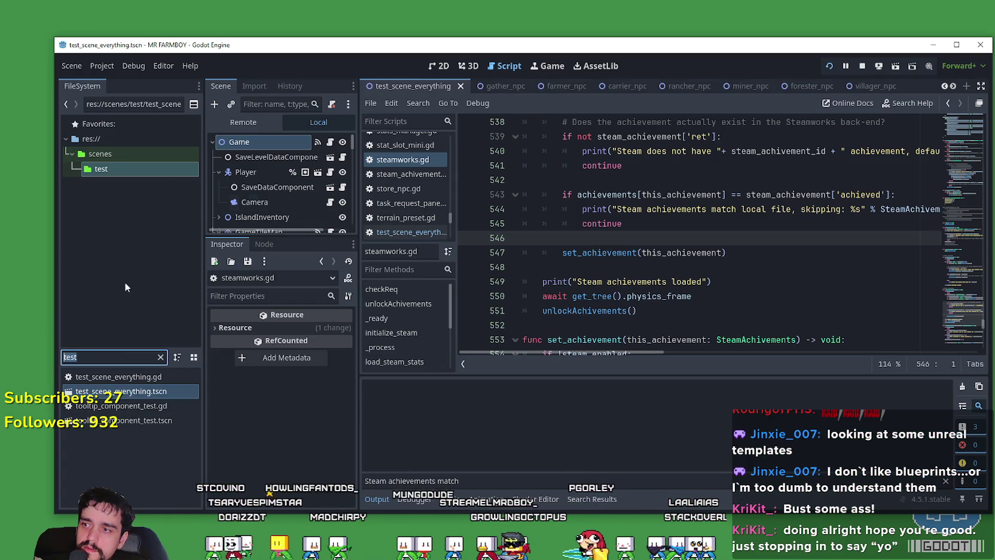
{"action": "left_click", "coordinate": [254, 123]}
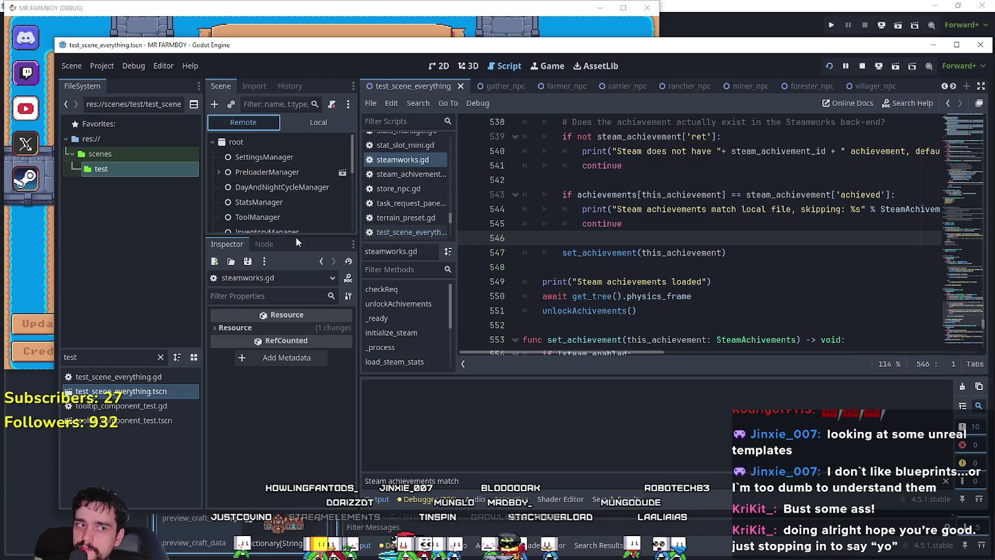
Select the live Steamworks node and expand its 209-entry achievements dictionary in an enlarged Inspector.
{"action": "left_click_drag", "start_coordinate": [295, 247], "coordinate": [297, 375]}
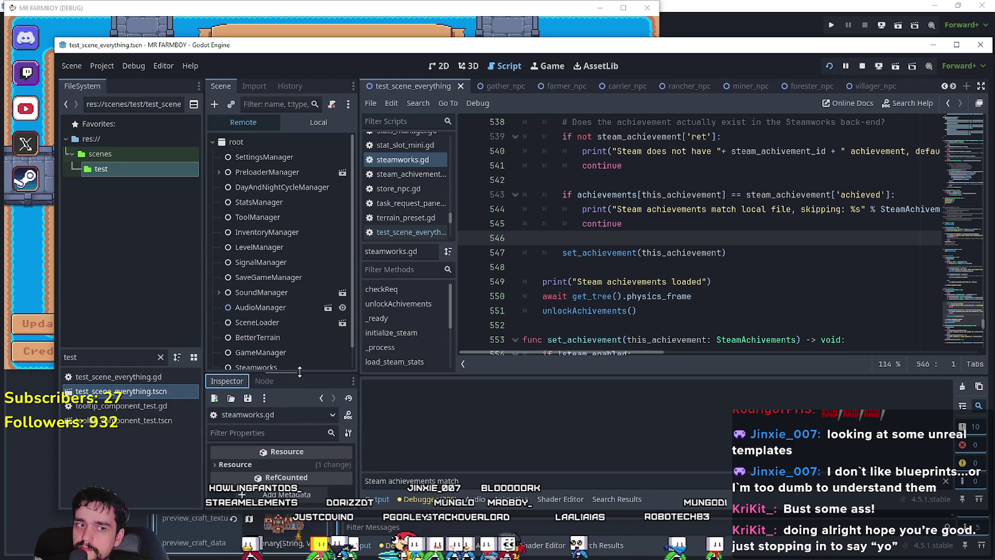
{"action": "left_click", "coordinate": [293, 345]}
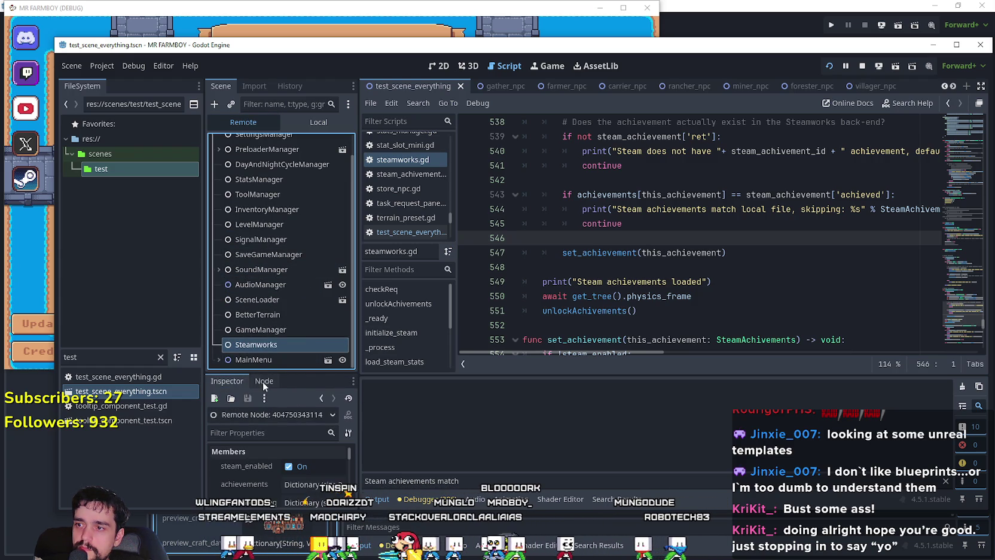
{"action": "left_click_drag", "start_coordinate": [274, 373], "coordinate": [296, 180]}
{"action": "left_click_drag", "start_coordinate": [357, 338], "coordinate": [432, 330]}
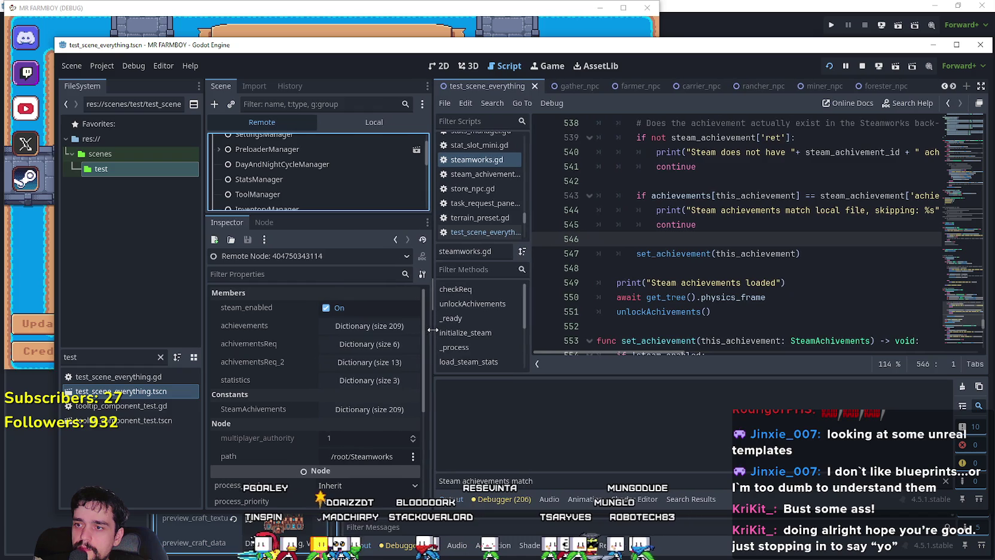
{"action": "left_click", "coordinate": [389, 330]}
{"action": "mouse_move", "coordinate": [421, 331]}
{"action": "left_mouse_down"}
{"action": "mouse_move", "coordinate": [420, 428]}
{"action": "mouse_move", "coordinate": [432, 383]}
{"action": "left_mouse_up"}
Page through the achievements dictionary to the last page, entries 200–208, all unchecked.
{"action": "left_click", "coordinate": [346, 443]}
{"action": "left_click", "coordinate": [346, 444]}
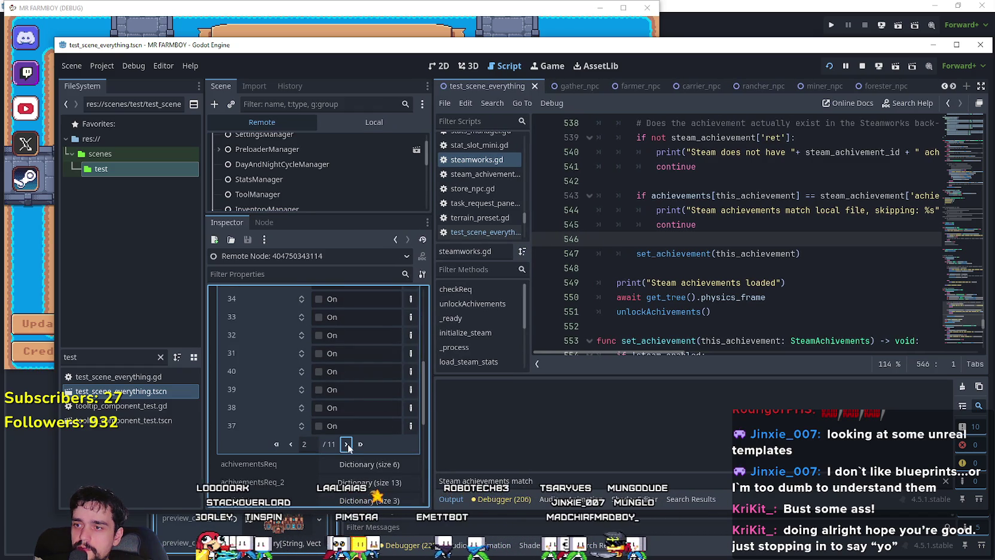
{"action": "left_click", "coordinate": [347, 444]}
{"action": "left_click", "coordinate": [346, 444]}
{"action": "left_click", "coordinate": [346, 444]}
{"action": "left_click", "coordinate": [346, 444]}
{"action": "left_click", "coordinate": [346, 444]}
{"action": "left_click", "coordinate": [346, 444]}
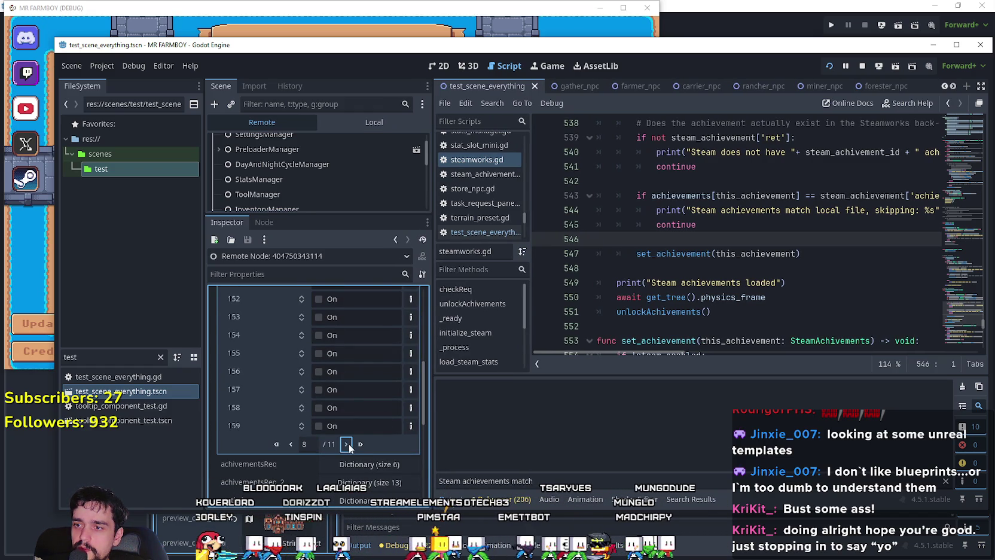
{"action": "left_click", "coordinate": [346, 443]}
{"action": "left_click", "coordinate": [348, 446]}
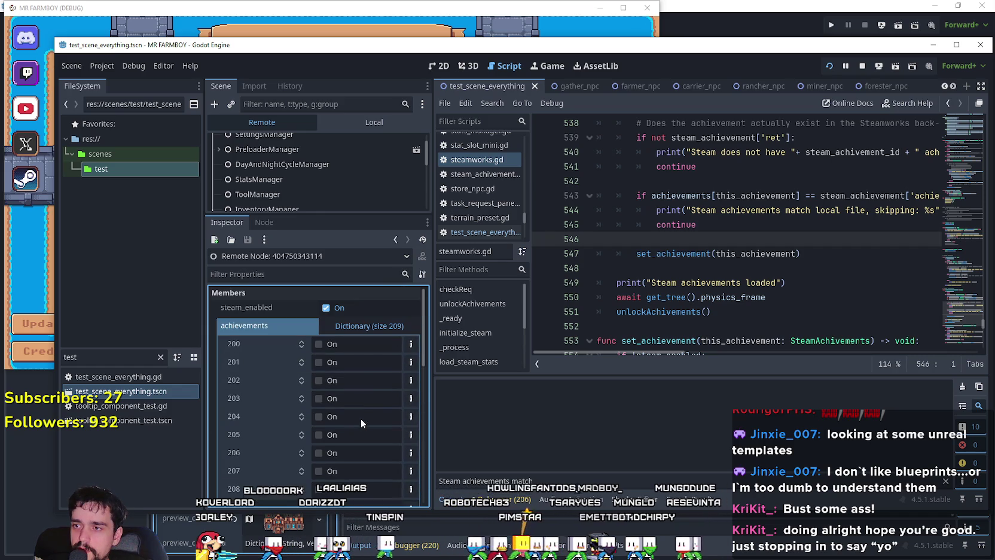
{"action": "left_click", "coordinate": [693, 226]}
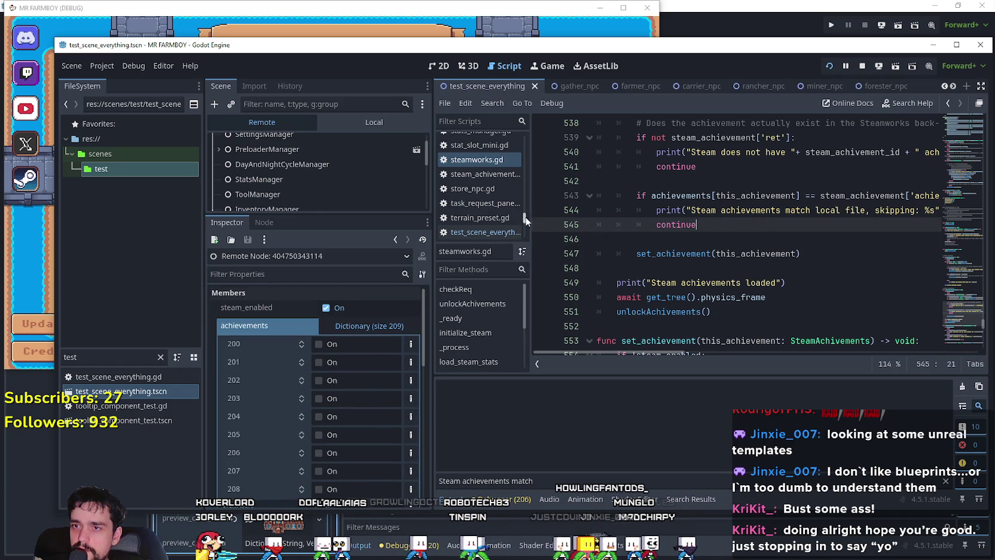
Set a breakpoint on line 545's continue statement.
{"action": "left_click", "coordinate": [542, 224]}
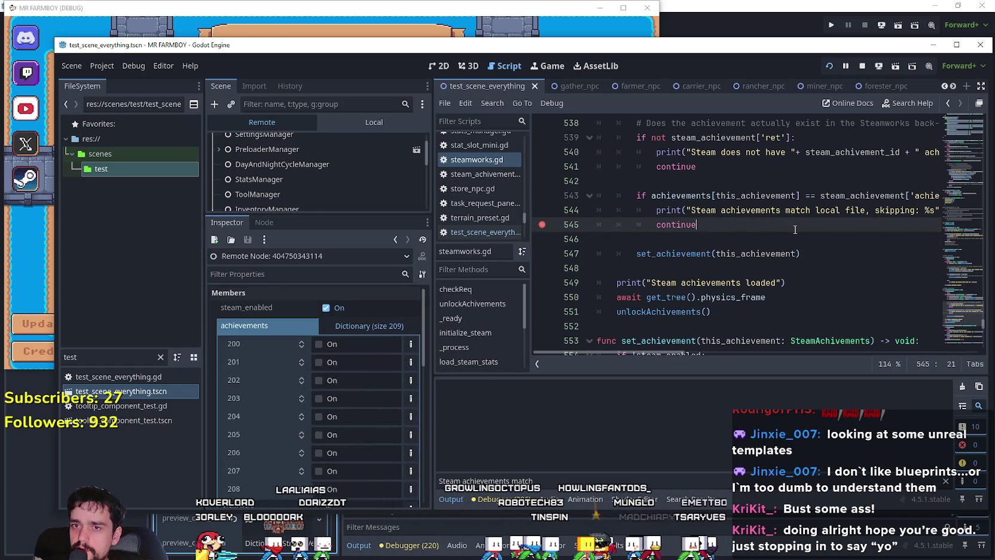
{"action": "left_click", "coordinate": [428, 357]}
{"action": "left_click_drag", "start_coordinate": [425, 359], "coordinate": [420, 425]}
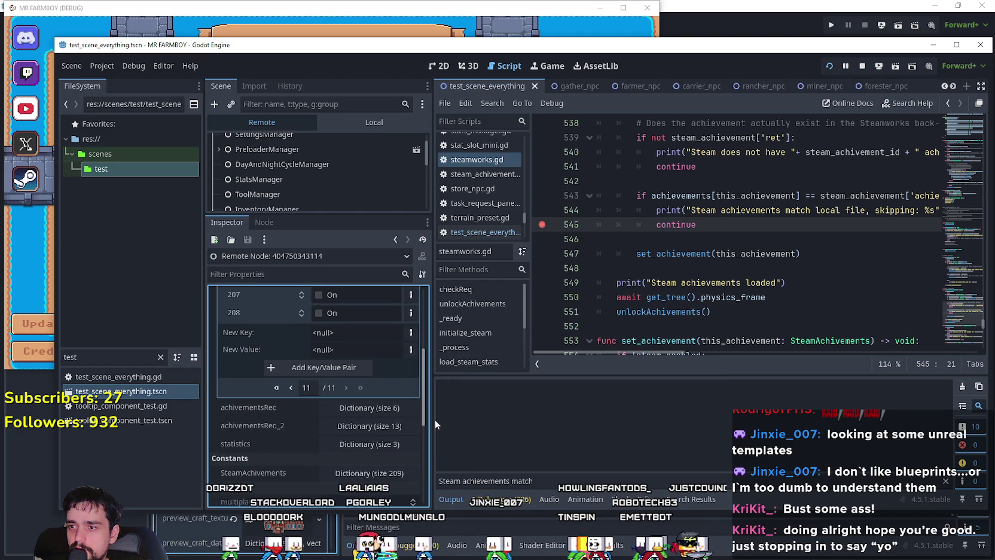
Expand and review the achievementsReq_2 and SteamAchivements dictionaries in the remote Inspector.
{"action": "left_click", "coordinate": [394, 404]}
{"action": "scroll", "coordinate": [348, 423], "scroll_direction": "down", "scroll_amount": 3}
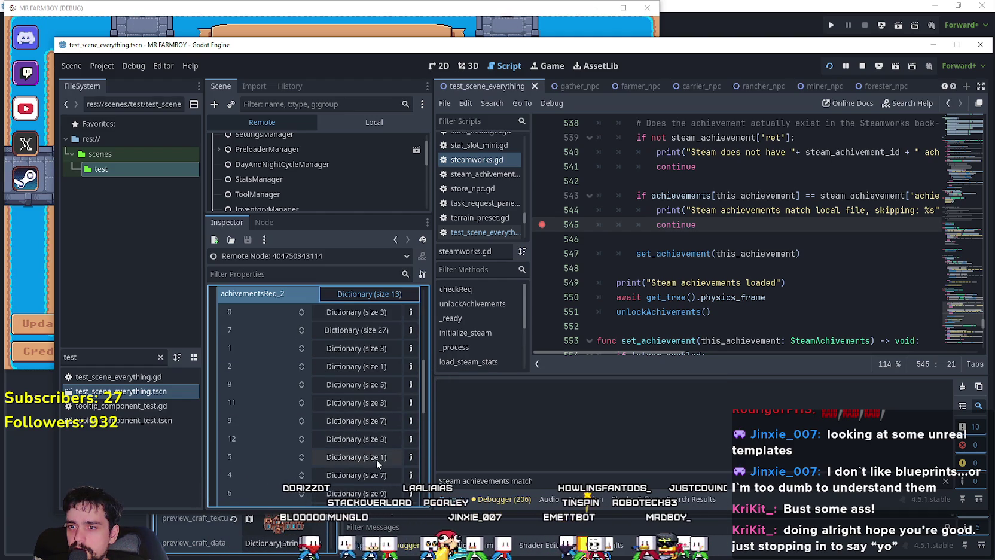
{"action": "scroll", "coordinate": [384, 449], "scroll_direction": "down", "scroll_amount": 2}
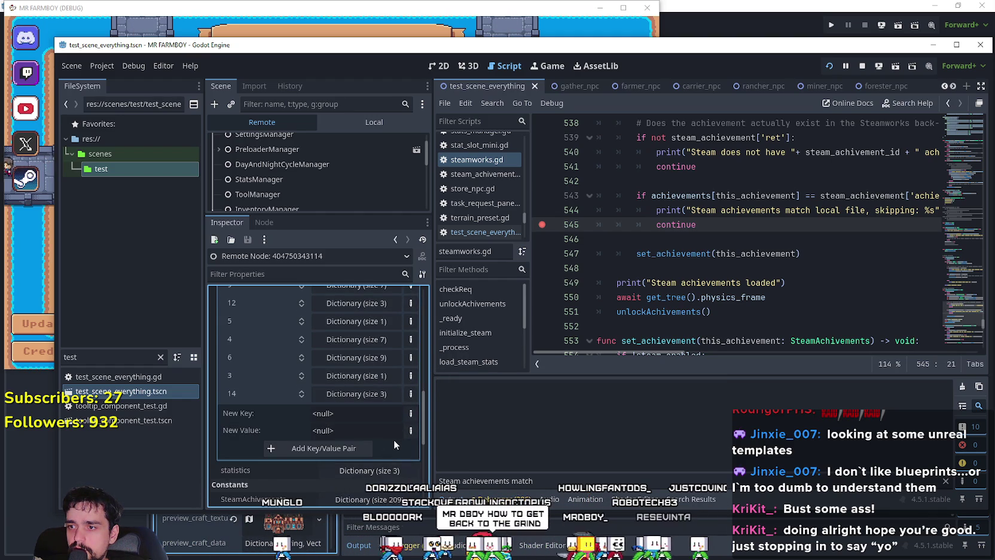
{"action": "scroll", "coordinate": [393, 439], "scroll_direction": "down", "scroll_amount": 3}
{"action": "scroll", "coordinate": [394, 440], "scroll_direction": "up", "scroll_amount": 3}
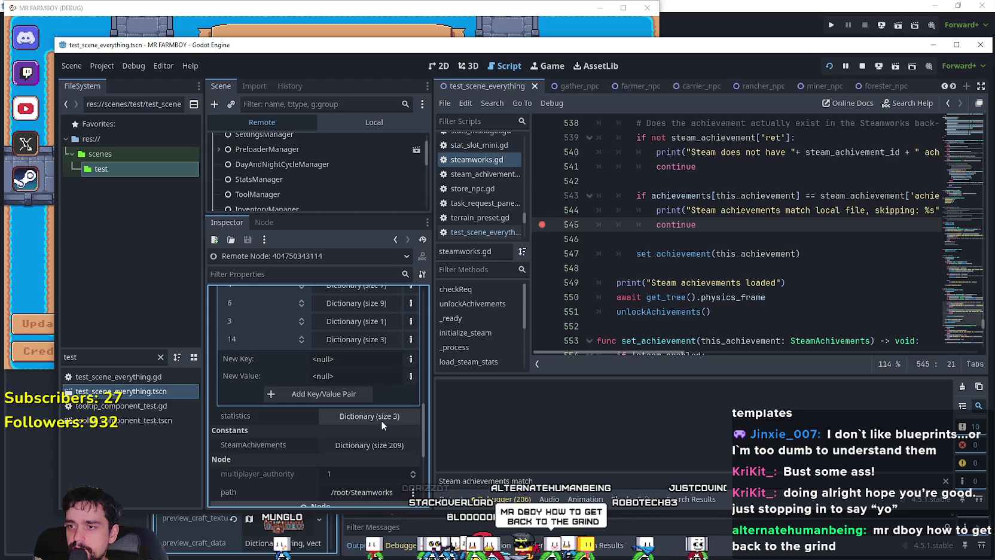
{"action": "left_click", "coordinate": [365, 445]}
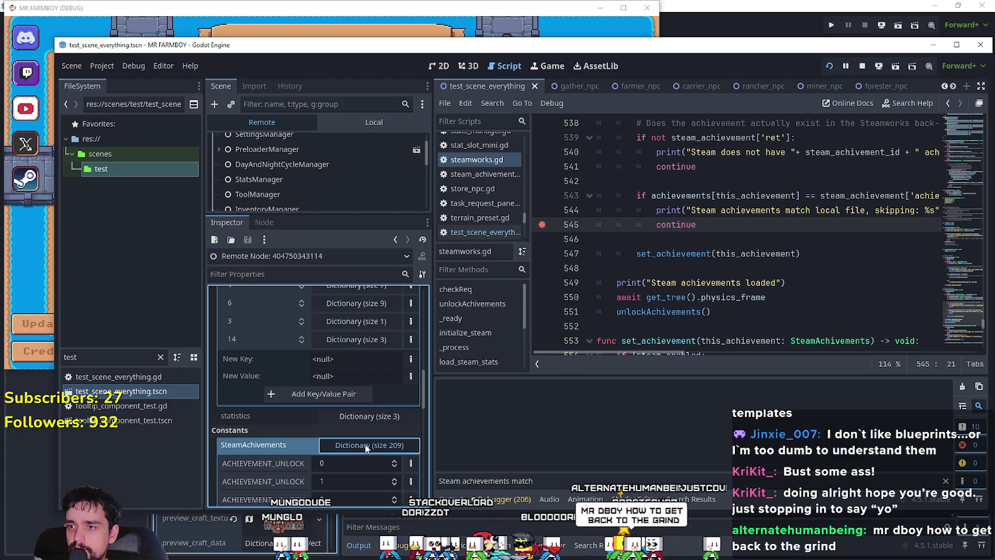
{"action": "scroll", "coordinate": [295, 431], "scroll_direction": "up", "scroll_amount": 5}
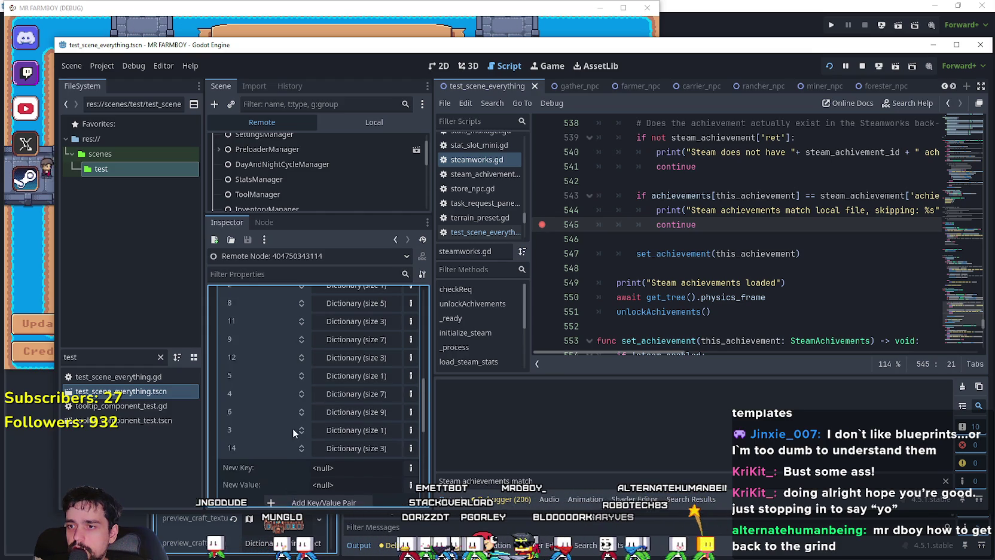
{"action": "scroll", "coordinate": [356, 445], "scroll_direction": "up", "scroll_amount": 5}
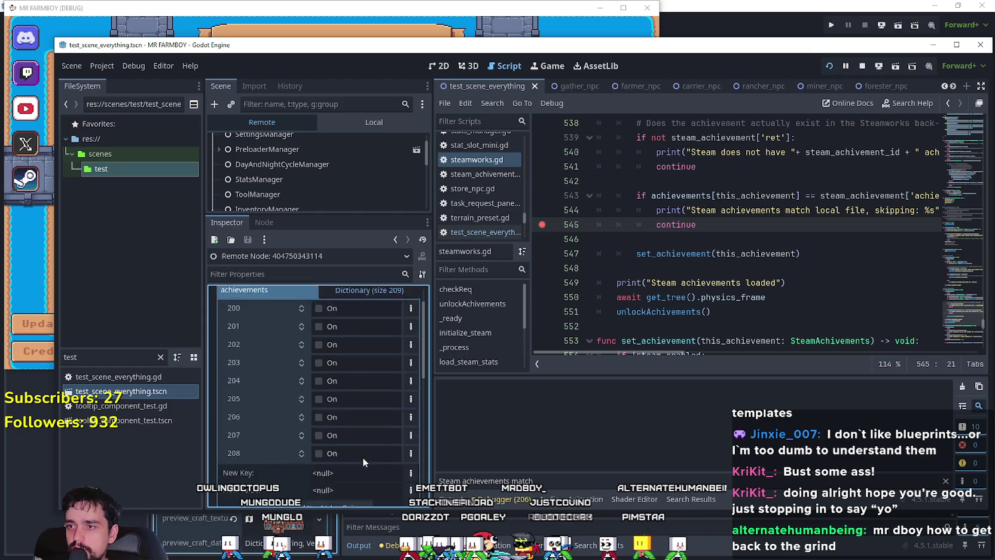
Load Save 1 in the running game so the debugger pauses at line 545.
{"action": "left_click", "coordinate": [387, 22]}
{"action": "left_click", "coordinate": [331, 165]}
{"action": "left_click", "coordinate": [327, 144]}
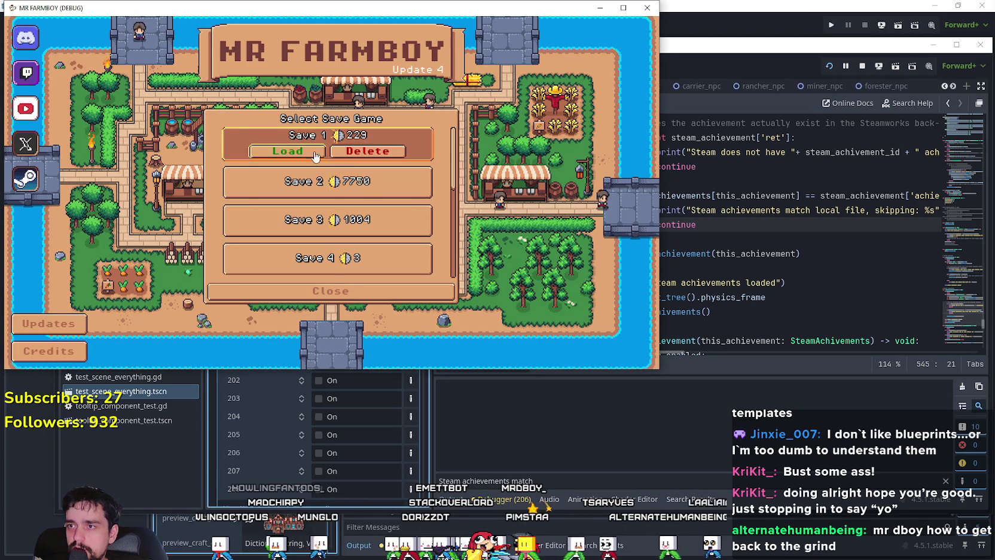
{"action": "left_click", "coordinate": [290, 151]}
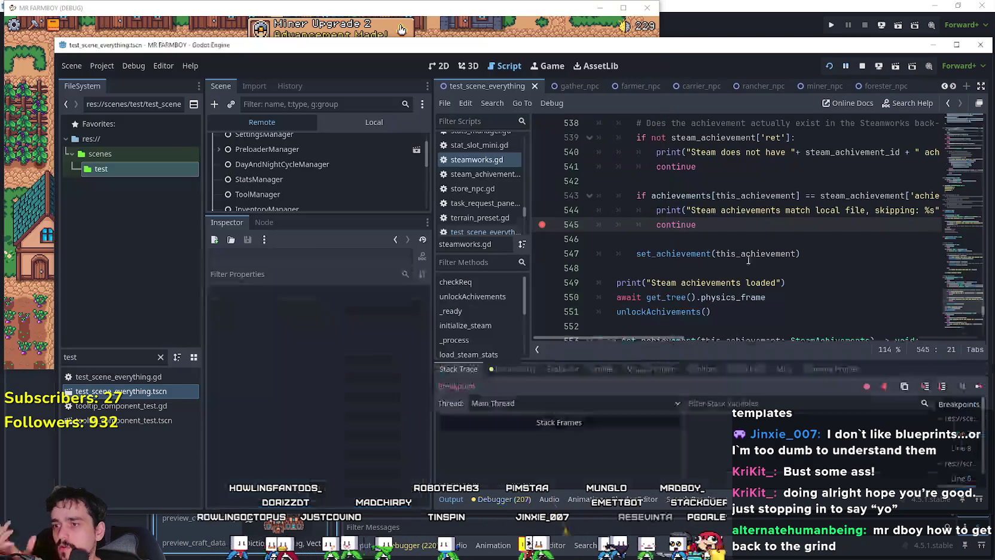
{"action": "scroll", "coordinate": [371, 191], "scroll_direction": "down", "scroll_amount": 5}
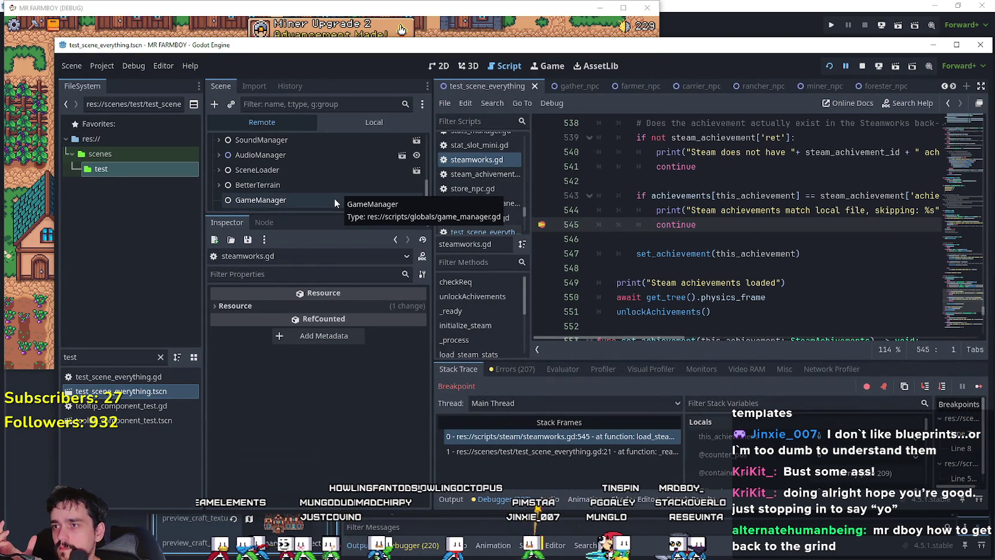
Select the live Steamworks node and expand its achievements dictionary.
{"action": "left_click", "coordinate": [324, 199]}
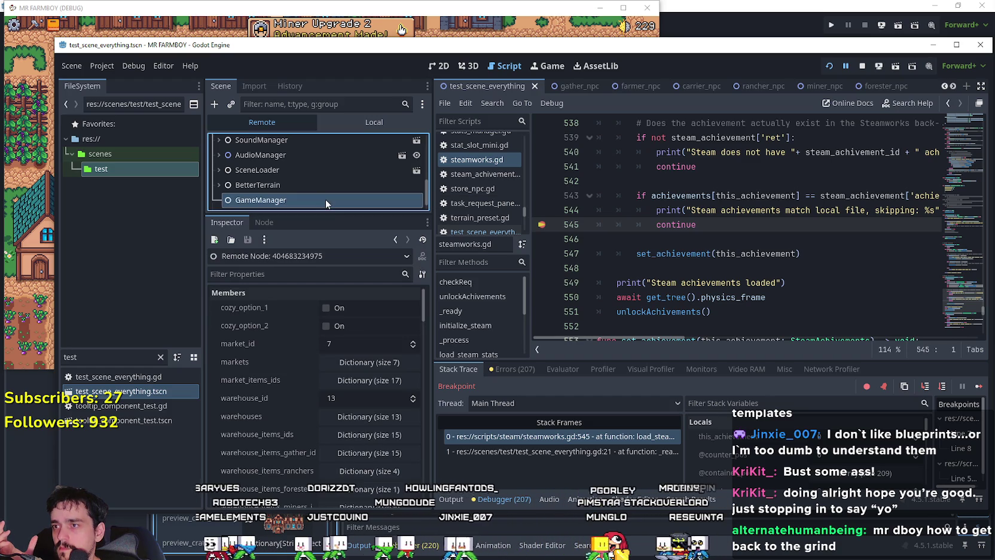
{"action": "scroll", "coordinate": [308, 175], "scroll_direction": "down", "scroll_amount": 1}
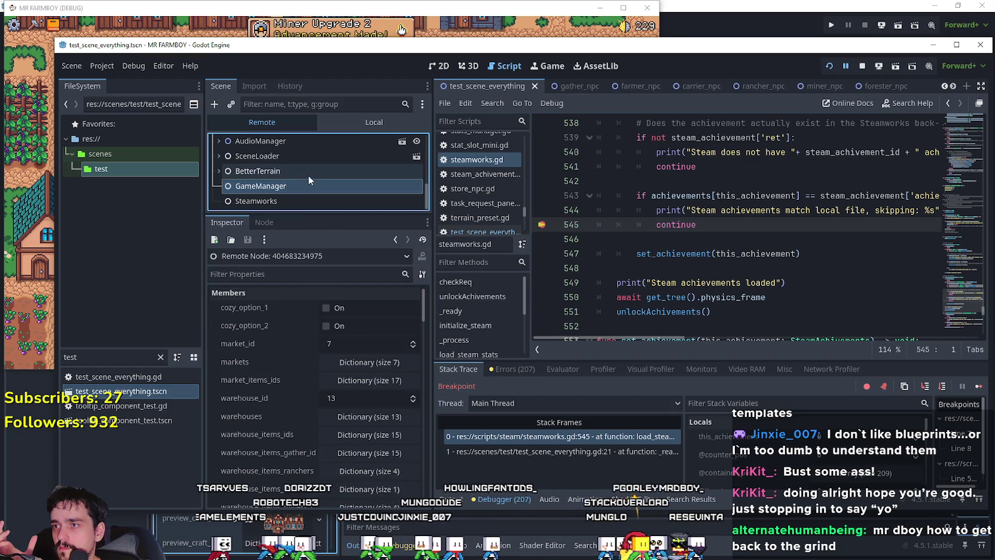
{"action": "left_click", "coordinate": [274, 201]}
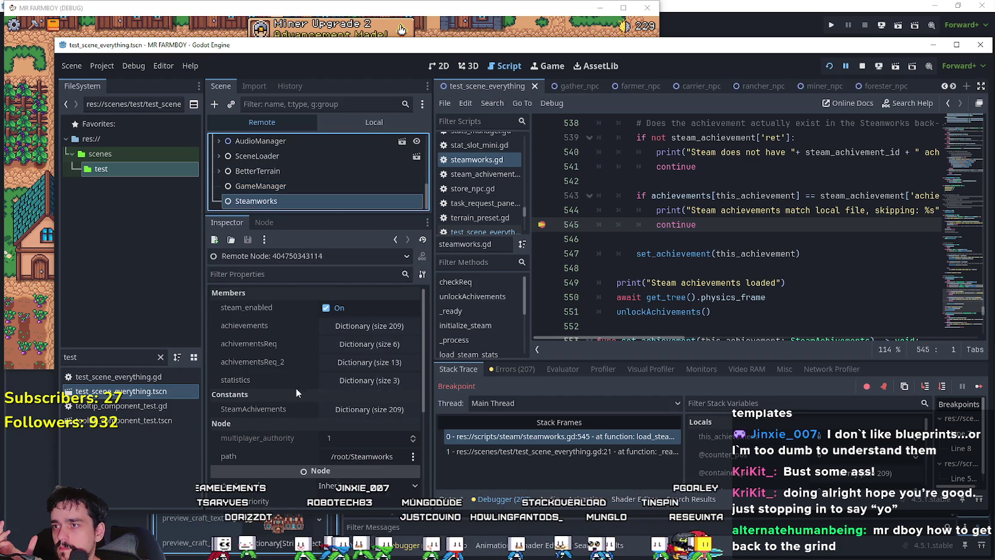
{"action": "left_click", "coordinate": [359, 330]}
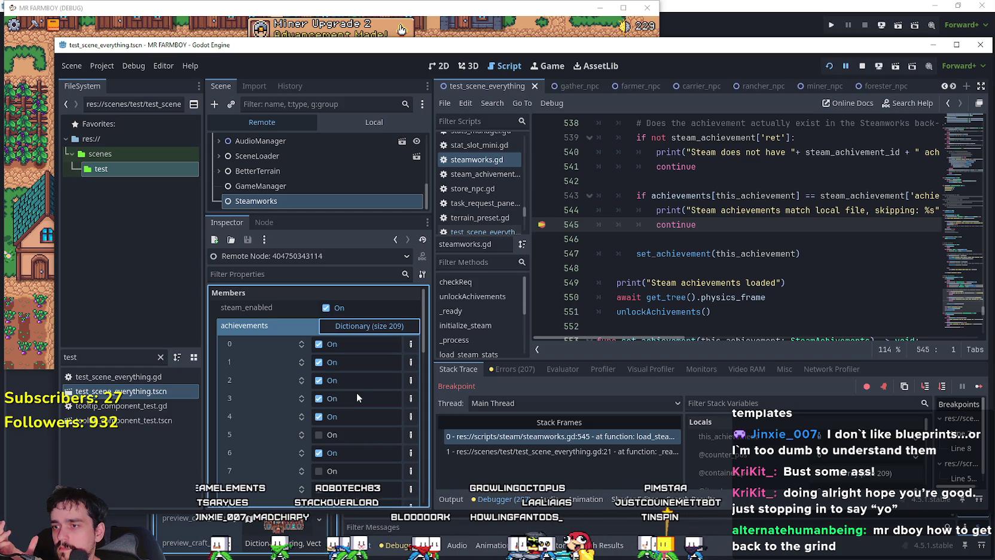
{"action": "scroll", "coordinate": [356, 392], "scroll_direction": "down", "scroll_amount": 1}
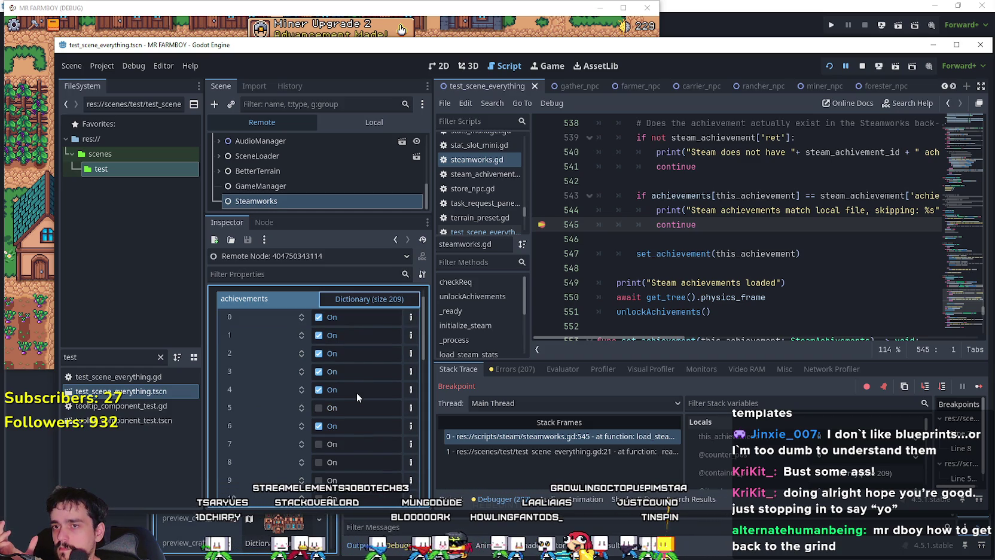
{"action": "scroll", "coordinate": [356, 392], "scroll_direction": "down", "scroll_amount": 4}
{"action": "scroll", "coordinate": [360, 392], "scroll_direction": "down", "scroll_amount": 5}
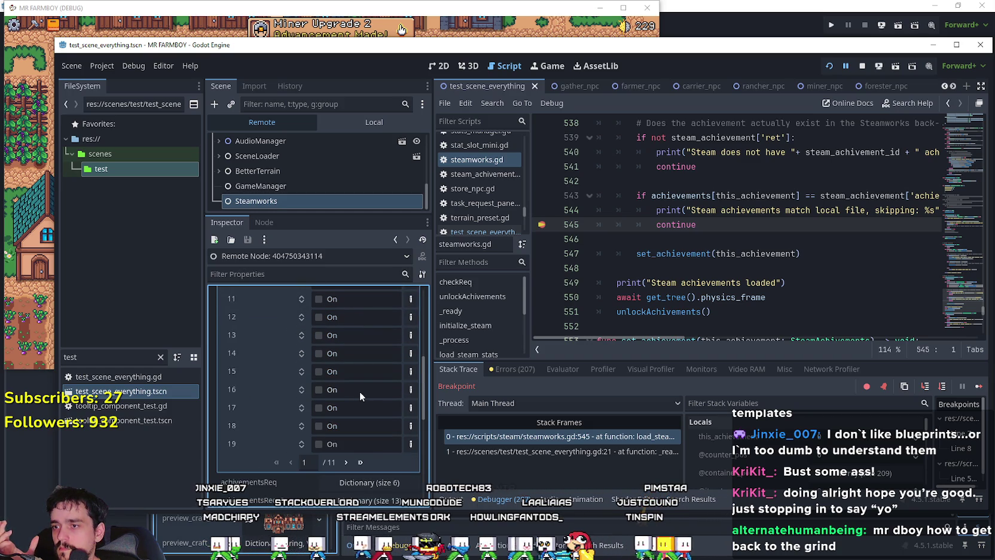
Page through the achievements to the last page and back to page 8, where 146 and 147 are on.
{"action": "left_click", "coordinate": [347, 436]}
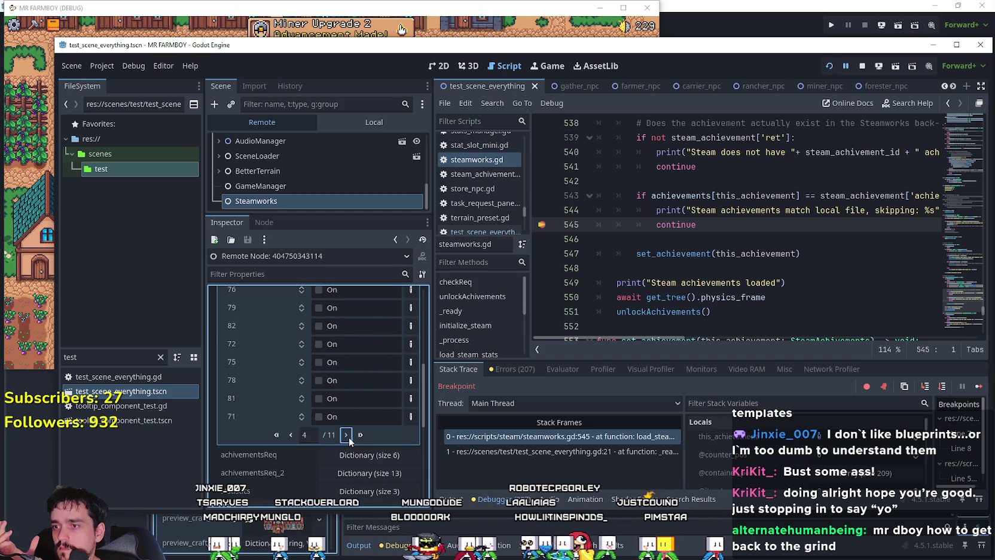
{"action": "left_click", "coordinate": [346, 435]}
{"action": "left_click", "coordinate": [346, 435]}
{"action": "left_click", "coordinate": [346, 436]}
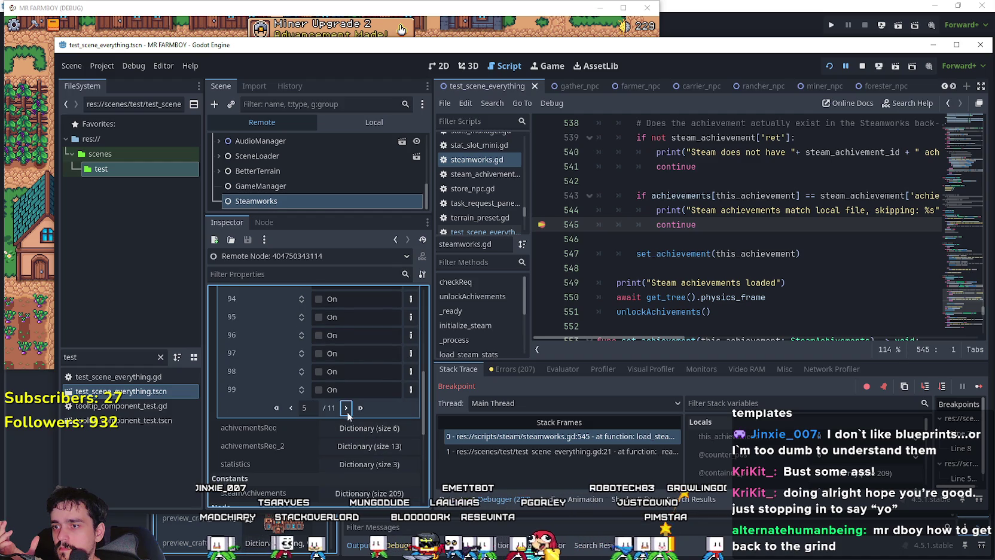
{"action": "left_click", "coordinate": [346, 407]}
{"action": "scroll", "coordinate": [347, 408], "scroll_direction": "down", "scroll_amount": 3}
{"action": "scroll", "coordinate": [350, 409], "scroll_direction": "up", "scroll_amount": 5}
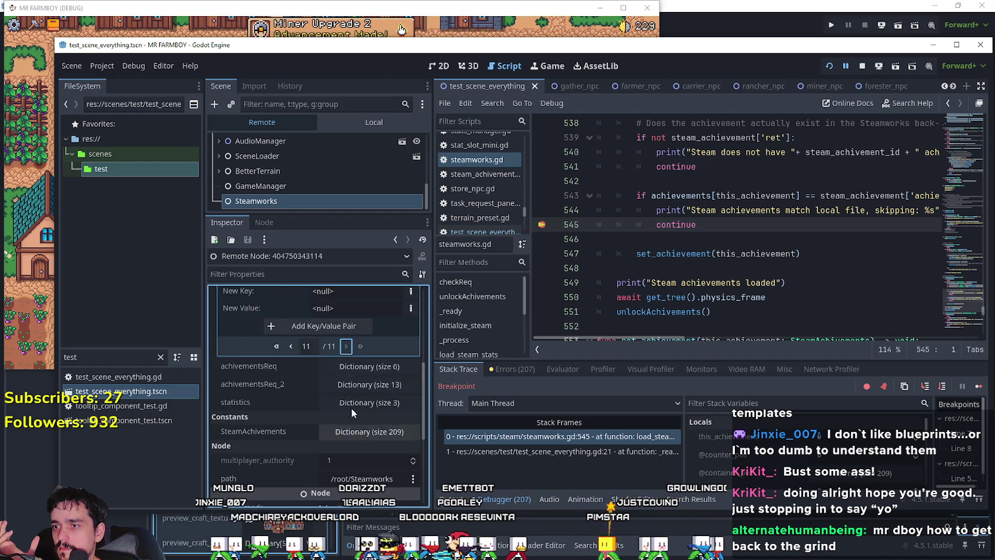
{"action": "left_click", "coordinate": [346, 428]}
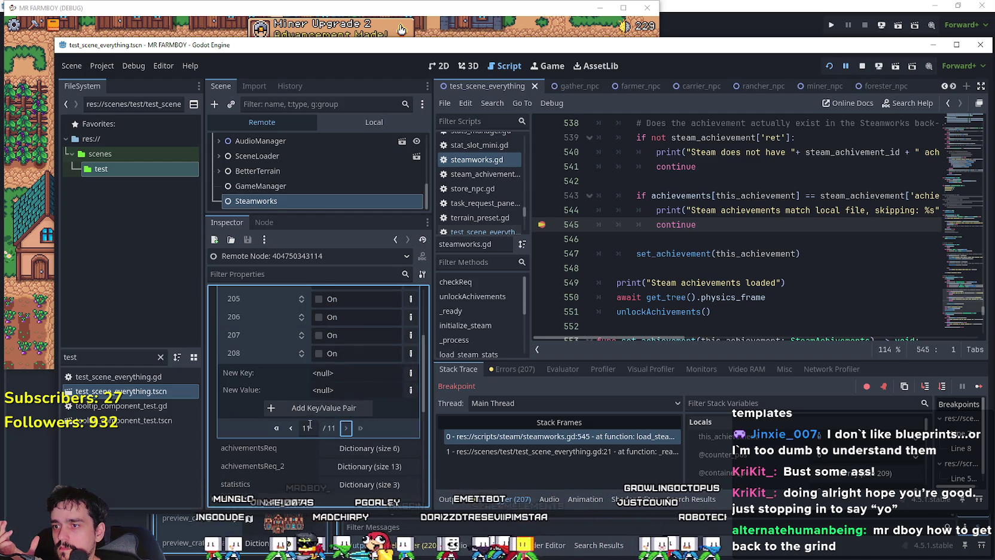
{"action": "scroll", "coordinate": [292, 428], "scroll_direction": "up", "scroll_amount": 5}
{"action": "scroll", "coordinate": [305, 407], "scroll_direction": "up", "scroll_amount": 5}
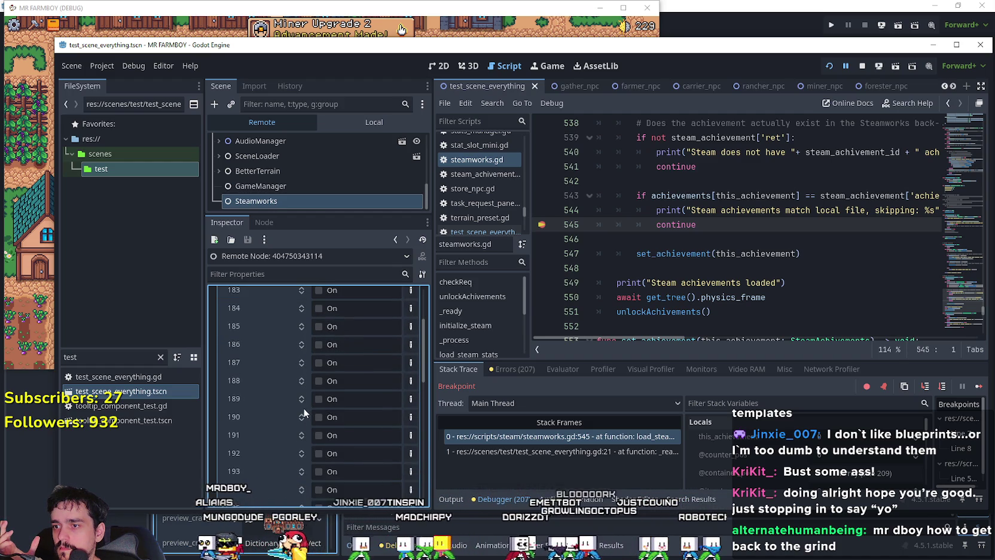
{"action": "scroll", "coordinate": [293, 423], "scroll_direction": "down", "scroll_amount": 3}
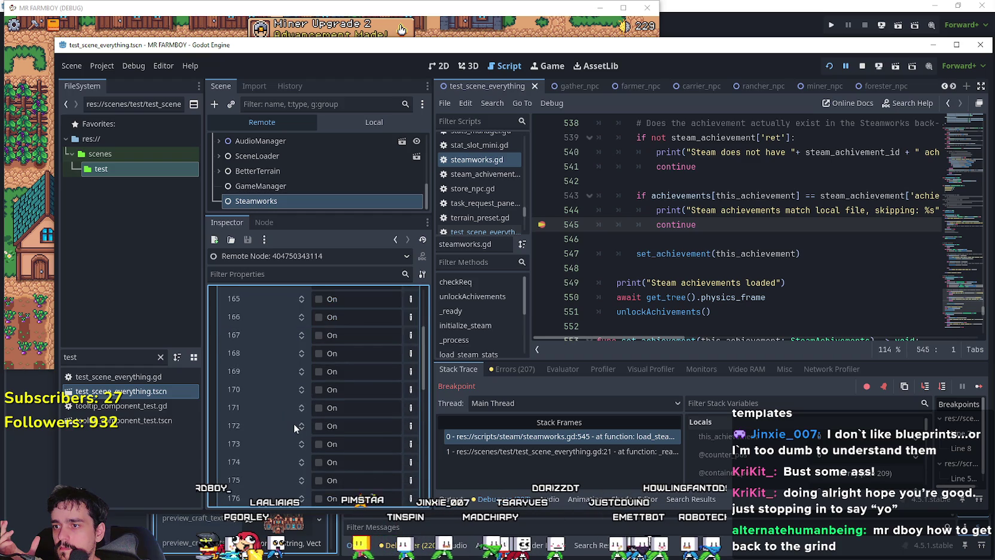
{"action": "left_click", "coordinate": [290, 488]}
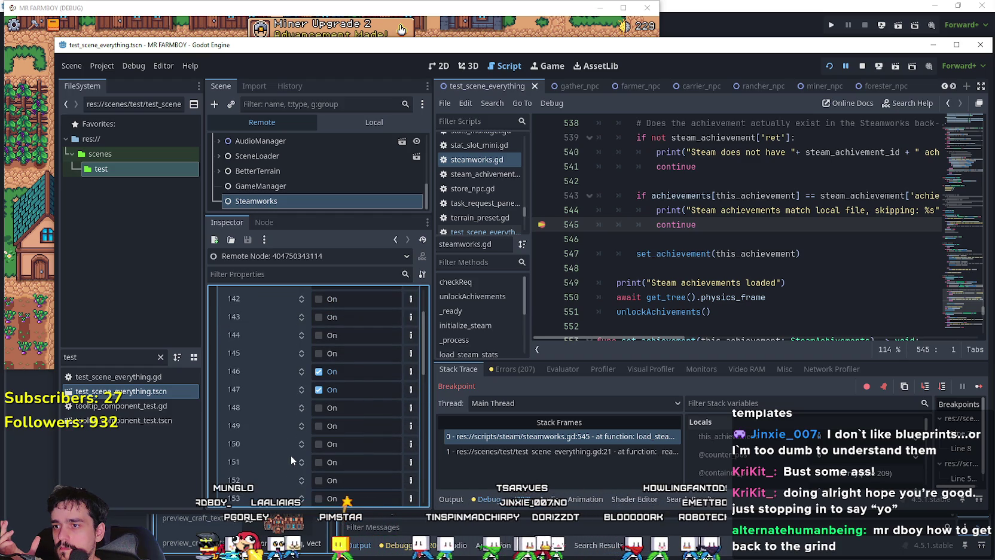
{"action": "left_click", "coordinate": [687, 238]}
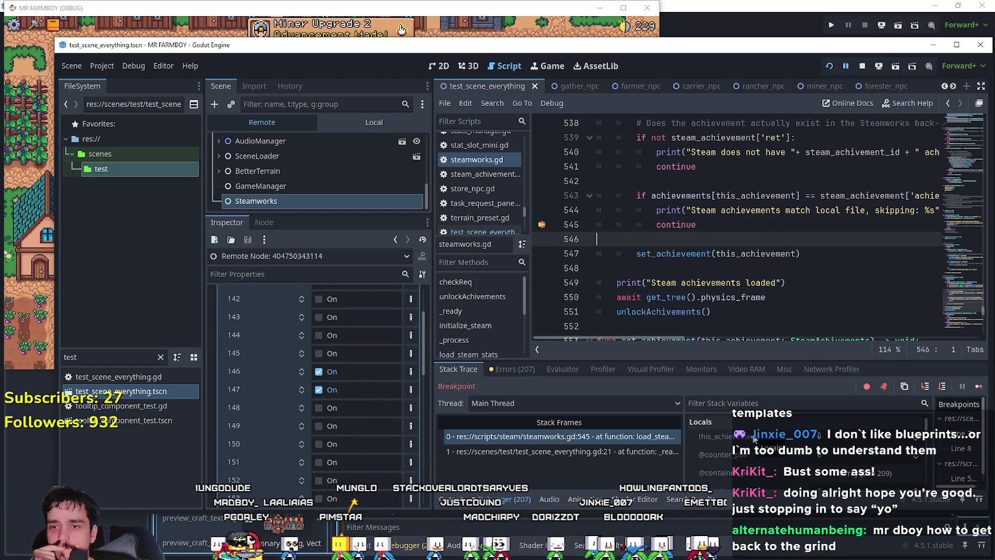
Resume the paused game and review the output alongside the code near line 546.
{"action": "key", "text": "F12"}
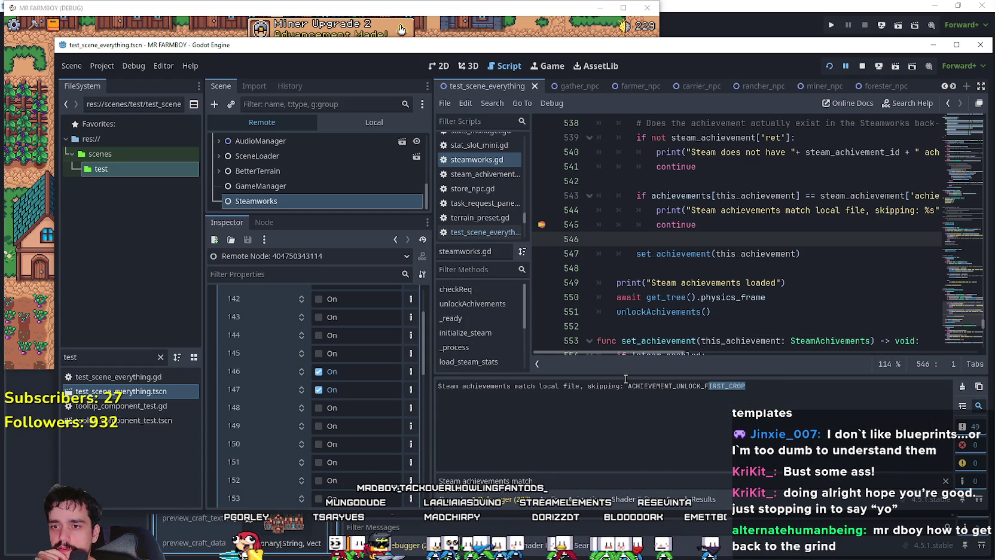
{"action": "left_click_drag", "start_coordinate": [748, 386], "coordinate": [644, 386]}
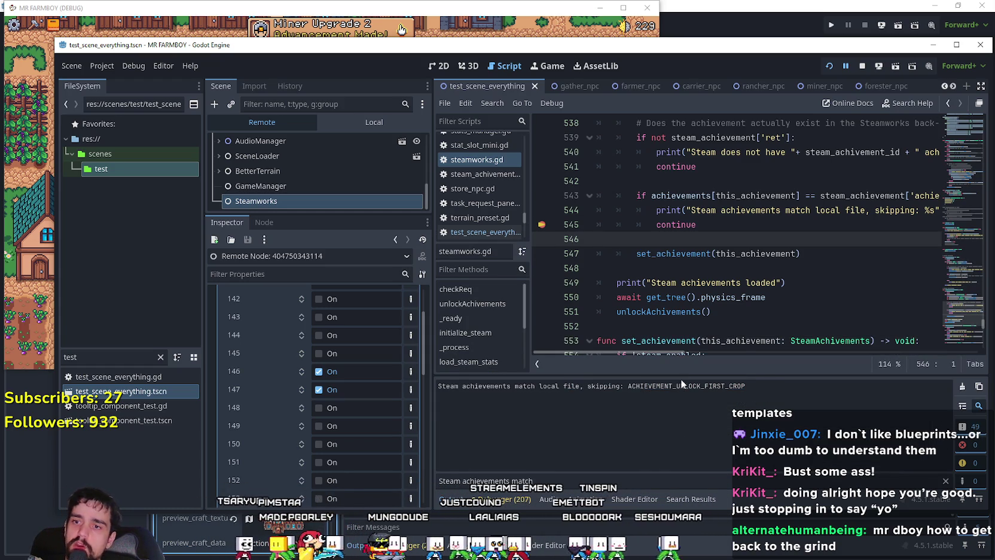
{"action": "left_click_drag", "start_coordinate": [681, 353], "coordinate": [647, 356]}
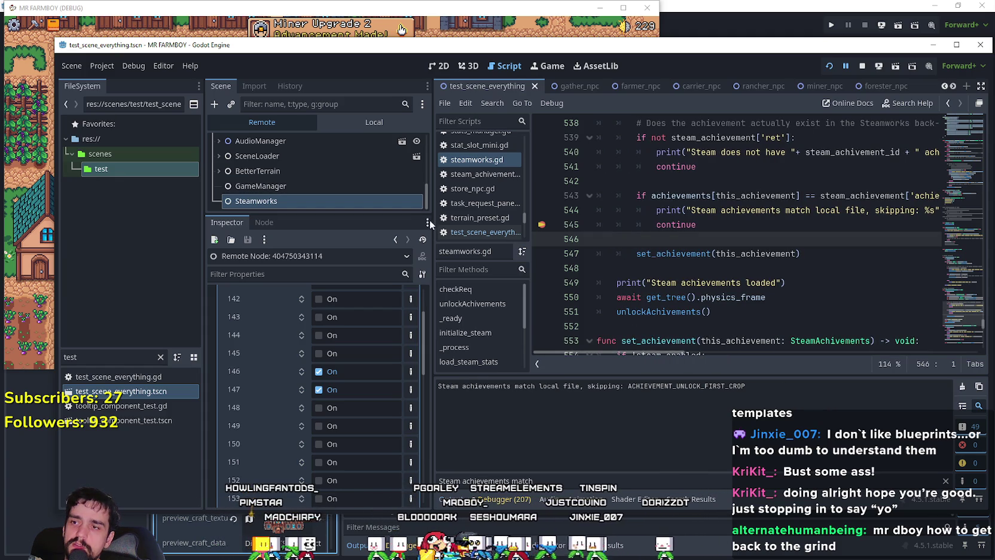
{"action": "left_click_drag", "start_coordinate": [431, 221], "coordinate": [413, 221]}
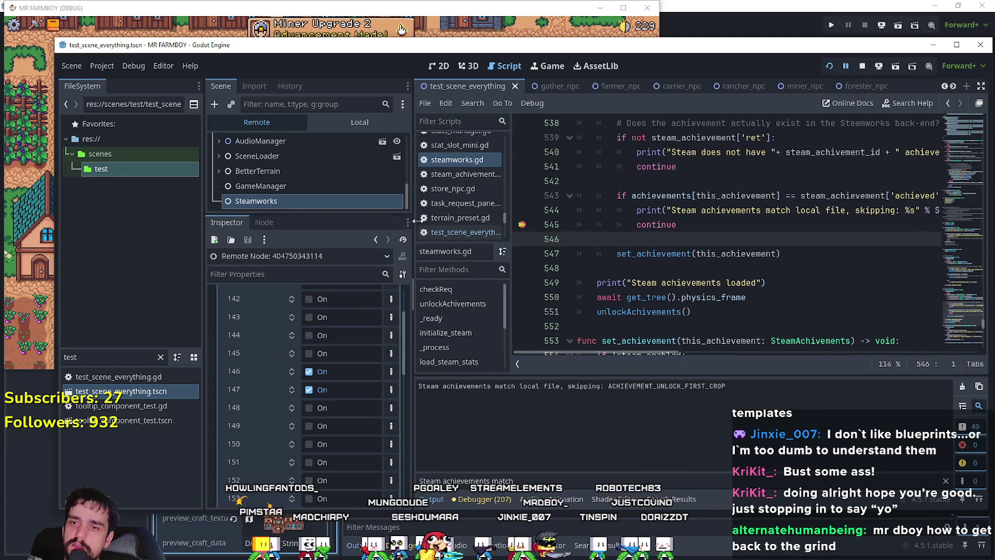
{"action": "scroll", "coordinate": [661, 309], "scroll_direction": "up", "scroll_amount": 1}
{"action": "left_click", "coordinate": [663, 297]}
{"action": "left_click", "coordinate": [671, 283]}
{"action": "scroll", "coordinate": [677, 275], "scroll_direction": "up", "scroll_amount": 2}
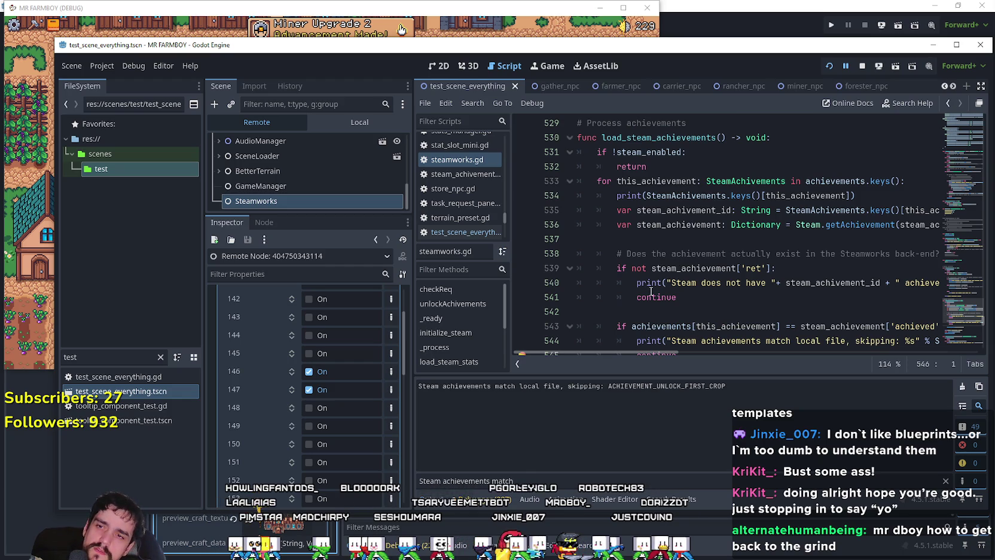
{"action": "scroll", "coordinate": [709, 287], "scroll_direction": "down", "scroll_amount": 1}
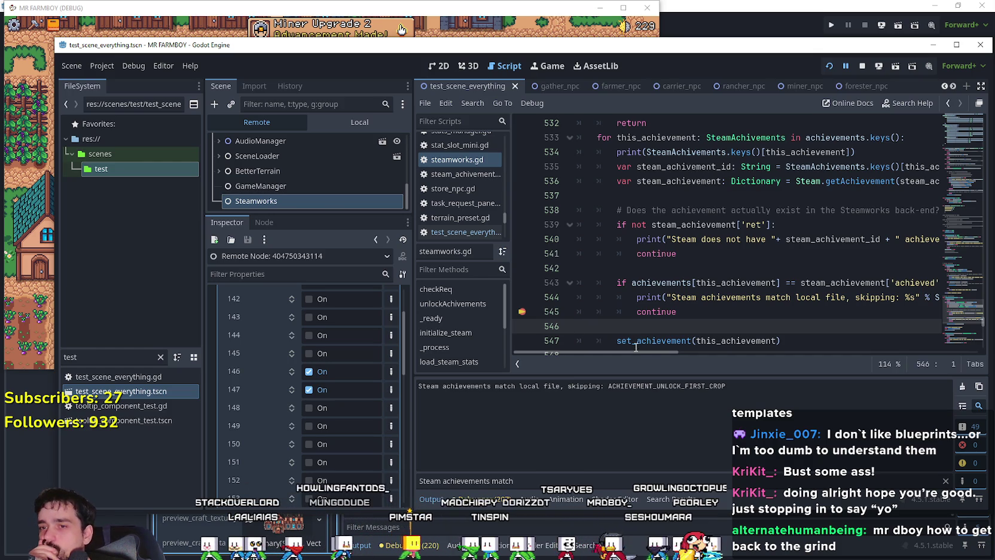
{"action": "scroll", "coordinate": [662, 311], "scroll_direction": "down", "scroll_amount": 3}
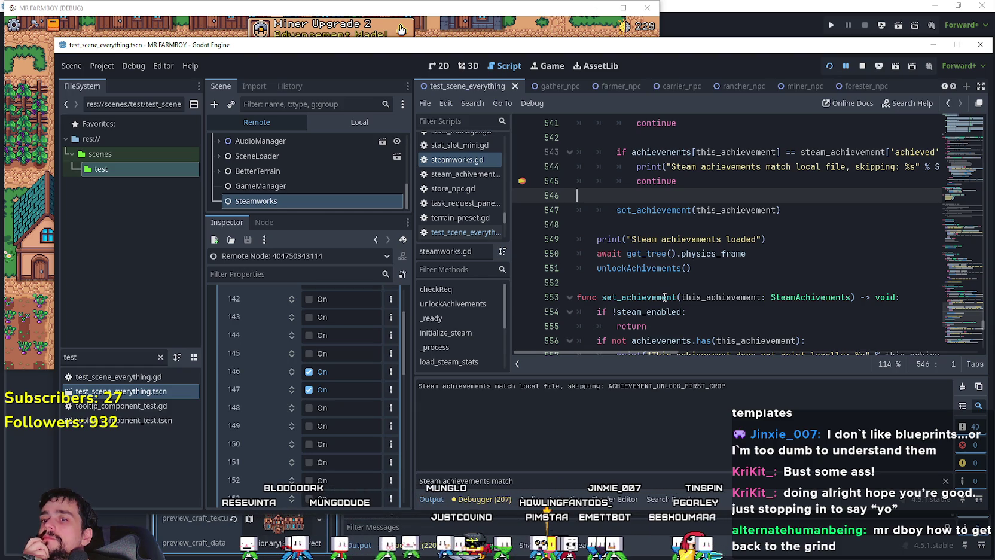
Select the output filter text and the achievement comparison block, lines 542–545.
{"action": "triple_click", "coordinate": [517, 480]}
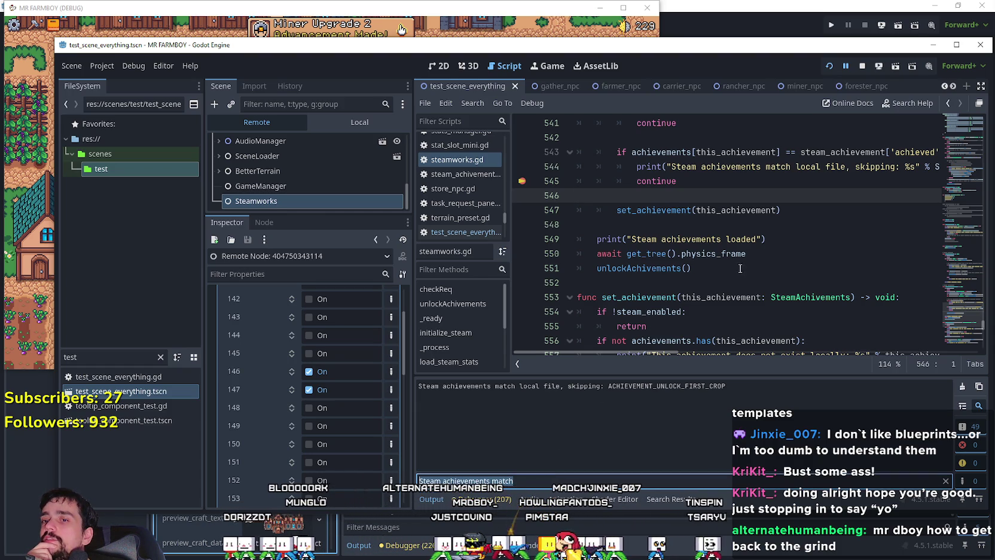
{"action": "left_click", "coordinate": [673, 197]}
{"action": "key", "text": "Up"}
{"action": "key", "text": "Up"}
{"action": "key", "text": "Up"}
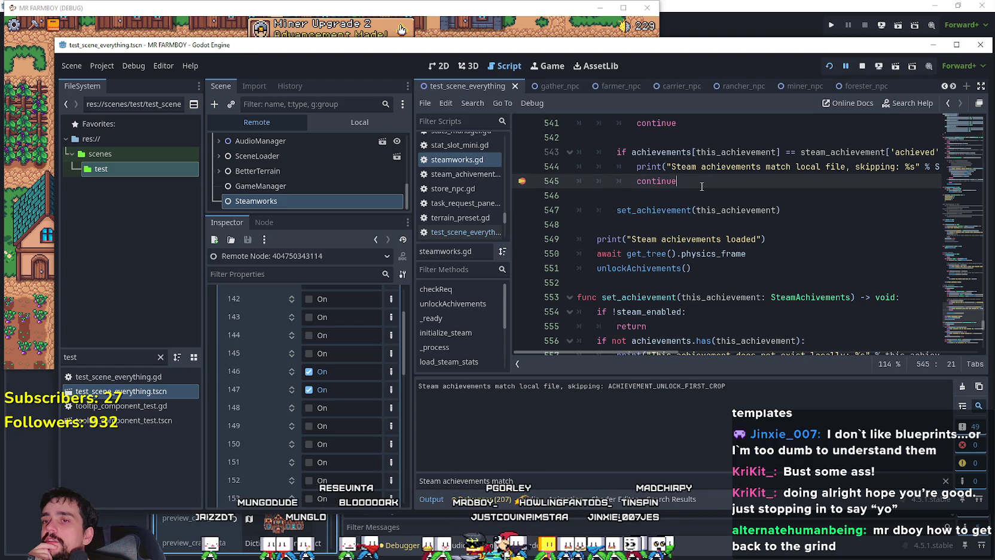
{"action": "left_click", "coordinate": [689, 181]}
{"action": "key", "text": "shift+Up"}
{"action": "key", "text": "shift+Up"}
{"action": "key", "text": "shift+Up"}
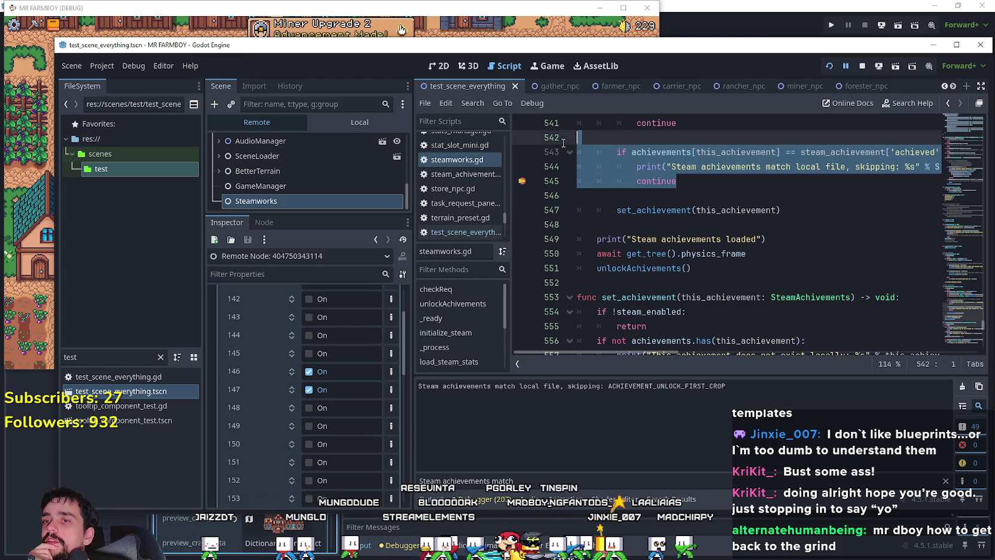
Jump from the checkReq call in unlockAchivements to the checkReq definition via Lookup Symbol.
{"action": "left_click", "coordinate": [707, 269]}
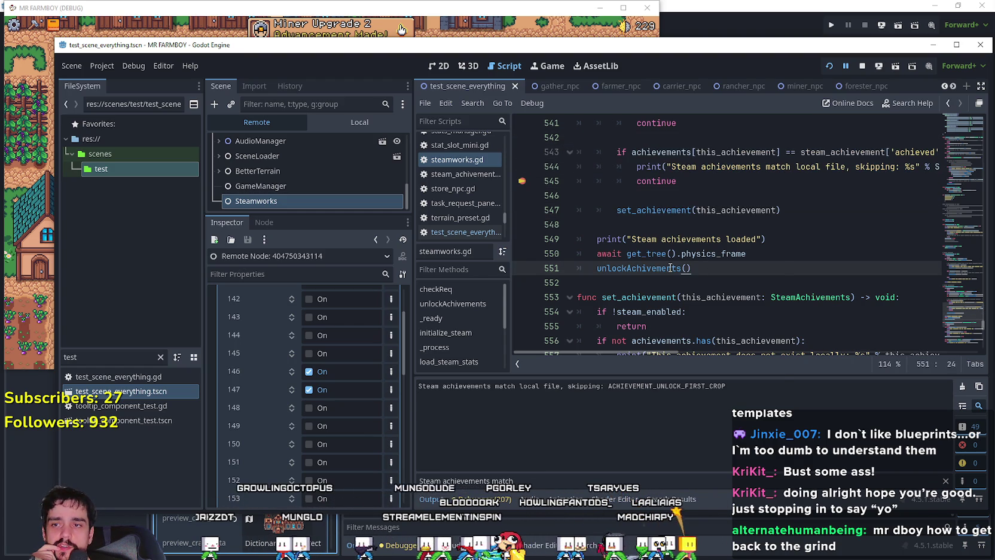
{"action": "right_click", "coordinate": [668, 268]}
{"action": "key", "text": "Escape"}
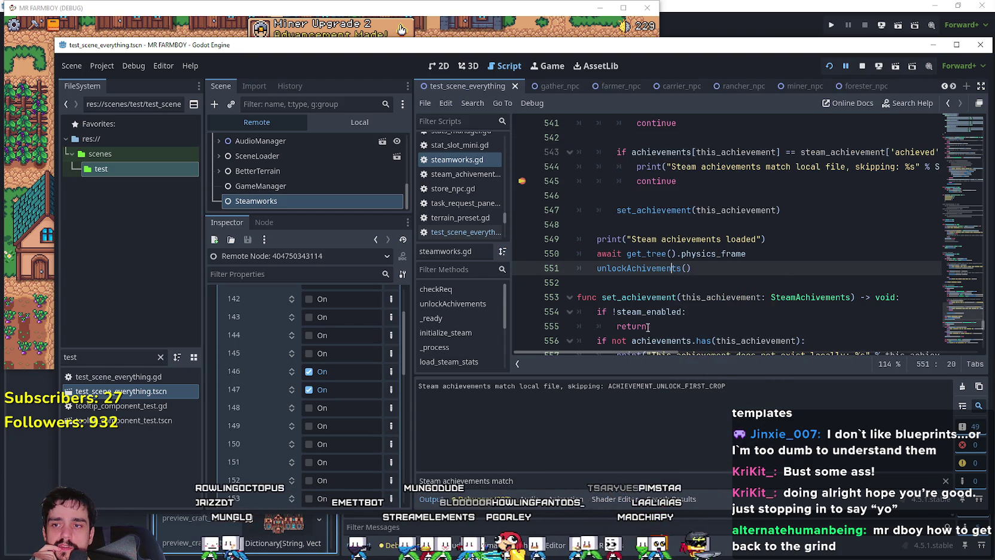
{"action": "scroll", "coordinate": [653, 339], "scroll_direction": "up", "scroll_amount": 10}
{"action": "scroll", "coordinate": [653, 339], "scroll_direction": "up", "scroll_amount": 9}
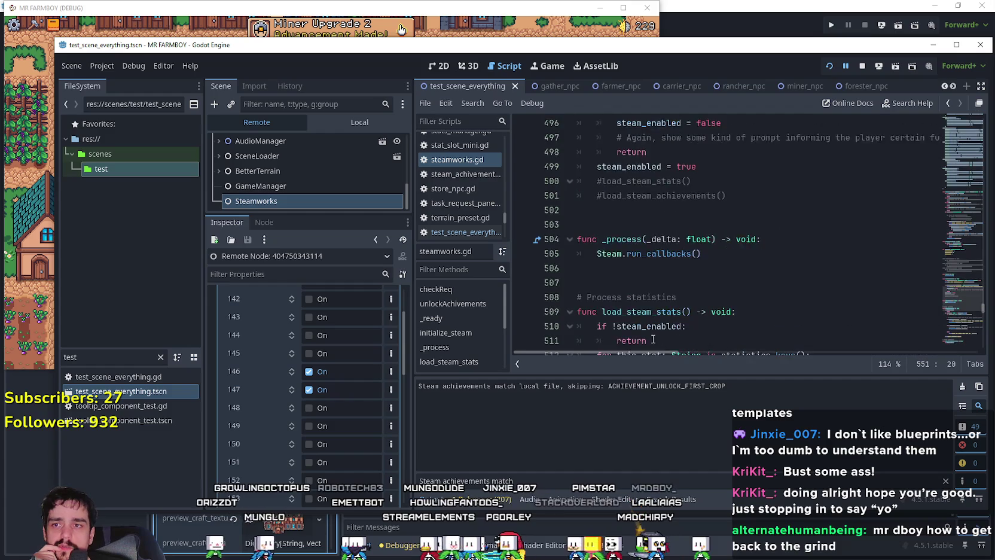
{"action": "scroll", "coordinate": [655, 333], "scroll_direction": "up", "scroll_amount": 8}
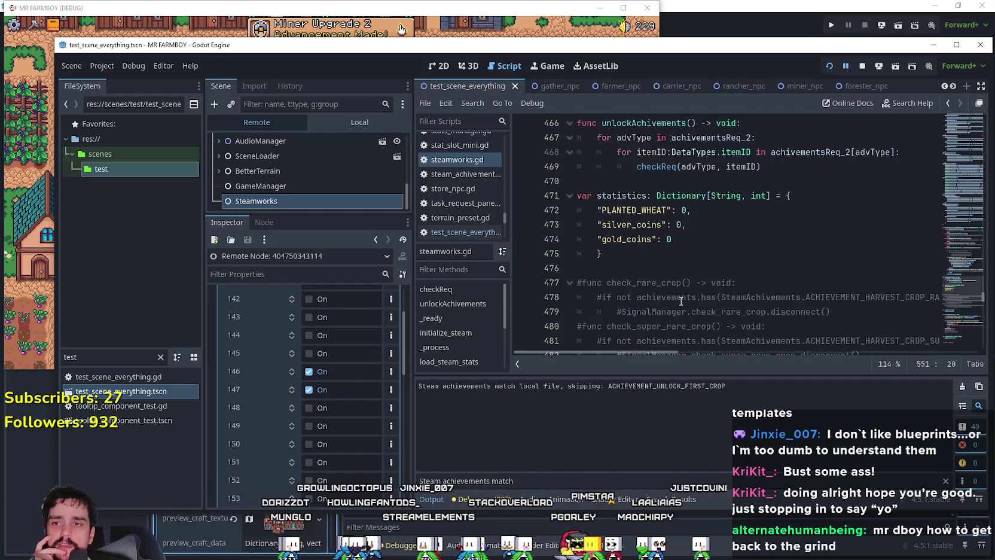
{"action": "left_click", "coordinate": [661, 268]}
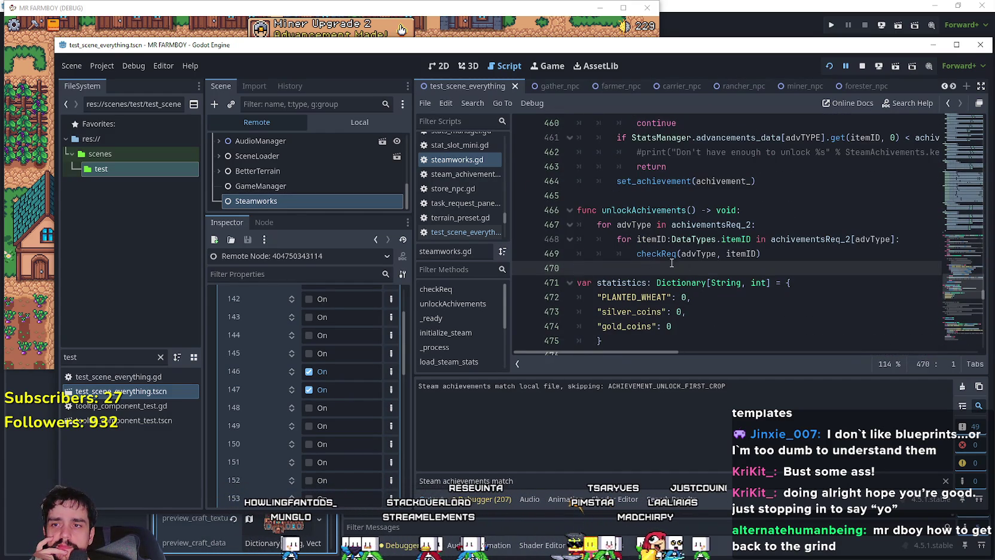
{"action": "right_click", "coordinate": [665, 256]}
{"action": "left_click", "coordinate": [702, 449]}
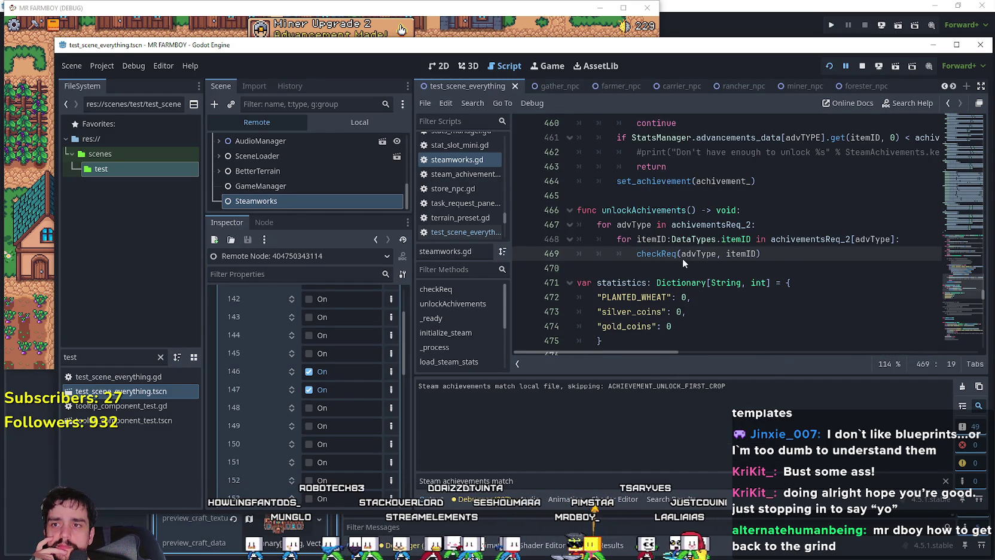
{"action": "left_click", "coordinate": [684, 256], "text": "ctrl"}
{"action": "left_click", "coordinate": [695, 253]}
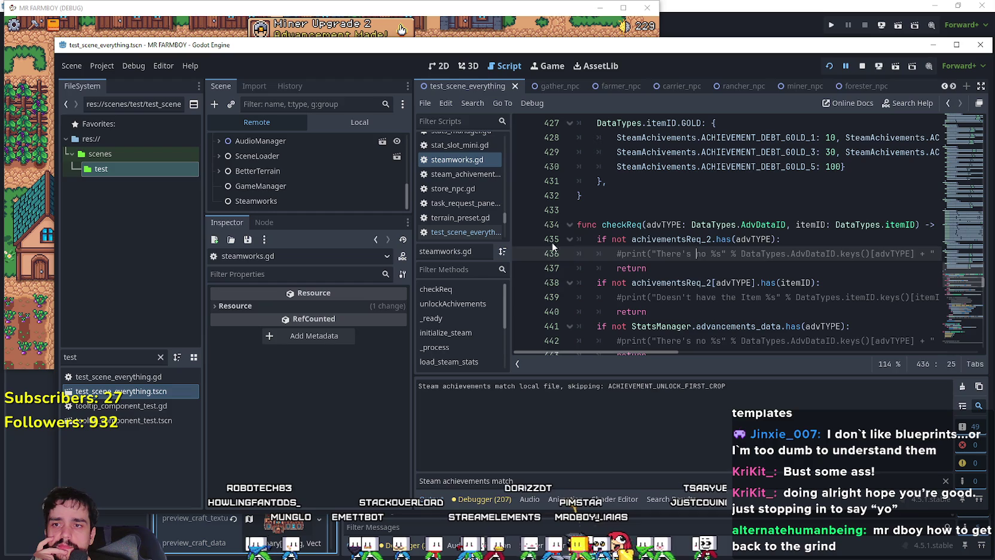
Add a breakpoint at line 435 in checkReq, restart the game and load Save 1.
{"action": "left_click", "coordinate": [797, 224]}
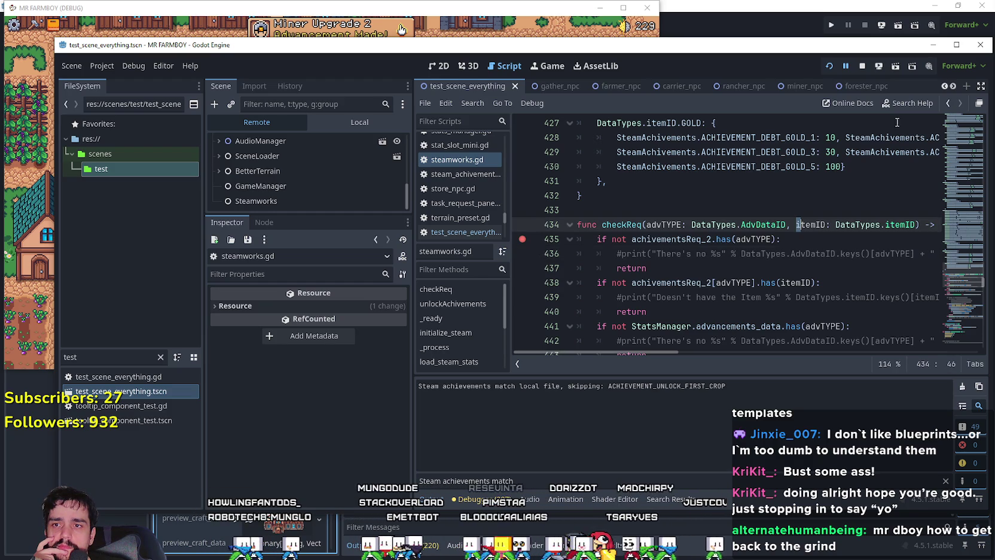
{"action": "left_click", "coordinate": [862, 66]}
{"action": "left_click", "coordinate": [828, 66]}
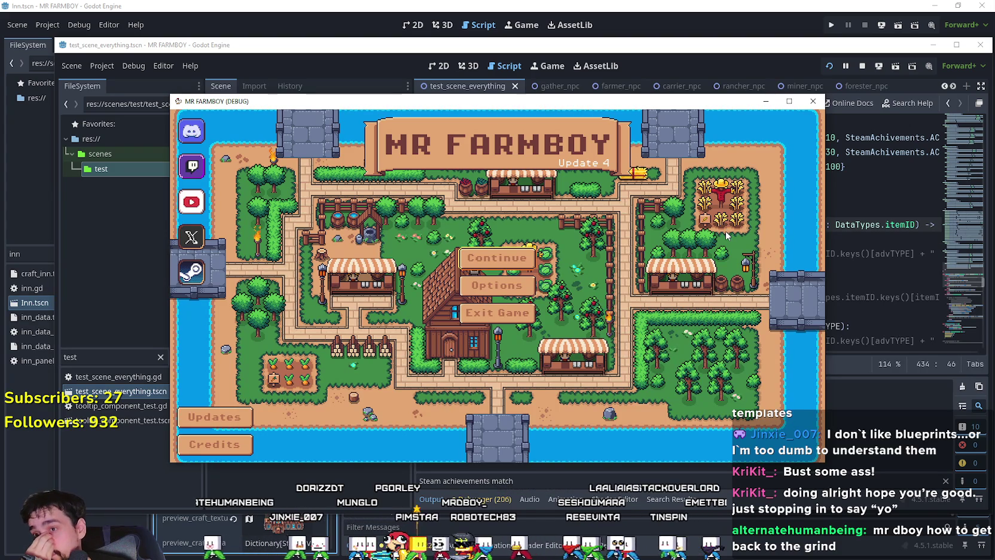
{"action": "left_click", "coordinate": [514, 263]}
{"action": "left_click", "coordinate": [448, 251]}
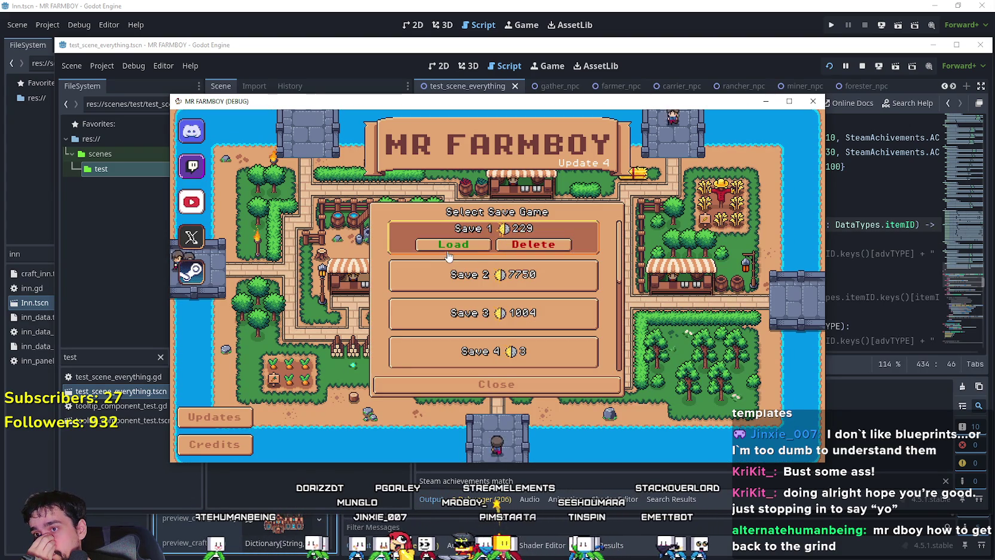
{"action": "left_click", "coordinate": [448, 251]}
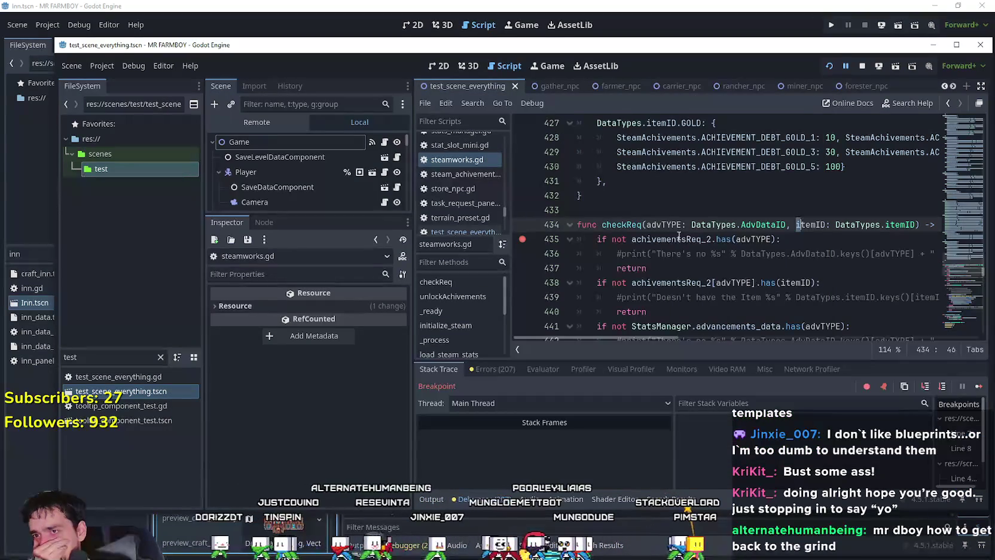
Read the value of achivementsReq_2 on line 435 while paused in checkReq.
{"action": "mouse_move", "coordinate": [711, 219]}
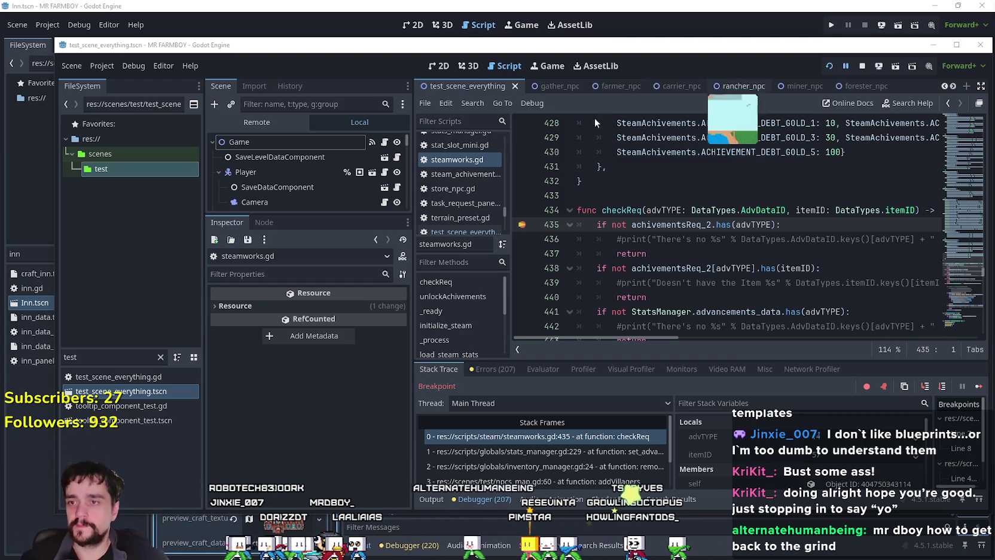
Inspect the stats_manager.gd caller at line 229, selecting set_advancement_req_amount.
{"action": "left_click", "coordinate": [626, 240]}
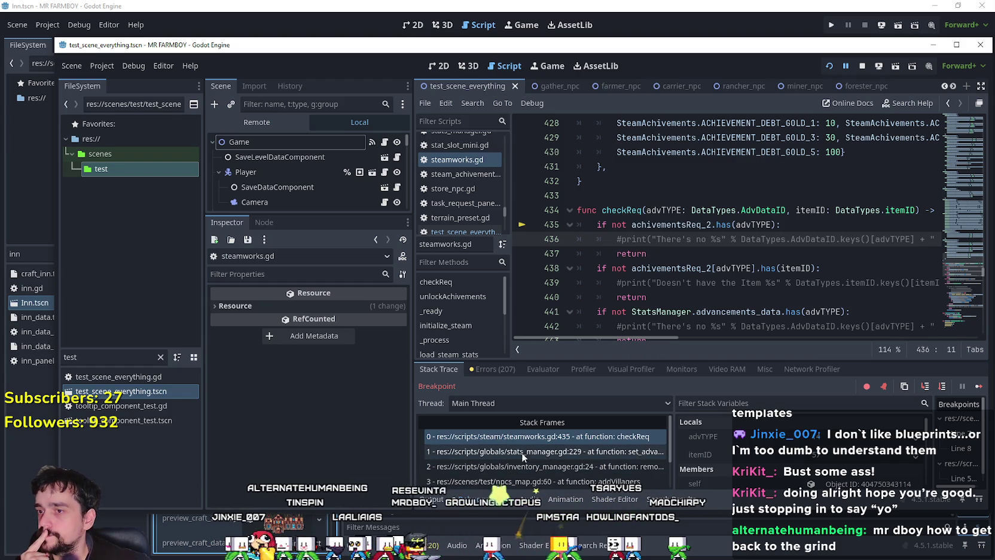
{"action": "left_click", "coordinate": [592, 453]}
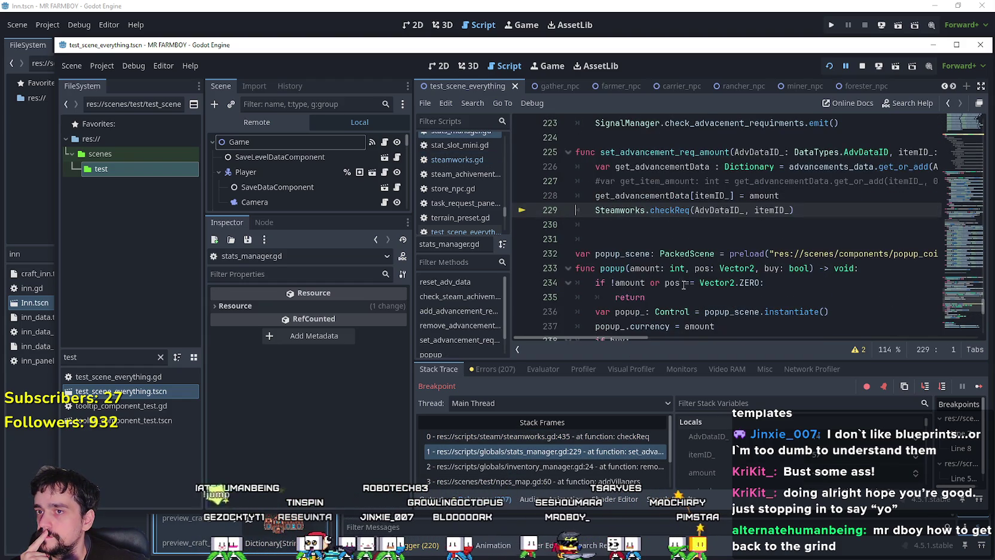
{"action": "left_click", "coordinate": [665, 239]}
{"action": "scroll", "coordinate": [665, 238], "scroll_direction": "up", "scroll_amount": 2}
{"action": "double_click", "coordinate": [668, 239]}
{"action": "left_click", "coordinate": [669, 316]}
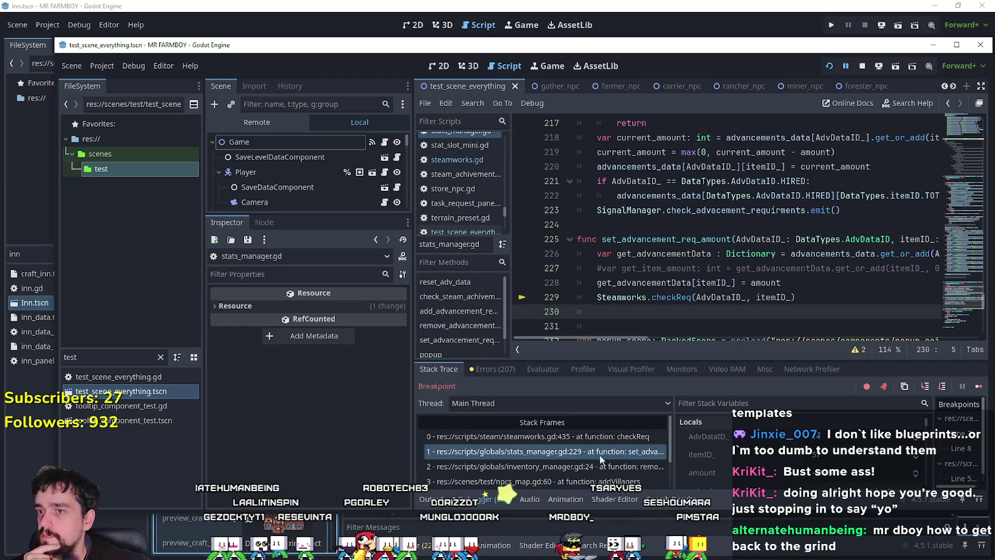
{"action": "scroll", "coordinate": [598, 454], "scroll_direction": "down", "scroll_amount": 1}
{"action": "scroll", "coordinate": [701, 208], "scroll_direction": "up", "scroll_amount": 2}
{"action": "scroll", "coordinate": [701, 207], "scroll_direction": "down", "scroll_amount": 4}
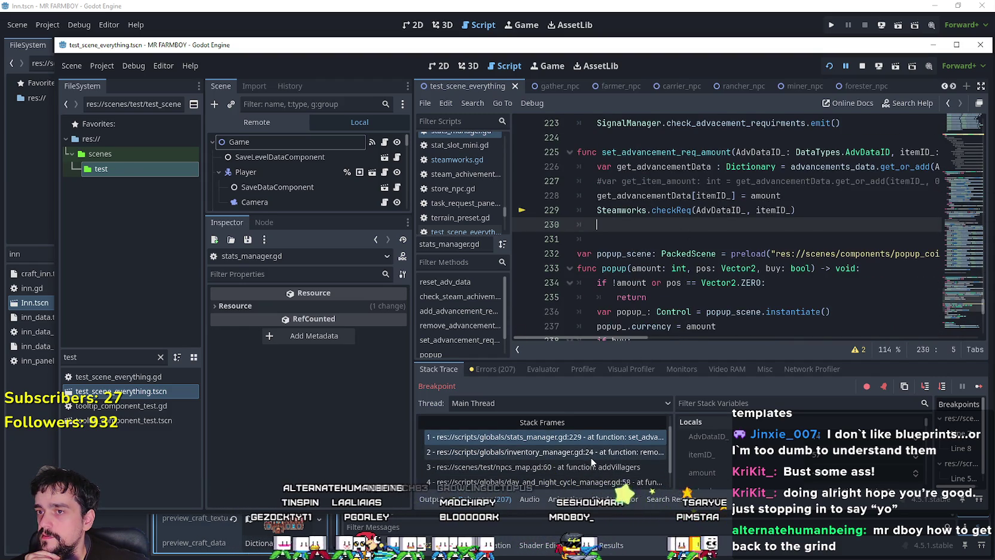
Follow the stack through inventory_manager.gd line 24, npcs_map.gd, and day_and_night_cycle_manager.gd lines 29 and 58.
{"action": "left_click", "coordinate": [589, 453]}
{"action": "scroll", "coordinate": [627, 245], "scroll_direction": "up", "scroll_amount": 2}
{"action": "left_click", "coordinate": [635, 224]}
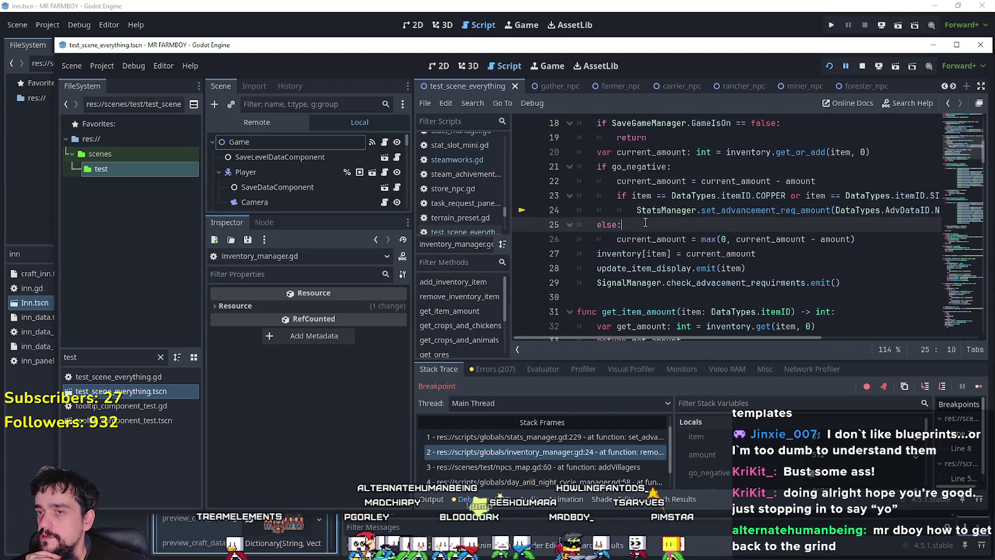
{"action": "scroll", "coordinate": [639, 239], "scroll_direction": "up", "scroll_amount": 2}
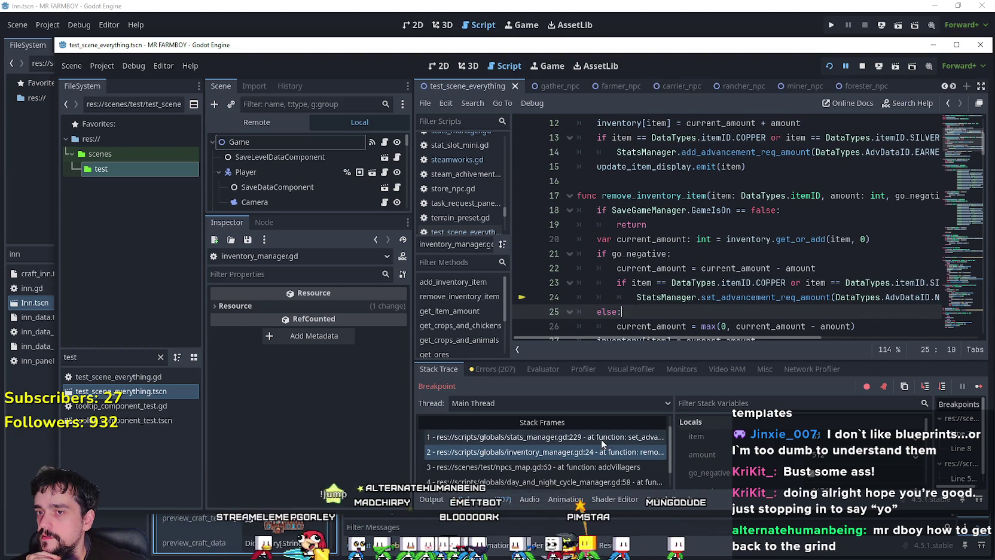
{"action": "left_click", "coordinate": [574, 468]}
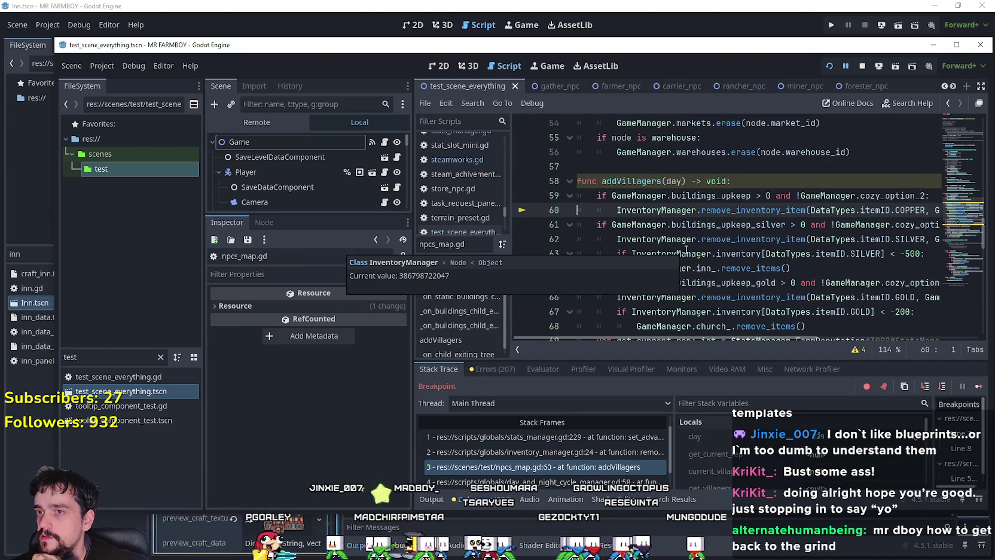
{"action": "scroll", "coordinate": [560, 479], "scroll_direction": "down", "scroll_amount": 1}
{"action": "left_click", "coordinate": [559, 478]}
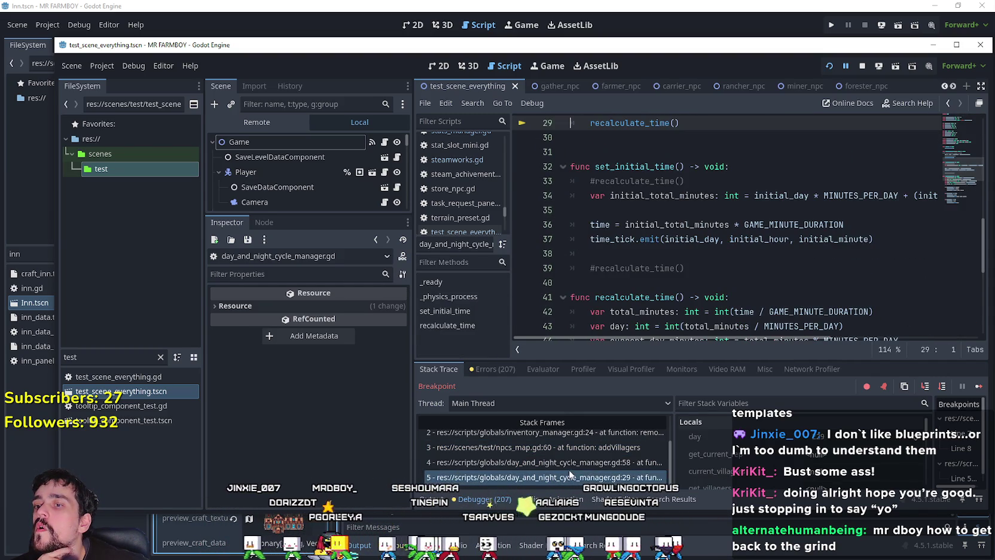
{"action": "left_click", "coordinate": [582, 460]}
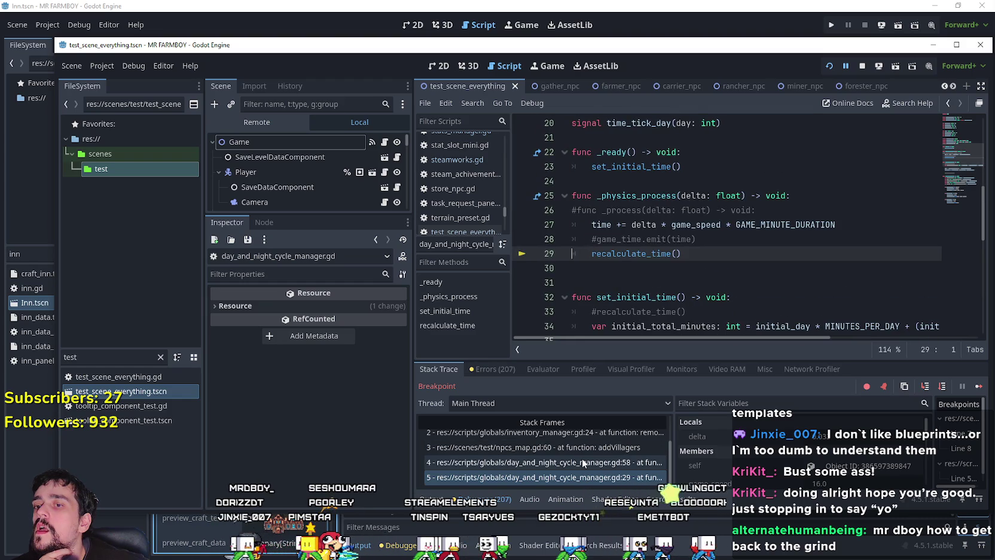
{"action": "left_click", "coordinate": [598, 312]}
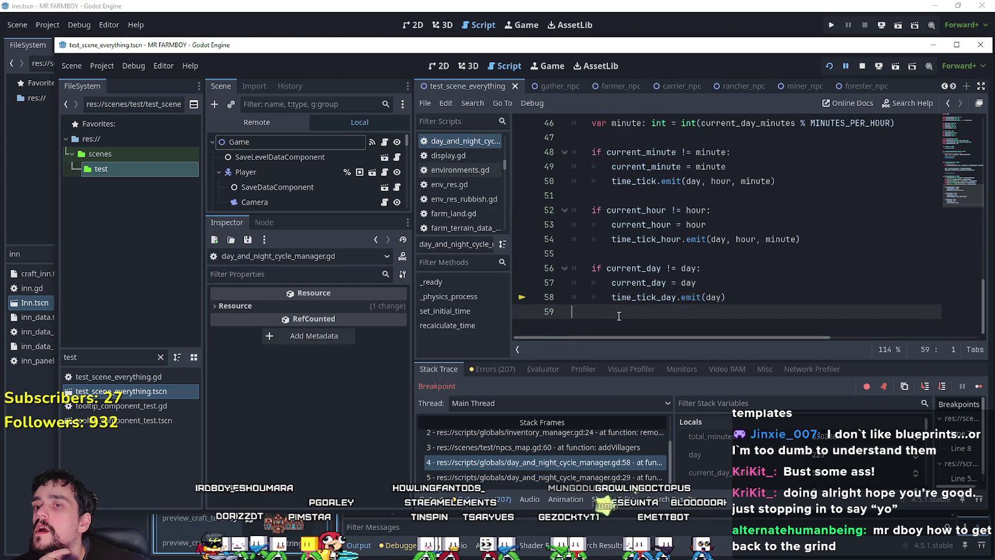
{"action": "left_click_drag", "start_coordinate": [377, 213], "coordinate": [377, 395]}
{"action": "left_click", "coordinate": [385, 142]}
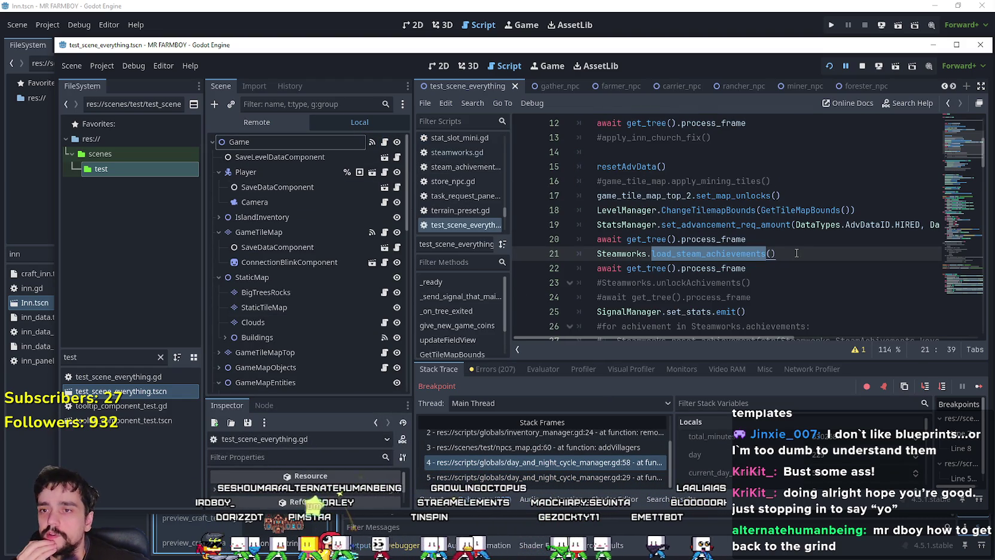
{"action": "left_click_drag", "start_coordinate": [775, 254], "coordinate": [596, 253]}
{"action": "key", "text": "ctrl+c"}
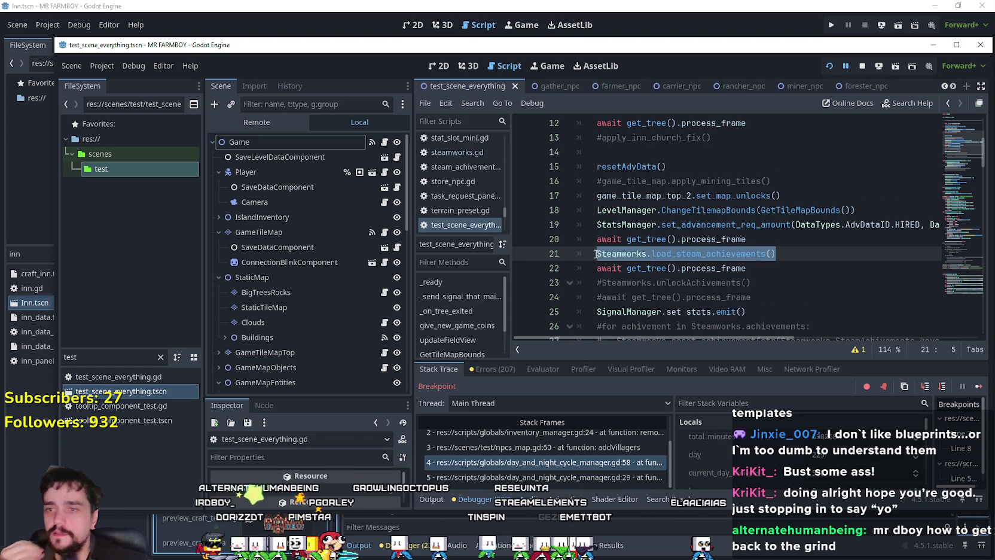
{"action": "scroll", "coordinate": [604, 240], "scroll_direction": "down", "scroll_amount": 1}
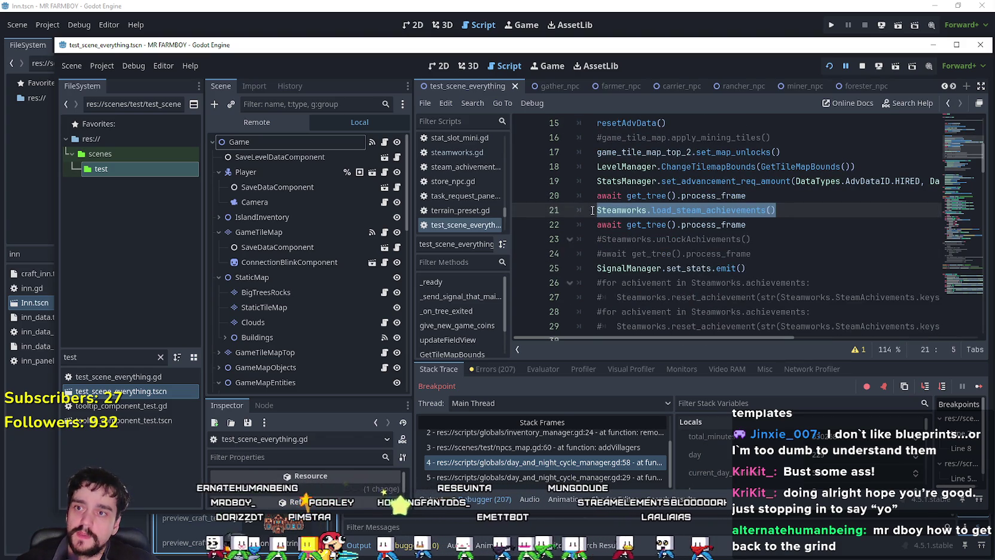
{"action": "key", "text": "Left"}
{"action": "key", "text": "ctrl+k"}
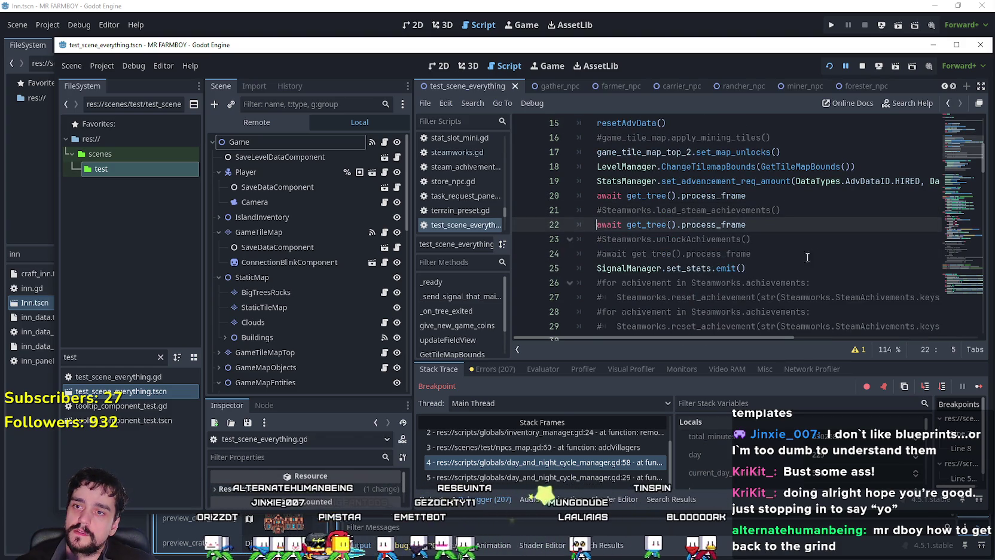
{"action": "left_click", "coordinate": [798, 225]}
{"action": "key", "text": "ctrl+k"}
{"action": "key", "text": "Down"}
{"action": "scroll", "coordinate": [783, 236], "scroll_direction": "up", "scroll_amount": 2}
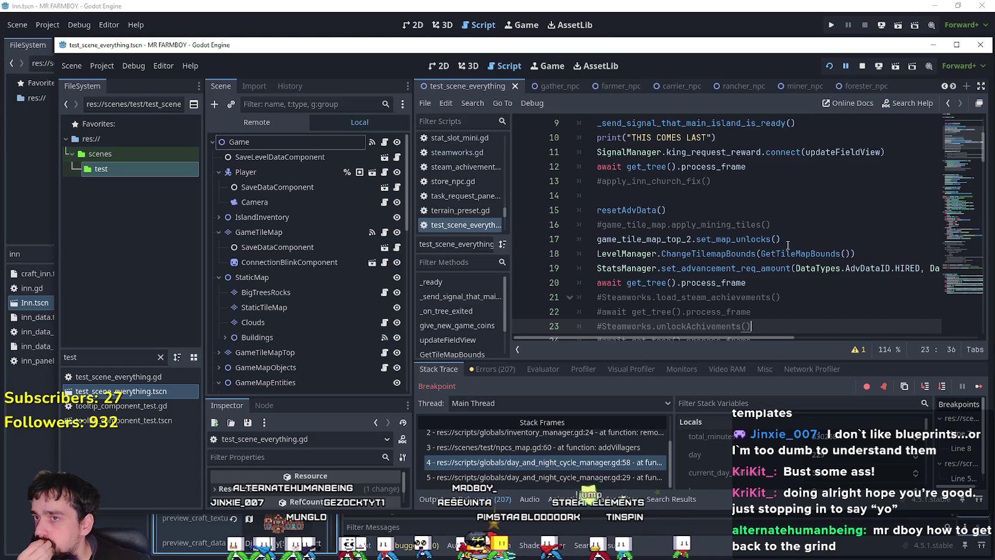
{"action": "scroll", "coordinate": [787, 245], "scroll_direction": "up", "scroll_amount": 2}
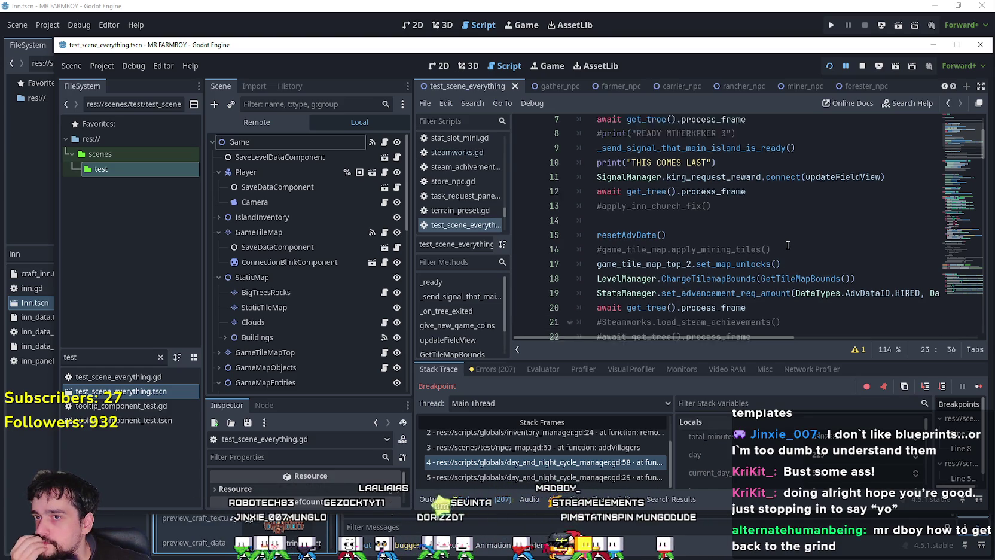
{"action": "scroll", "coordinate": [704, 191], "scroll_direction": "up", "scroll_amount": 1}
{"action": "left_click", "coordinate": [707, 188]}
{"action": "left_click", "coordinate": [710, 192]}
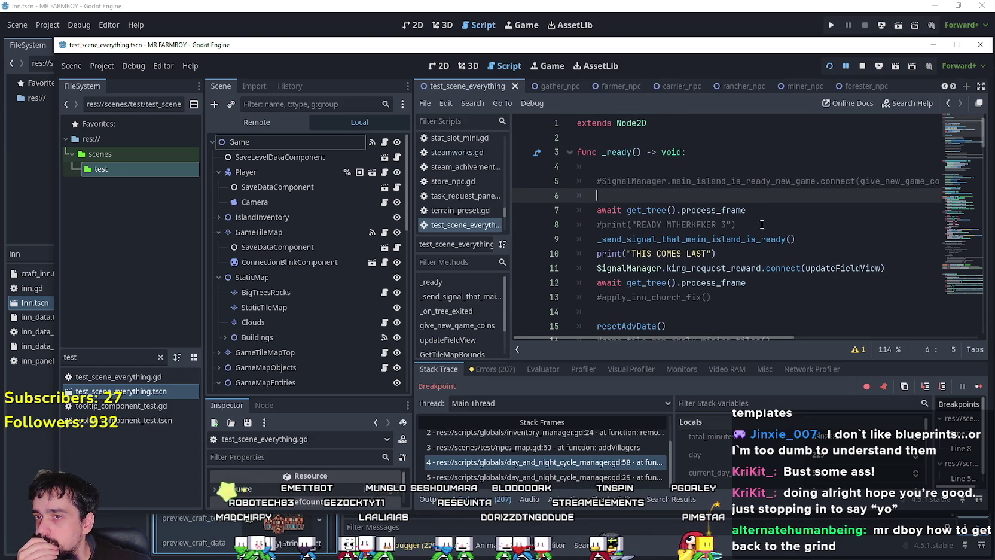
{"action": "left_click", "coordinate": [816, 240]}
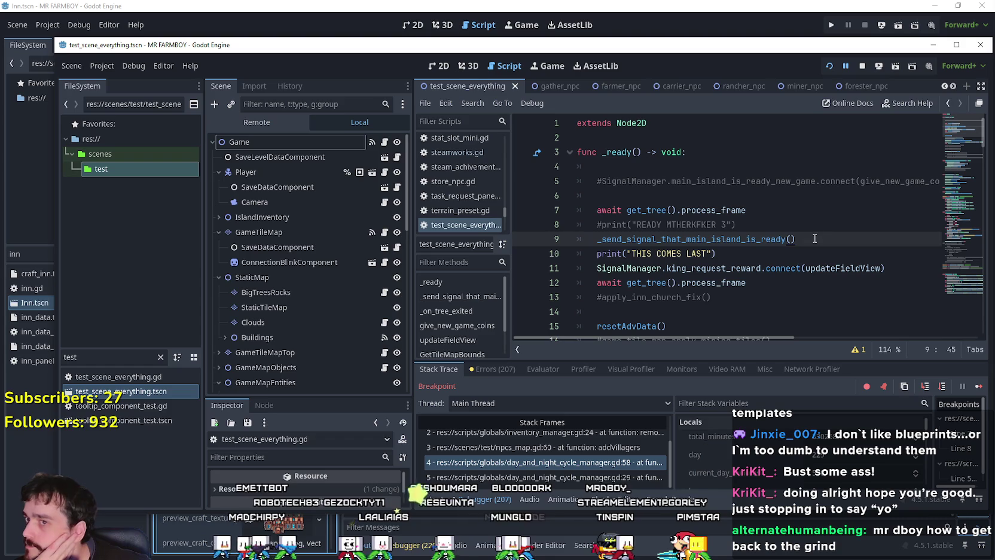
{"action": "scroll", "coordinate": [344, 329], "scroll_direction": "down", "scroll_amount": 5}
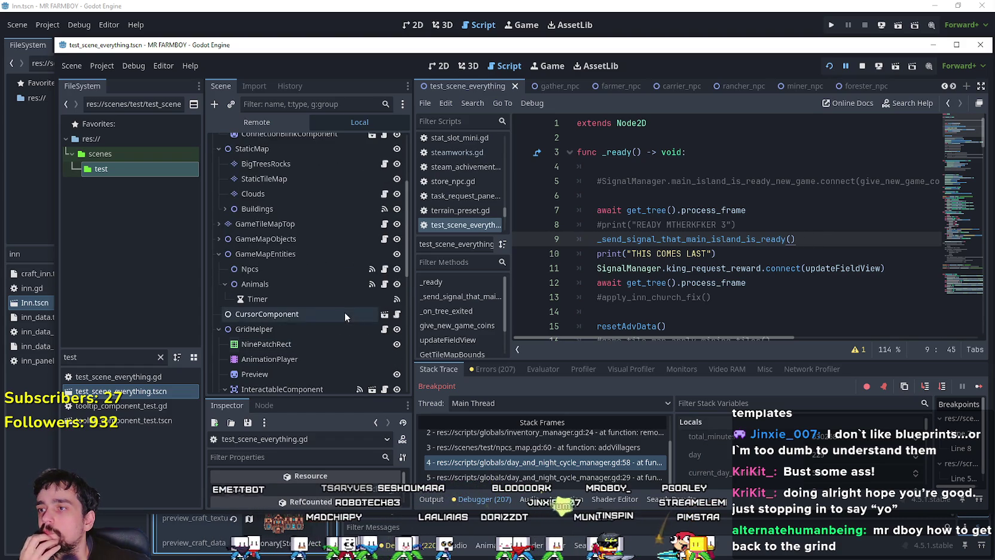
Collapse GameScreen, Player, GameTileMap, StaticMap, GameMapEntities and GridHelper in the Scene dock.
{"action": "scroll", "coordinate": [239, 358], "scroll_direction": "down", "scroll_amount": 4}
{"action": "left_click", "coordinate": [218, 354]}
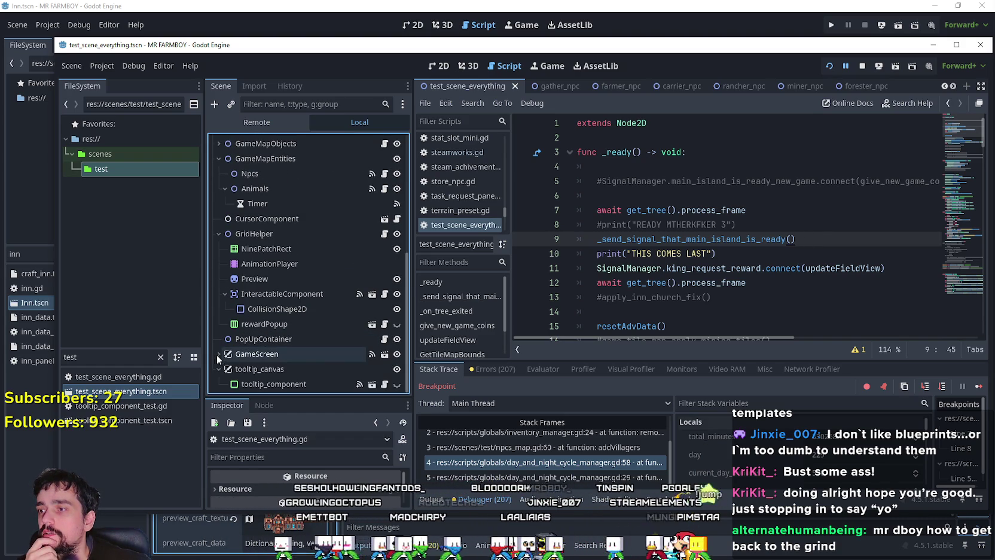
{"action": "scroll", "coordinate": [289, 321], "scroll_direction": "up", "scroll_amount": 8}
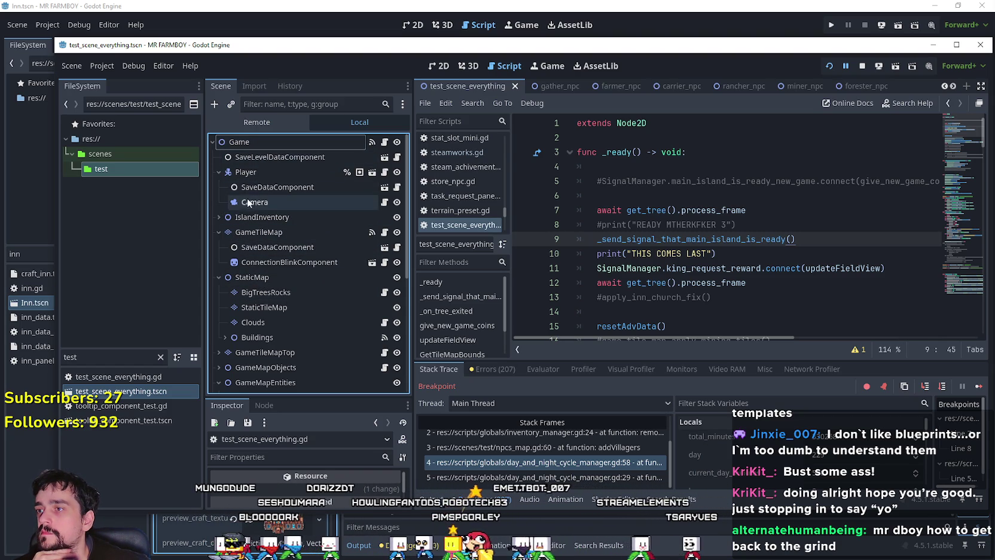
{"action": "left_click", "coordinate": [219, 172]}
{"action": "left_click", "coordinate": [218, 202]}
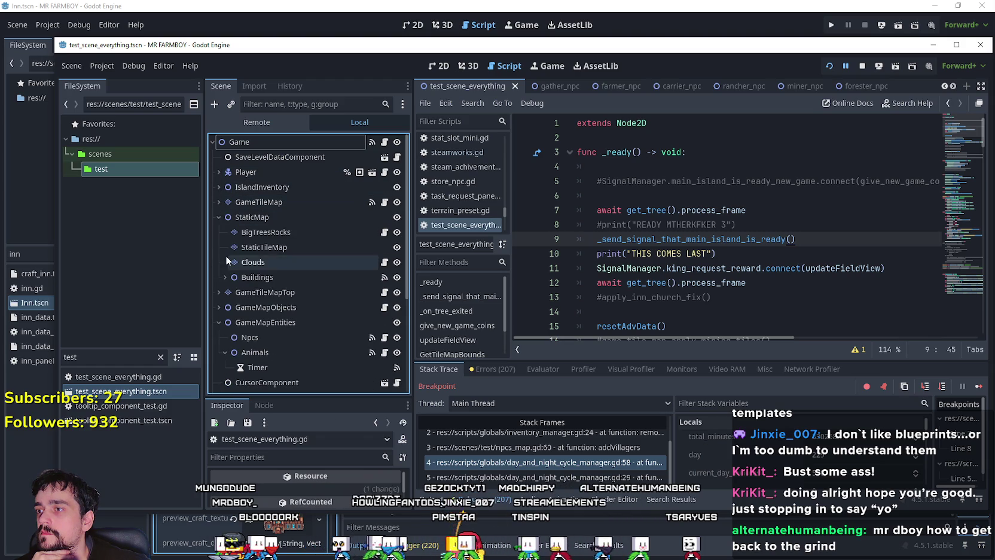
{"action": "left_click", "coordinate": [219, 216]}
{"action": "left_click", "coordinate": [216, 263]}
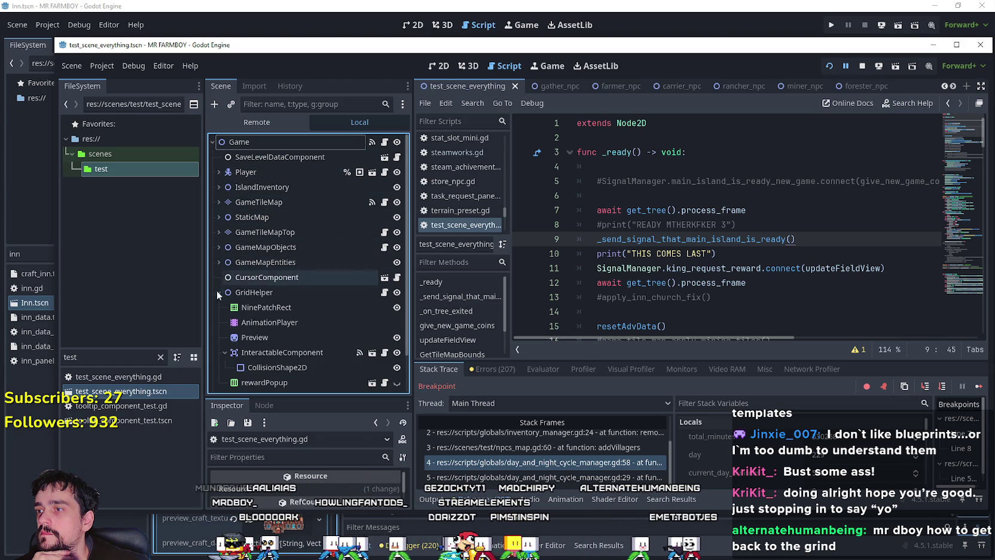
{"action": "left_click", "coordinate": [215, 291]}
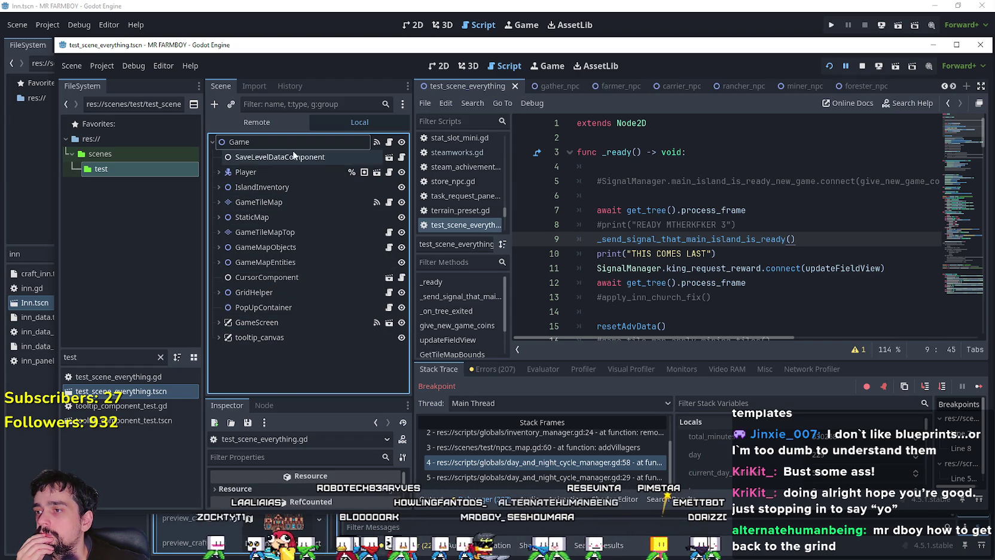
Re-expand Player and inspect its SaveDataComponent and save data resource.
{"action": "left_click", "coordinate": [219, 172]}
{"action": "left_click", "coordinate": [264, 187]}
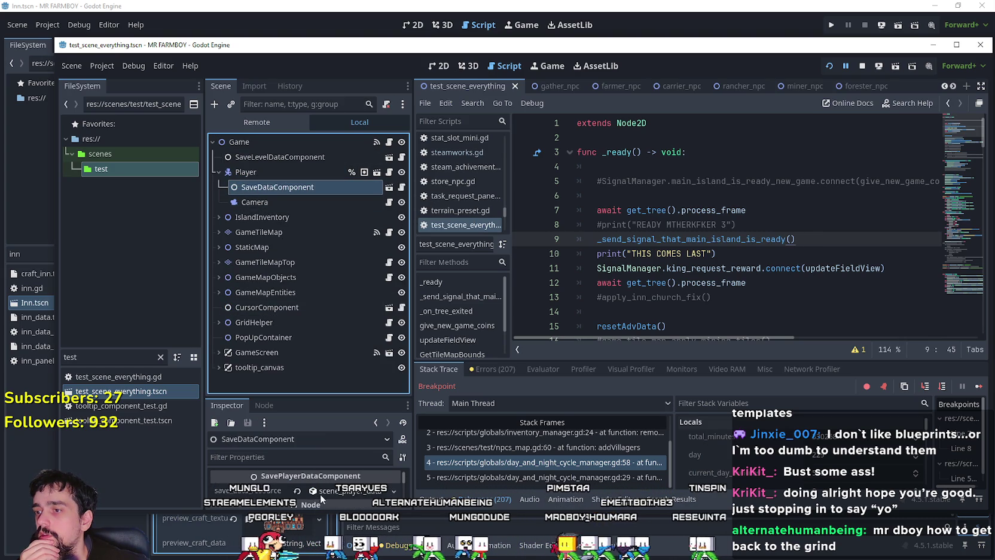
{"action": "left_click", "coordinate": [89, 357]}
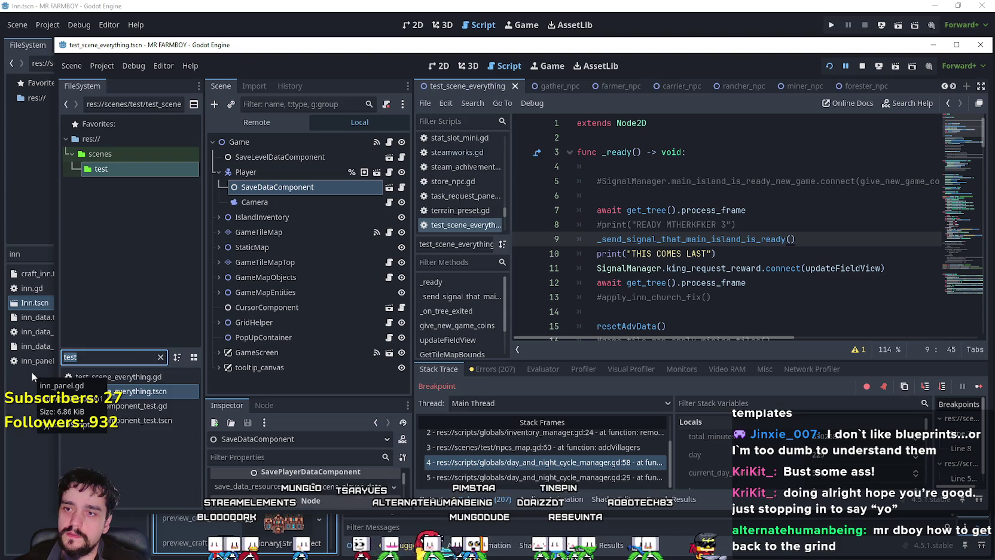
{"action": "scroll", "coordinate": [693, 276], "scroll_direction": "down", "scroll_amount": 4}
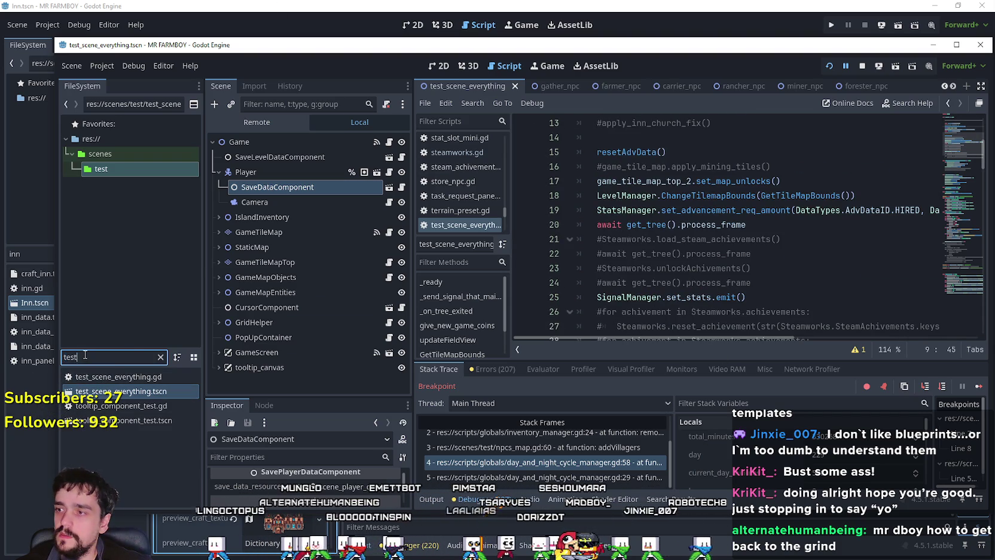
Filter the FileSystem dock for 'scene' and open scene_player_data_resource.gd.
{"action": "type", "text": "scene"}
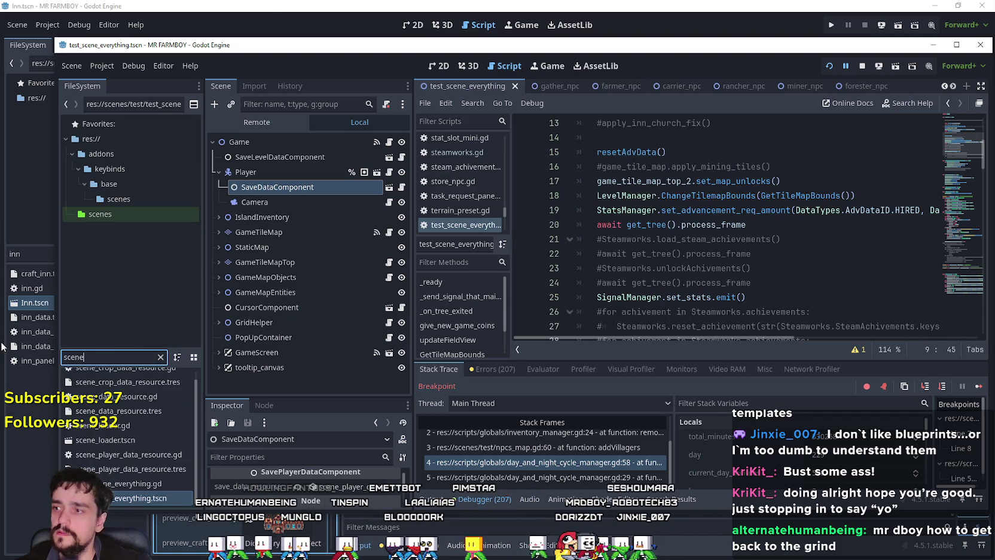
{"action": "left_click", "coordinate": [150, 455]}
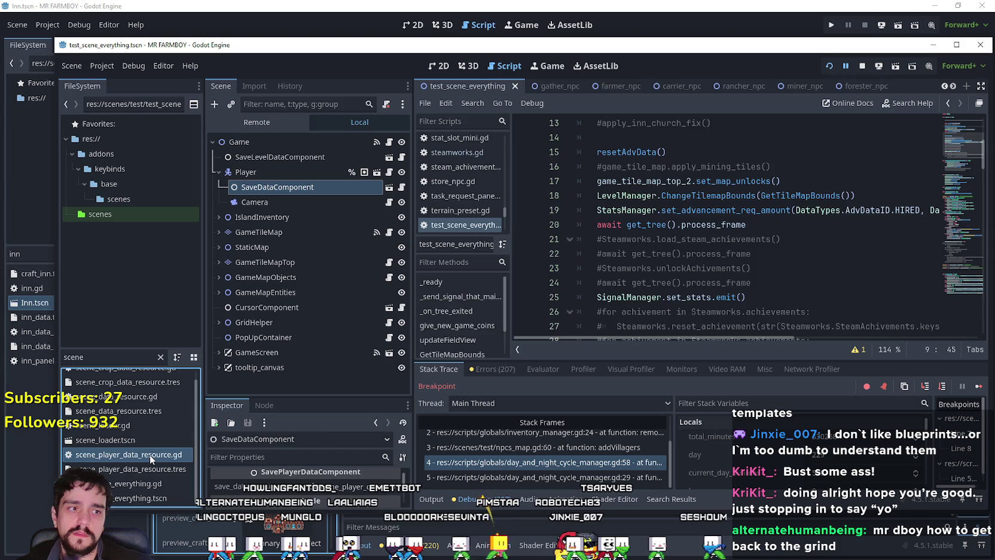
{"action": "double_click", "coordinate": [149, 454]}
Paste Steamworks.load_steam_achievements() on a new line 46 after line 45.
{"action": "scroll", "coordinate": [650, 268], "scroll_direction": "down", "scroll_amount": 2}
{"action": "left_click", "coordinate": [692, 239]}
{"action": "scroll", "coordinate": [691, 239], "scroll_direction": "down", "scroll_amount": 6}
{"action": "scroll", "coordinate": [692, 239], "scroll_direction": "down", "scroll_amount": 2}
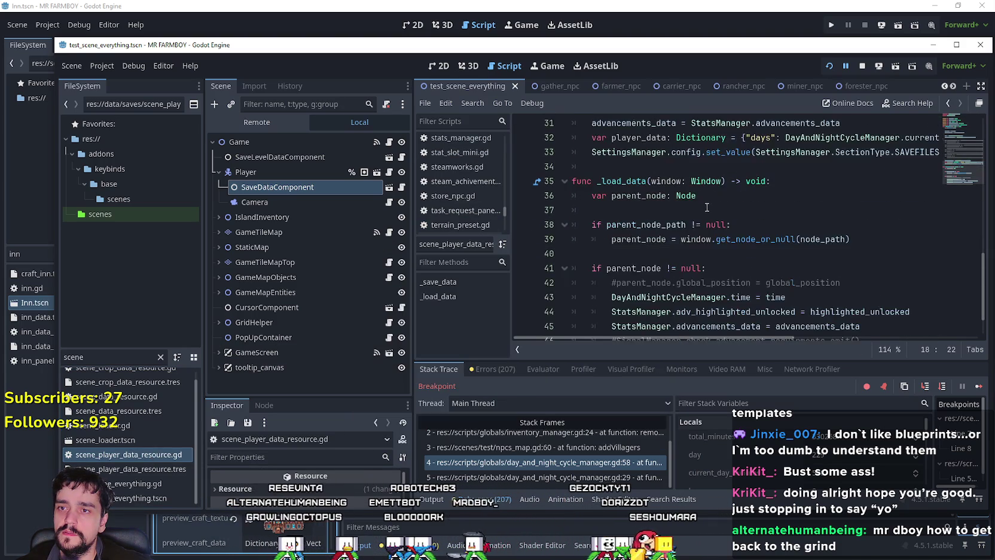
{"action": "left_click", "coordinate": [897, 282]}
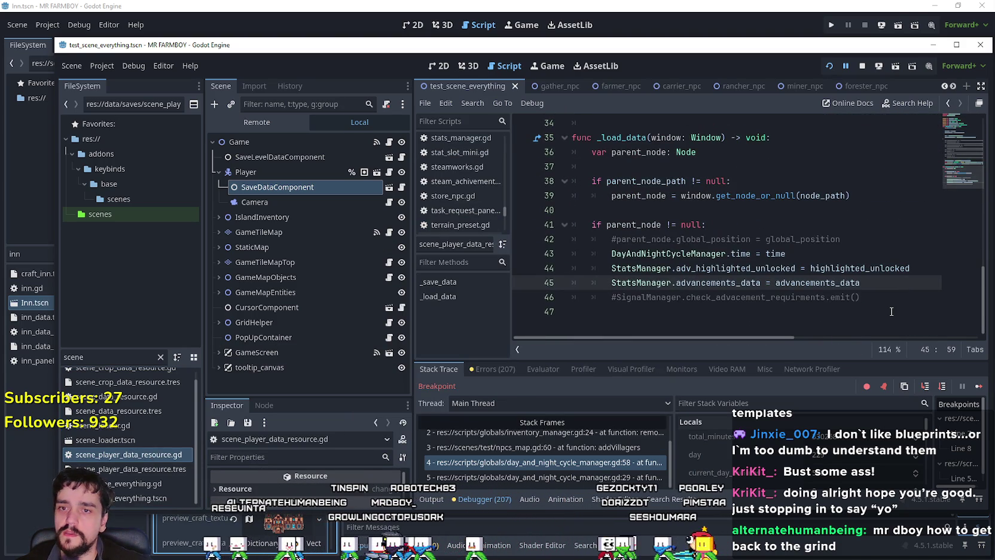
{"action": "key", "text": "Return"}
{"action": "key", "text": "ctrl+v"}
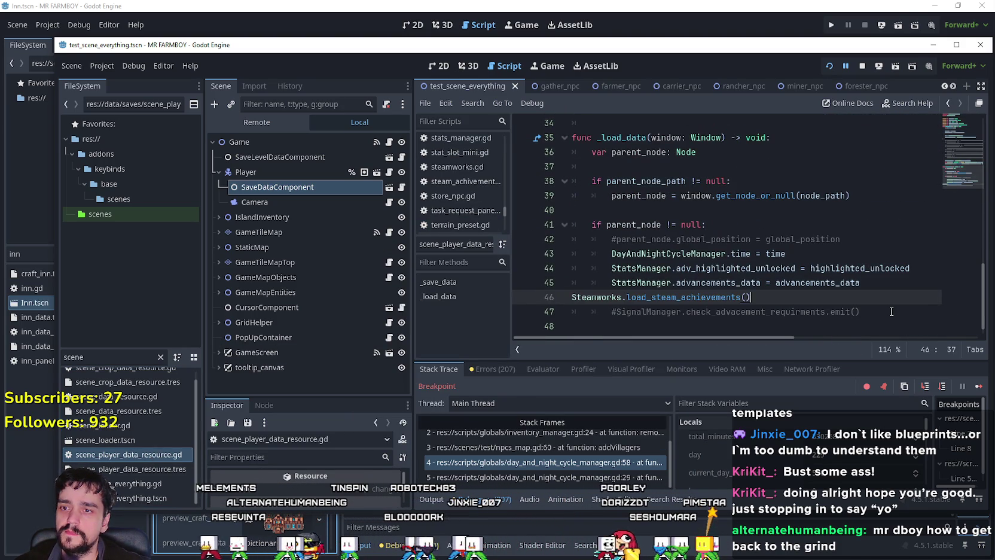
Indent line 46 into the if block and save the script.
{"action": "left_click", "coordinate": [573, 297]}
{"action": "key", "text": "Tab"}
{"action": "left_click", "coordinate": [840, 295]}
{"action": "key", "text": "ctrl+s"}
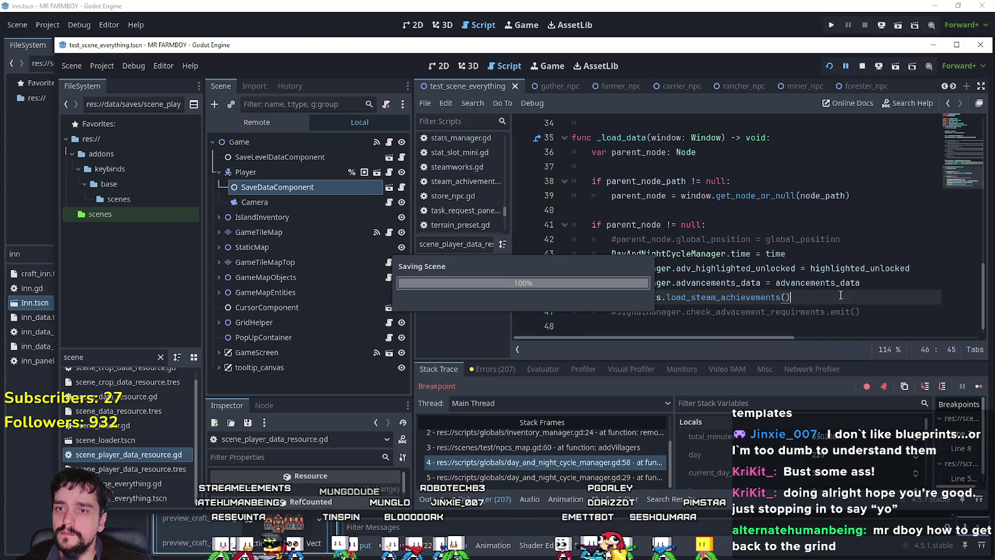
Restart the game, load Save 1, and check the Output log for Market achievements.
{"action": "left_click", "coordinate": [862, 66]}
{"action": "left_click", "coordinate": [828, 66]}
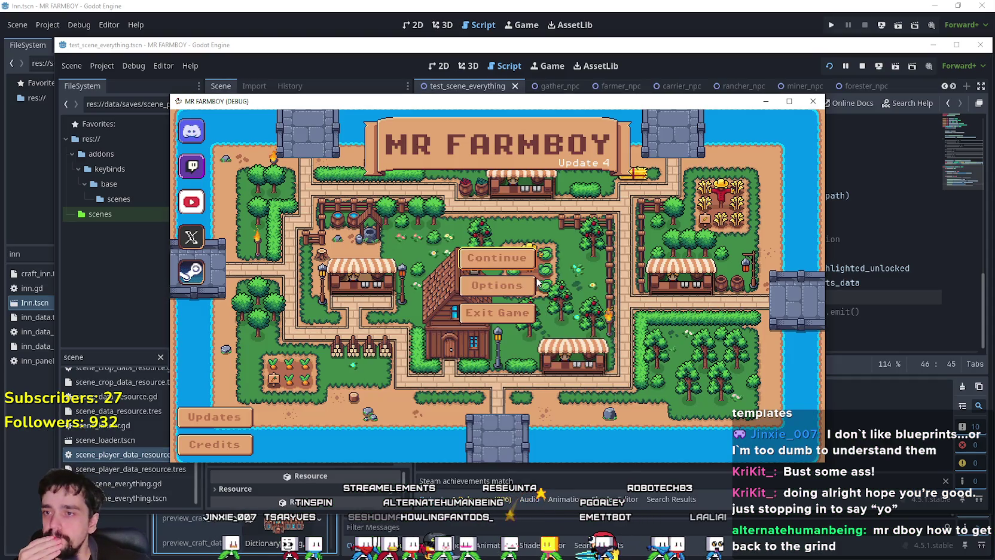
{"action": "left_click", "coordinate": [505, 257]}
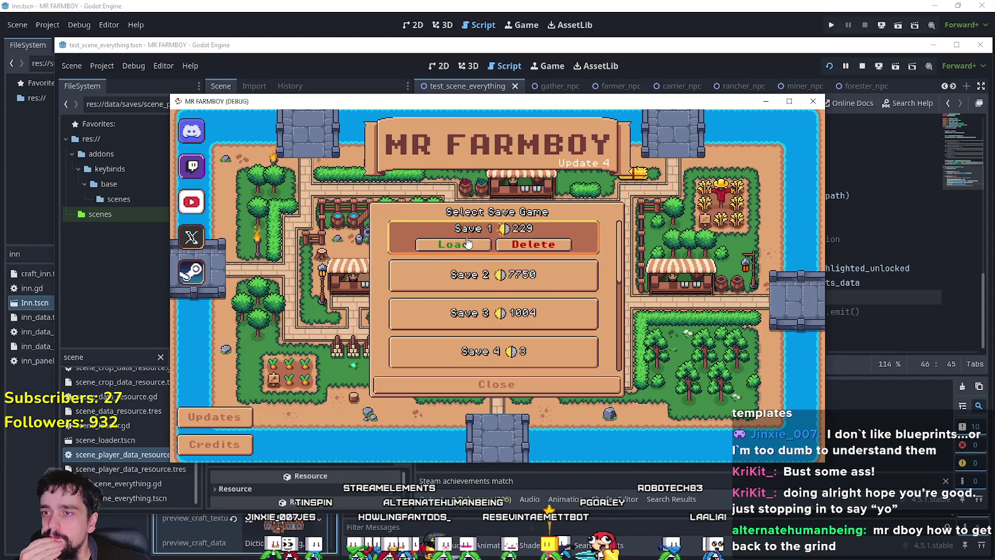
{"action": "left_click", "coordinate": [482, 238]}
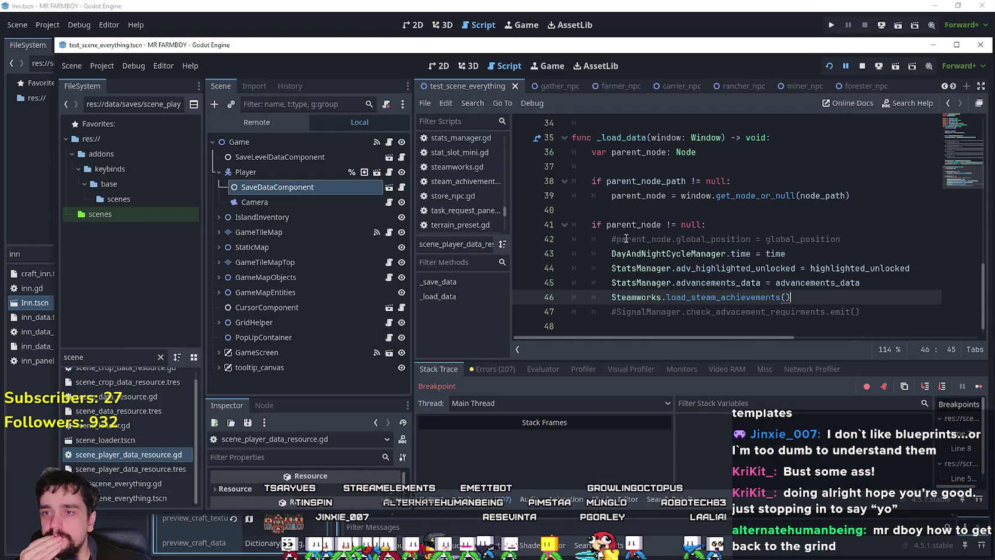
{"action": "scroll", "coordinate": [647, 245], "scroll_direction": "up", "scroll_amount": 1}
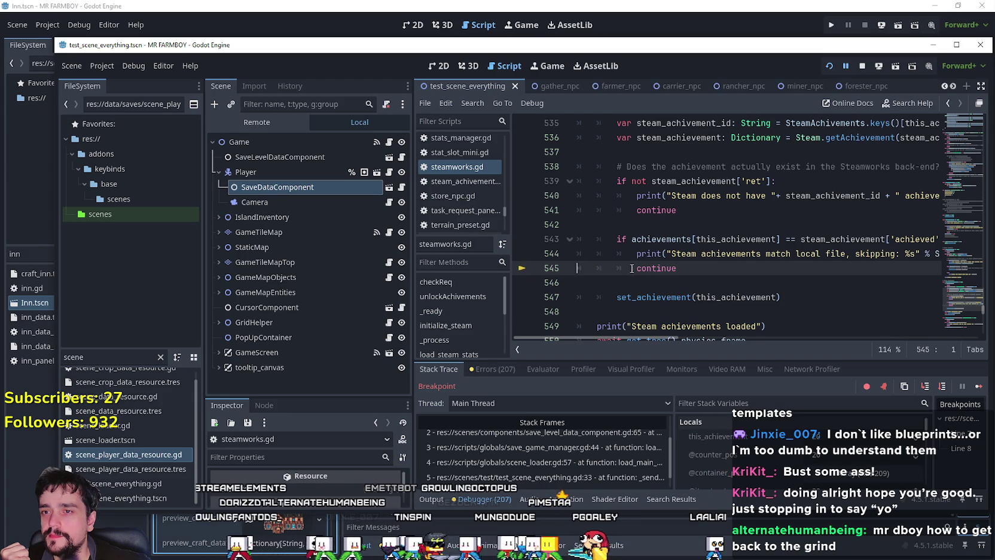
{"action": "scroll", "coordinate": [607, 269], "scroll_direction": "up", "scroll_amount": 1}
{"action": "scroll", "coordinate": [621, 239], "scroll_direction": "up", "scroll_amount": 1}
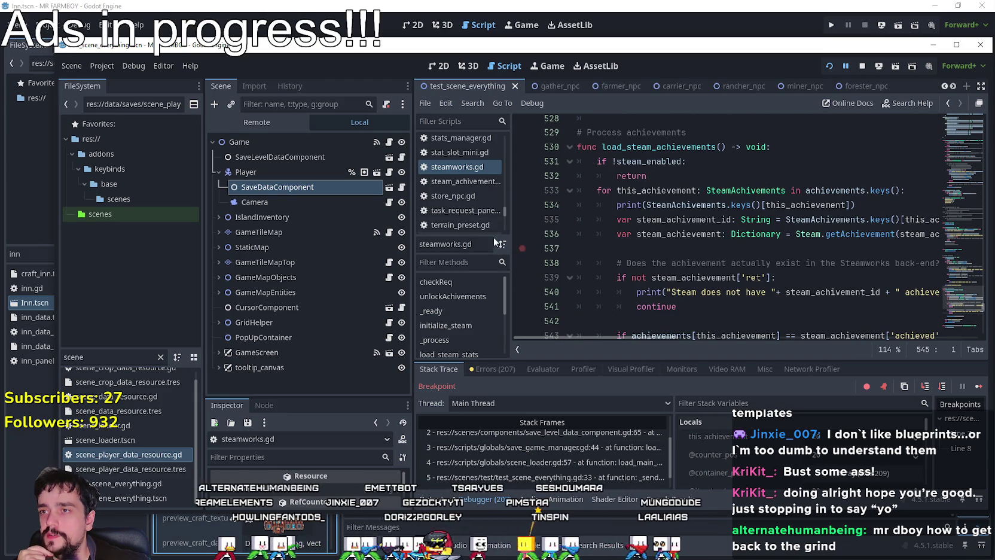
{"action": "scroll", "coordinate": [715, 261], "scroll_direction": "down", "scroll_amount": 2}
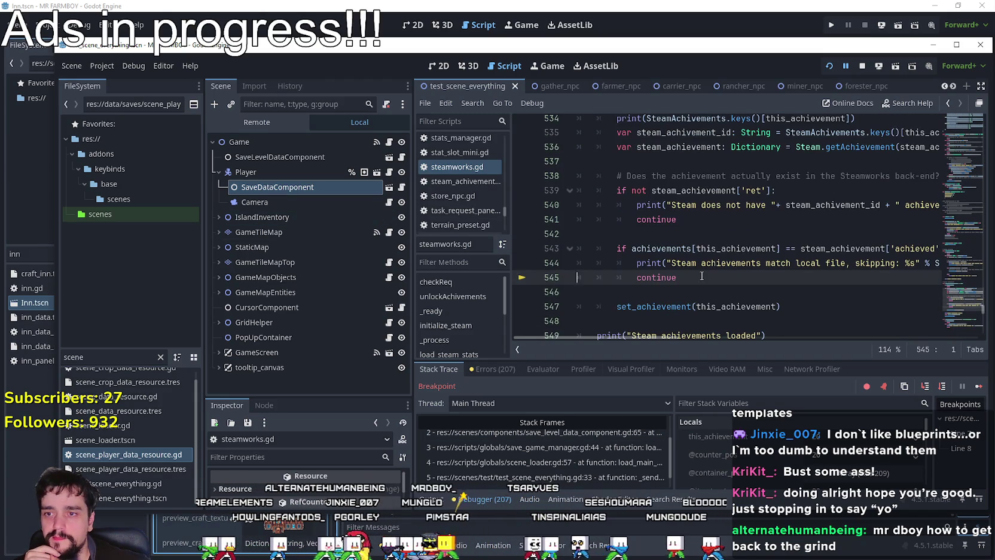
{"action": "scroll", "coordinate": [650, 285], "scroll_direction": "down", "scroll_amount": 1}
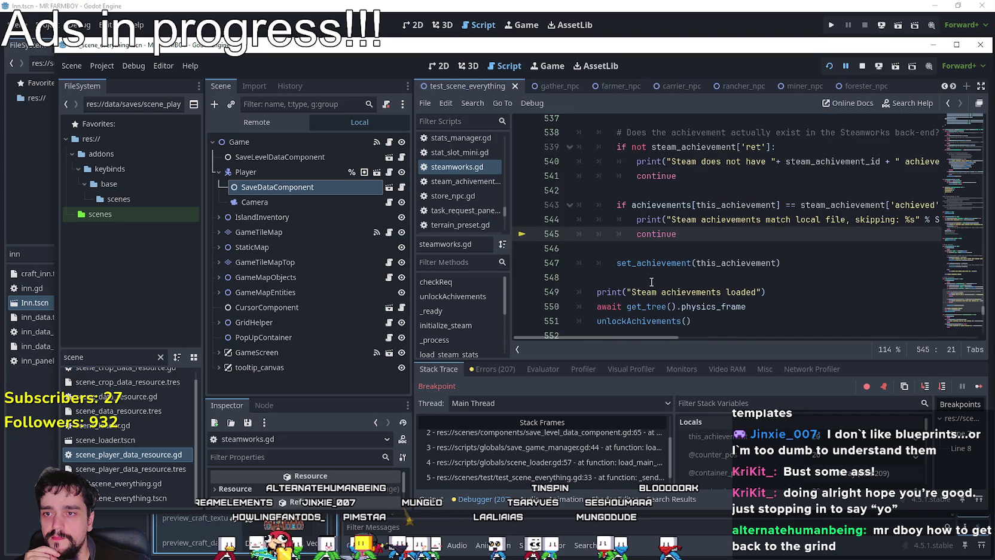
{"action": "scroll", "coordinate": [652, 280], "scroll_direction": "down", "scroll_amount": 1}
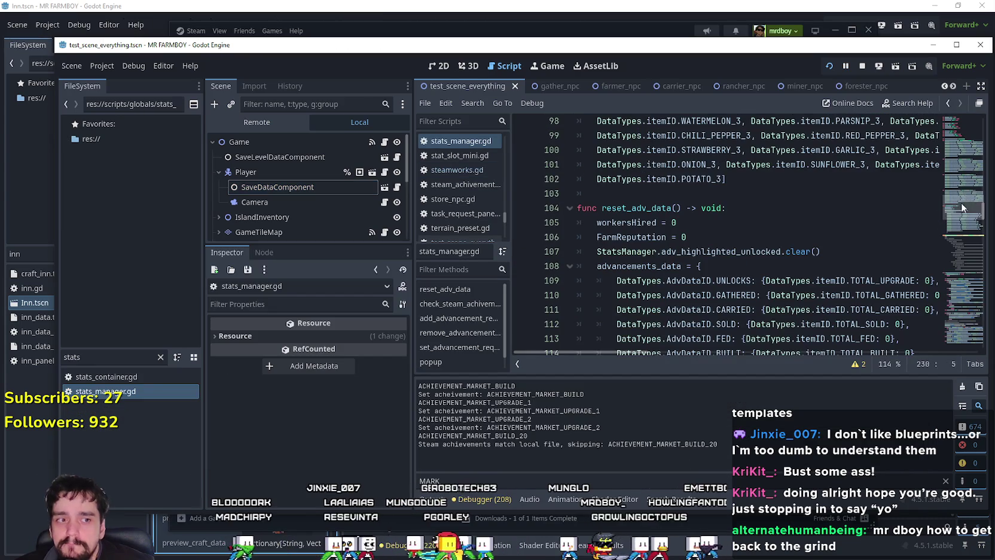
Review the AdvDataID entries UNLOCKS, GATHERED, SOLD, FED and BUILT in data_types.gd.
{"action": "mouse_move", "coordinate": [966, 209]}
{"action": "left_mouse_down"}
{"action": "mouse_move", "coordinate": [965, 137]}
{"action": "mouse_move", "coordinate": [976, 117]}
{"action": "left_mouse_up"}
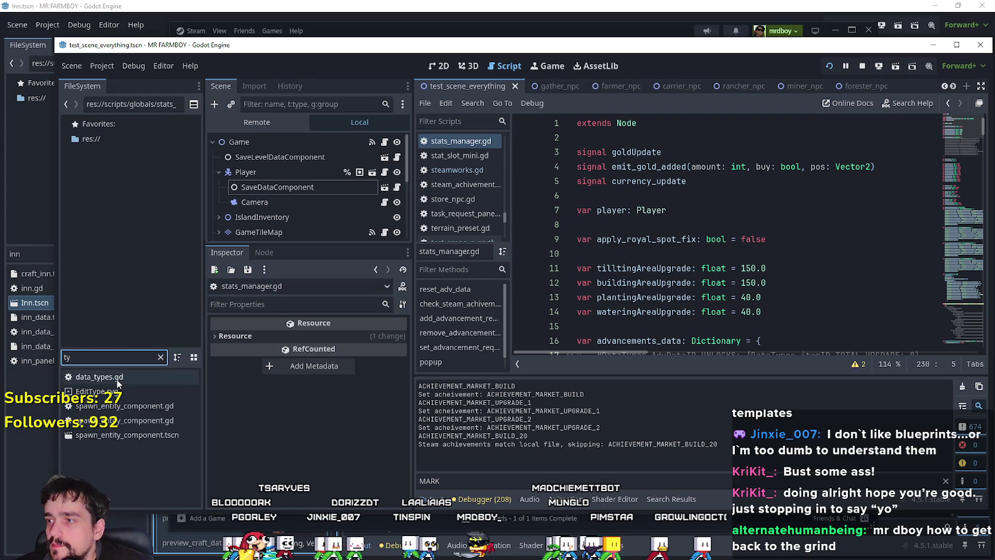
{"action": "double_click", "coordinate": [117, 378]}
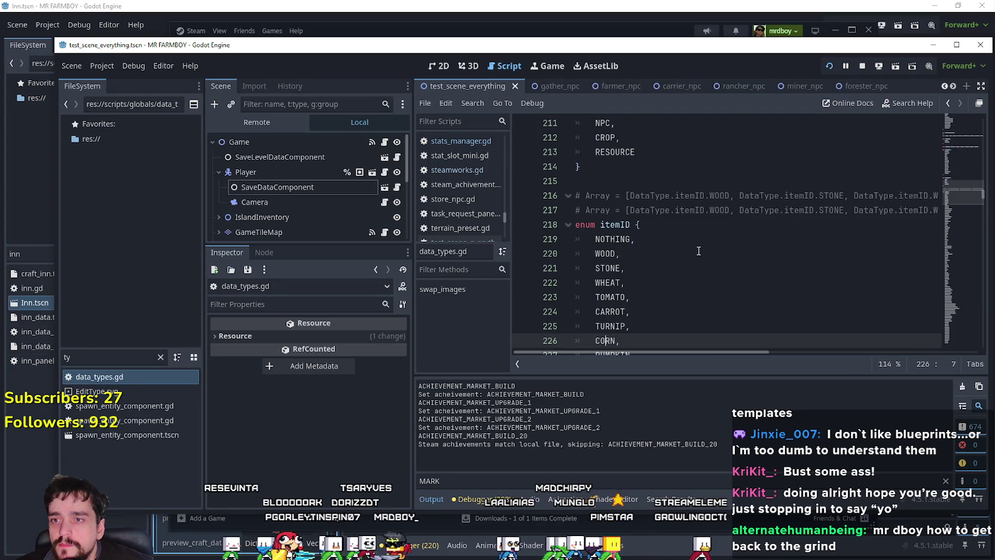
{"action": "scroll", "coordinate": [698, 250], "scroll_direction": "down", "scroll_amount": 2}
{"action": "scroll", "coordinate": [720, 231], "scroll_direction": "up", "scroll_amount": 6}
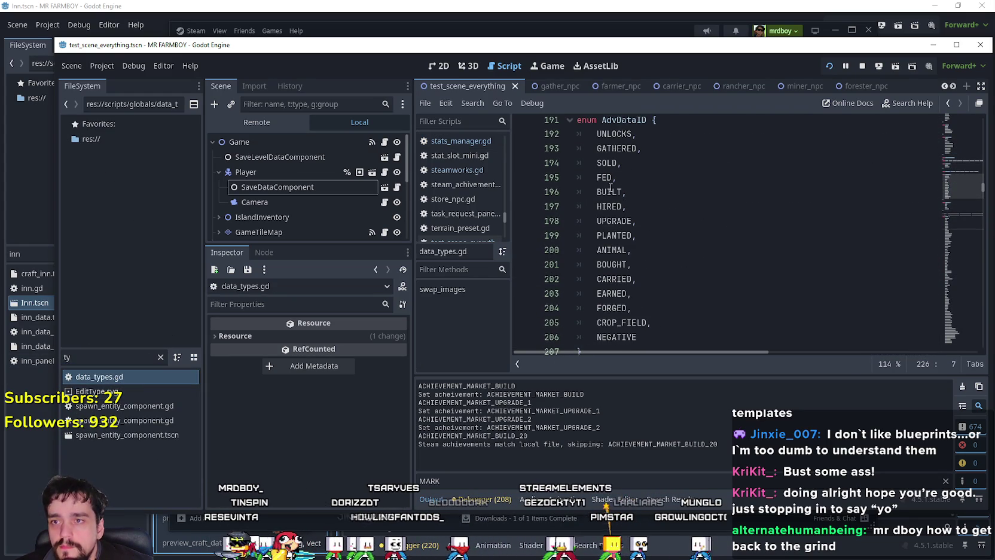
{"action": "left_click", "coordinate": [621, 133]}
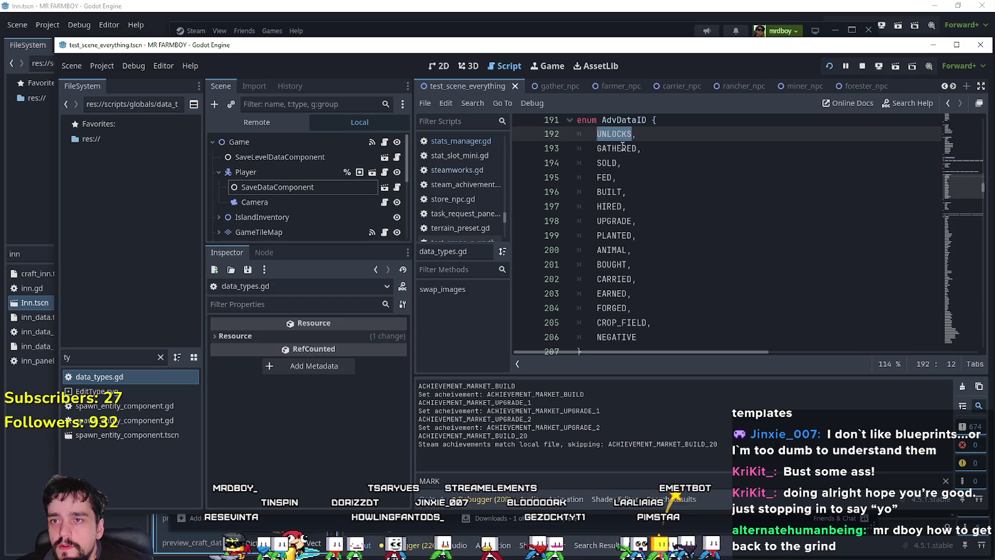
{"action": "double_click", "coordinate": [619, 148]}
{"action": "double_click", "coordinate": [607, 163]}
{"action": "left_click", "coordinate": [605, 178]}
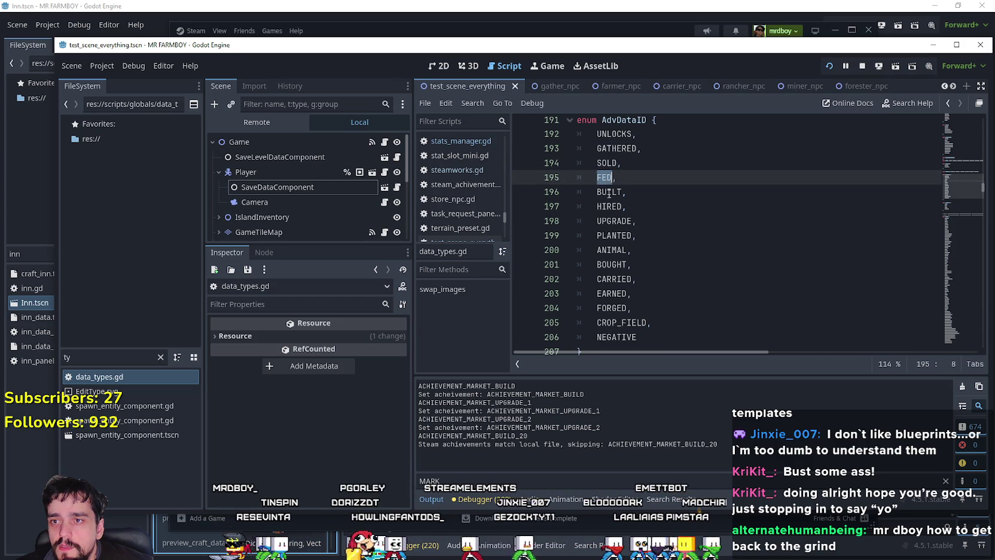
{"action": "double_click", "coordinate": [608, 192]}
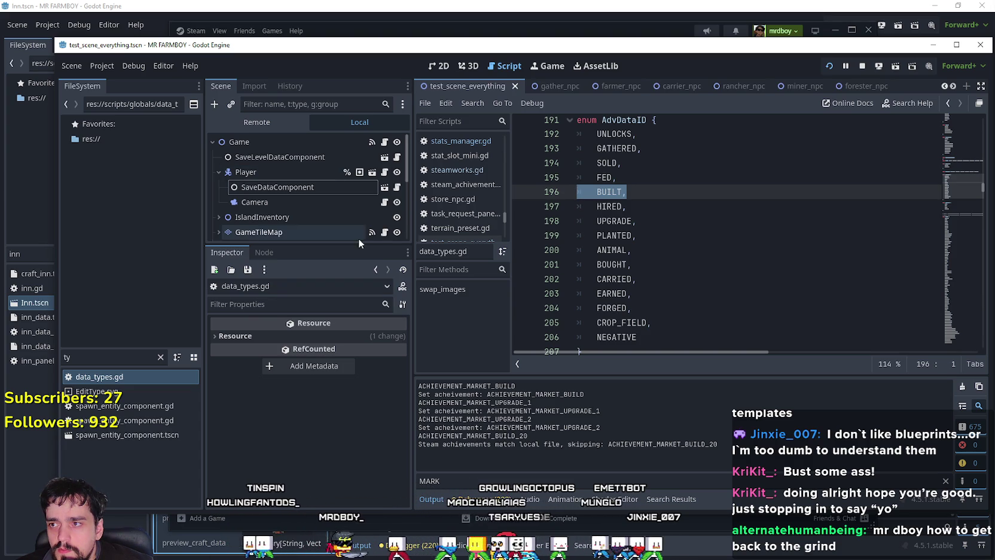
Expand the live StatsManager's size-7 dictionary in the Remote tree, then return to the game.
{"action": "left_click", "coordinate": [161, 357]}
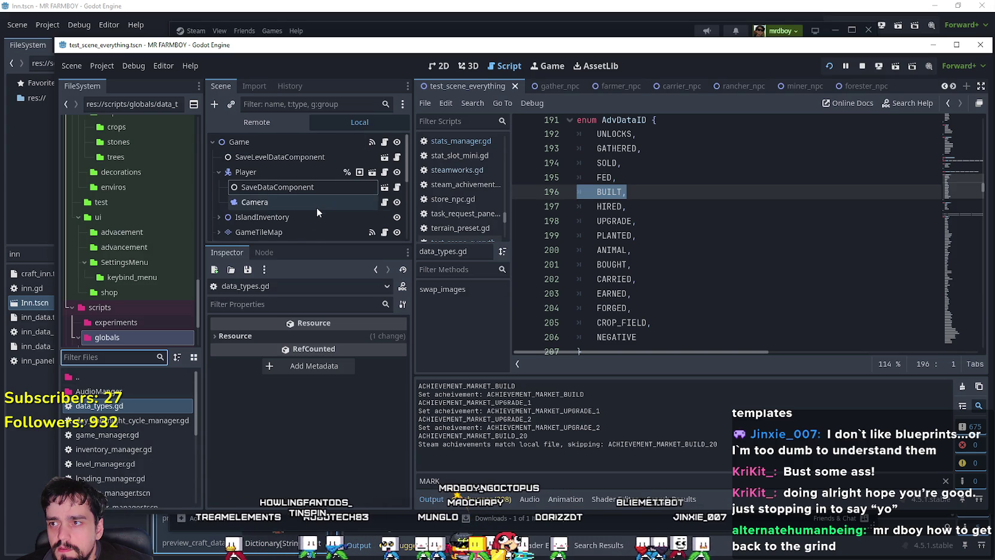
{"action": "scroll", "coordinate": [319, 207], "scroll_direction": "down", "scroll_amount": 3}
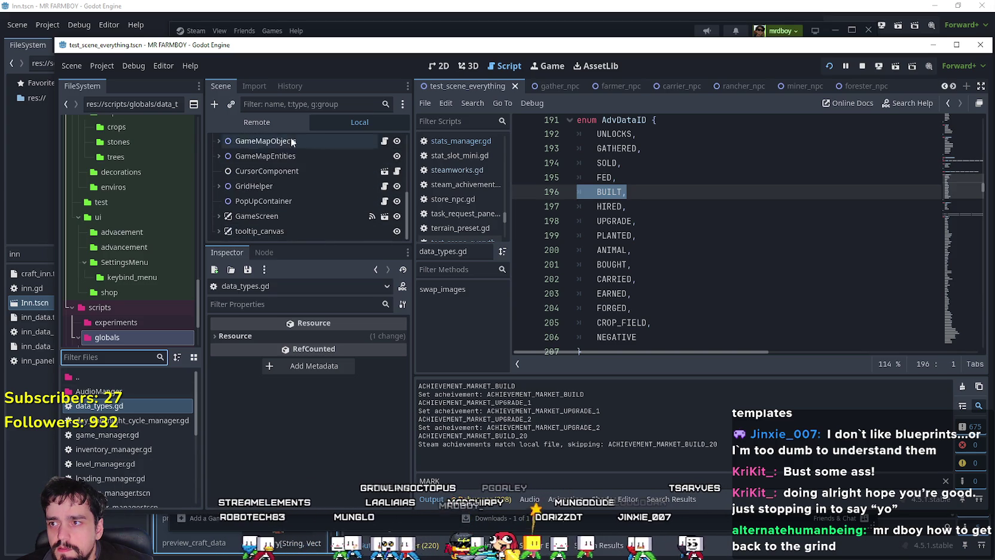
{"action": "left_click", "coordinate": [257, 122]}
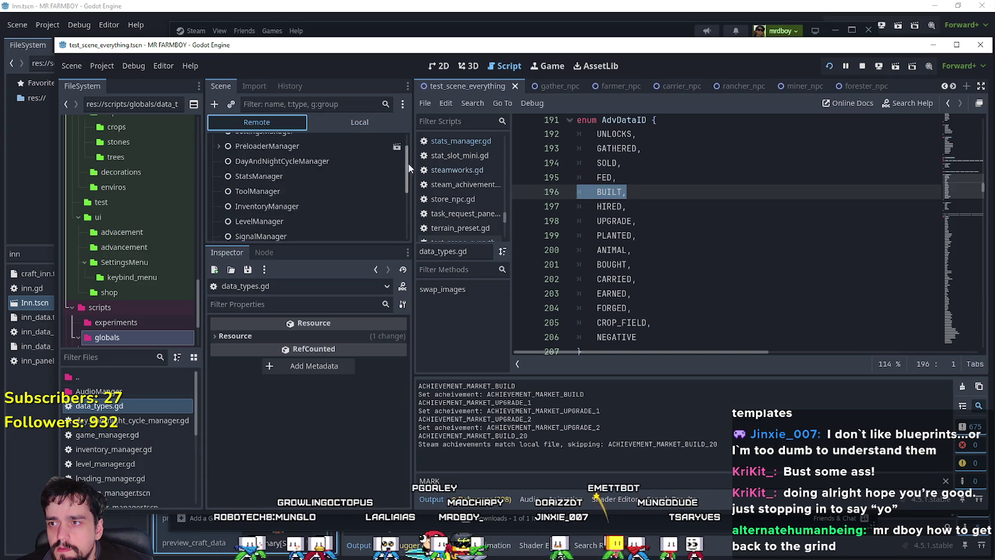
{"action": "left_click", "coordinate": [304, 202]}
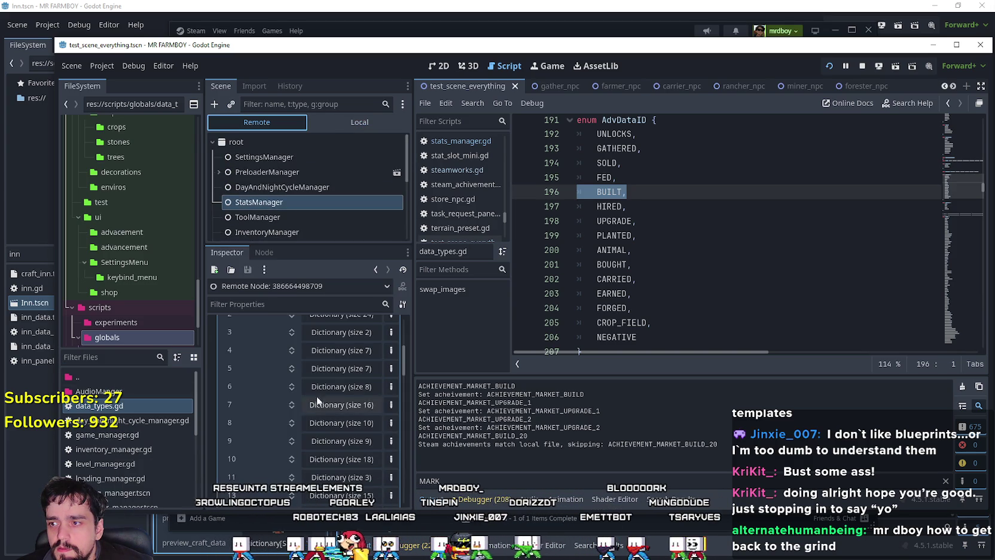
{"action": "left_click", "coordinate": [342, 351]}
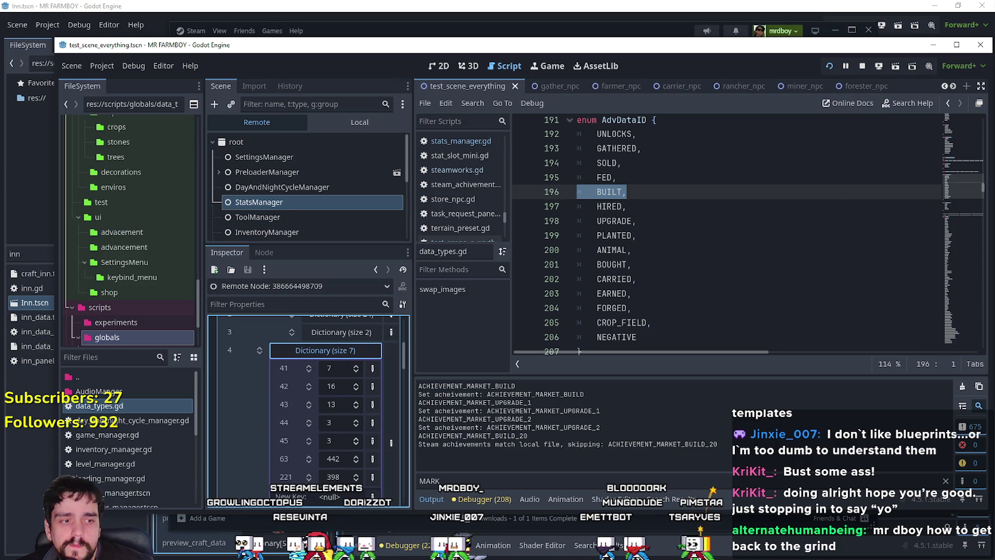
{"action": "key", "text": "alt+Tab"}
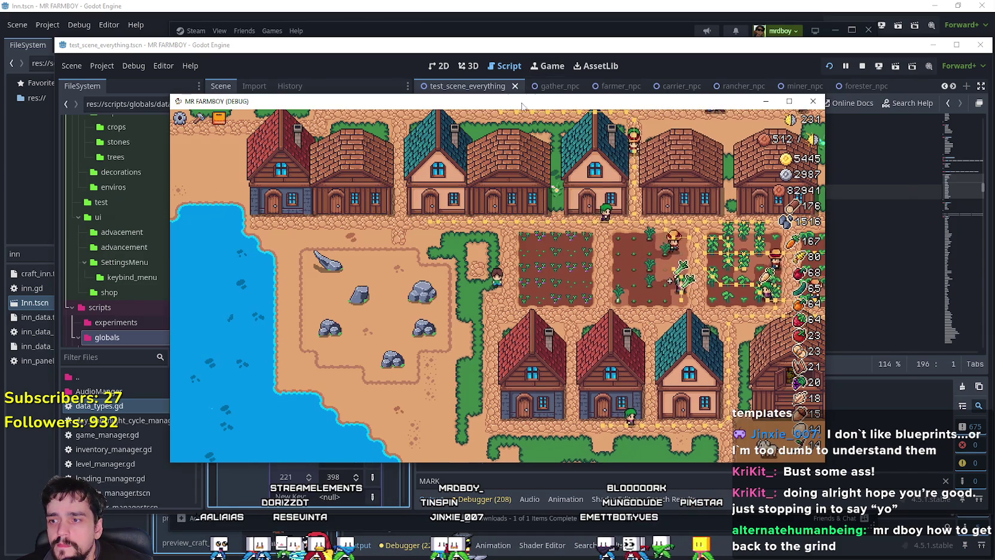
Move the game window right and start placing a Market from the crafting panel.
{"action": "left_click_drag", "start_coordinate": [521, 106], "coordinate": [723, 61]}
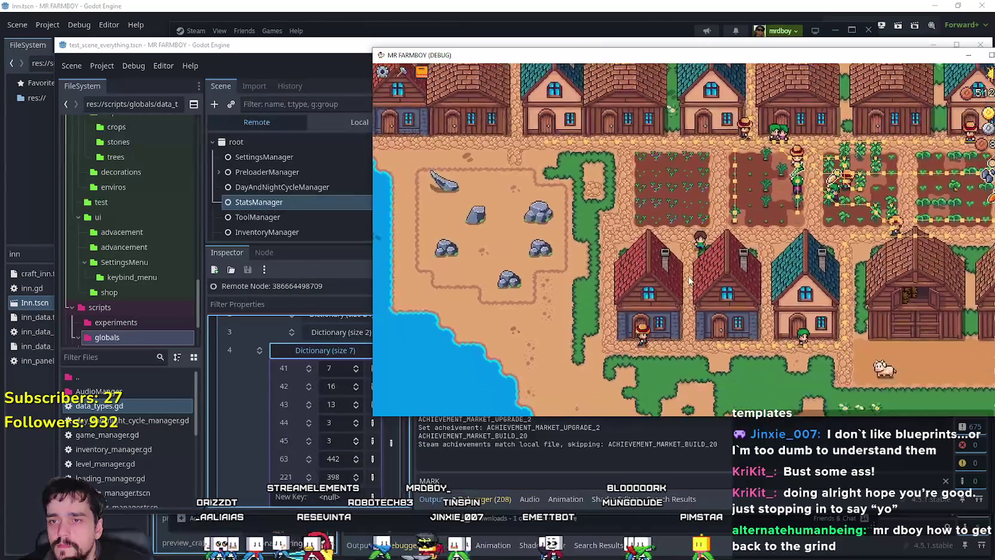
{"action": "key", "text": "c"}
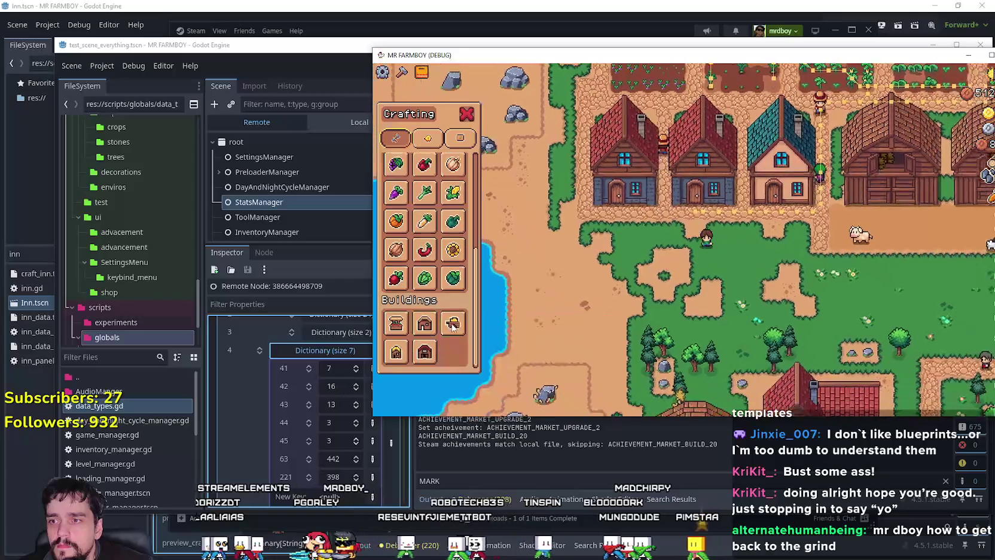
{"action": "mouse_move", "coordinate": [452, 325]}
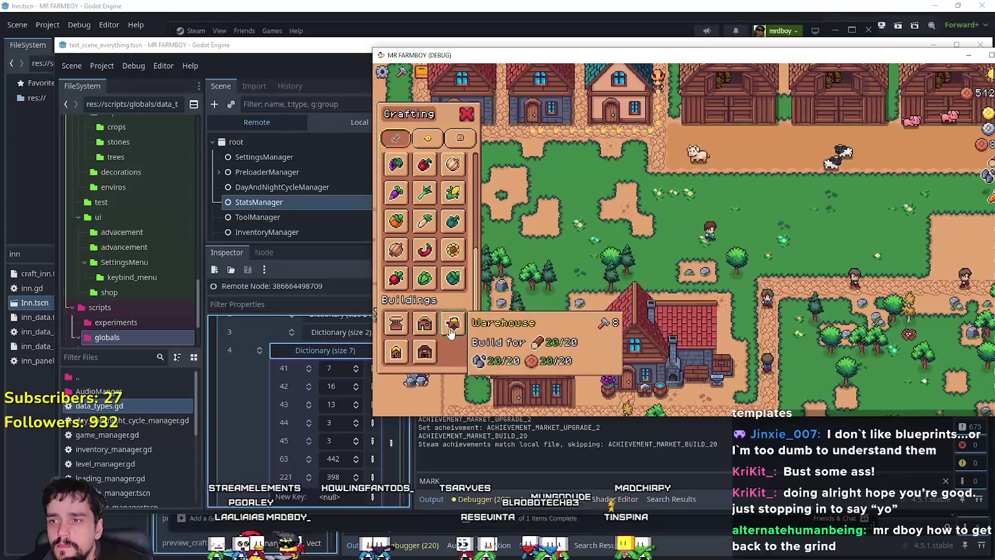
{"action": "mouse_move", "coordinate": [404, 357]}
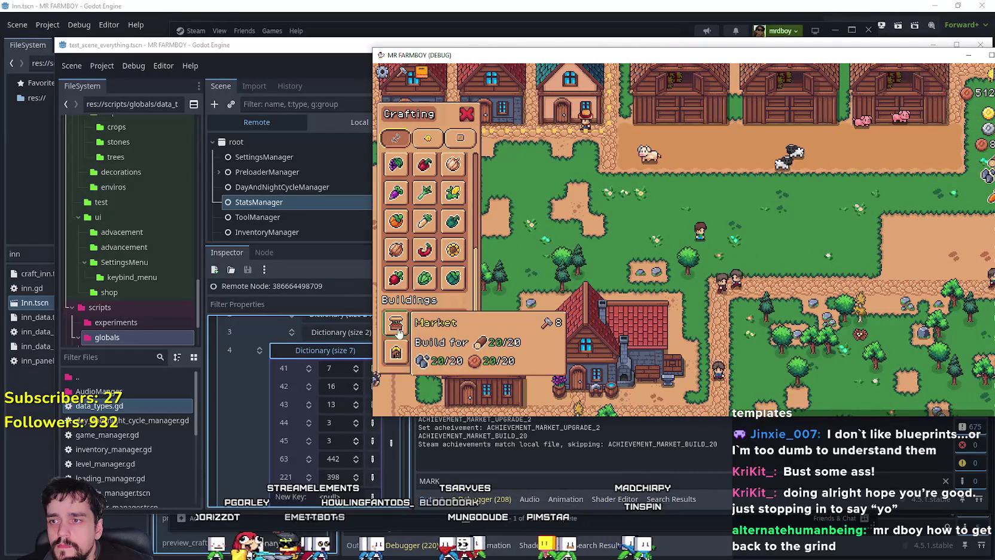
{"action": "left_click", "coordinate": [397, 328]}
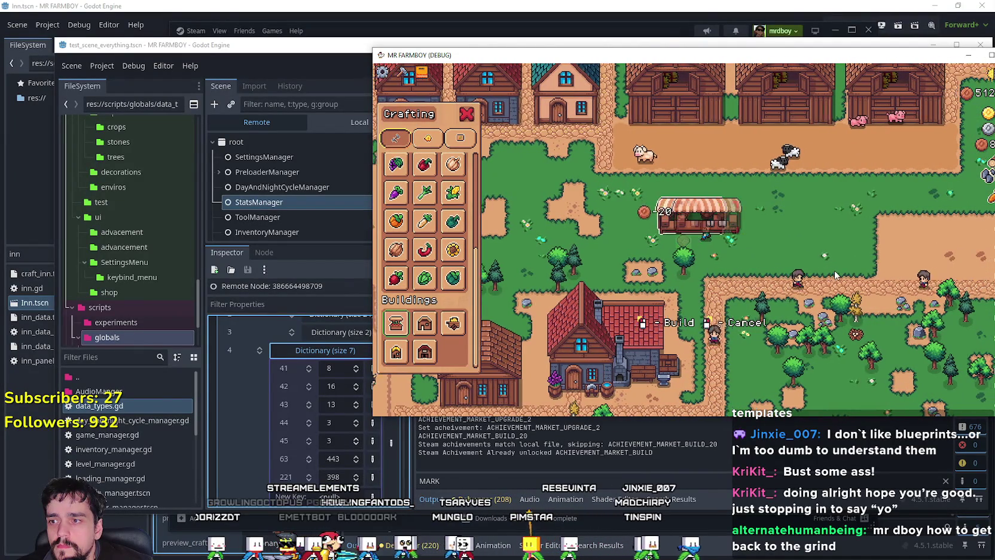
{"action": "scroll", "coordinate": [834, 272], "scroll_direction": "down", "scroll_amount": 5}
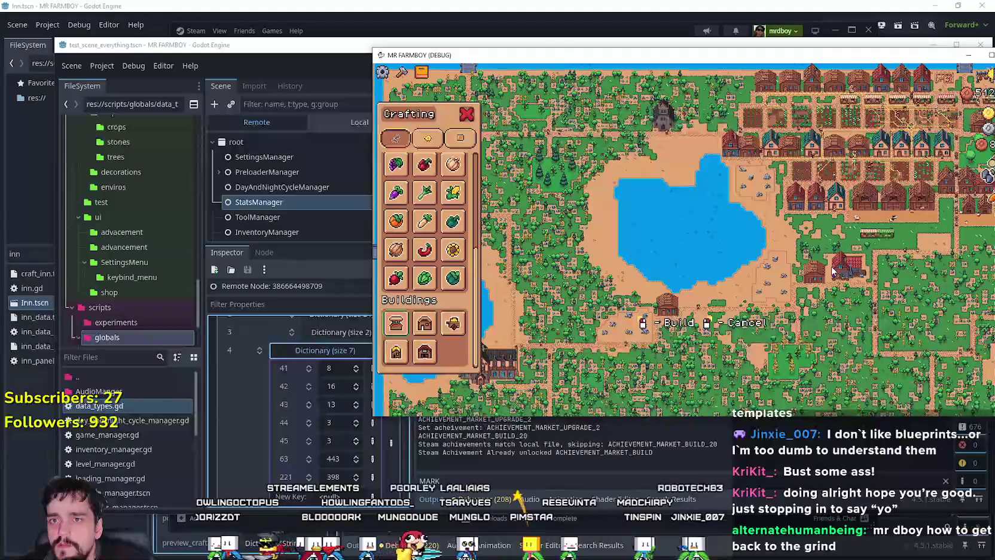
{"action": "scroll", "coordinate": [833, 271], "scroll_direction": "up", "scroll_amount": 5}
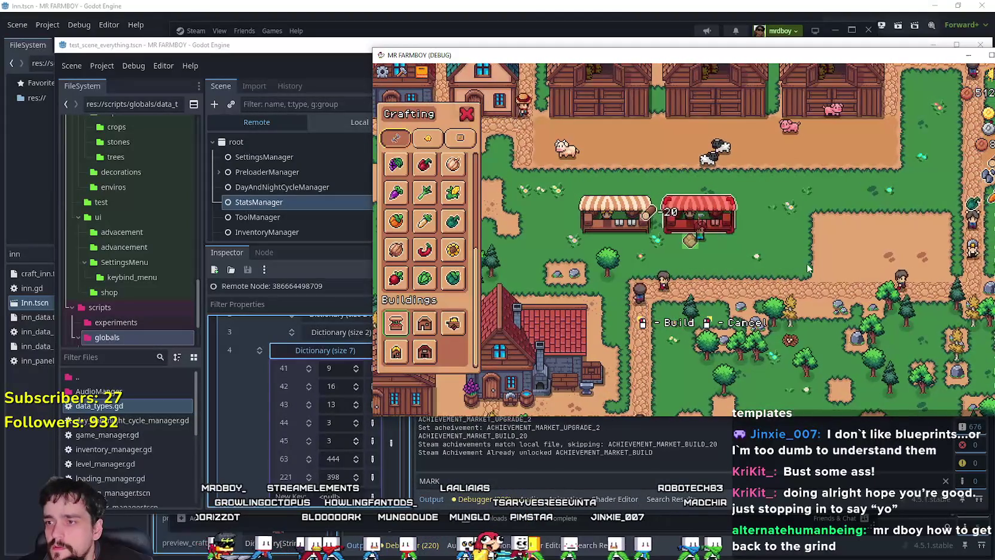
Place market stalls around the town until resources run out, then cancel building.
{"action": "key", "text": "d"}
{"action": "left_click", "coordinate": [816, 270]}
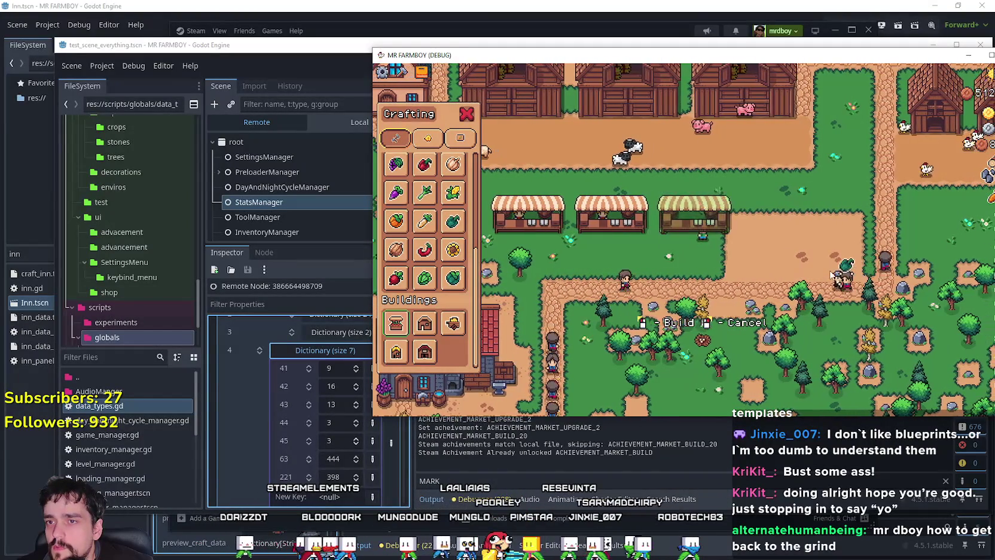
{"action": "key", "text": "d"}
{"action": "left_click", "coordinate": [833, 273]}
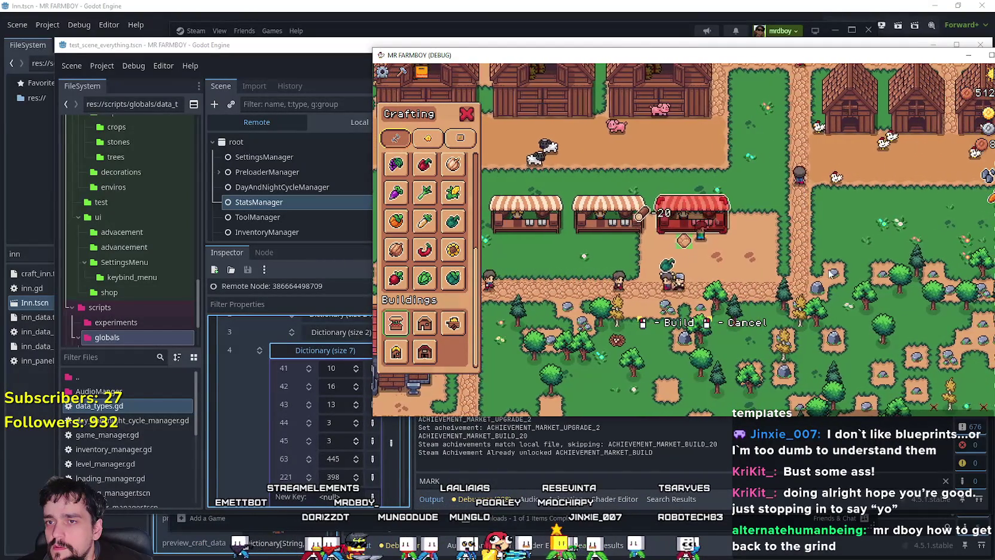
{"action": "key", "text": "s"}
{"action": "left_click", "coordinate": [831, 269]}
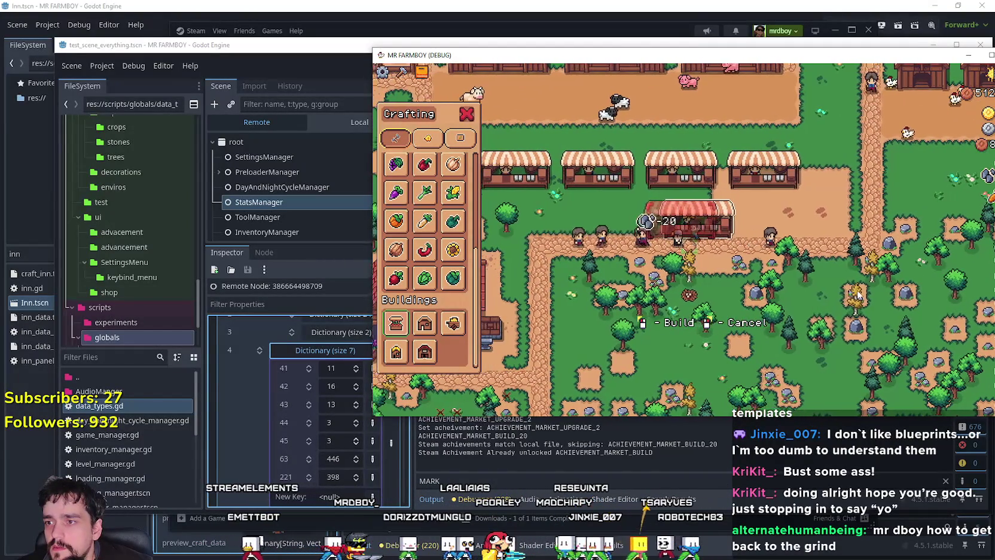
{"action": "key", "text": "a"}
{"action": "left_click", "coordinate": [857, 293]}
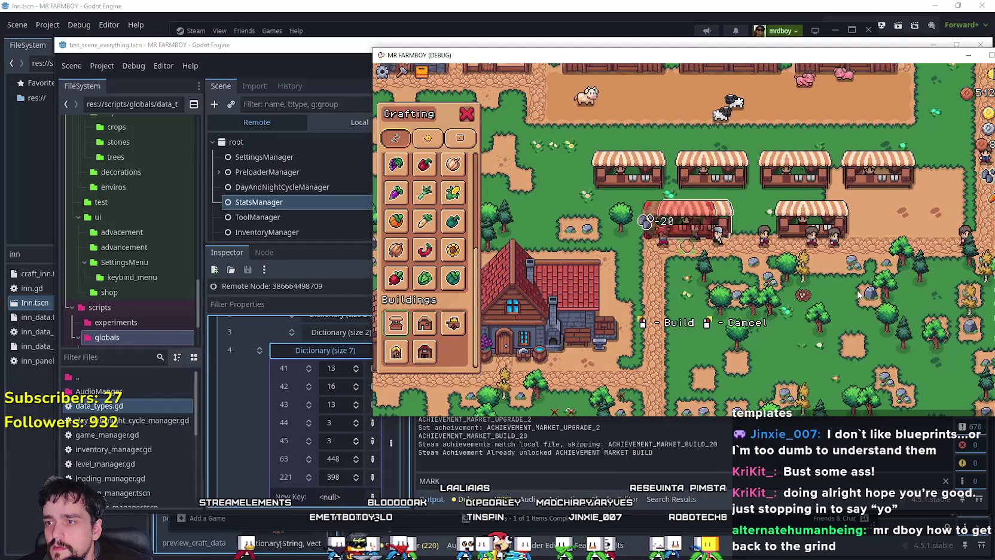
{"action": "key", "text": "a"}
{"action": "key", "text": "w"}
{"action": "left_click", "coordinate": [857, 293]}
{"action": "key", "text": "a"}
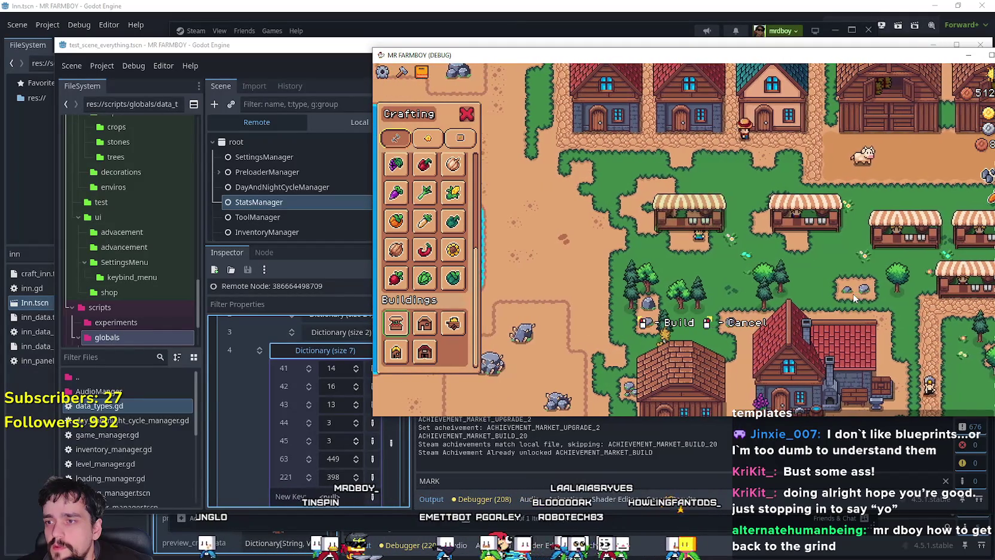
{"action": "left_click", "coordinate": [853, 293]}
{"action": "key", "text": "a"}
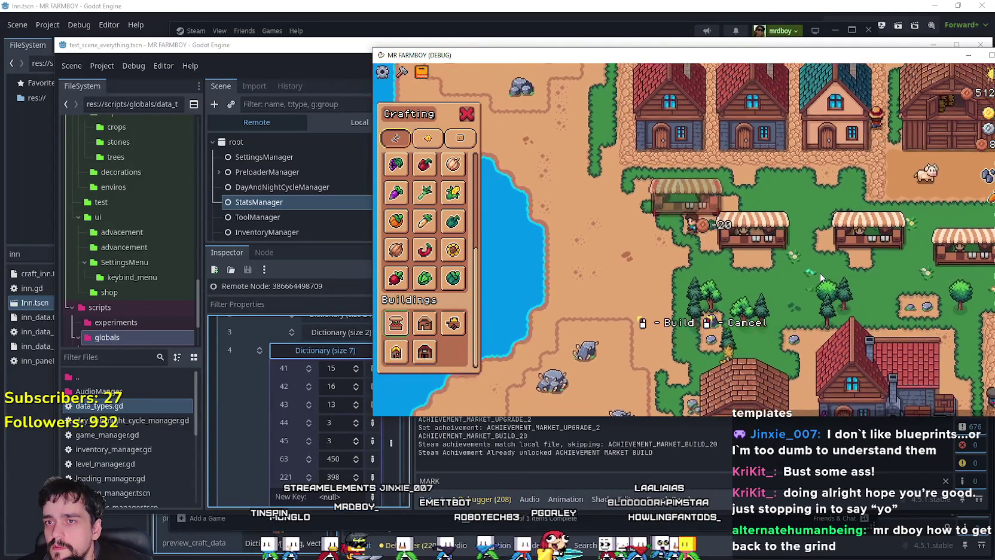
{"action": "left_click", "coordinate": [821, 273]}
{"action": "key", "text": "a"}
{"action": "key", "text": "w"}
{"action": "left_click", "coordinate": [837, 298]}
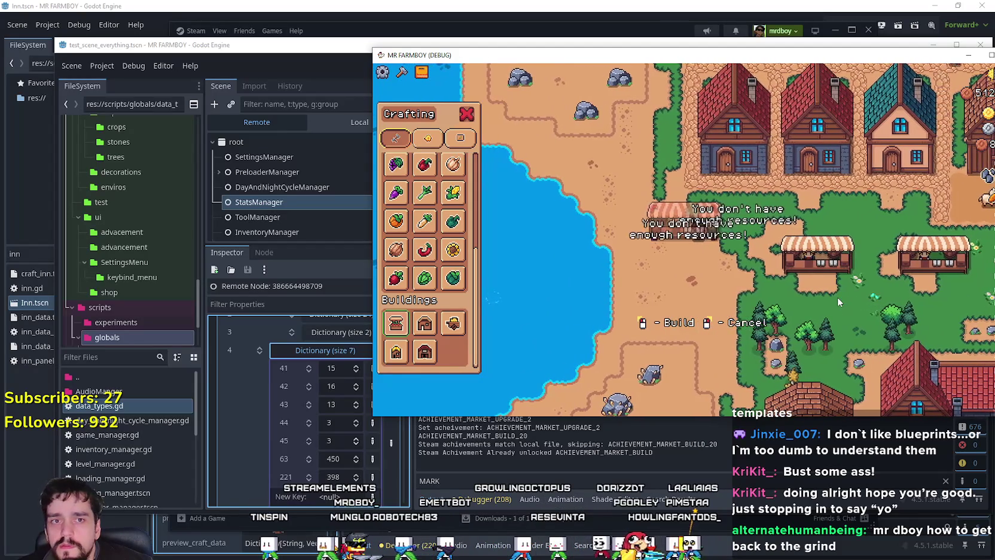
{"action": "key", "text": "Escape"}
{"action": "key", "text": "w"}
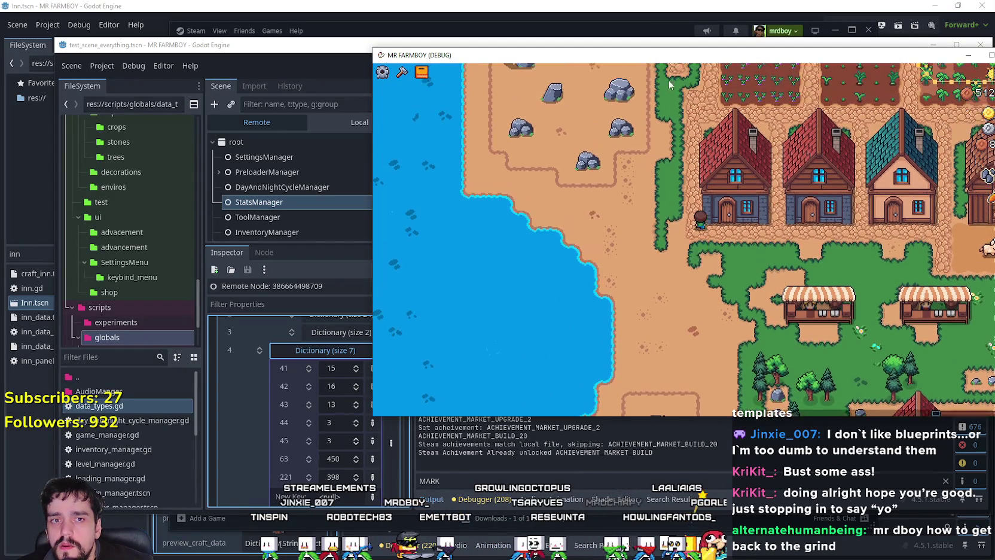
{"action": "left_click_drag", "start_coordinate": [598, 55], "coordinate": [414, 54]}
Walk through town, checking the warehouse inventory and the market's sell panel.
{"action": "key", "text": "d"}
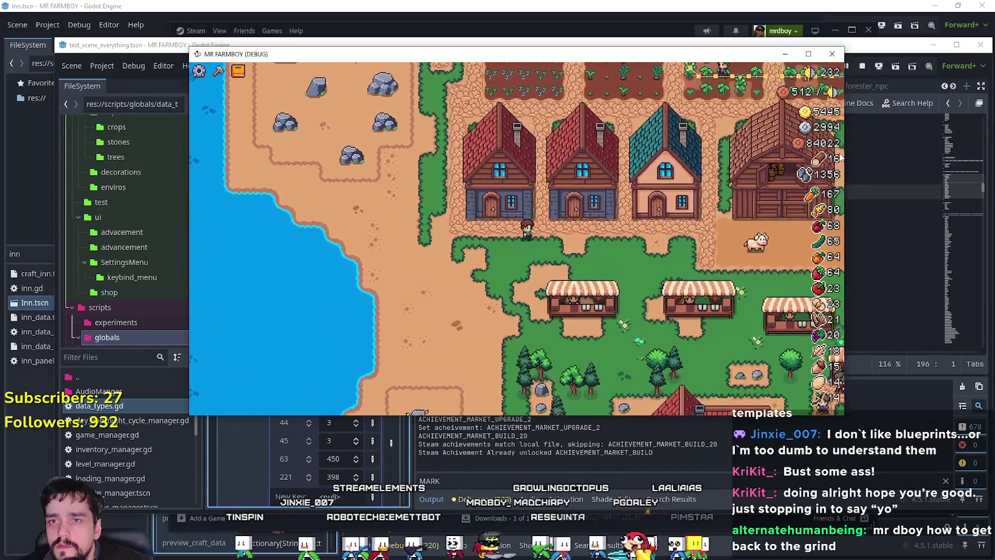
{"action": "key", "text": "d"}
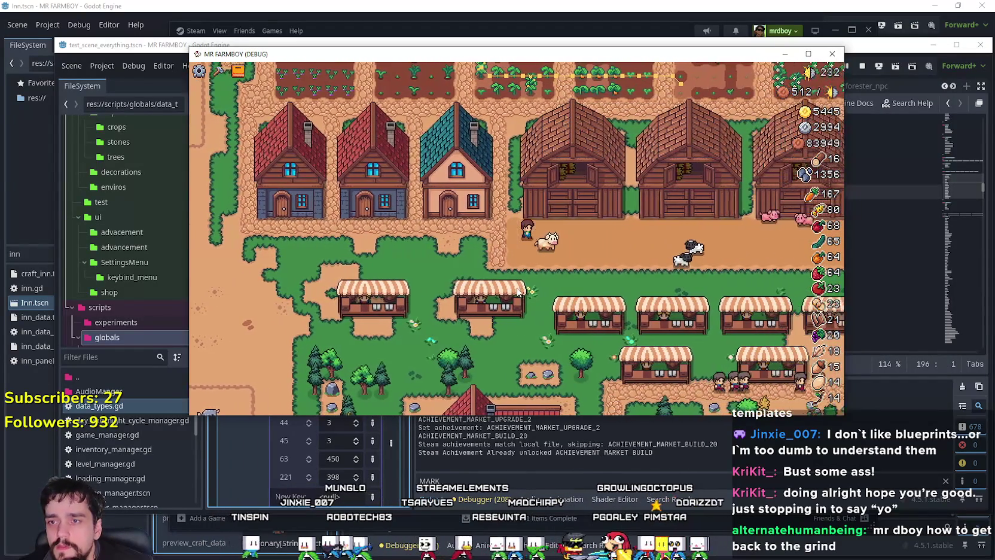
{"action": "key", "text": "d"}
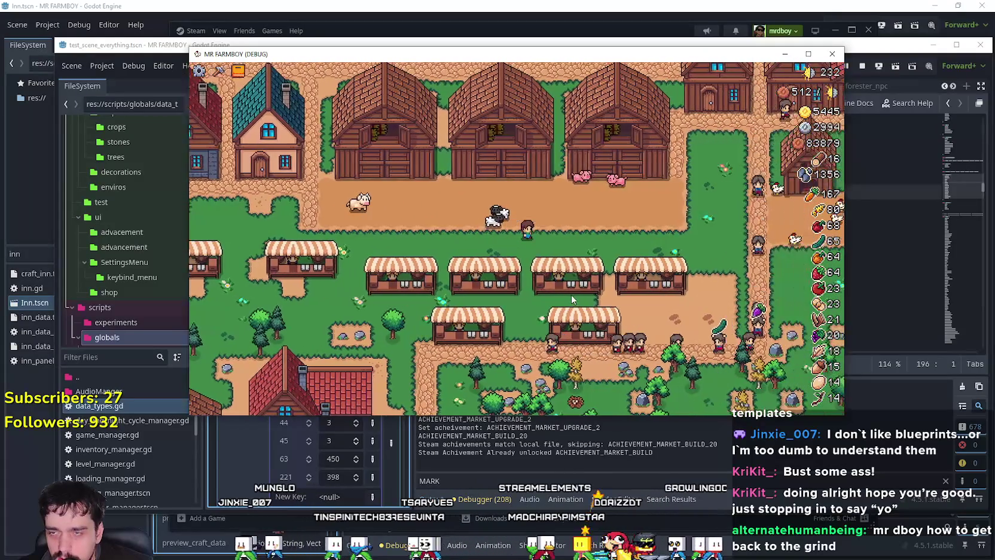
{"action": "key", "text": "d"}
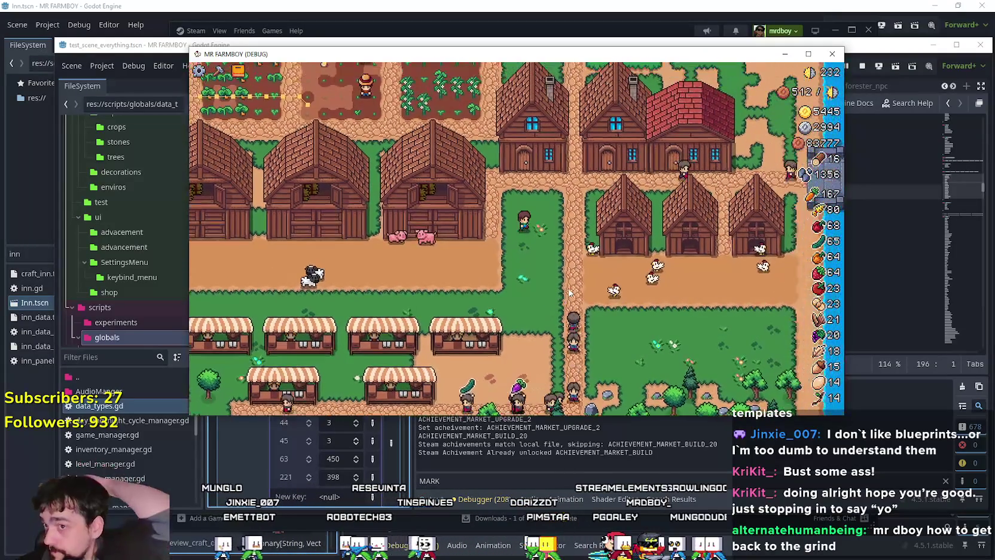
{"action": "key", "text": "w"}
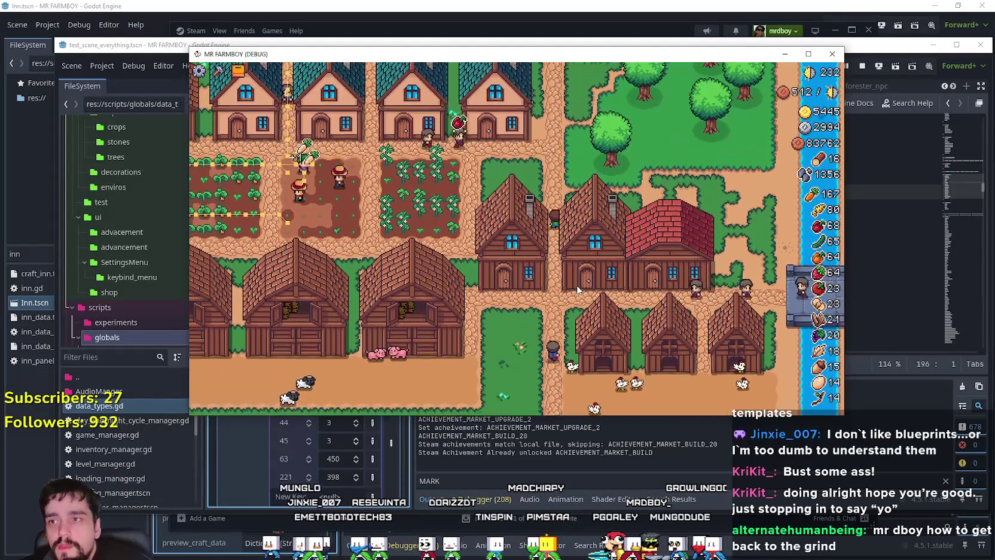
{"action": "key", "text": "w"}
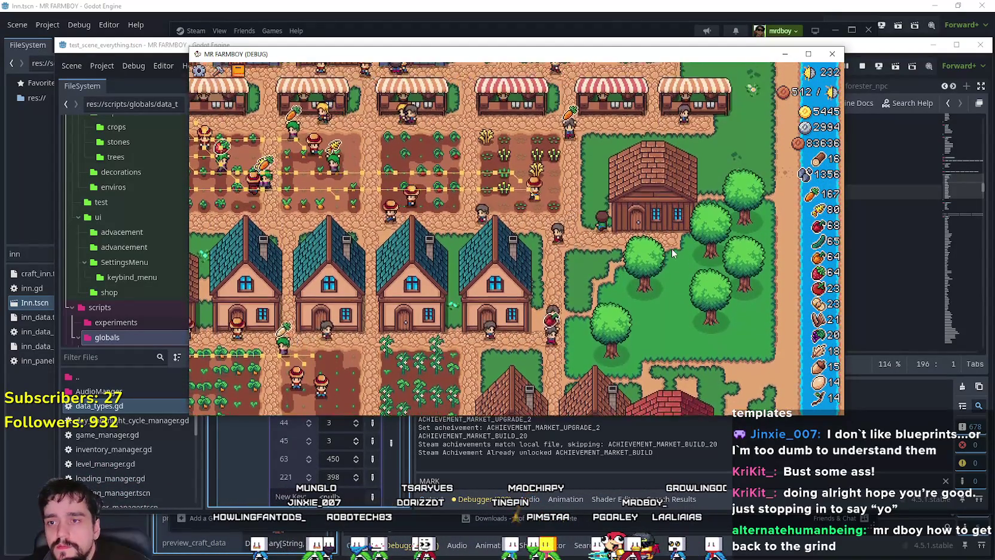
{"action": "key", "text": "w"}
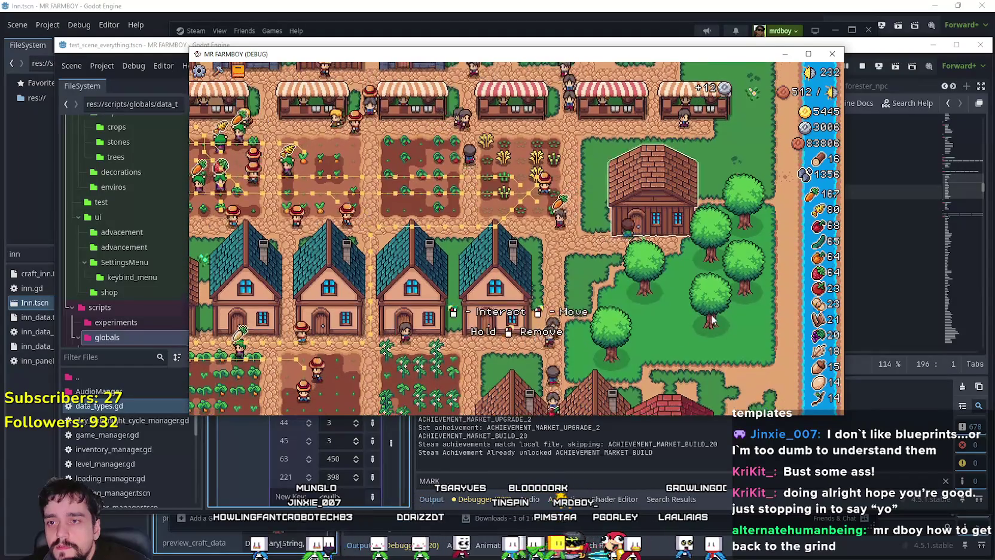
{"action": "left_click", "coordinate": [713, 320]}
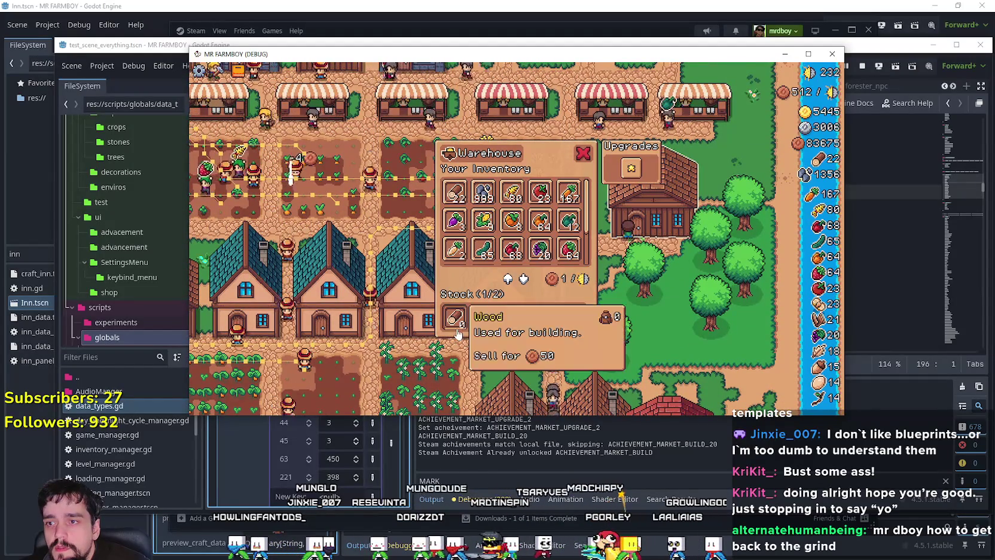
{"action": "key", "text": "Escape"}
{"action": "key", "text": "w"}
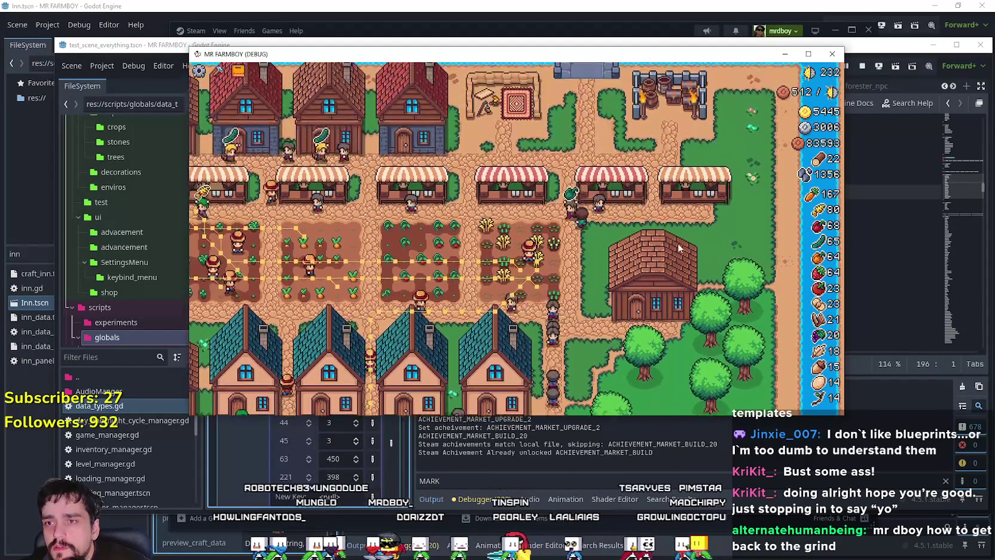
{"action": "key", "text": "e"}
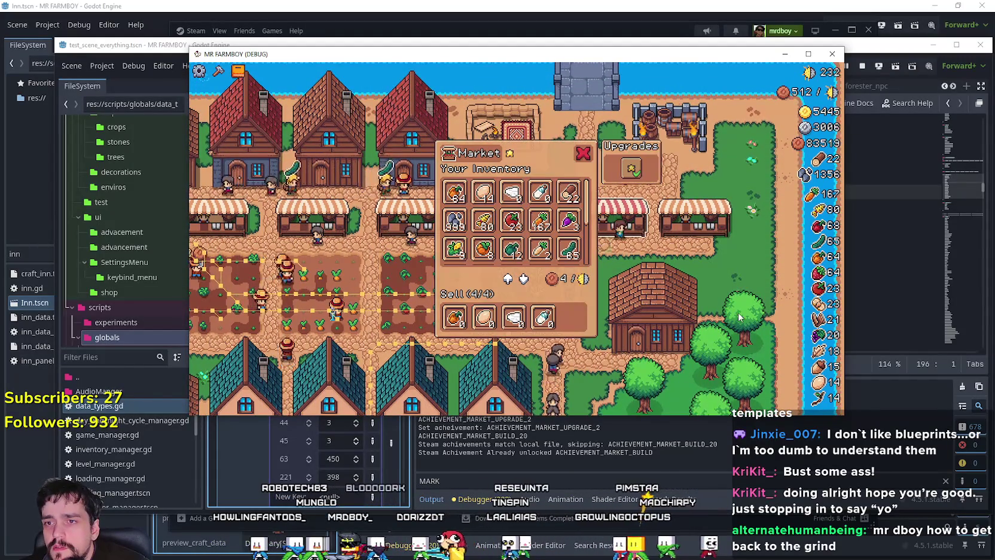
{"action": "key", "text": "e"}
{"action": "key", "text": "e"}
{"action": "key", "text": "e"}
{"action": "key", "text": "s"}
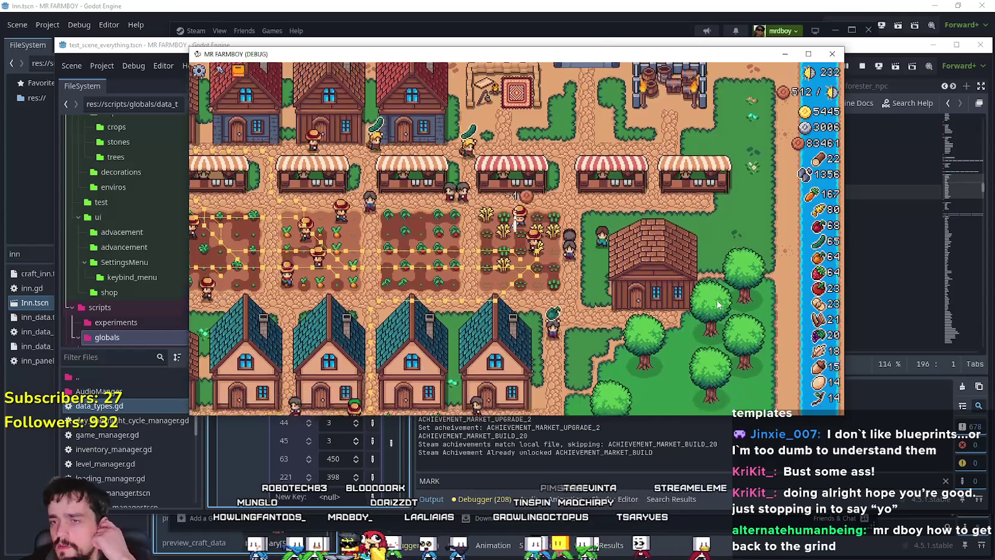
{"action": "key", "text": "s"}
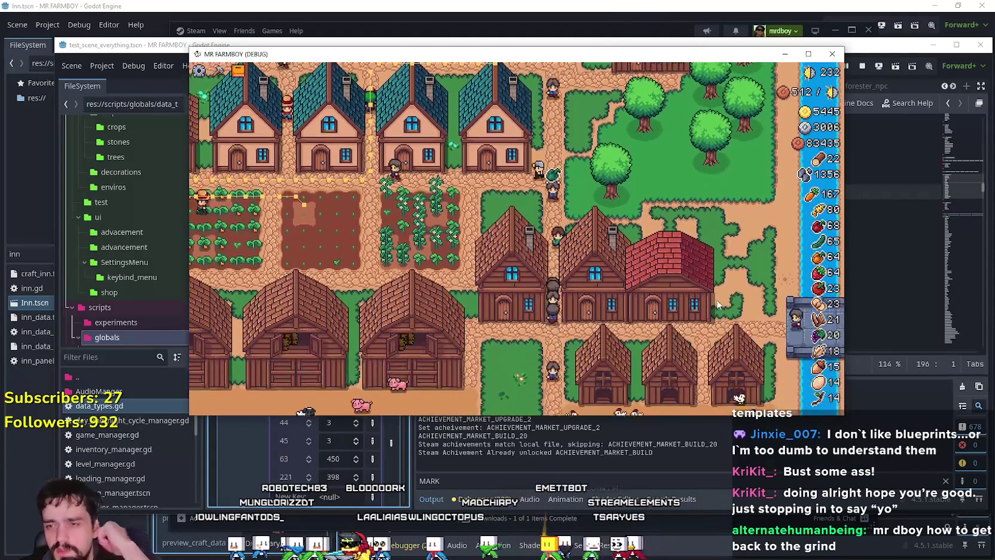
{"action": "scroll", "coordinate": [717, 302], "scroll_direction": "down", "scroll_amount": 3}
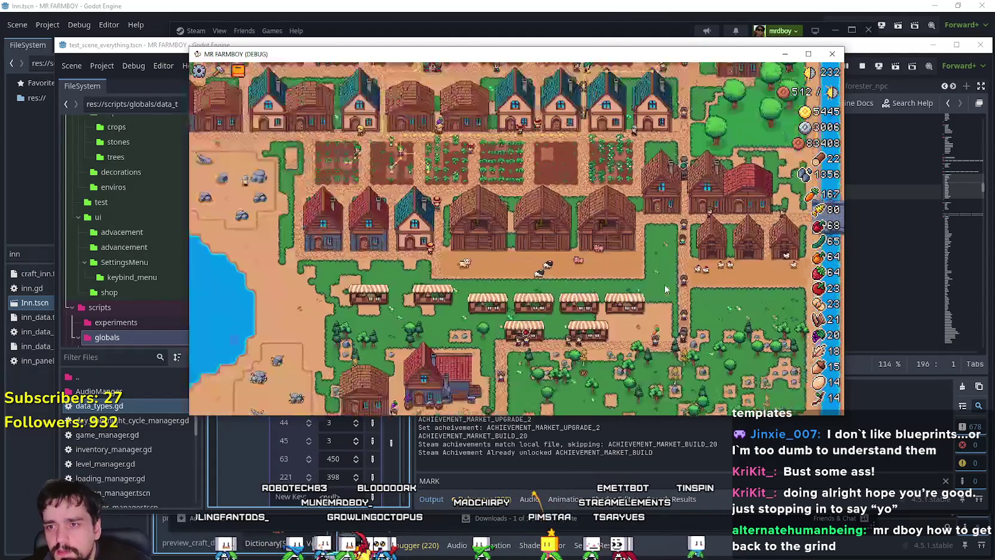
{"action": "key", "text": "s"}
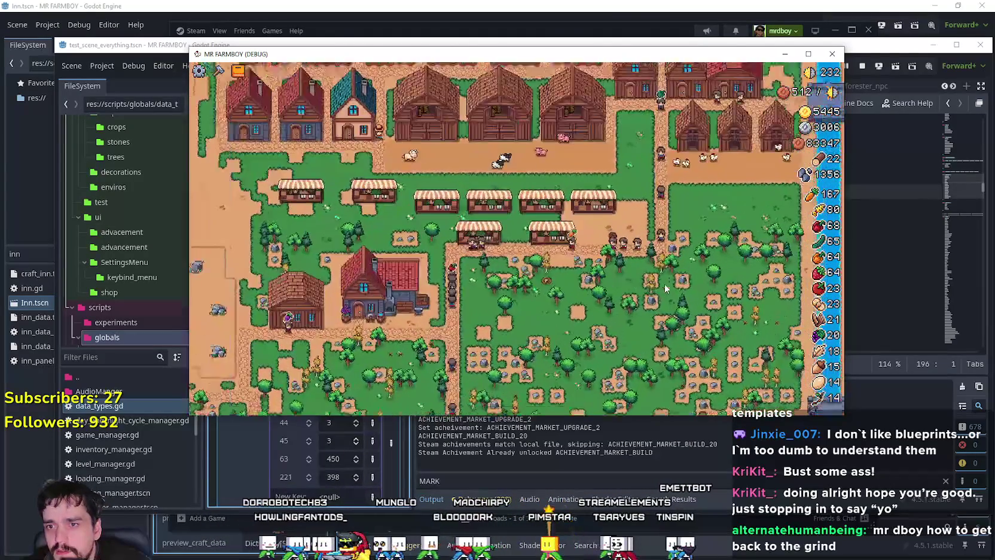
{"action": "key", "text": "s"}
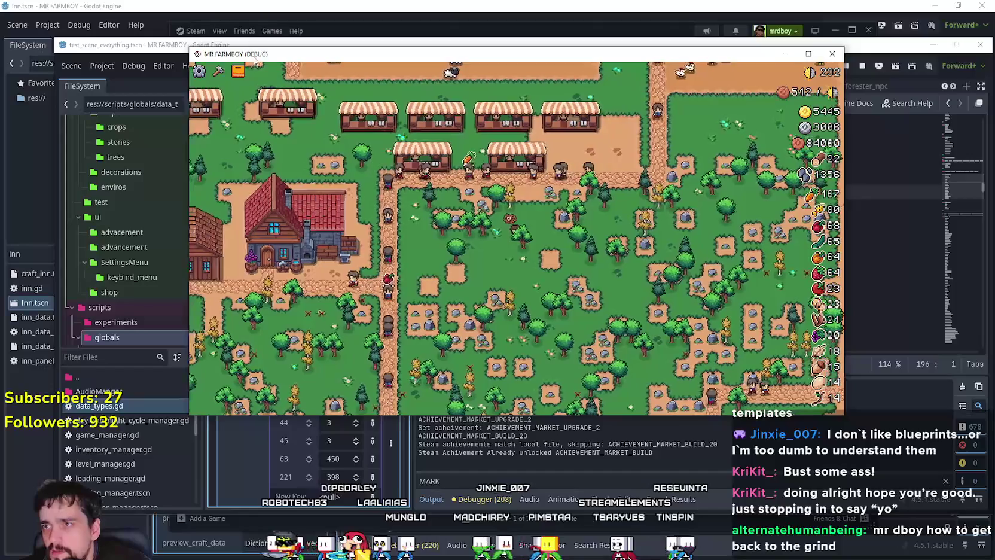
Place one more Market stall from the crafting panel.
{"action": "left_click_drag", "start_coordinate": [254, 59], "coordinate": [496, 51]}
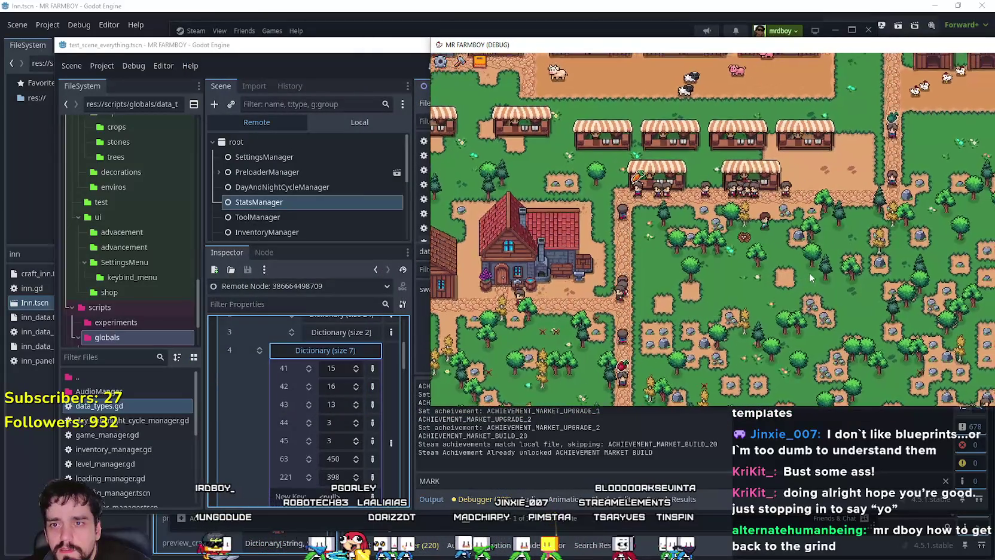
{"action": "key", "text": "c"}
{"action": "left_click", "coordinate": [454, 317]}
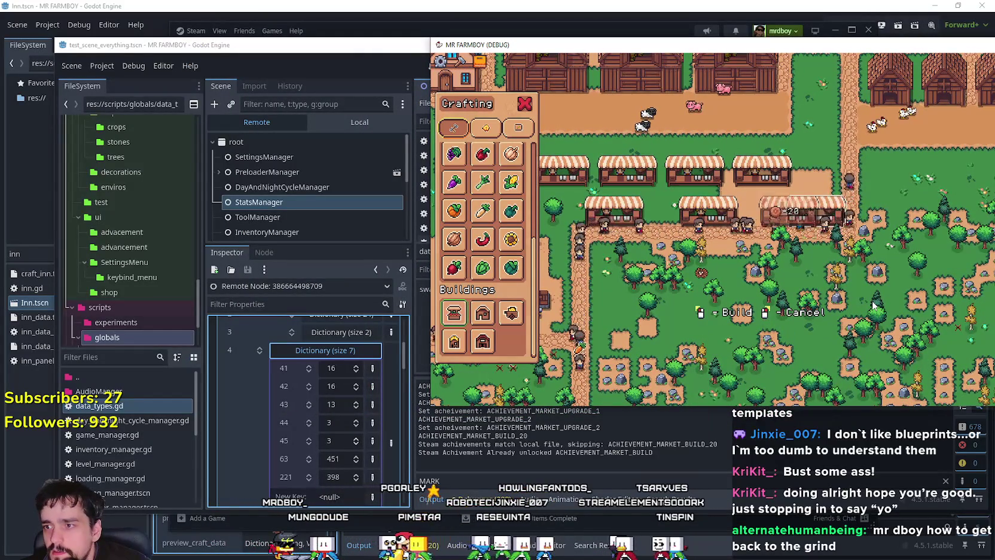
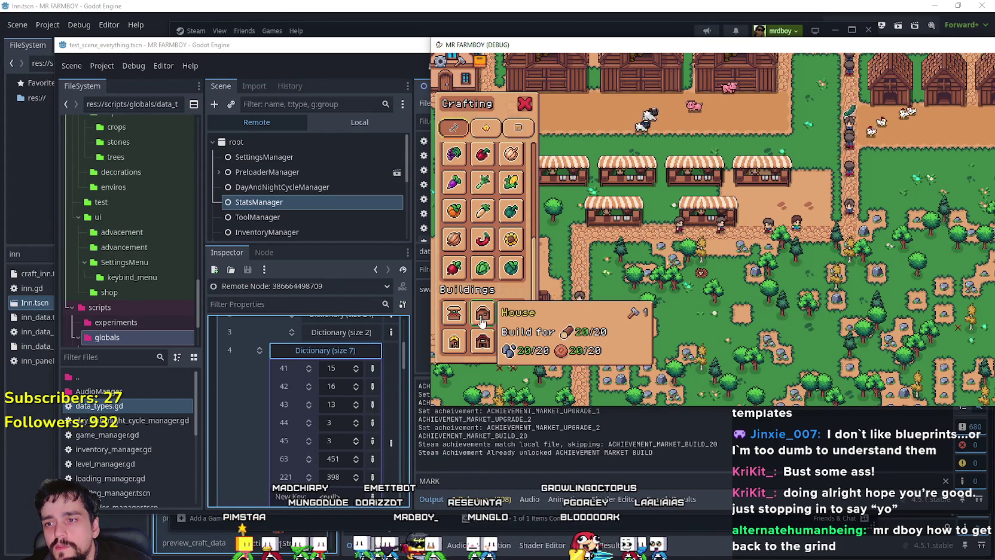
Cancel the building placement and walk the farmer right, up and down around the farm.
{"action": "right_click", "coordinate": [881, 304]}
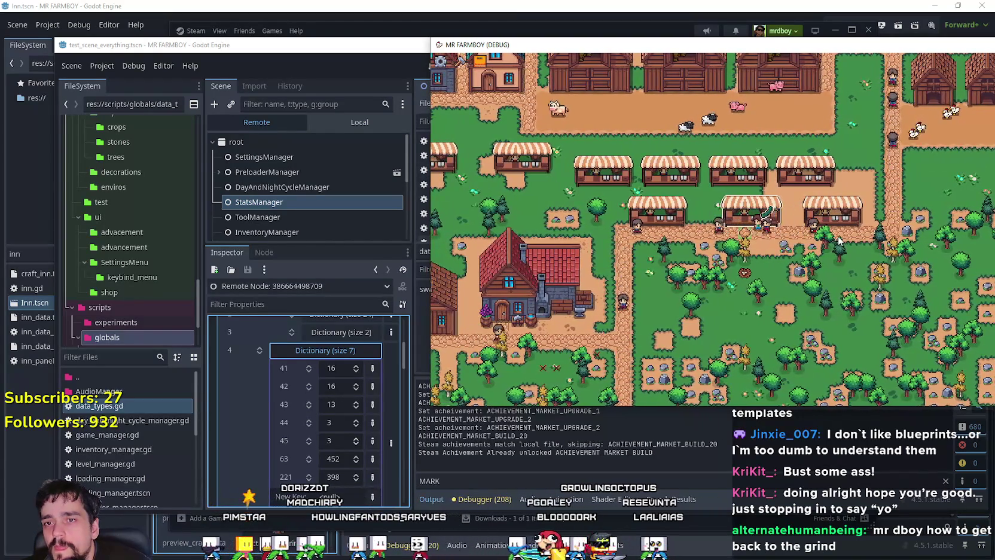
{"action": "key", "text": "d"}
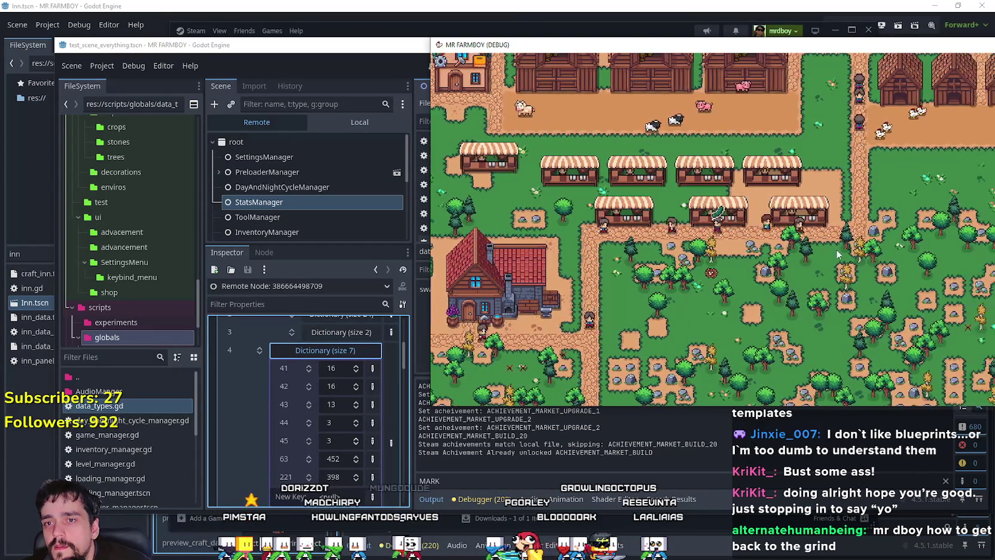
{"action": "key", "text": "w"}
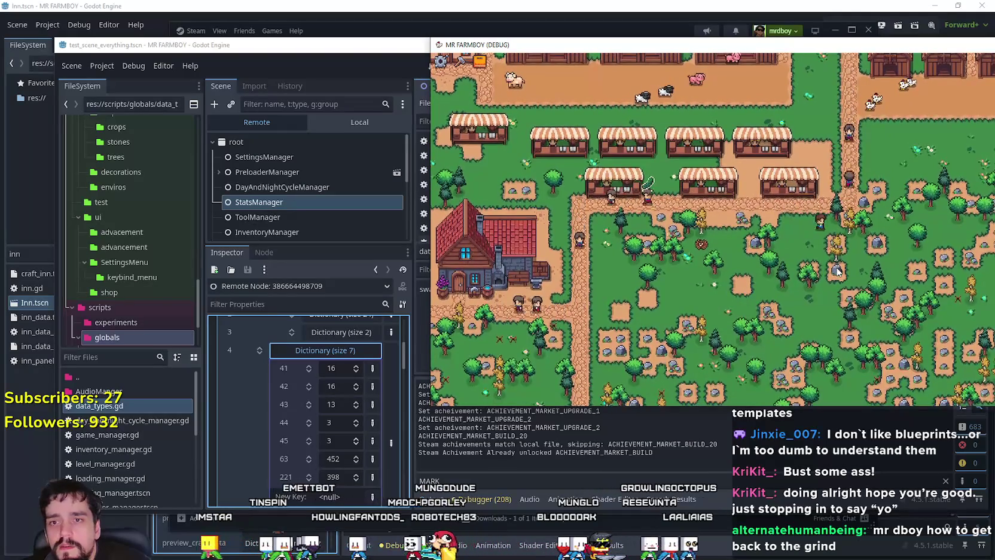
{"action": "key", "text": "s"}
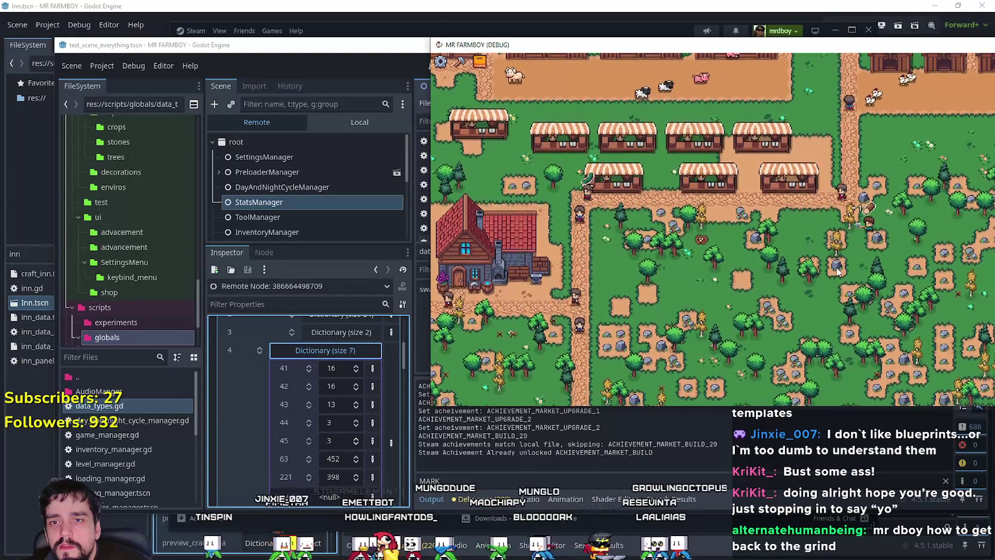
{"action": "key", "text": "s"}
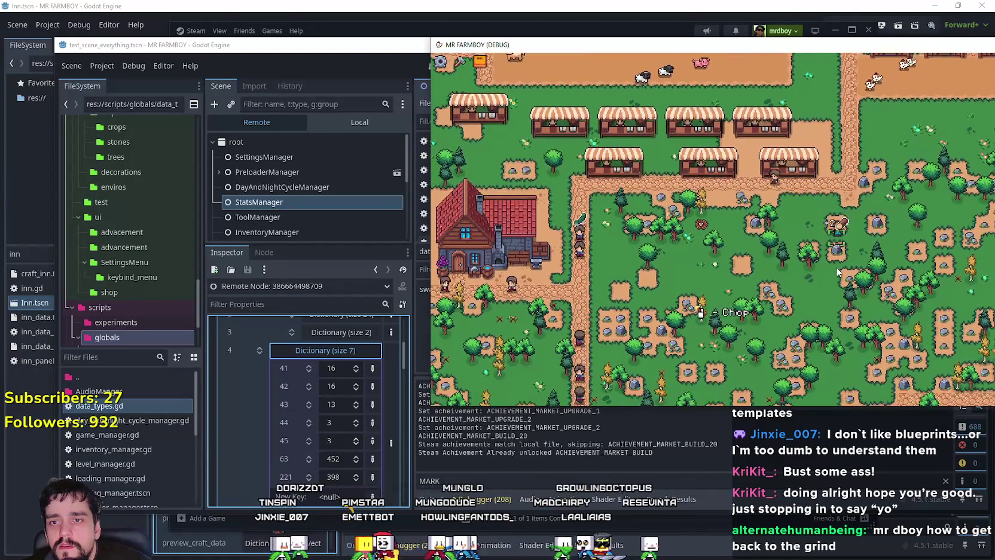
{"action": "key", "text": "s"}
{"action": "key", "text": "a"}
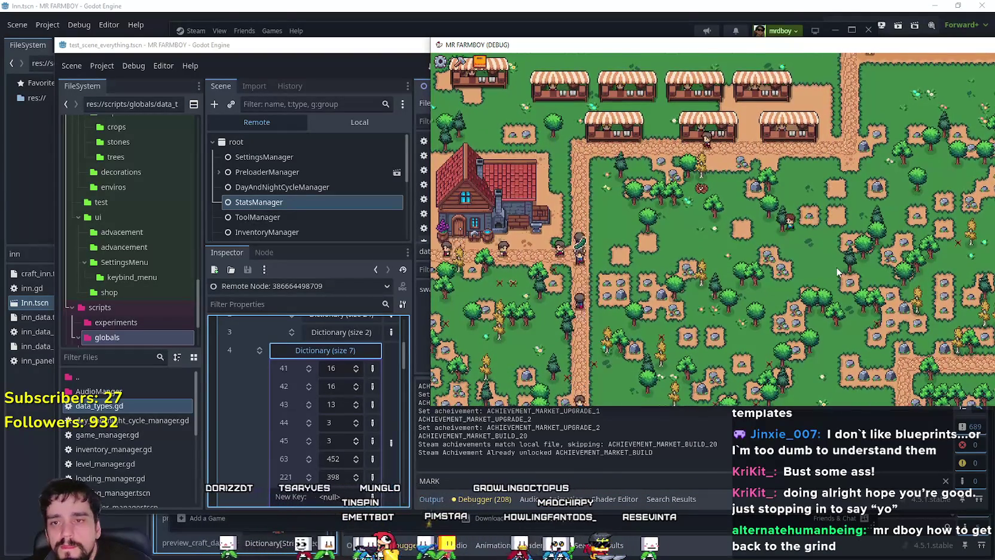
Walk the farmer left across the farm, then down-right toward the trees.
{"action": "key", "text": "w"}
{"action": "key", "text": "a"}
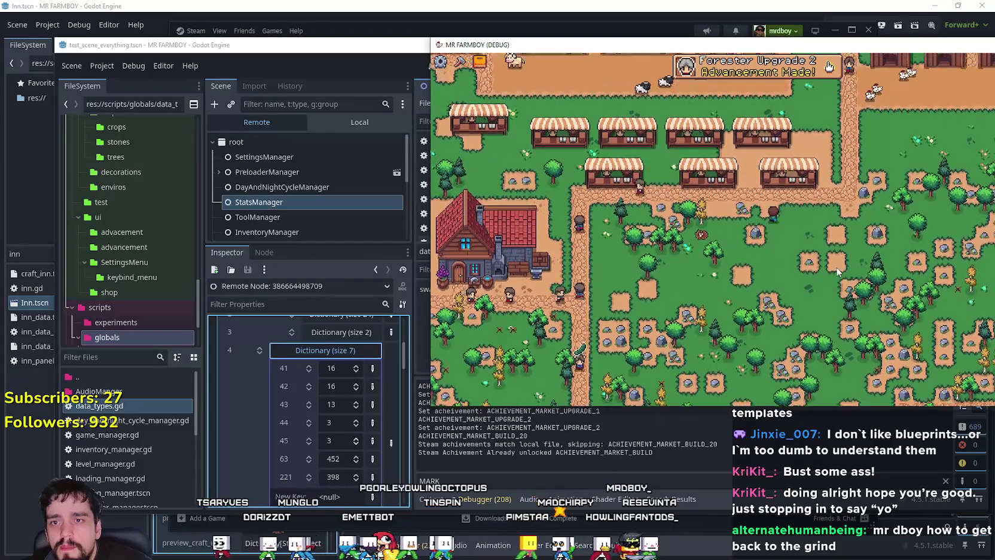
{"action": "key", "text": "a"}
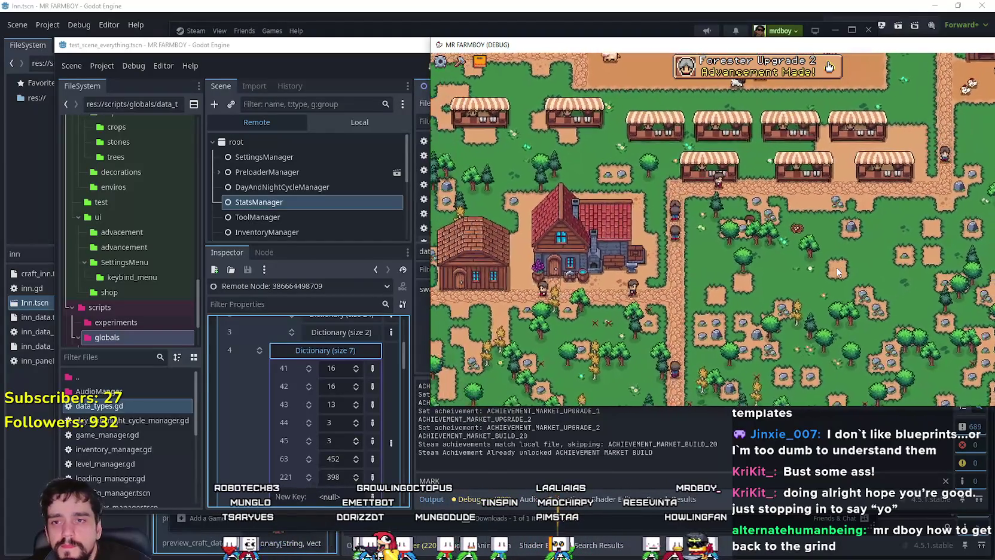
{"action": "key", "text": "a"}
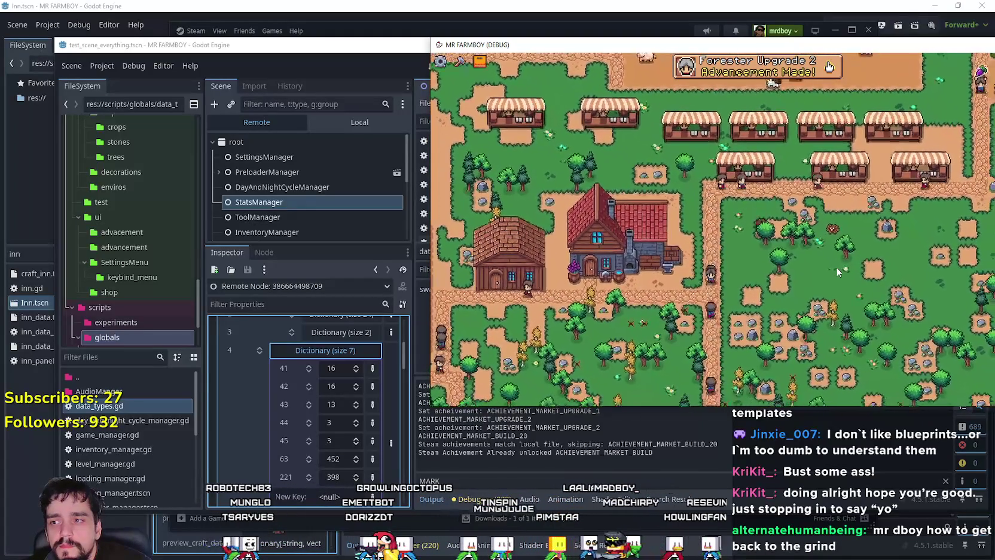
{"action": "key", "text": "d"}
{"action": "key", "text": "s"}
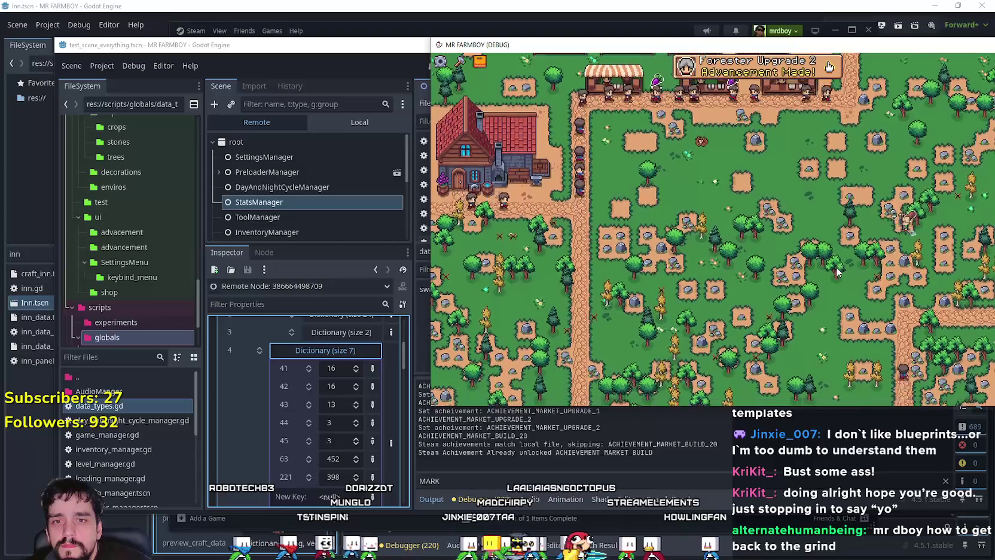
Walk the farmer past the market stalls and into the fields until Forester Upgrade 2 appears.
{"action": "key", "text": "w"}
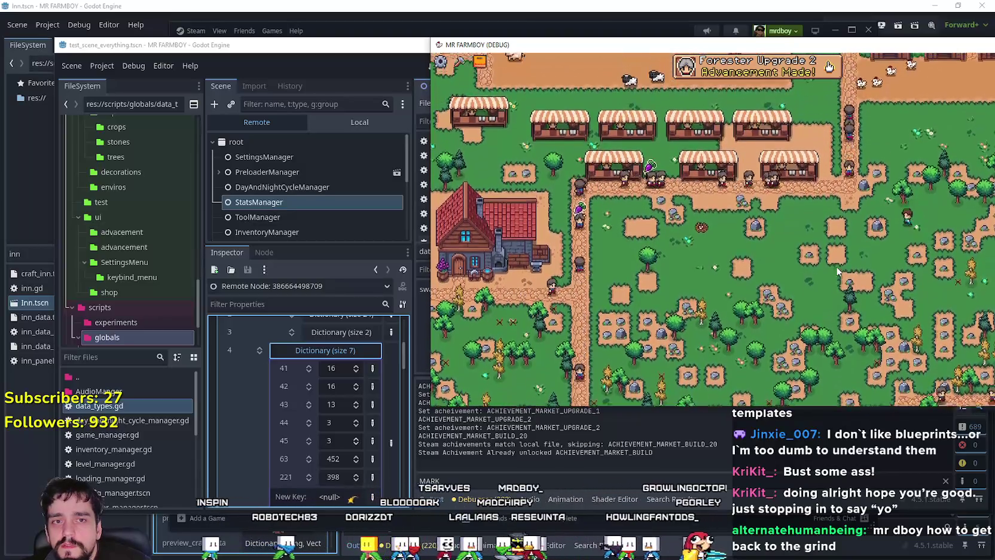
{"action": "key", "text": "w"}
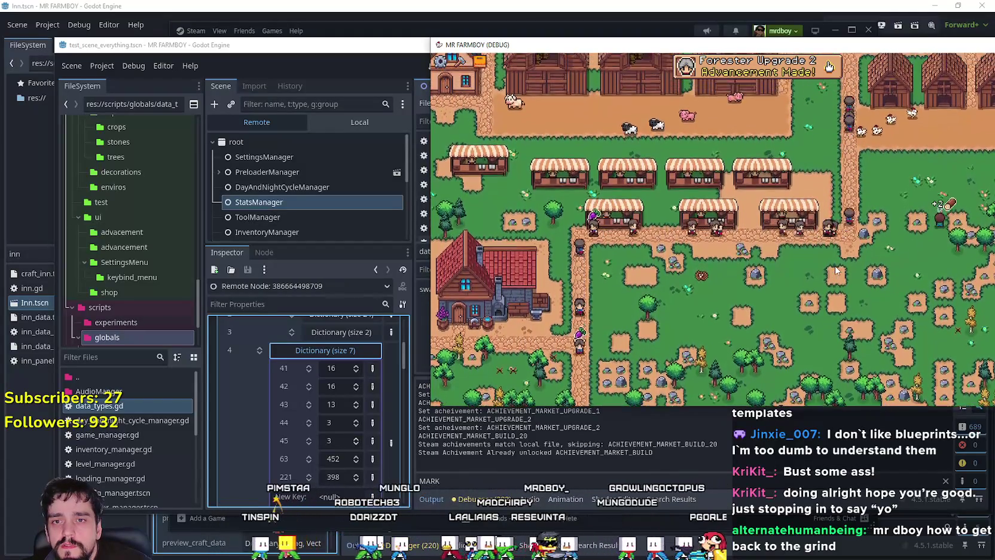
{"action": "key", "text": "s"}
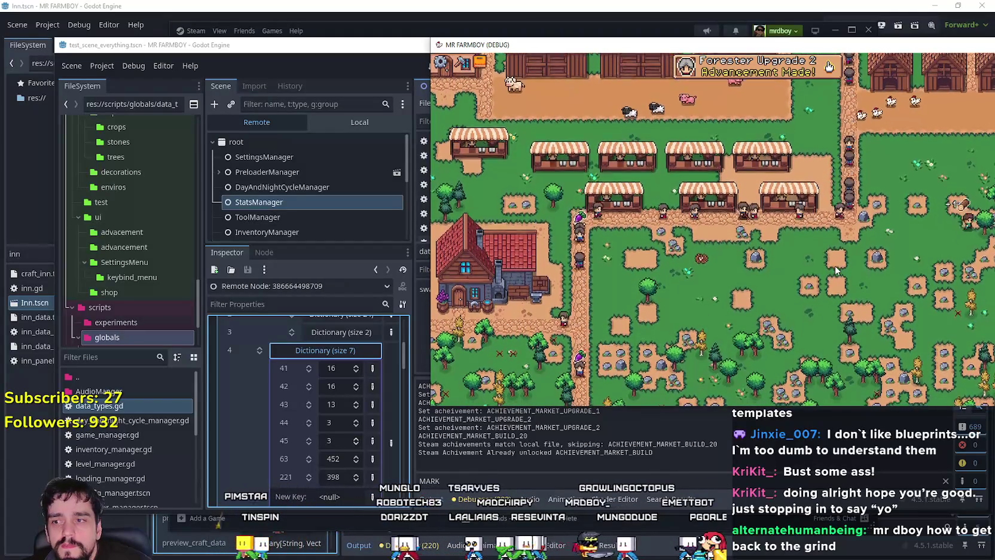
{"action": "key", "text": "w"}
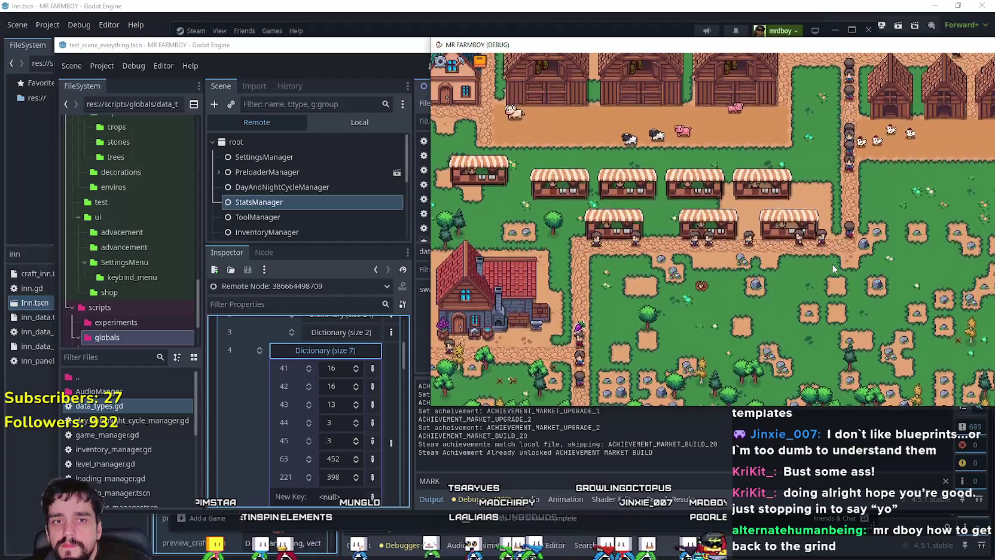
{"action": "key", "text": "s"}
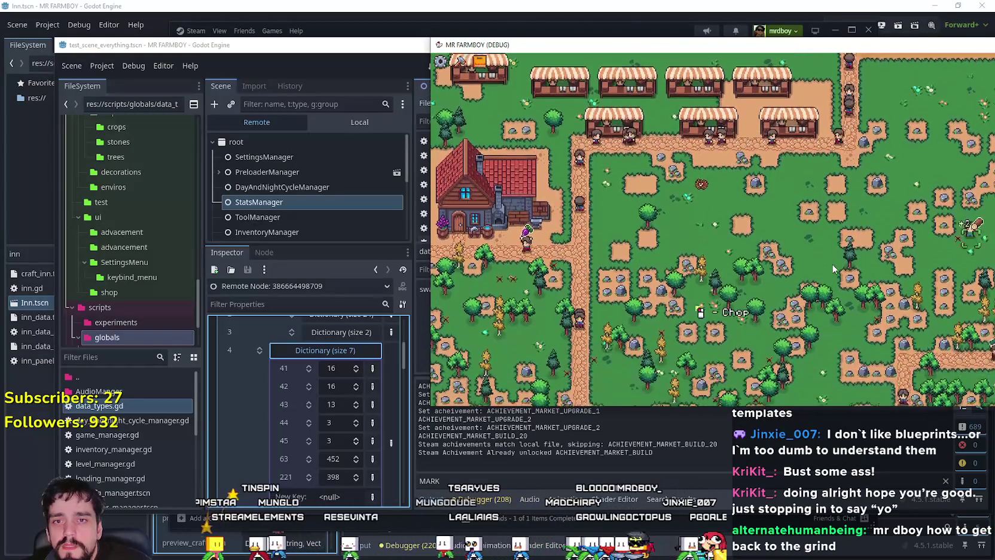
{"action": "key", "text": "s"}
{"action": "key", "text": "a"}
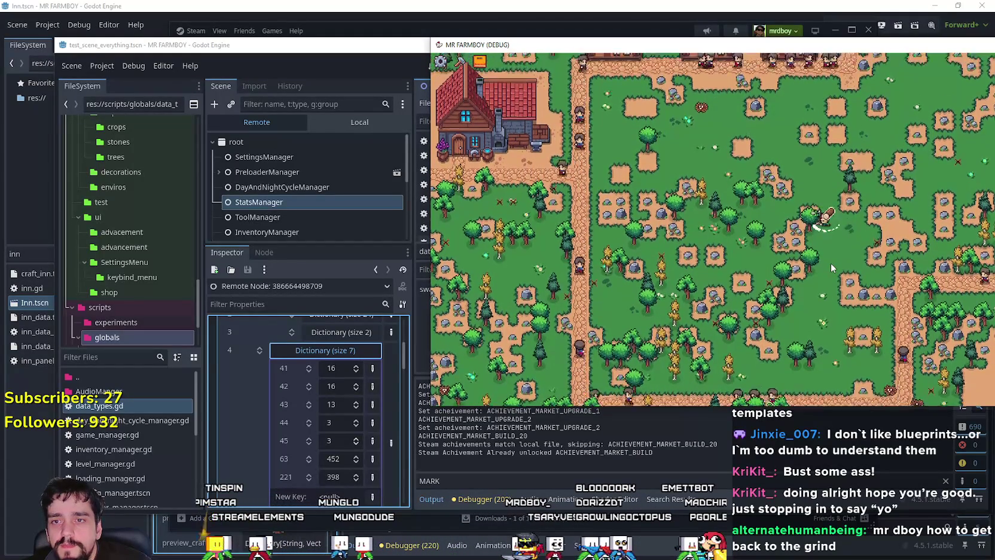
Walk the farmer up-left toward the house, then right and left.
{"action": "key", "text": "w"}
{"action": "key", "text": "a"}
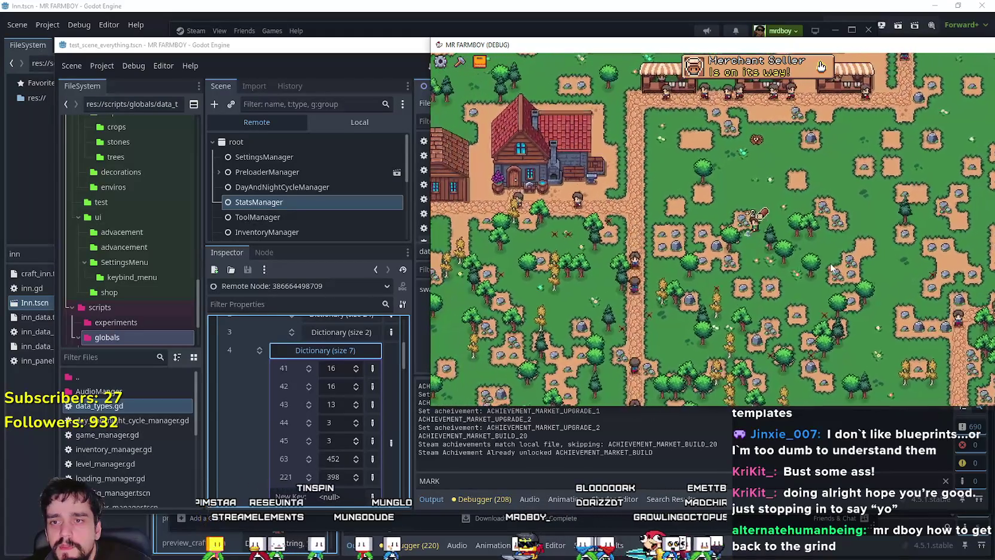
{"action": "key", "text": "d"}
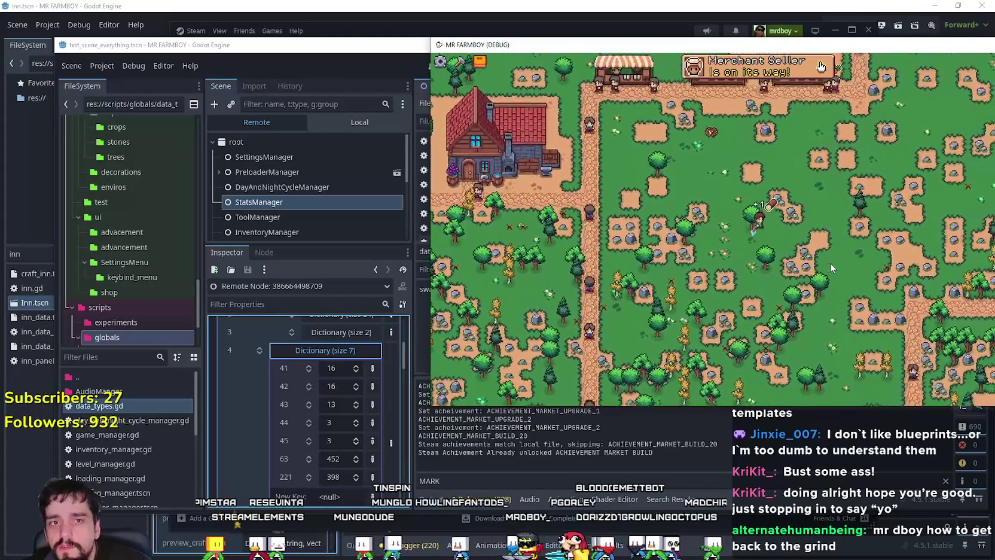
{"action": "key", "text": "a"}
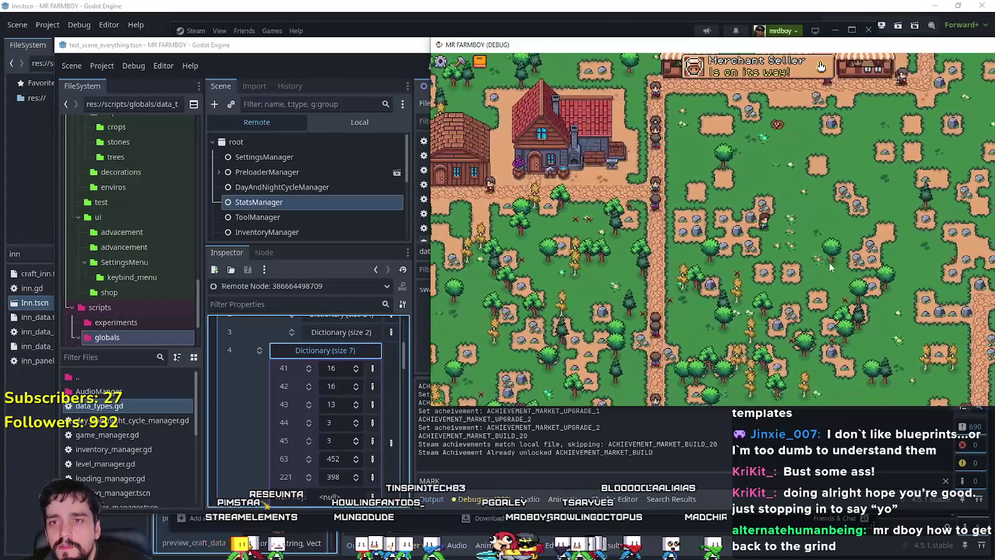
Start placing a Market building from crafting, search up and down for a spot, then cancel.
{"action": "key", "text": "c"}
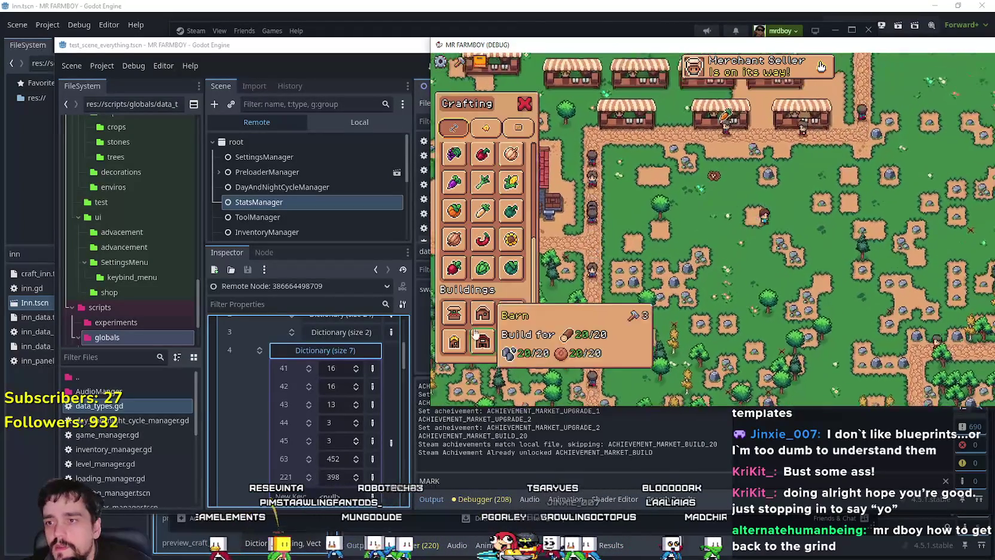
{"action": "key", "text": "w"}
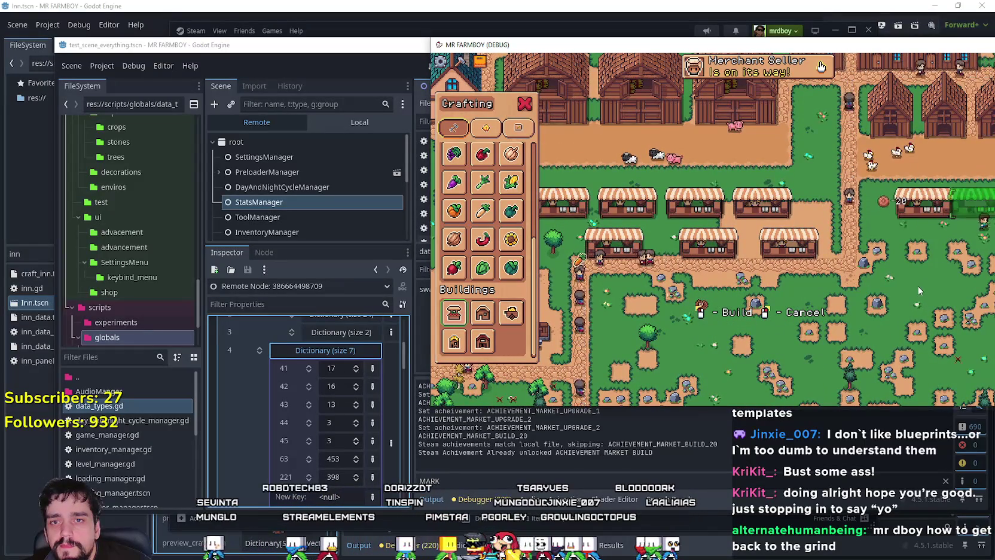
{"action": "key", "text": "s"}
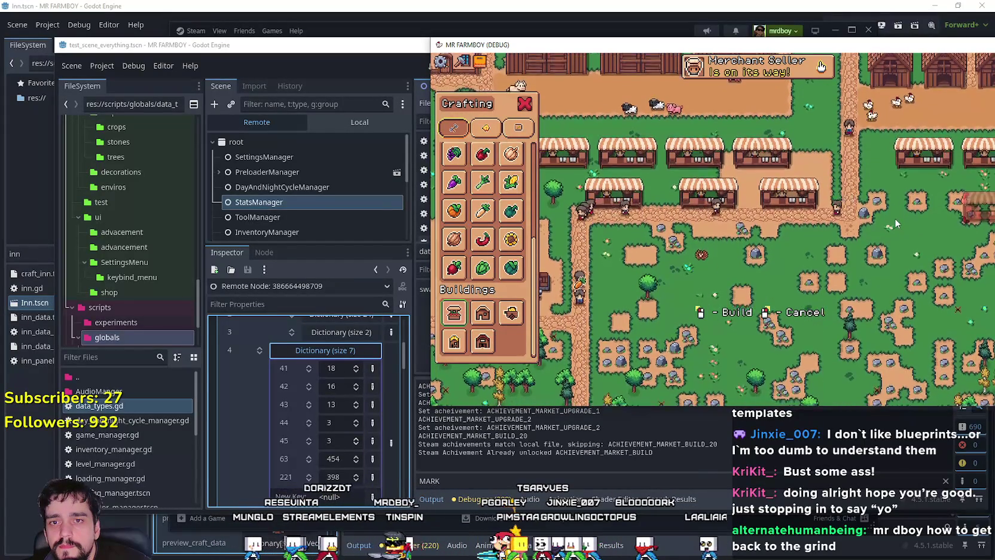
{"action": "key", "text": "s"}
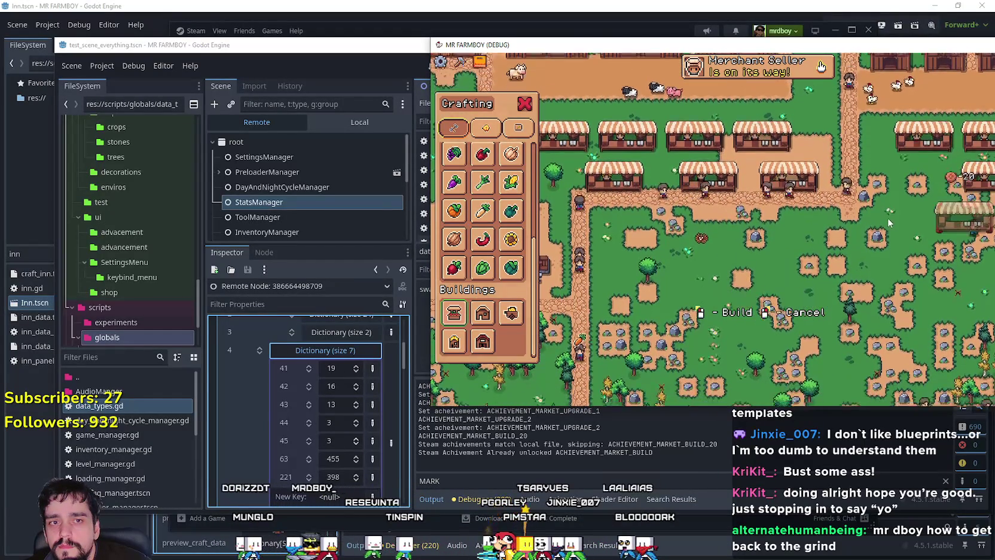
{"action": "key", "text": "w"}
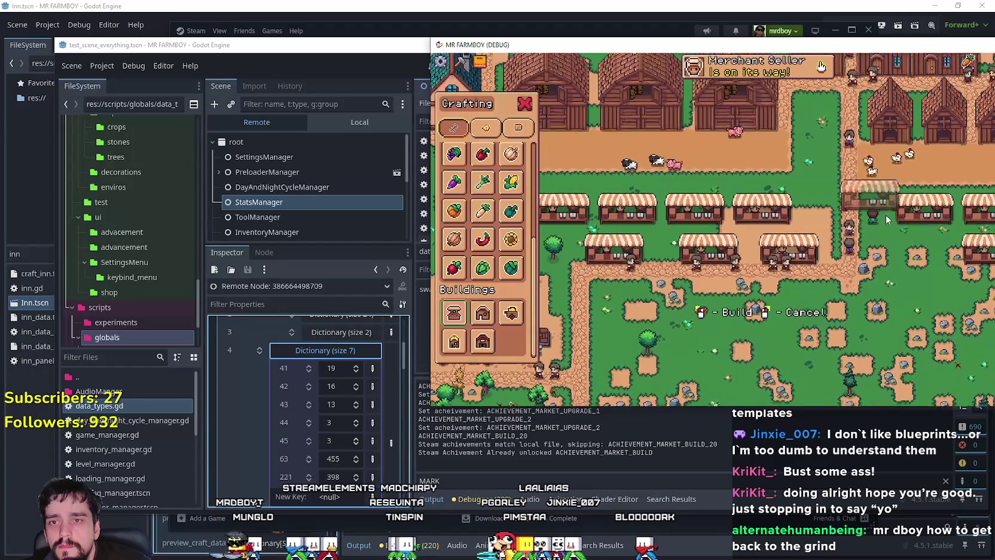
{"action": "key", "text": "Escape"}
{"action": "scroll", "coordinate": [885, 218], "scroll_direction": "down", "scroll_amount": 3}
Zoom the game camera out and move north to see the town, market stalls and crops.
{"action": "key", "text": "w"}
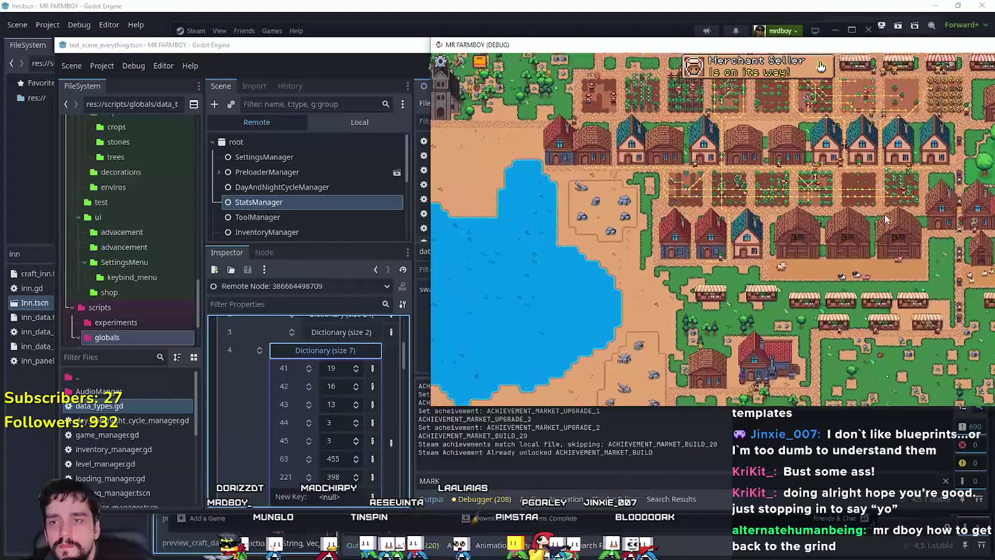
{"action": "key", "text": "w"}
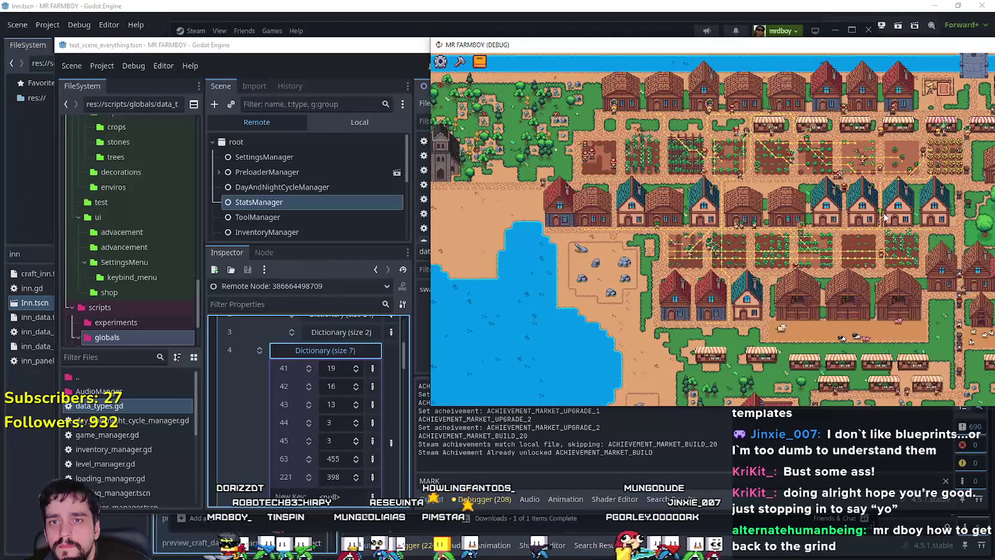
{"action": "scroll", "coordinate": [885, 218], "scroll_direction": "up", "scroll_amount": 3}
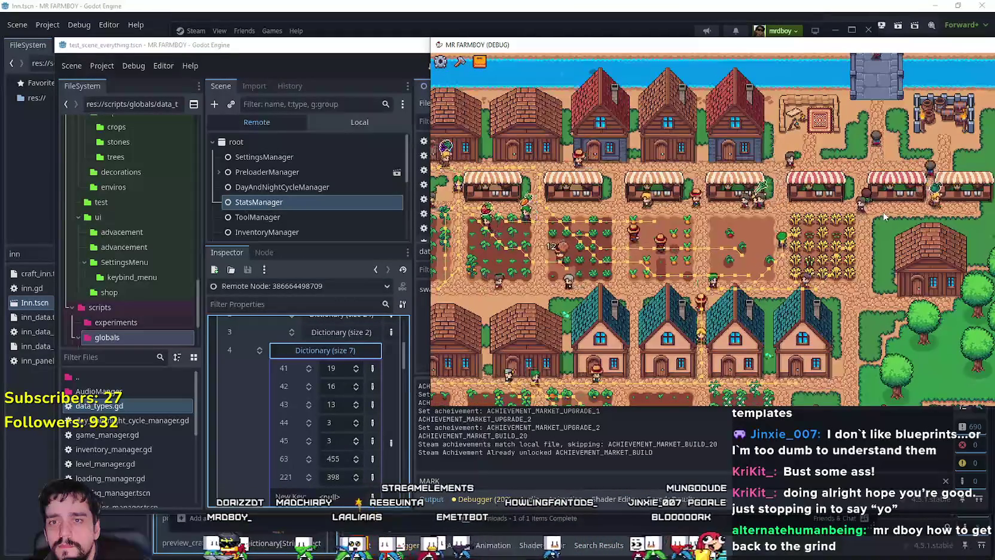
{"action": "scroll", "coordinate": [885, 216], "scroll_direction": "up", "scroll_amount": 5}
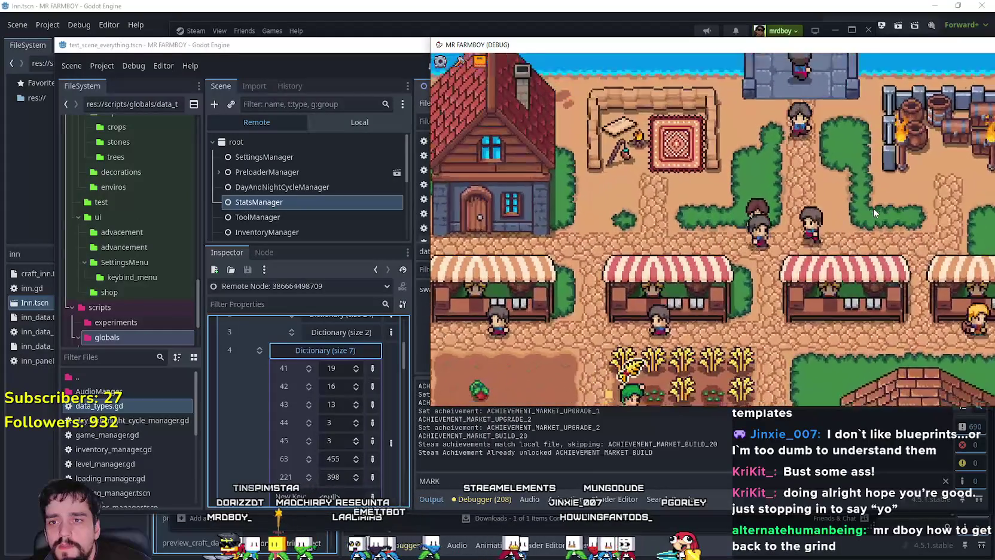
{"action": "scroll", "coordinate": [873, 212], "scroll_direction": "down", "scroll_amount": 1}
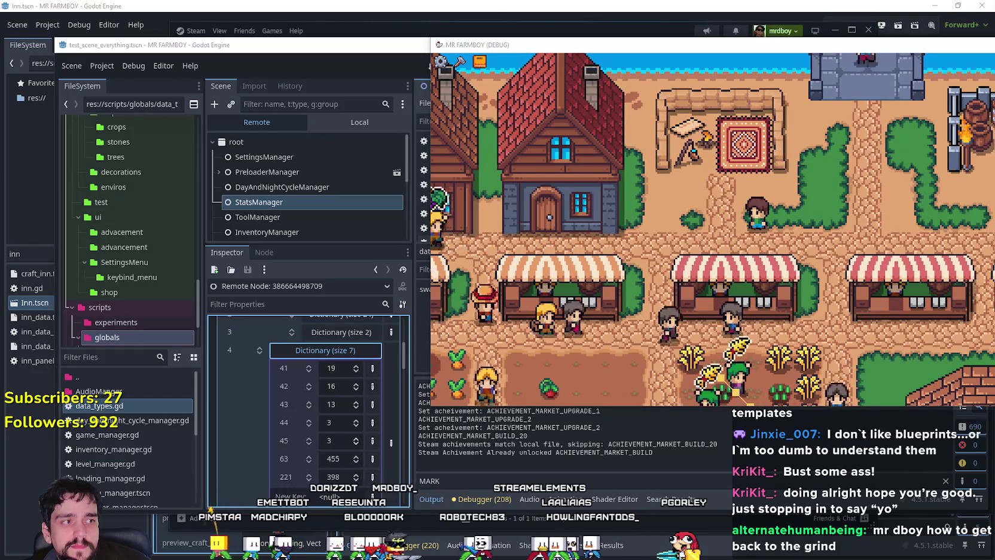
{"action": "left_click", "coordinate": [369, 252]}
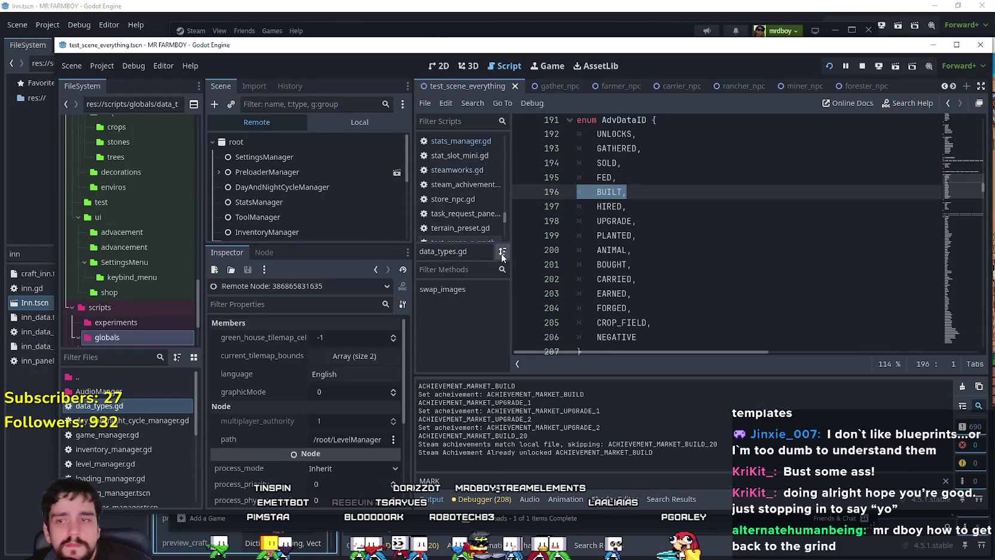
{"action": "left_click", "coordinate": [670, 219]}
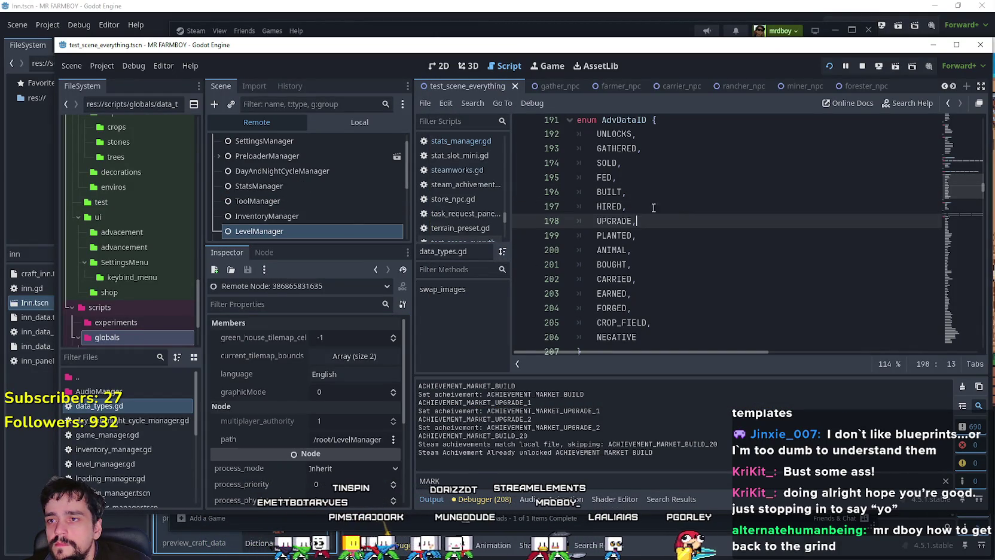
{"action": "left_click", "coordinate": [318, 184]}
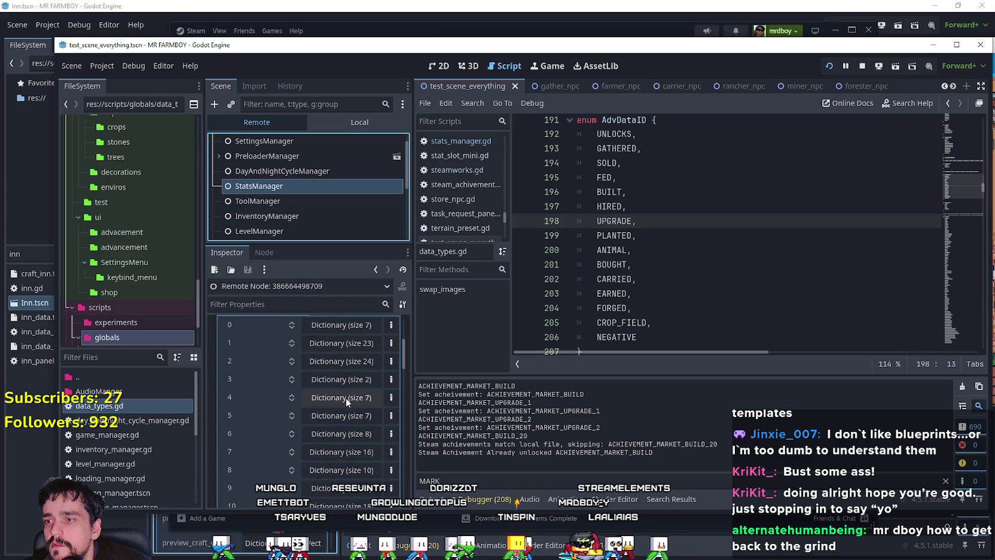
{"action": "scroll", "coordinate": [345, 398], "scroll_direction": "up", "scroll_amount": 2}
{"action": "left_click", "coordinate": [338, 397]}
{"action": "scroll", "coordinate": [342, 425], "scroll_direction": "down", "scroll_amount": 2}
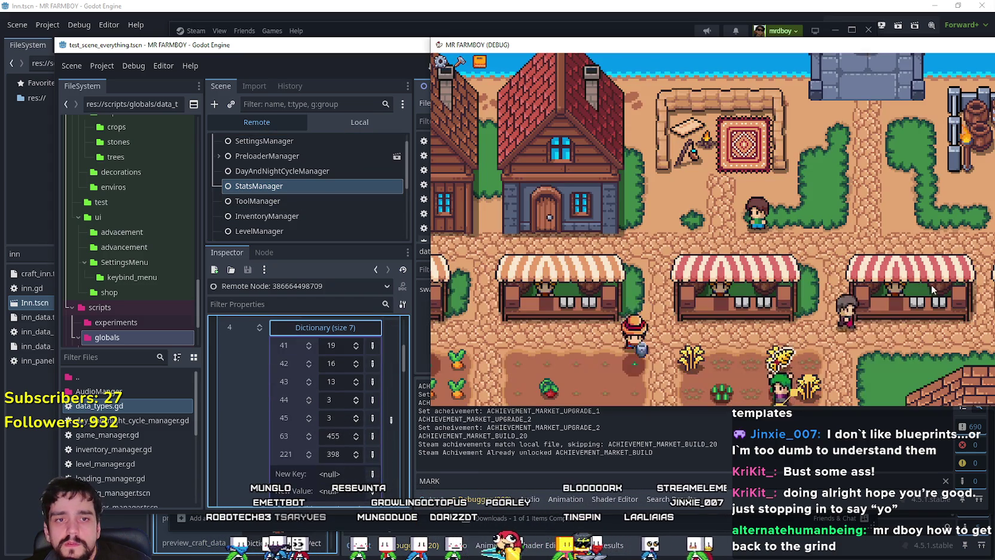
Return to the running game and walk the player left through the market to the Merchant Seller.
{"action": "key", "text": "alt+Tab"}
{"action": "key", "text": "a"}
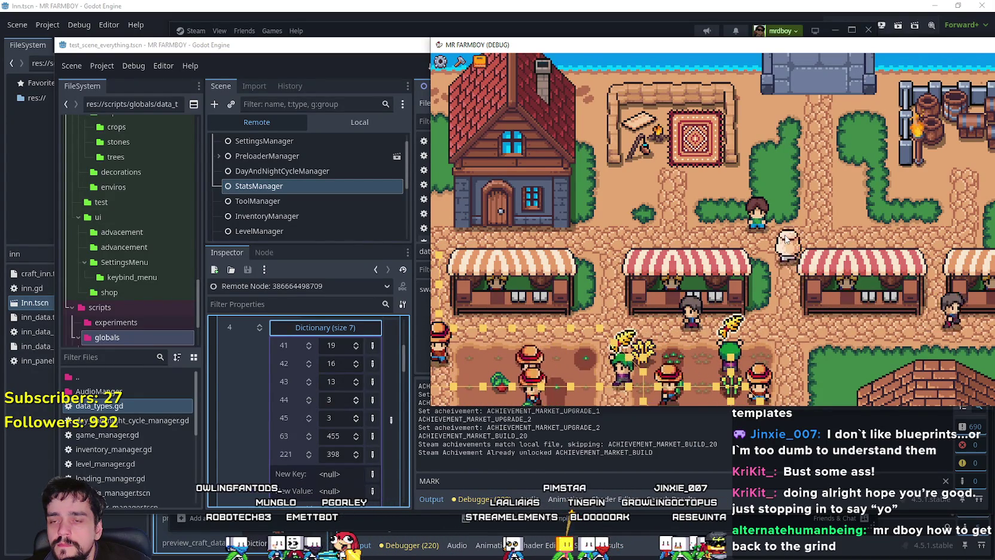
{"action": "key", "text": "a"}
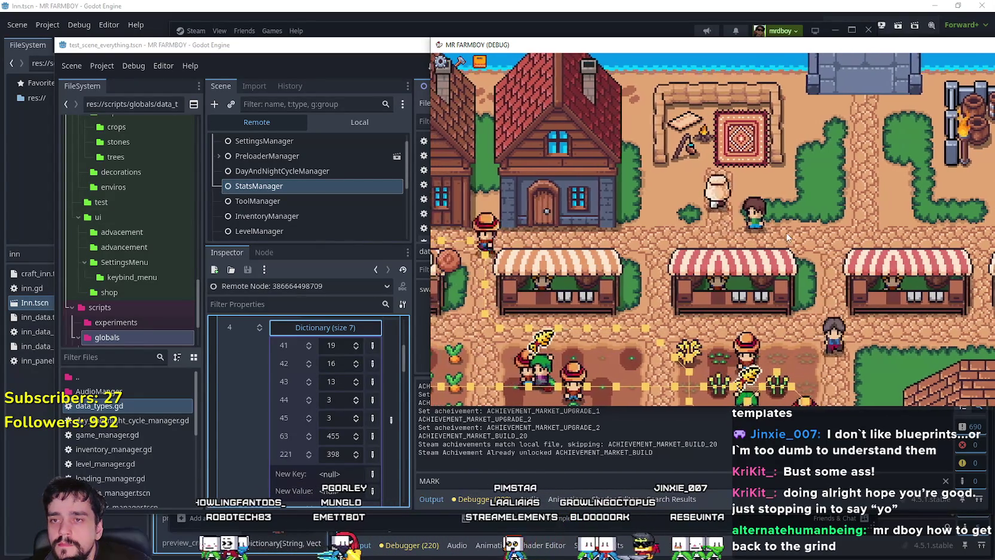
{"action": "key", "text": "a"}
{"action": "key", "text": "w"}
{"action": "key", "text": "e"}
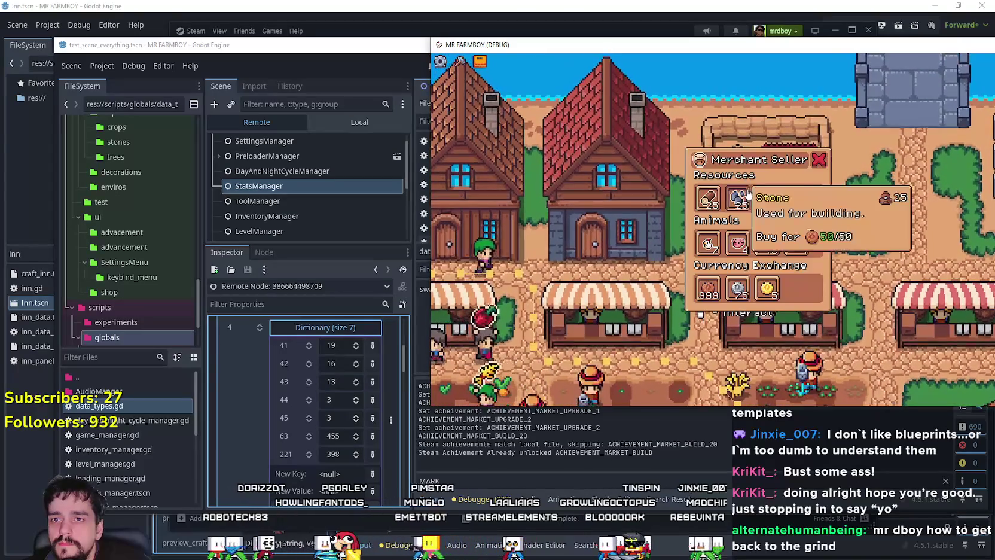
Choose the Market building from crafting and build it on a free green plot.
{"action": "key", "text": "c"}
{"action": "key", "text": "s"}
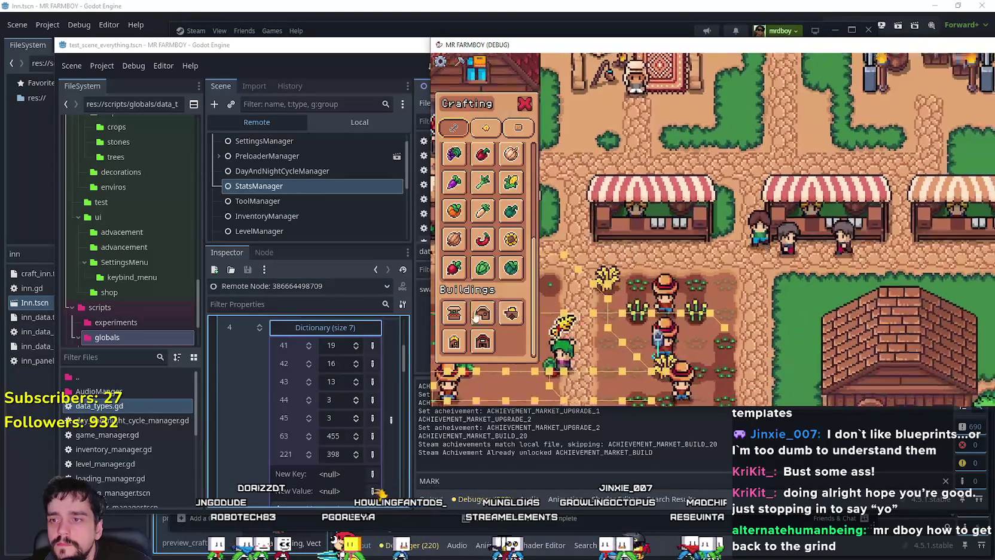
{"action": "key", "text": "s"}
{"action": "key", "text": "d"}
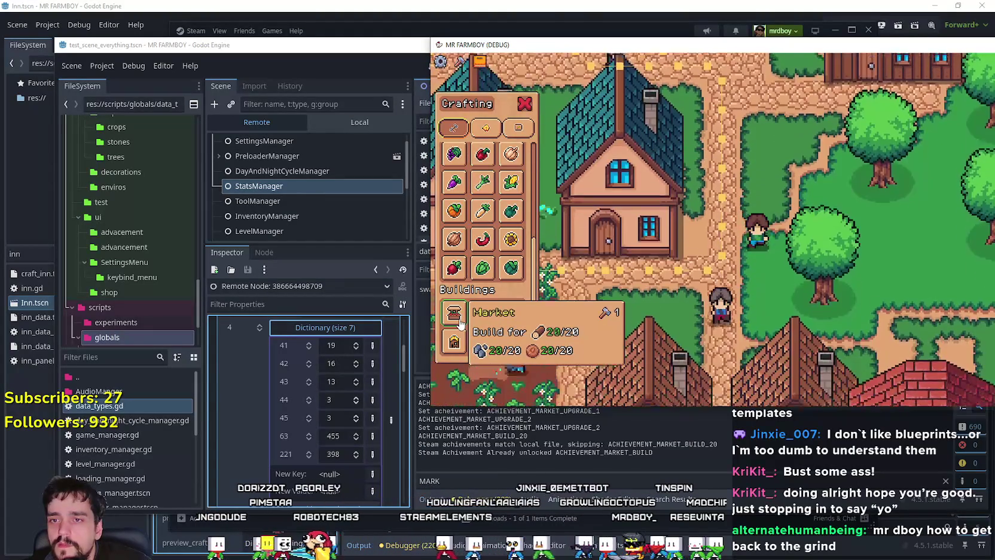
{"action": "key", "text": "s"}
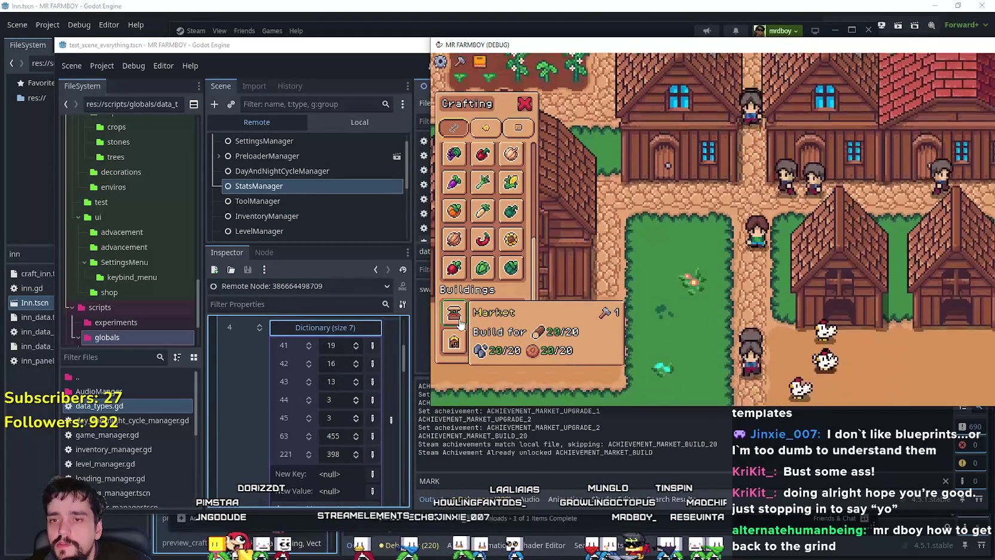
{"action": "key", "text": "s"}
{"action": "left_click", "coordinate": [459, 323]}
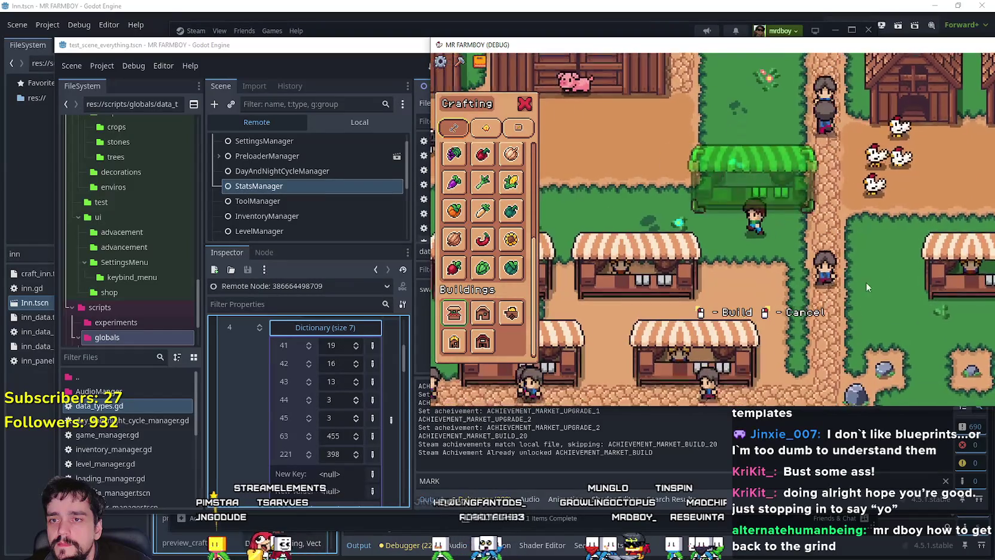
{"action": "key", "text": "d"}
{"action": "key", "text": "s"}
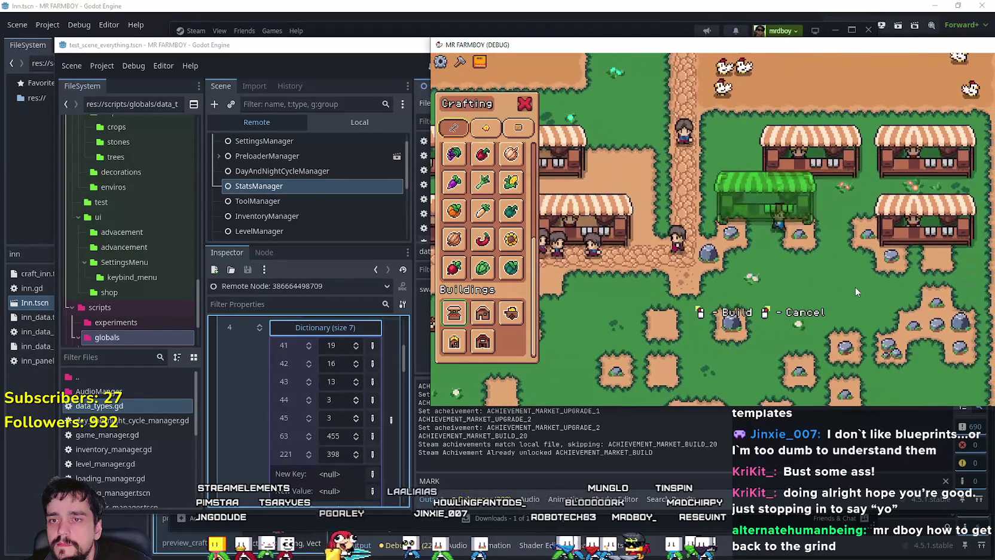
{"action": "left_click", "coordinate": [855, 291]}
{"action": "key", "text": "s"}
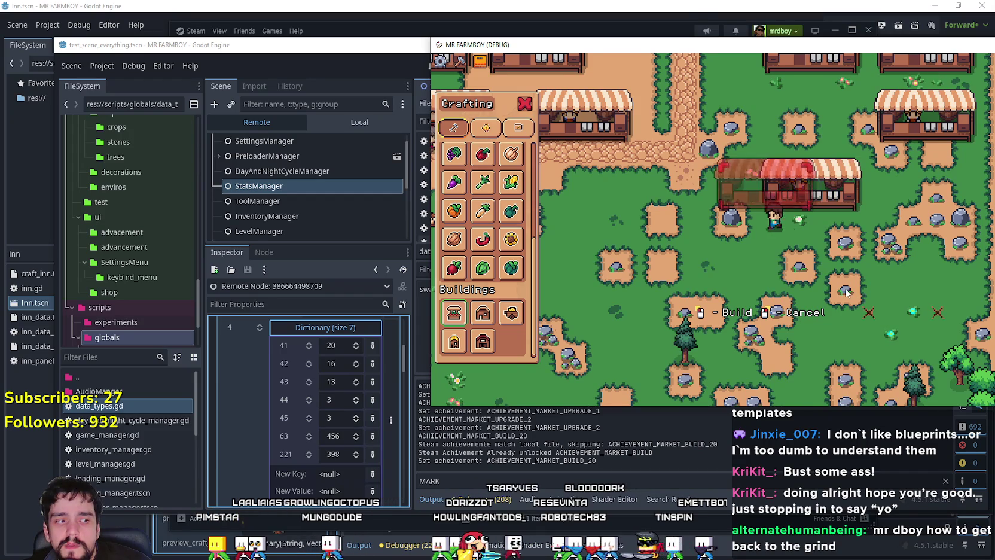
Cancel building mode, shift the game window left to show the HUD, and close the game.
{"action": "right_click", "coordinate": [845, 288]}
{"action": "key", "text": "w"}
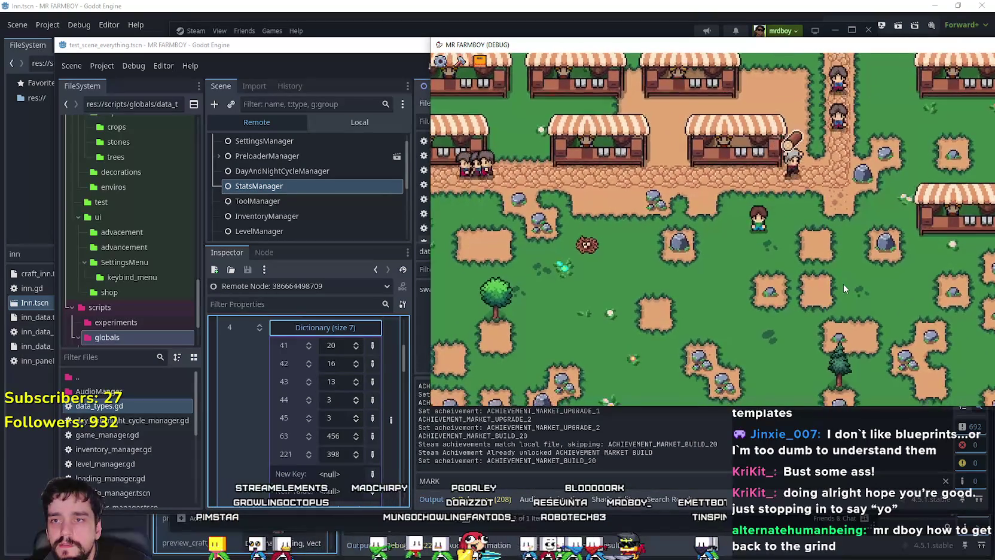
{"action": "left_click_drag", "start_coordinate": [612, 51], "coordinate": [532, 49]}
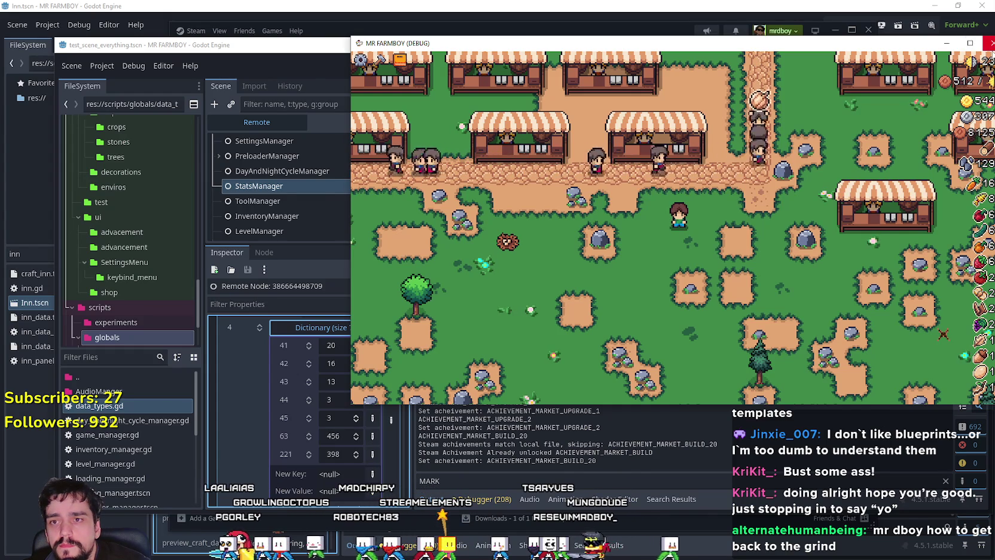
{"action": "left_click", "coordinate": [990, 44]}
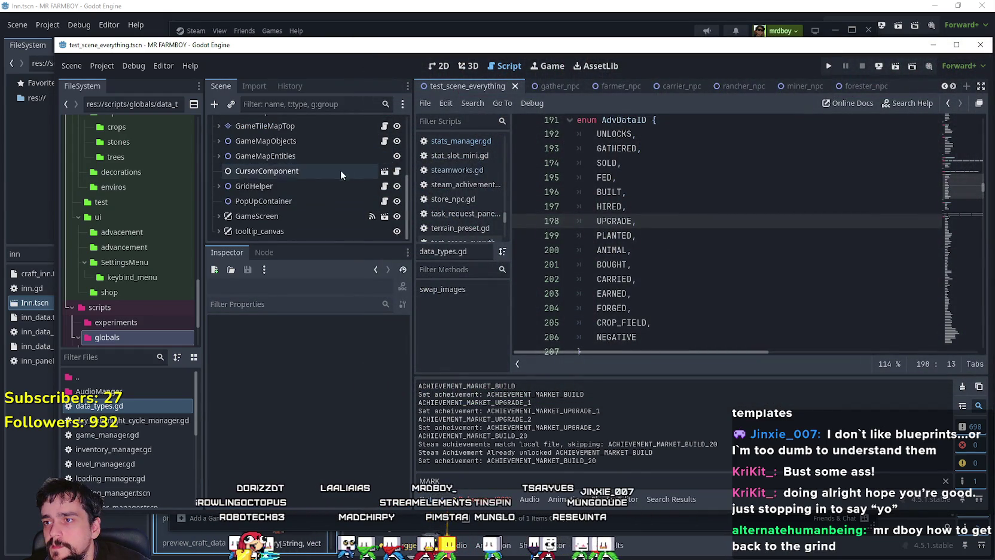
Filter FileSystem for 'main', open main_menu.tscn and the LoginYo node's script login_yo.gd.
{"action": "left_click", "coordinate": [115, 358]}
{"action": "type", "text": "main"}
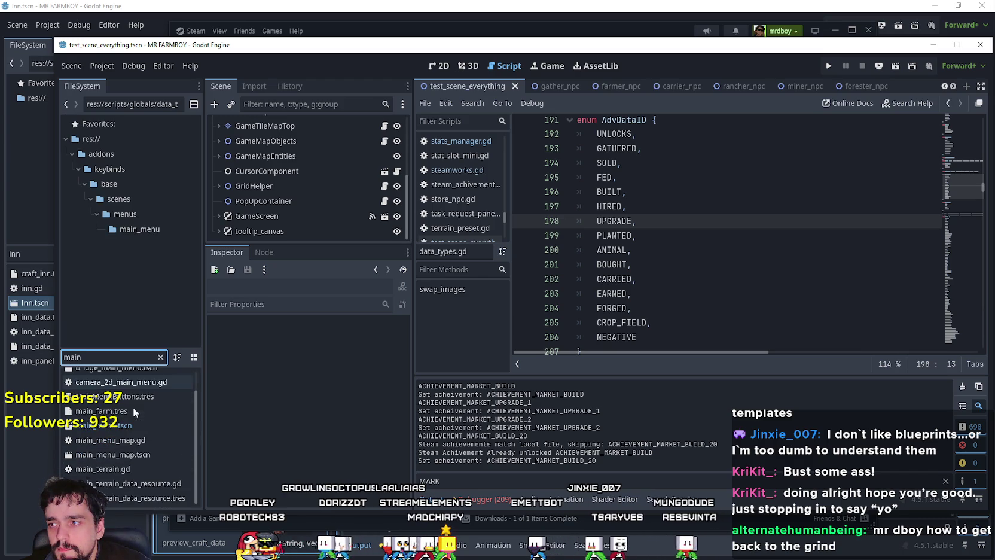
{"action": "double_click", "coordinate": [119, 425]}
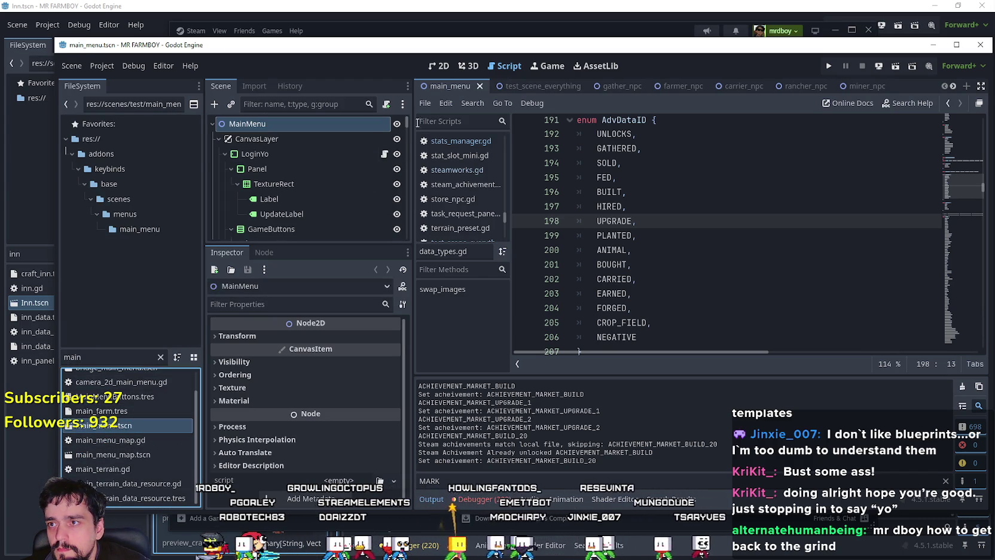
{"action": "left_click", "coordinate": [384, 155]}
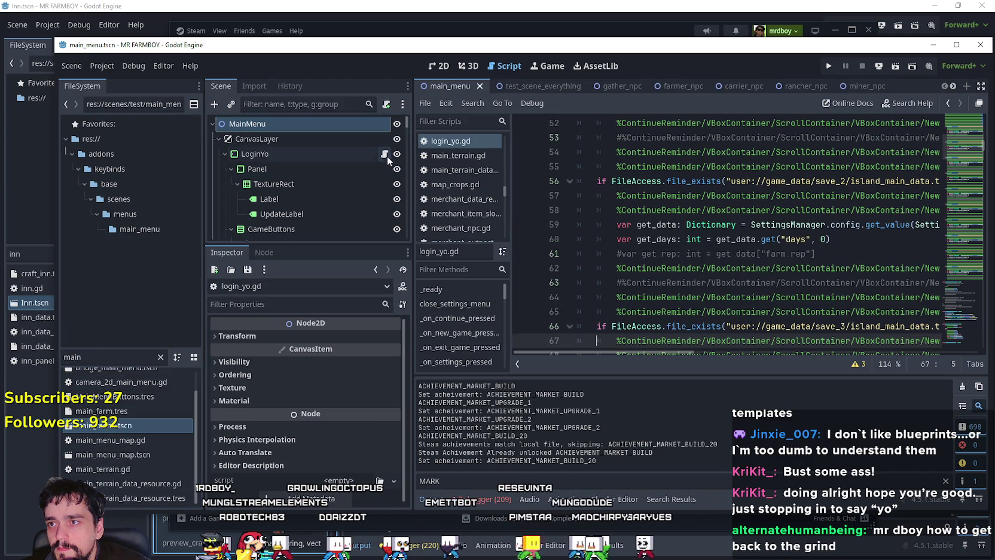
{"action": "left_click", "coordinate": [965, 275]}
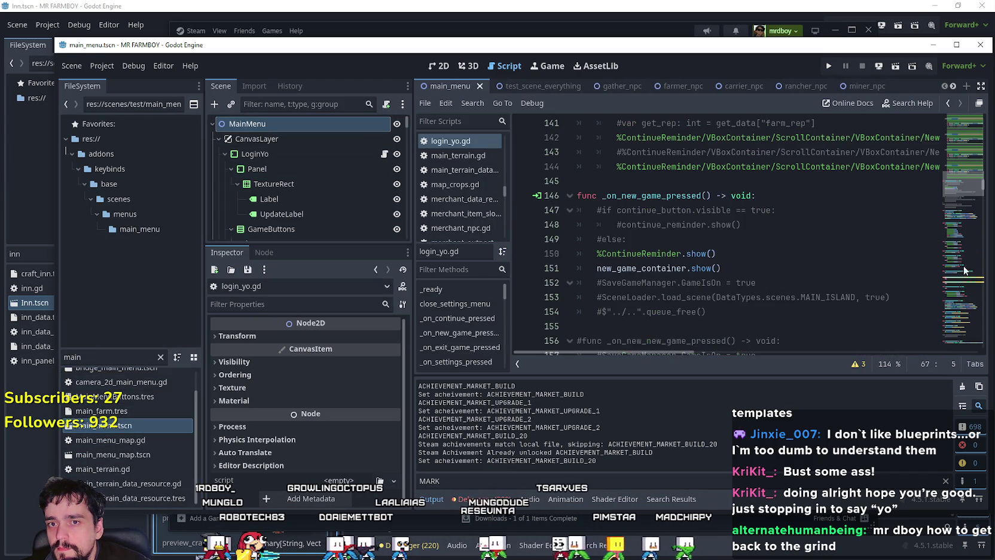
Uncomment the achievement reset loop on lines 24–25, save, and run the project.
{"action": "left_click_drag", "start_coordinate": [958, 190], "coordinate": [961, 123]}
{"action": "scroll", "coordinate": [739, 303], "scroll_direction": "down", "scroll_amount": 5}
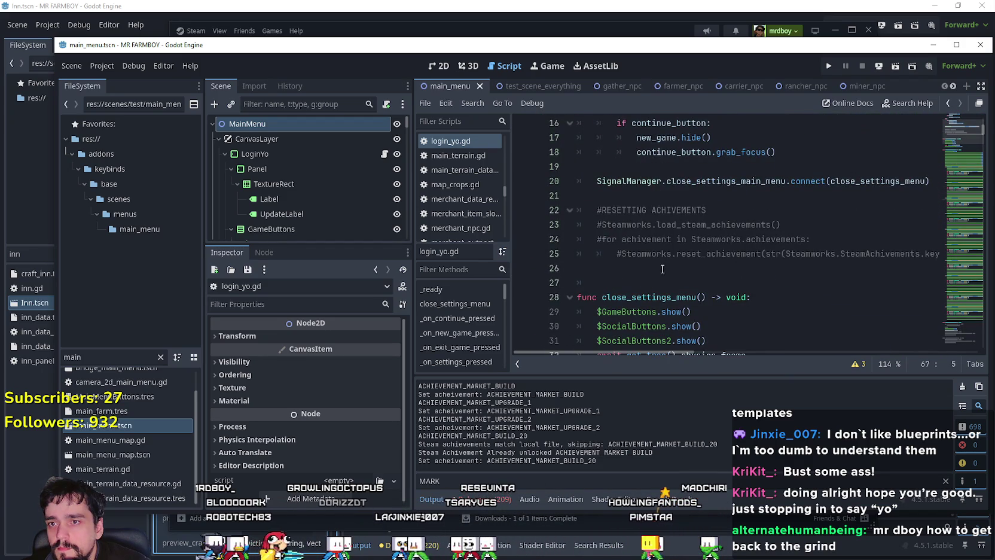
{"action": "left_click_drag", "start_coordinate": [664, 267], "coordinate": [556, 240]}
{"action": "key", "text": "ctrl+k"}
{"action": "key", "text": "ctrl+s"}
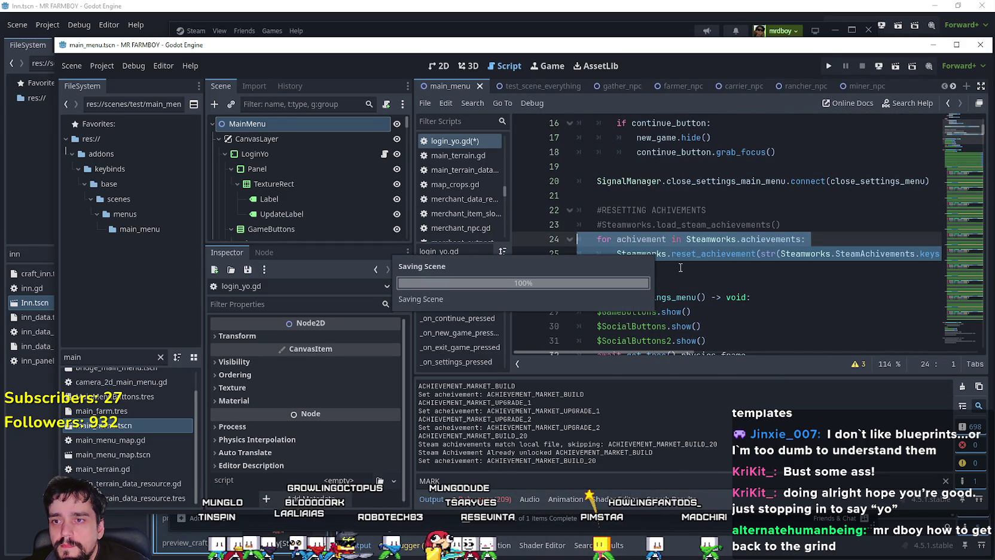
{"action": "left_click", "coordinate": [680, 267]}
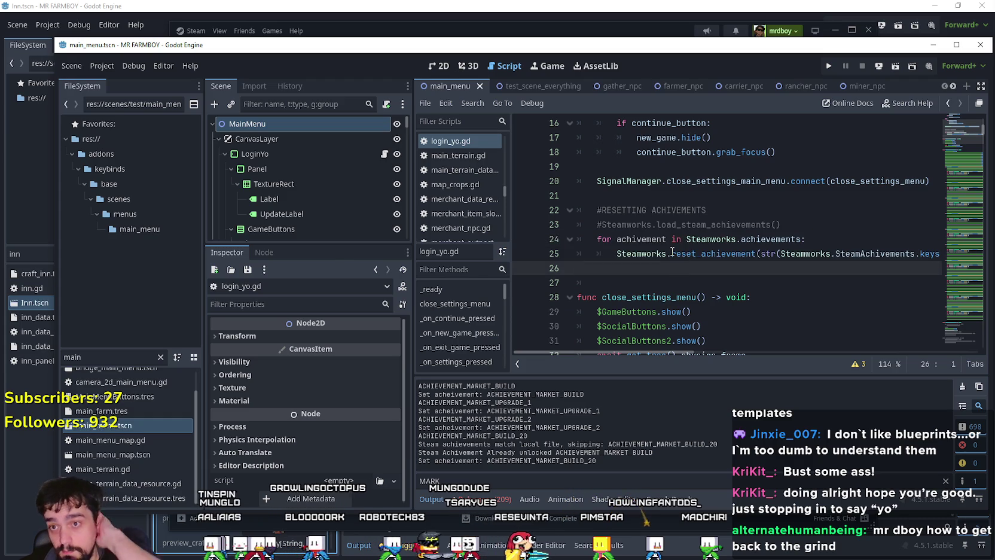
{"action": "mouse_move", "coordinate": [672, 252]}
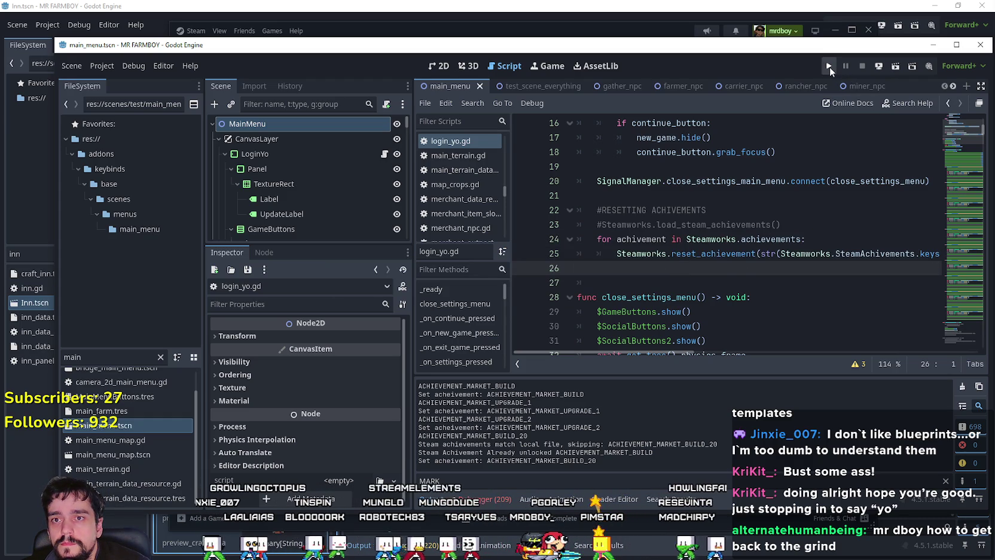
{"action": "left_click", "coordinate": [829, 65]}
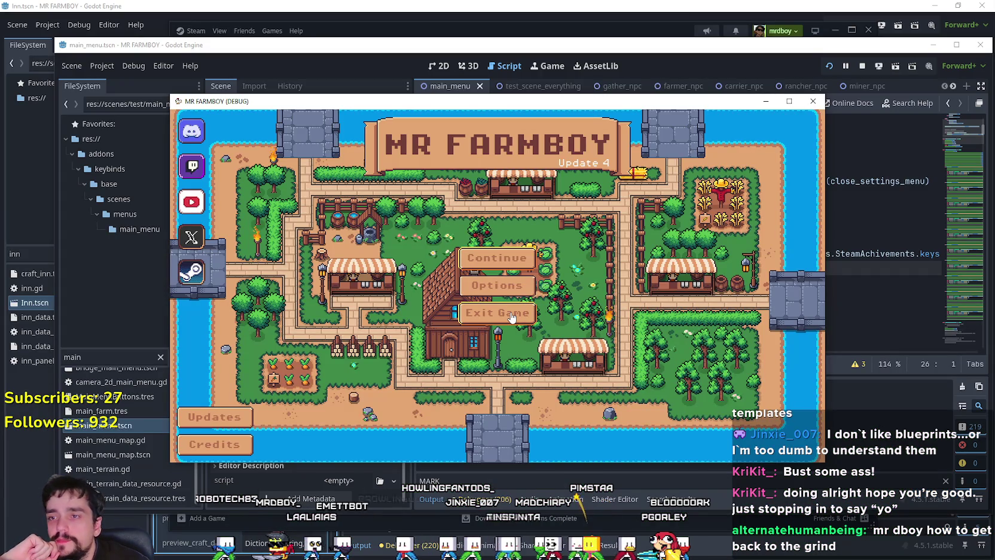
Exit the game from its main menu so the Output lists the reset market achievements.
{"action": "left_click", "coordinate": [511, 318]}
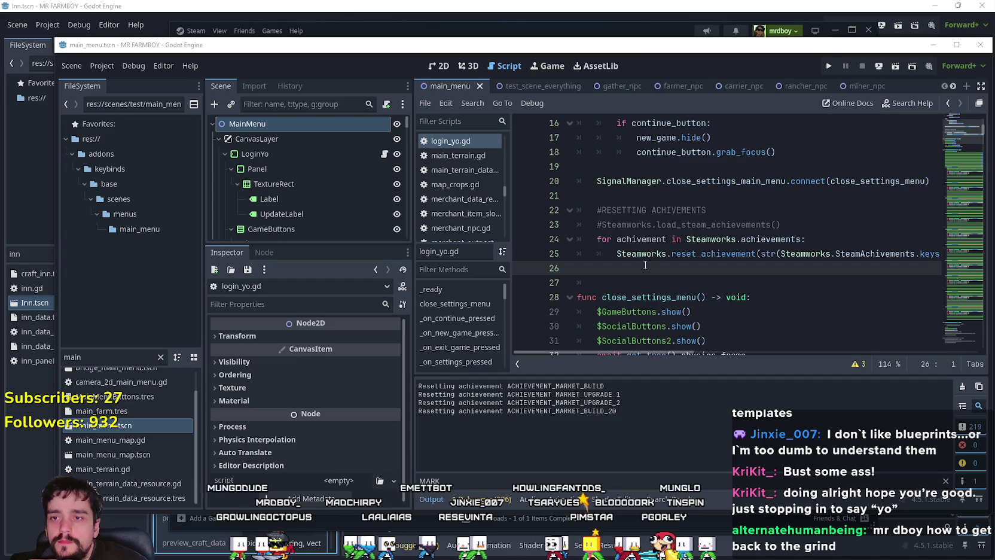
Re-enable the load achievements call on line 23 of login_yo.gd and save the script.
{"action": "left_click_drag", "start_coordinate": [807, 239], "coordinate": [571, 240]}
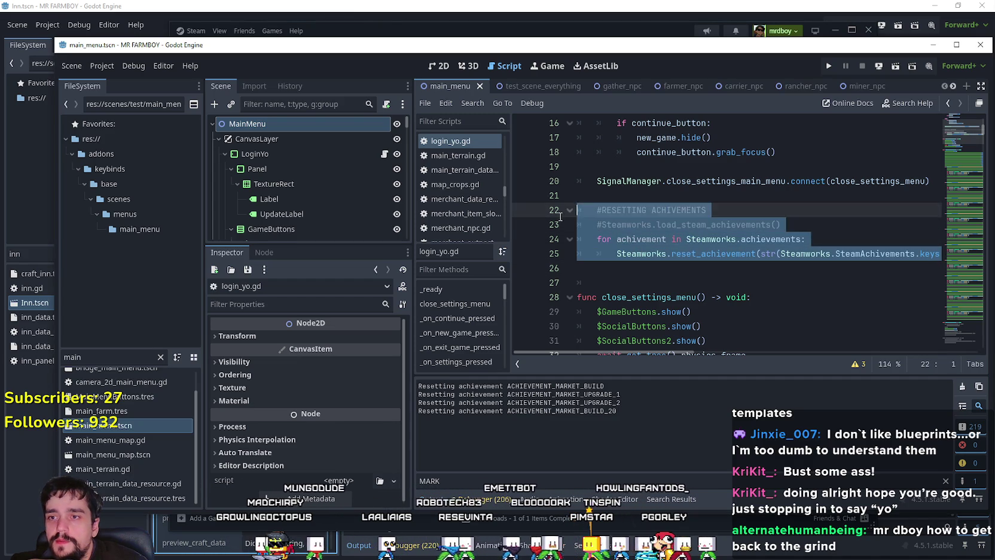
{"action": "left_click", "coordinate": [609, 224]}
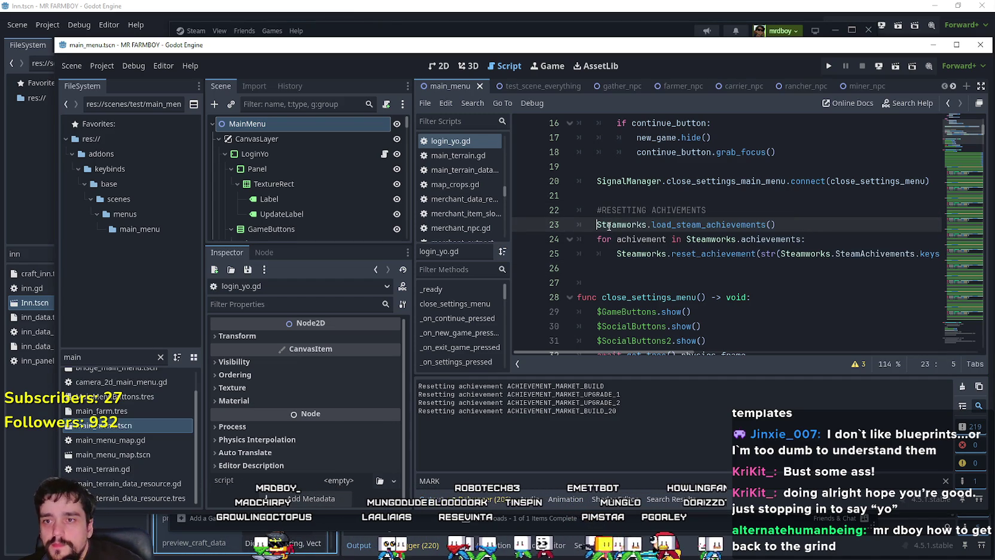
{"action": "key", "text": "ctrl+s"}
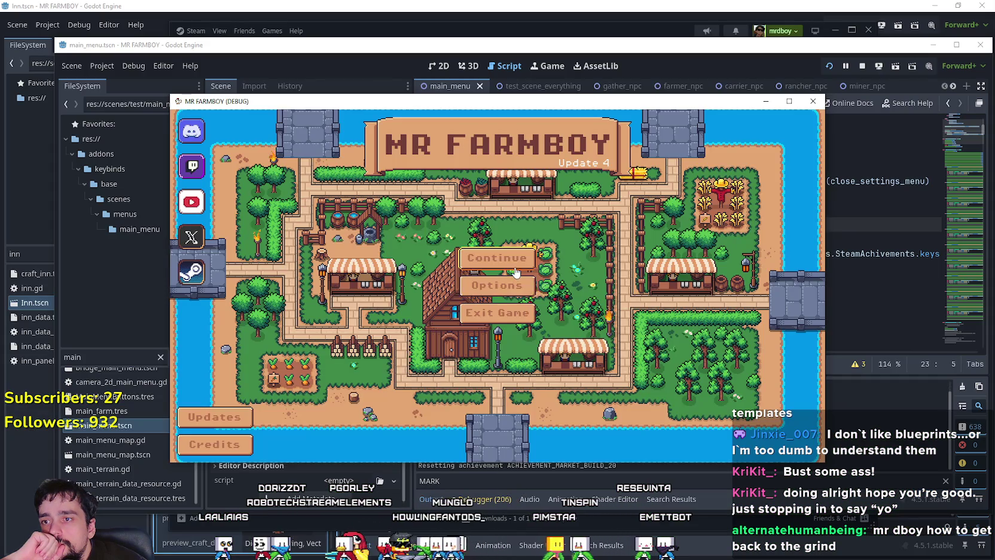
In the running game, open Continue's save slots, close the list and exit the game.
{"action": "left_click", "coordinate": [516, 272]}
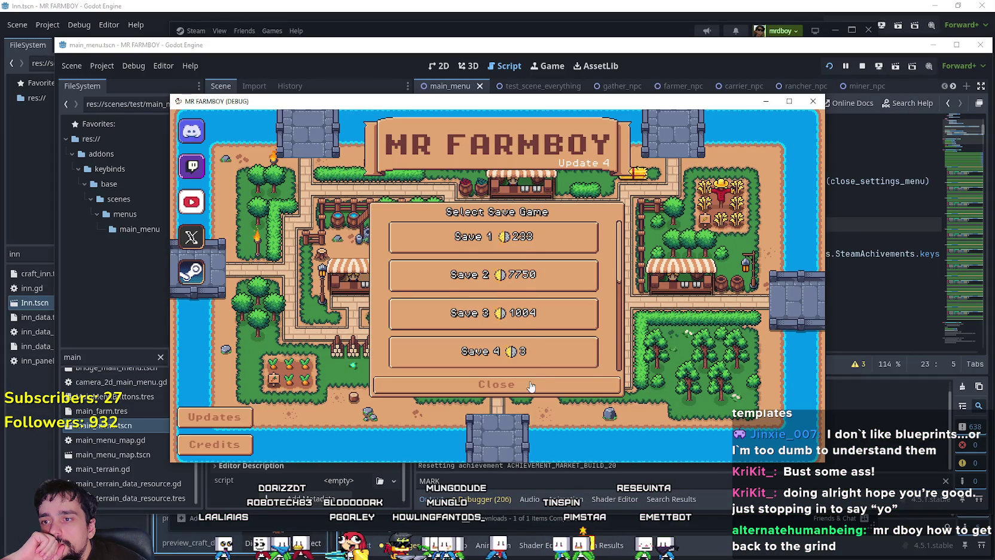
{"action": "left_click", "coordinate": [520, 377]}
{"action": "left_click", "coordinate": [500, 321]}
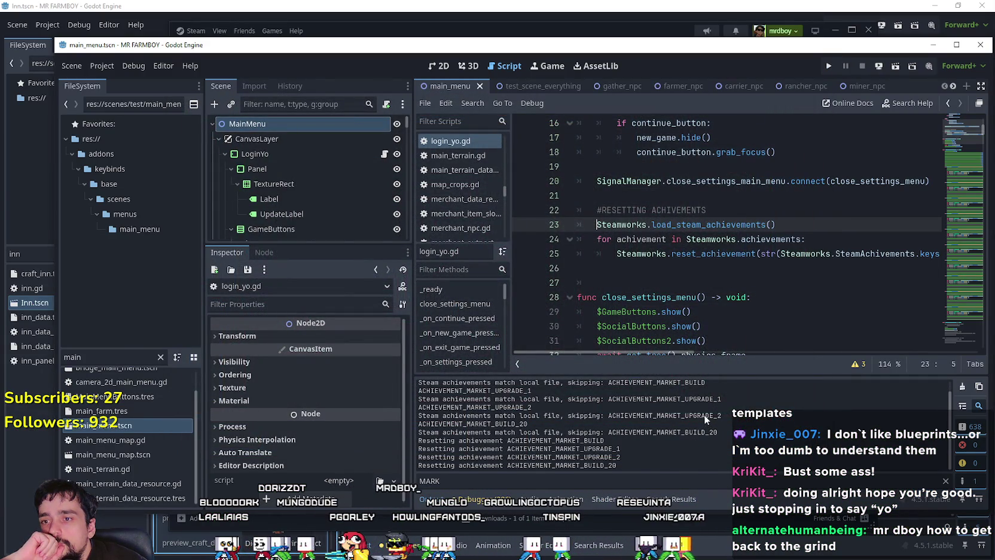
Comment out lines 23–25 of login_yo.gd, the achievement loading and reset loop, and save.
{"action": "left_click_drag", "start_coordinate": [662, 283], "coordinate": [573, 224]}
{"action": "left_click_drag", "start_coordinate": [582, 268], "coordinate": [574, 224]}
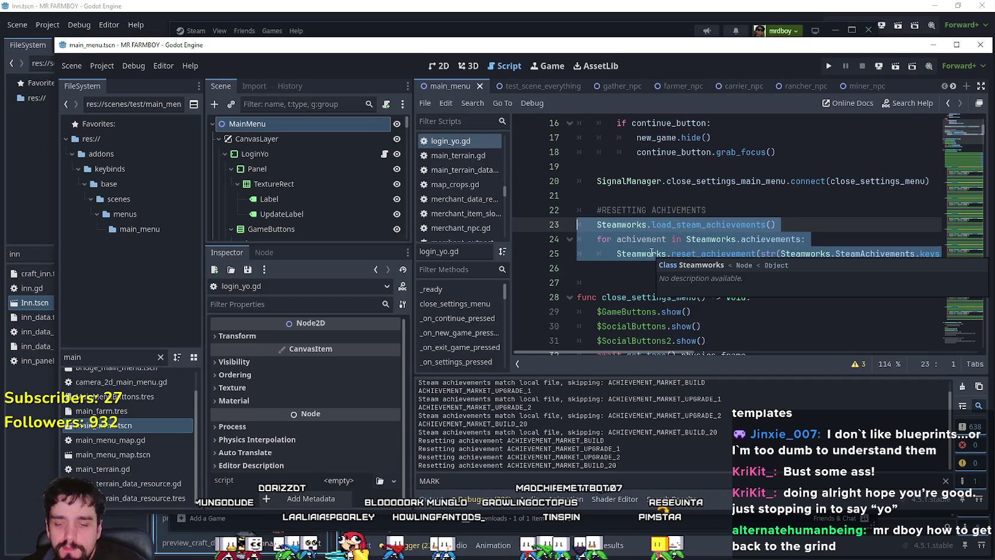
{"action": "key", "text": "ctrl+k"}
{"action": "key", "text": "ctrl+s"}
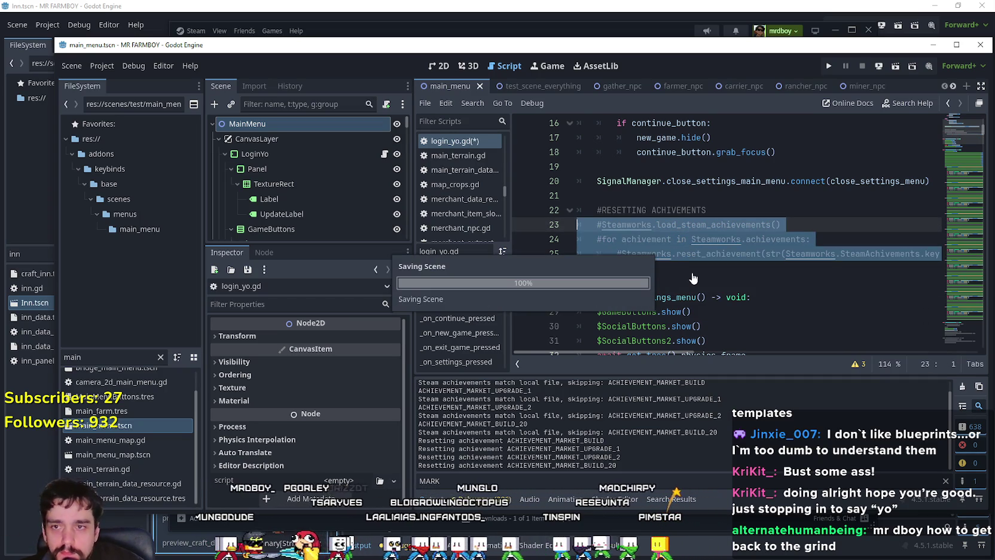
{"action": "left_click", "coordinate": [692, 273]}
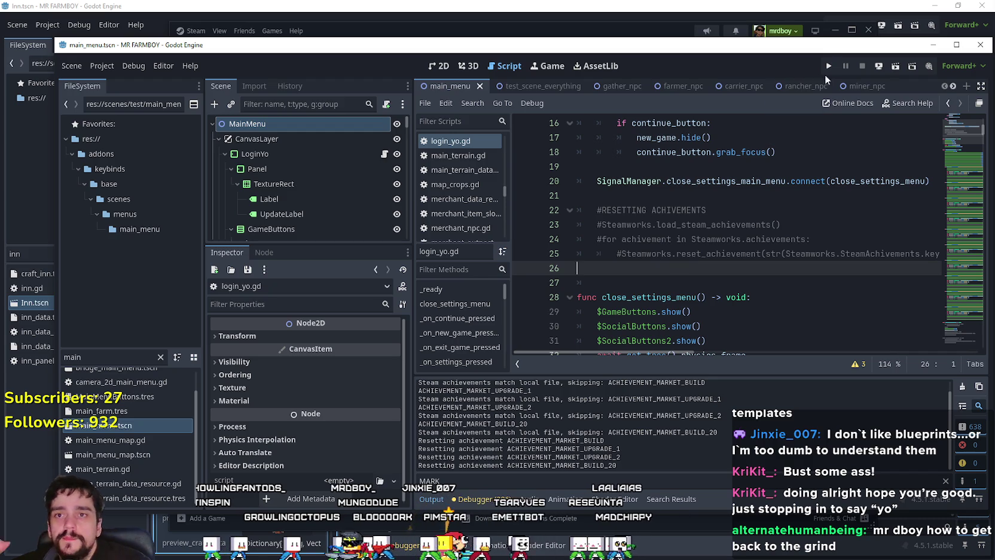
Run MR FARMBOY, load Save 1 from Continue, then bring up its Steam achievements.
{"action": "left_click", "coordinate": [829, 67]}
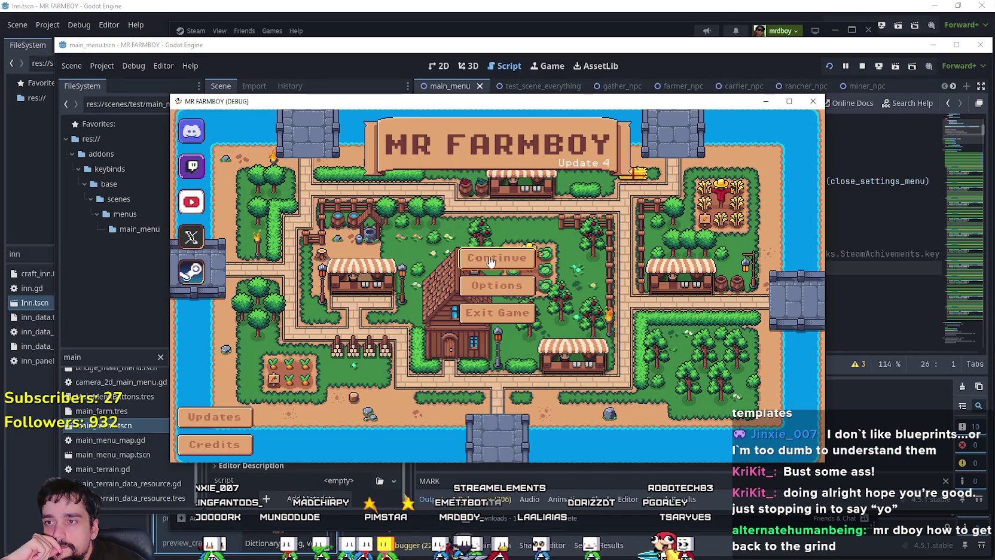
{"action": "left_click", "coordinate": [490, 262]}
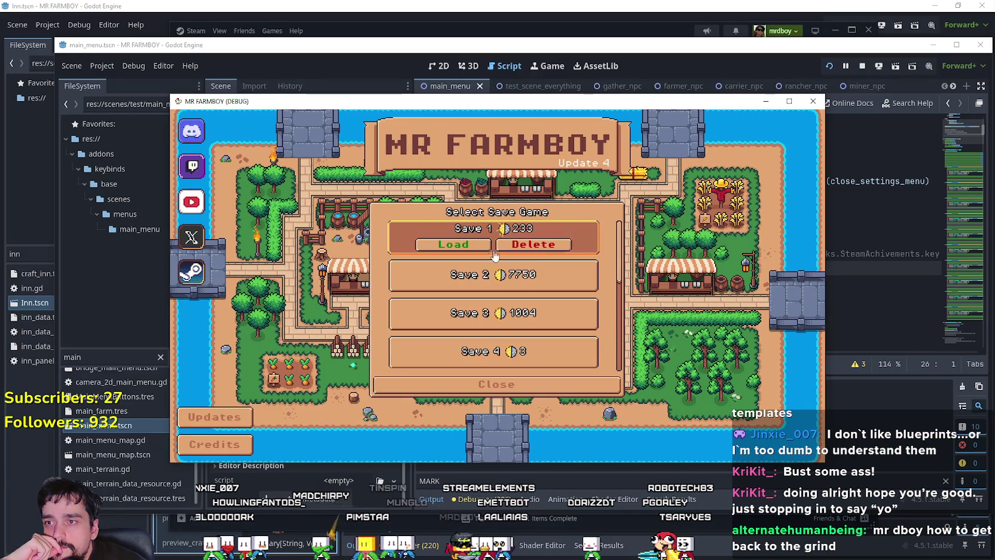
{"action": "left_click", "coordinate": [482, 239]}
{"action": "left_click", "coordinate": [478, 252]}
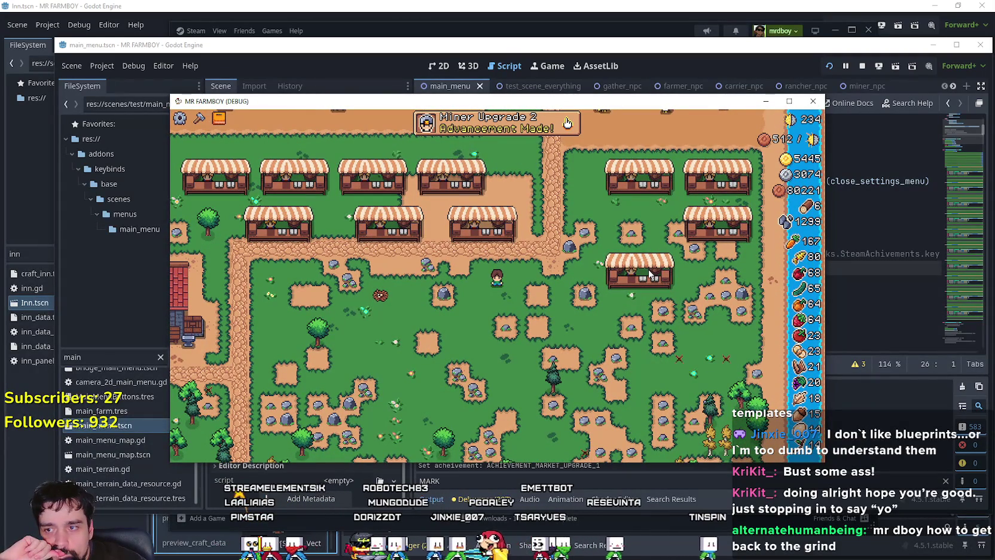
{"action": "scroll", "coordinate": [651, 275], "scroll_direction": "up", "scroll_amount": 2}
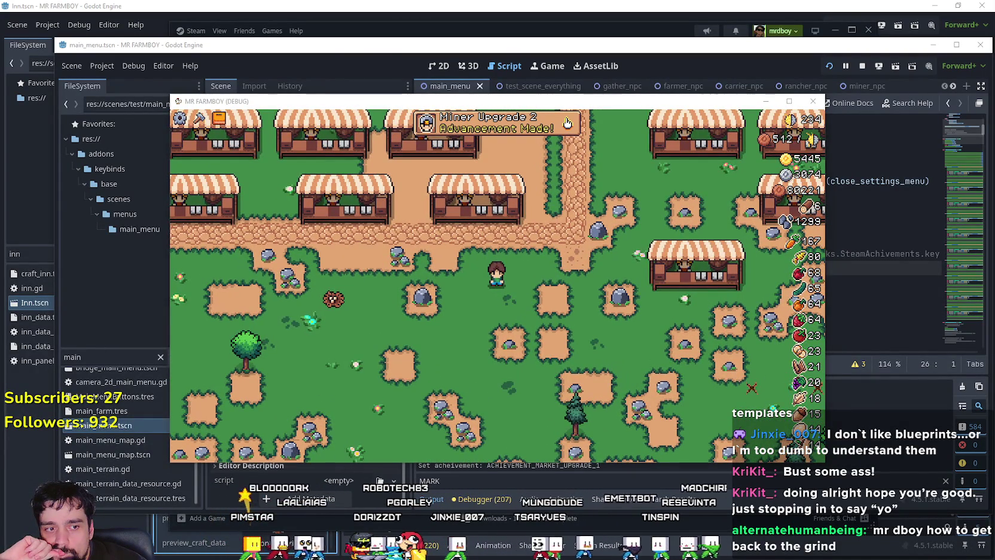
{"action": "left_click", "coordinate": [567, 123]}
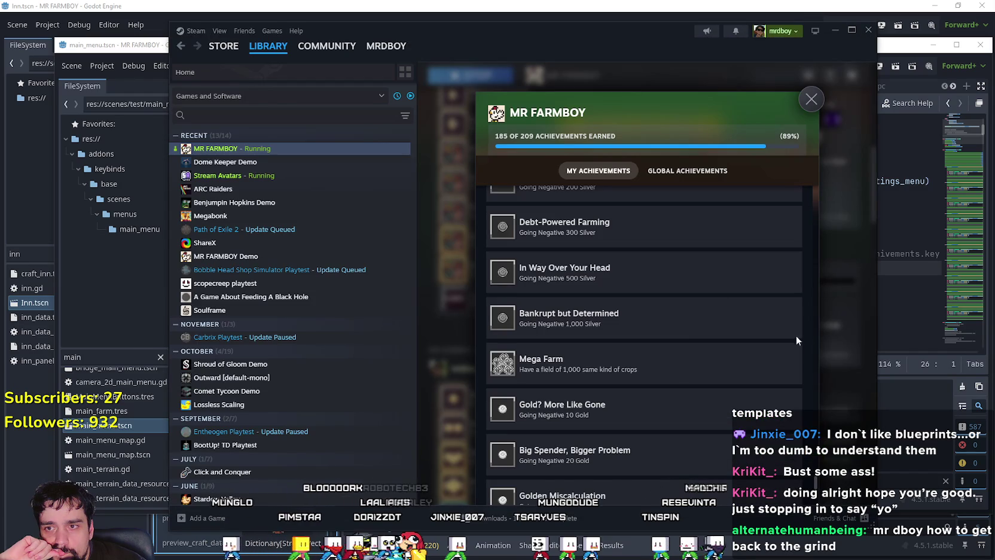
Close the overlay and scroll MR FARMBOY's Steam library page down to its Achievements section.
{"action": "key", "text": "Escape"}
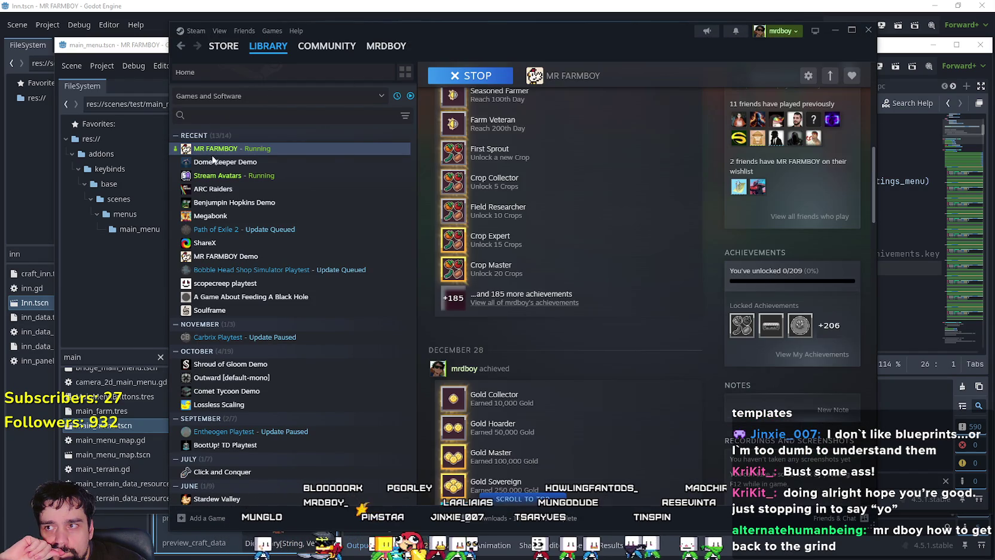
{"action": "left_click", "coordinate": [283, 161]}
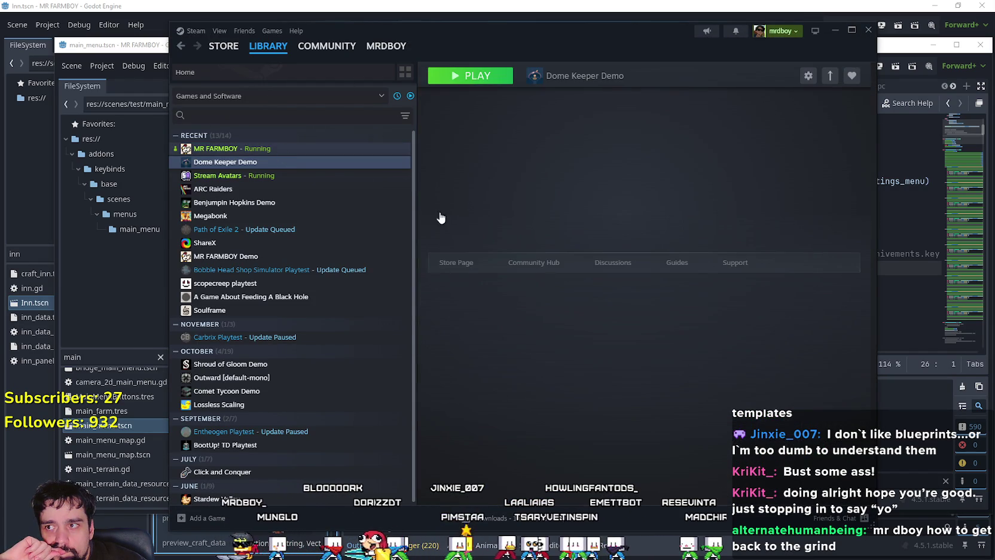
{"action": "key", "text": "Up"}
{"action": "scroll", "coordinate": [696, 330], "scroll_direction": "down", "scroll_amount": 5}
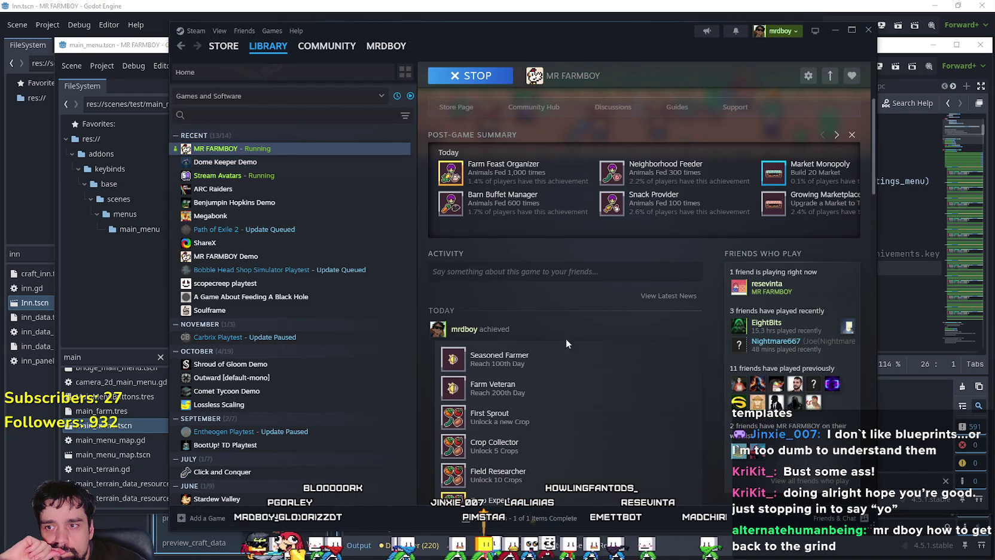
{"action": "scroll", "coordinate": [563, 340], "scroll_direction": "down", "scroll_amount": 2}
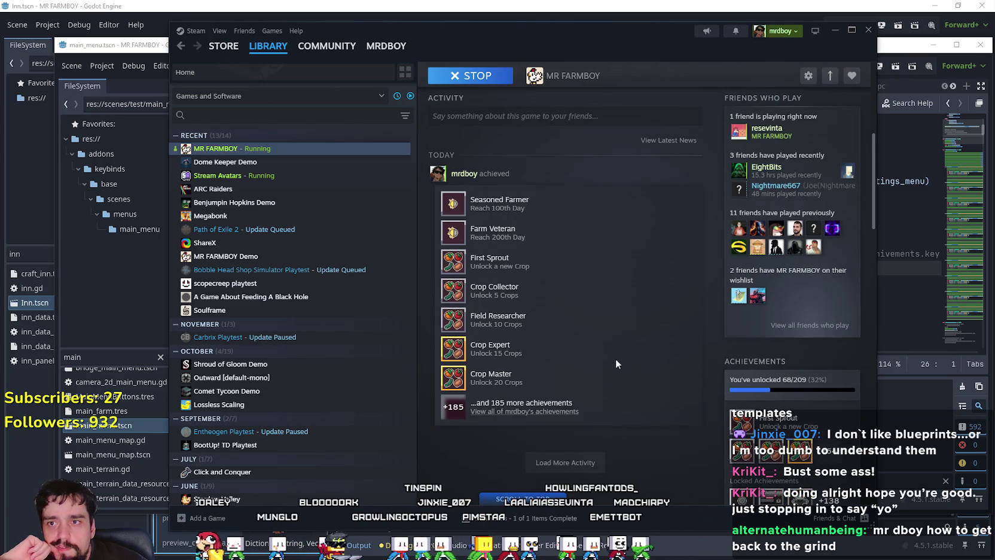
{"action": "scroll", "coordinate": [686, 348], "scroll_direction": "down", "scroll_amount": 5}
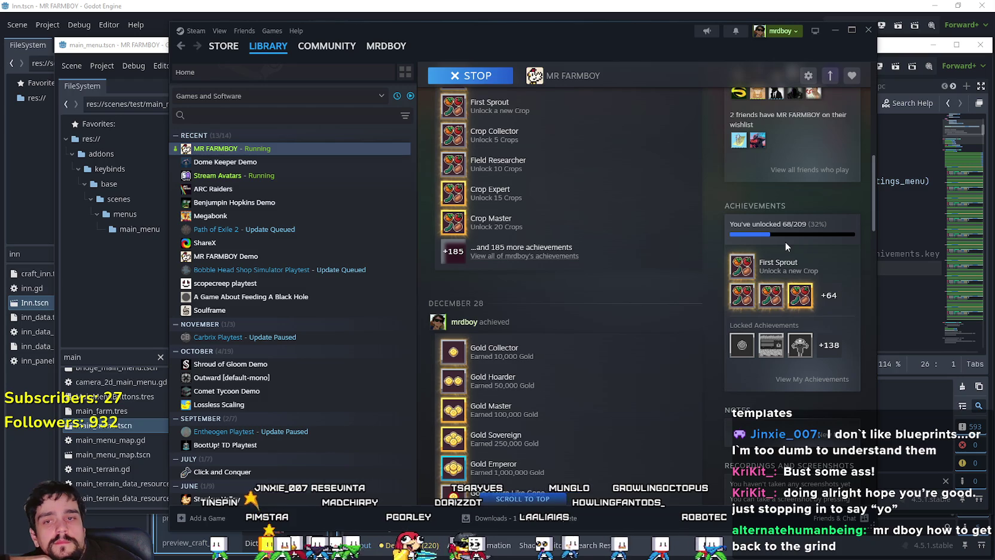
{"action": "left_click", "coordinate": [302, 176]}
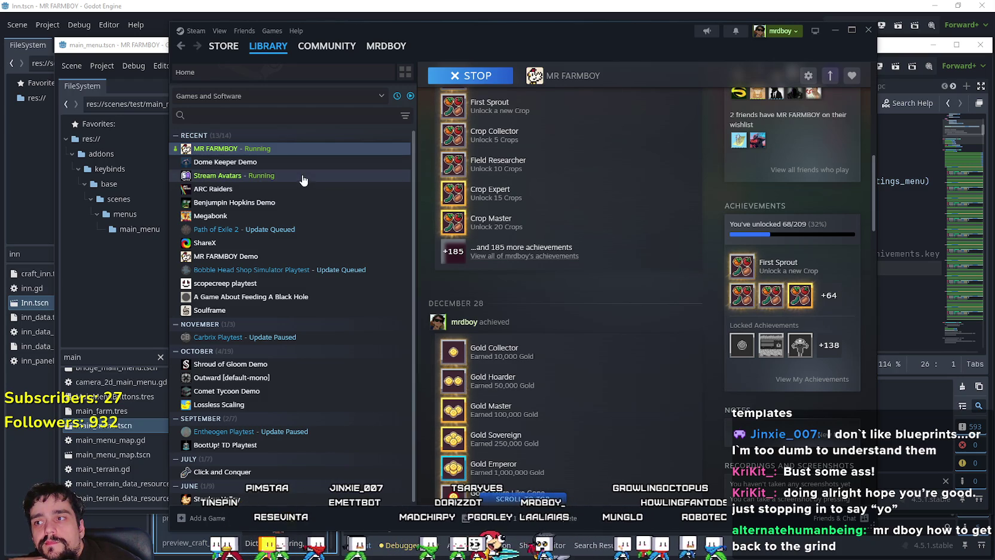
{"action": "left_click", "coordinate": [275, 149]}
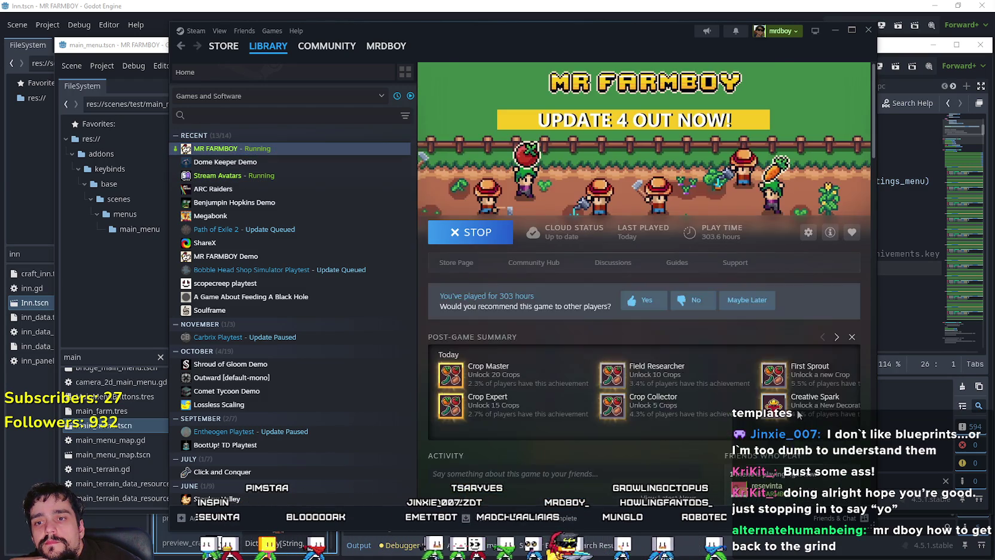
{"action": "scroll", "coordinate": [797, 407], "scroll_direction": "down", "scroll_amount": 5}
{"action": "scroll", "coordinate": [797, 401], "scroll_direction": "down", "scroll_amount": 3}
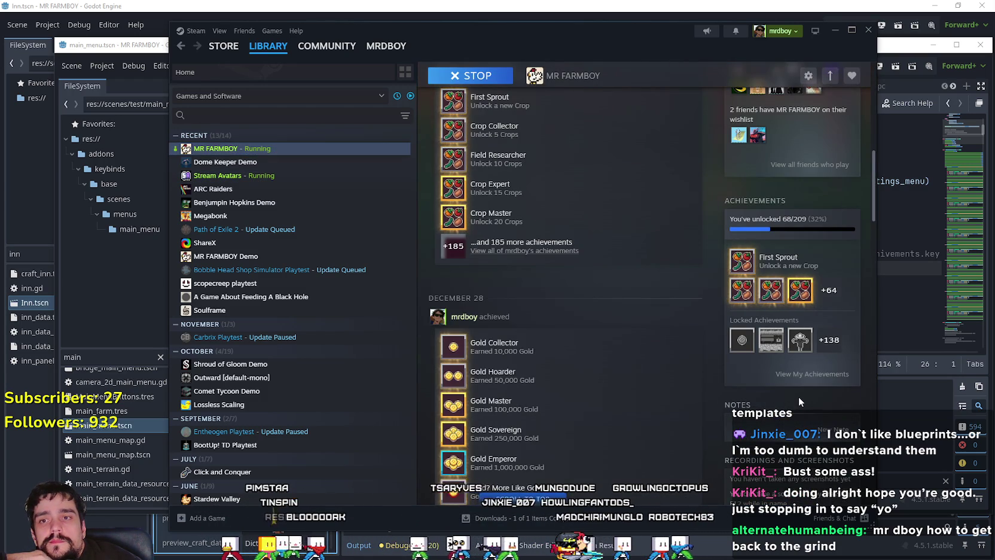
{"action": "scroll", "coordinate": [796, 394], "scroll_direction": "up", "scroll_amount": 4}
{"action": "scroll", "coordinate": [798, 394], "scroll_direction": "down", "scroll_amount": 3}
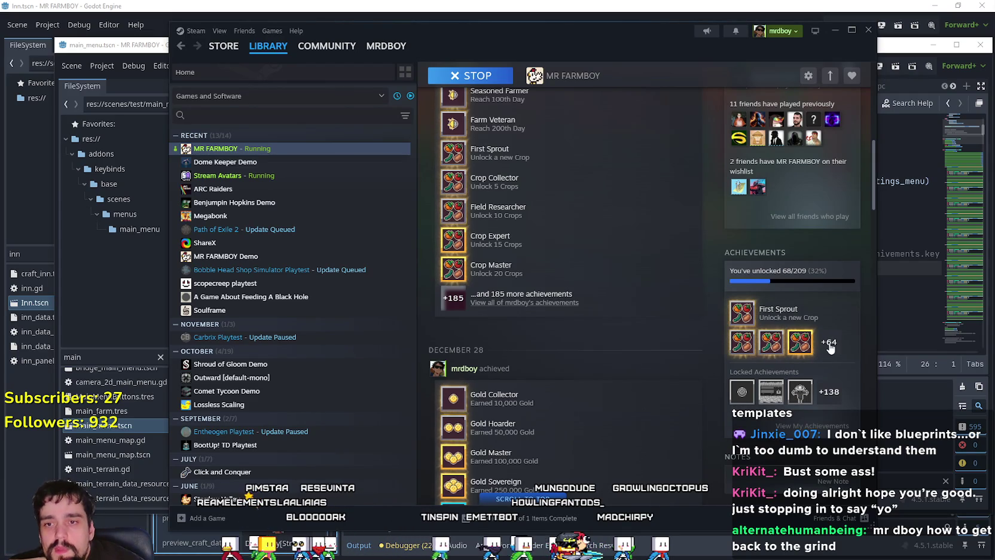
View the full achievements list showing 68 of 209 unlocked, then close it.
{"action": "left_click", "coordinate": [791, 315]}
{"action": "scroll", "coordinate": [703, 263], "scroll_direction": "down", "scroll_amount": 5}
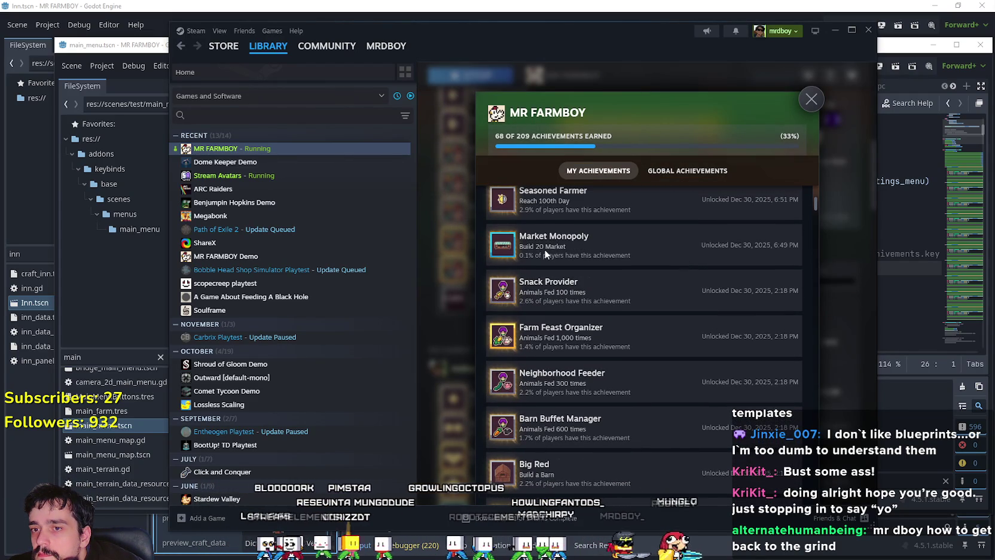
{"action": "left_click", "coordinate": [841, 328]}
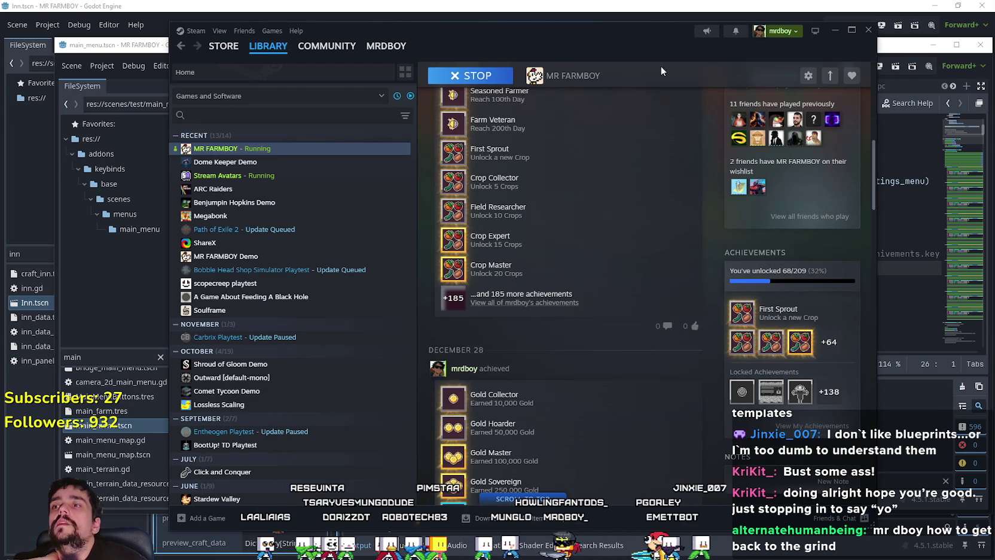
Minimize Steam, pause MR FARMBOY and open the Options Accessibility page showing Camera Smoothing.
{"action": "left_click", "coordinate": [836, 33]}
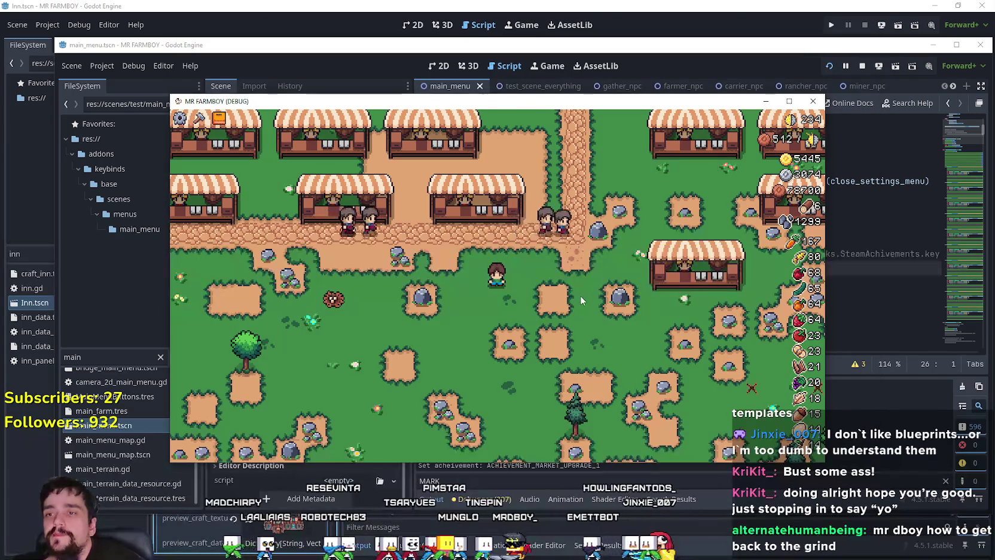
{"action": "key", "text": "Escape"}
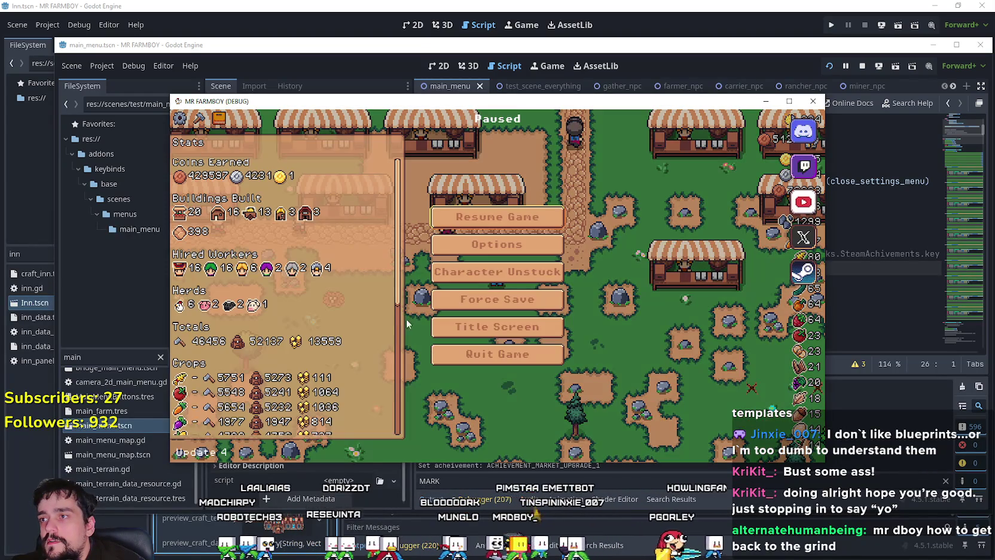
{"action": "left_click", "coordinate": [511, 247]}
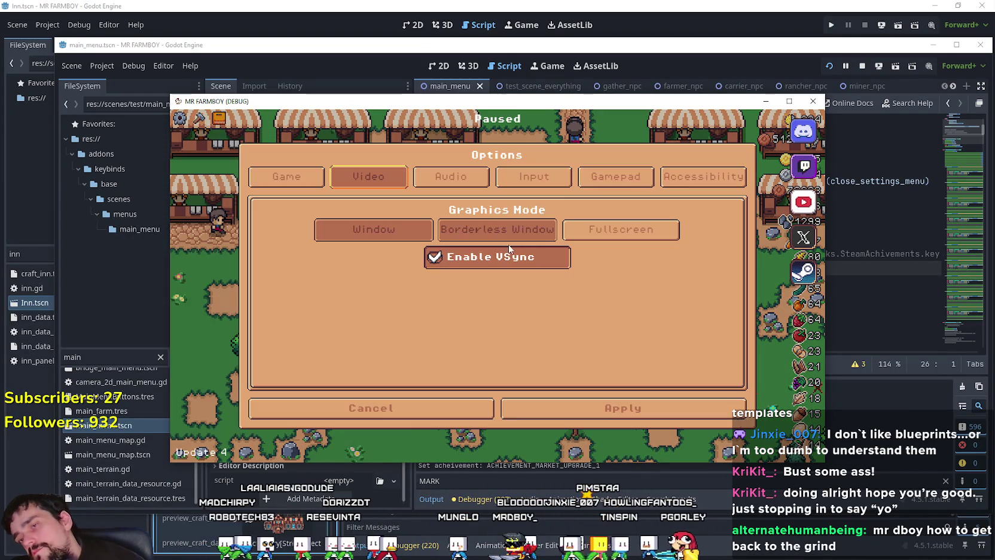
{"action": "left_click", "coordinate": [616, 178]}
{"action": "left_click", "coordinate": [687, 178]}
{"action": "left_click", "coordinate": [286, 177]}
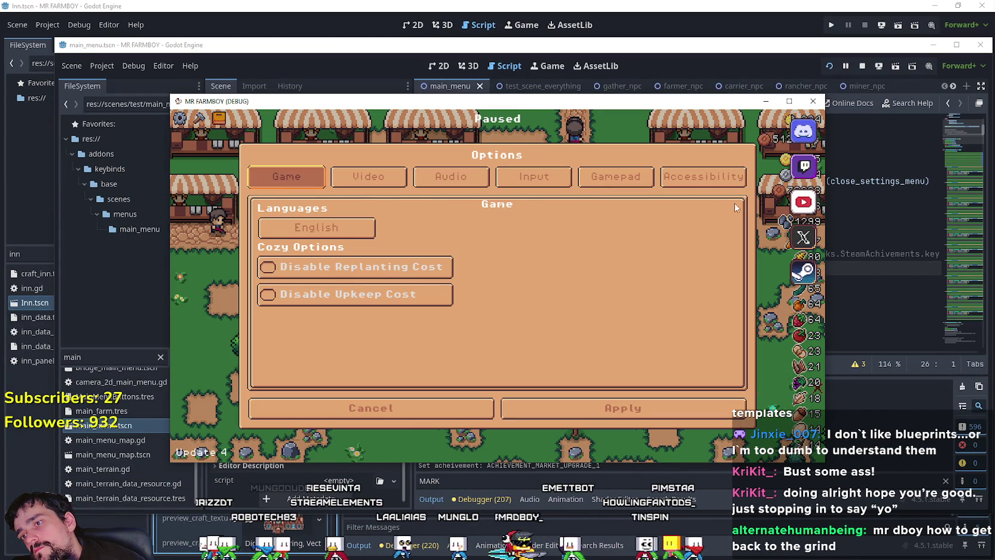
{"action": "left_click", "coordinate": [691, 187]}
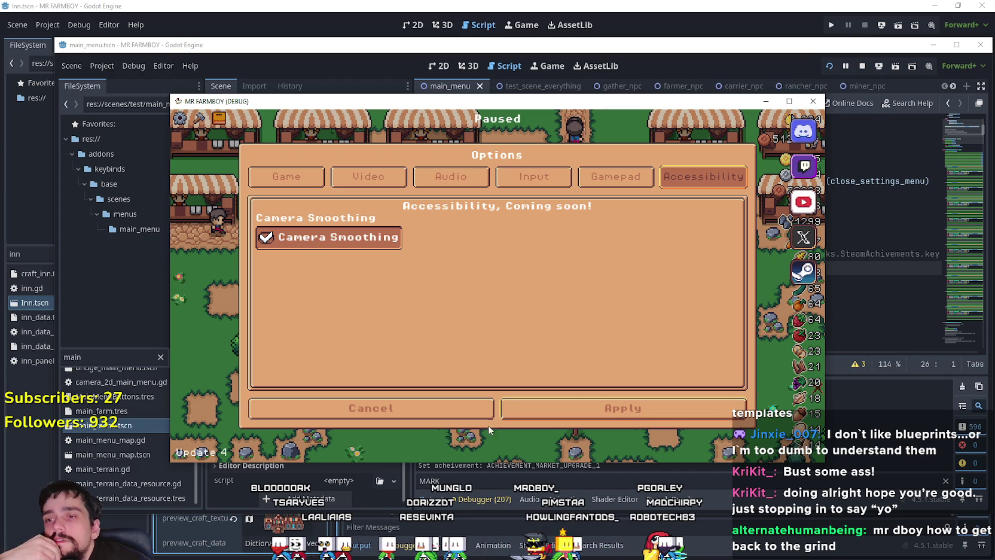
Close the options screen and quit the game, returning to the script editor.
{"action": "left_click", "coordinate": [453, 415]}
{"action": "left_click", "coordinate": [556, 360]}
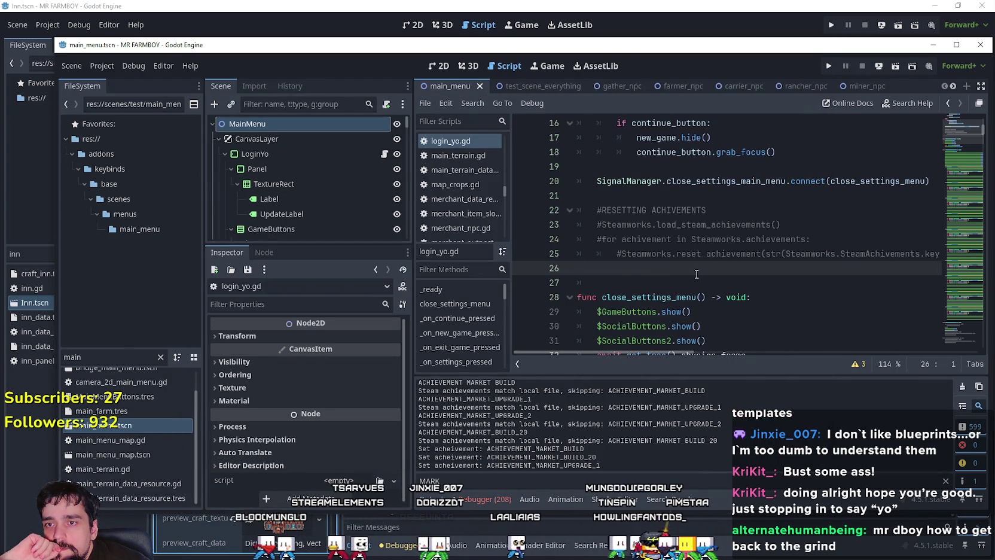
{"action": "scroll", "coordinate": [696, 274], "scroll_direction": "up", "scroll_amount": 2}
{"action": "left_click", "coordinate": [658, 231]}
{"action": "scroll", "coordinate": [730, 289], "scroll_direction": "down", "scroll_amount": 1}
{"action": "scroll", "coordinate": [730, 289], "scroll_direction": "down", "scroll_amount": 2}
{"action": "left_click", "coordinate": [686, 226]}
{"action": "scroll", "coordinate": [686, 230], "scroll_direction": "up", "scroll_amount": 3}
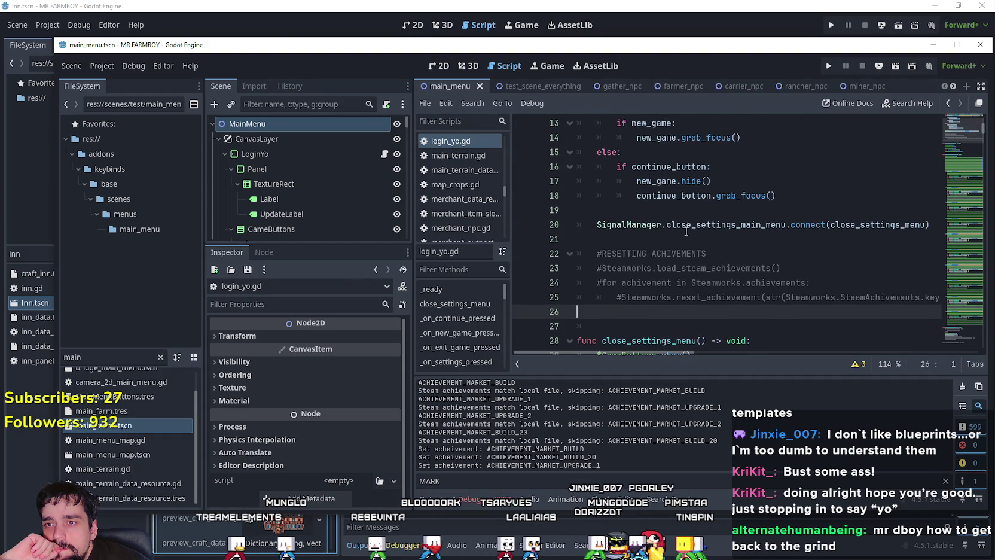
{"action": "left_click", "coordinate": [680, 238]}
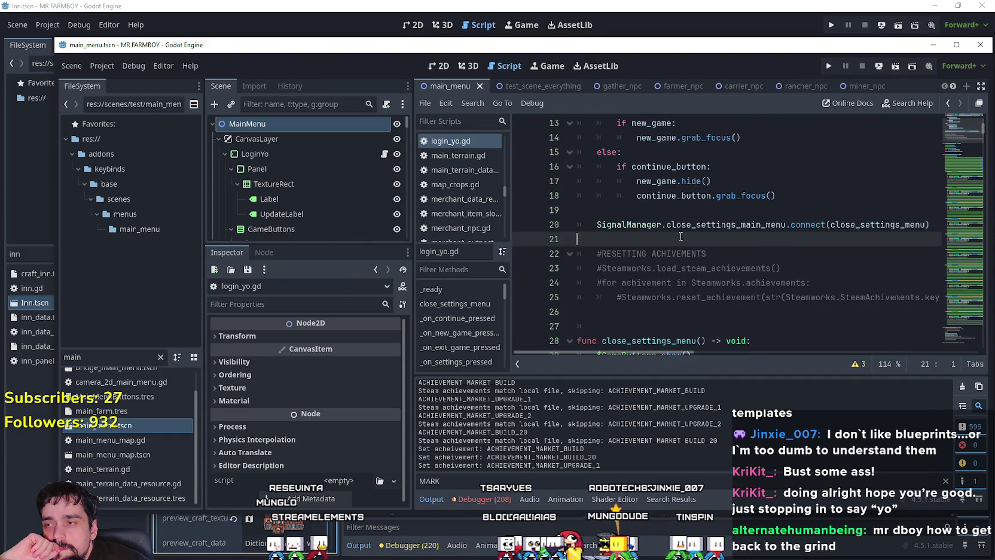
{"action": "scroll", "coordinate": [680, 237], "scroll_direction": "down", "scroll_amount": 1}
{"action": "left_click", "coordinate": [611, 268]}
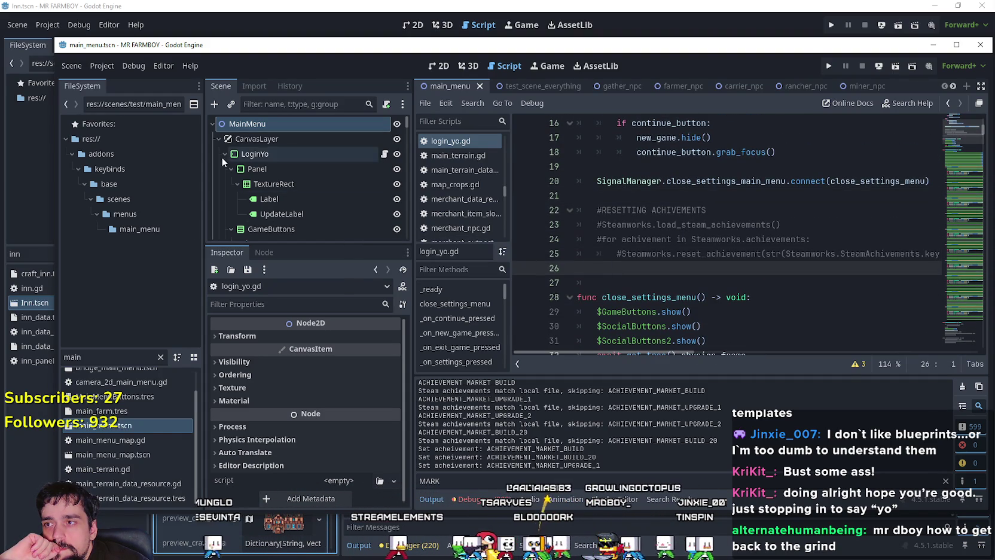
Filter the FileSystem for 'test' and open the test_scene_everything script.
{"action": "double_click", "coordinate": [105, 357]}
{"action": "type", "text": "game"}
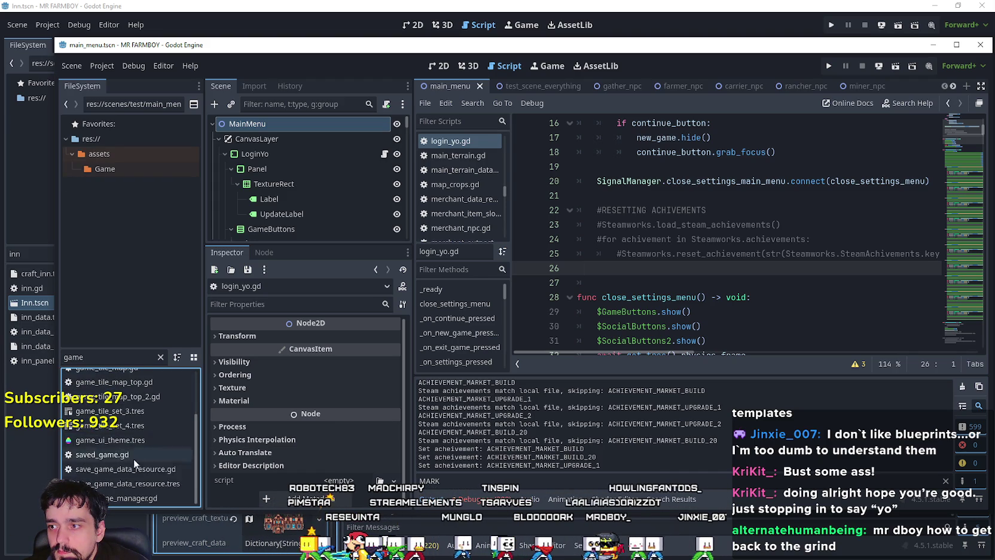
{"action": "scroll", "coordinate": [144, 462], "scroll_direction": "down", "scroll_amount": 1}
{"action": "double_click", "coordinate": [106, 357]}
{"action": "type", "text": "test"}
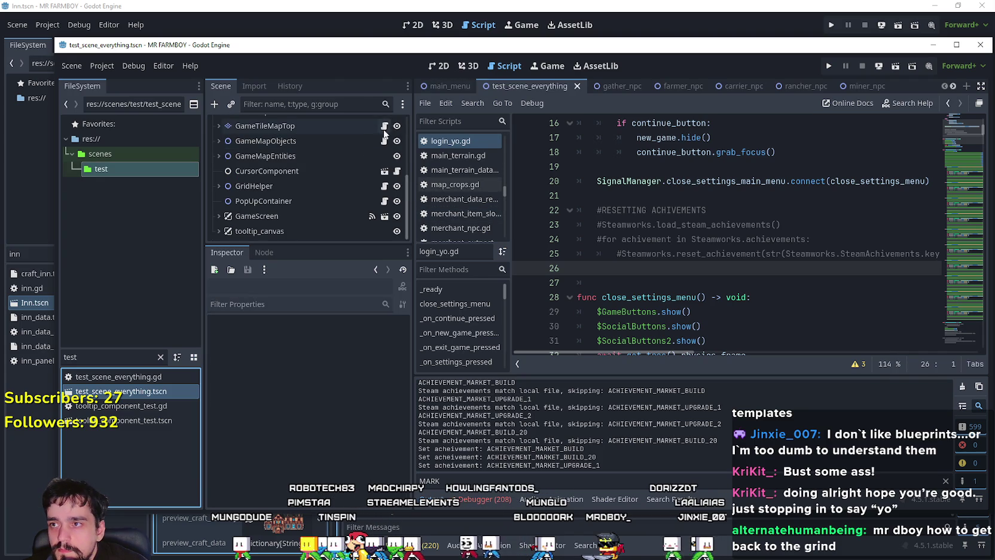
{"action": "scroll", "coordinate": [389, 206], "scroll_direction": "up", "scroll_amount": 5}
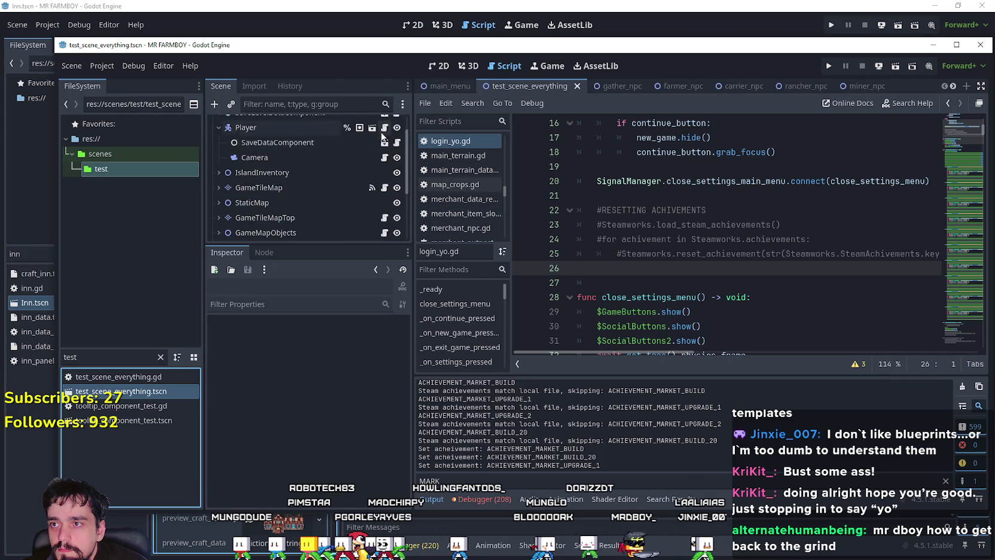
{"action": "left_click", "coordinate": [384, 125]}
Save the test_scene_everything script with Ctrl+S.
{"action": "left_click", "coordinate": [807, 225]}
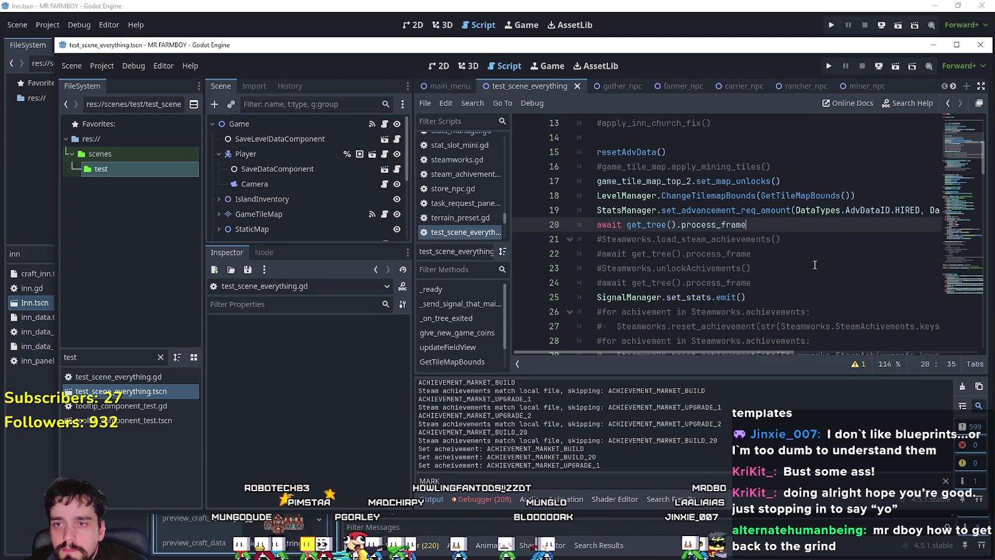
{"action": "scroll", "coordinate": [807, 225], "scroll_direction": "down", "scroll_amount": 2}
{"action": "left_click", "coordinate": [808, 225]}
{"action": "left_click", "coordinate": [809, 197]}
{"action": "scroll", "coordinate": [810, 203], "scroll_direction": "up", "scroll_amount": 2}
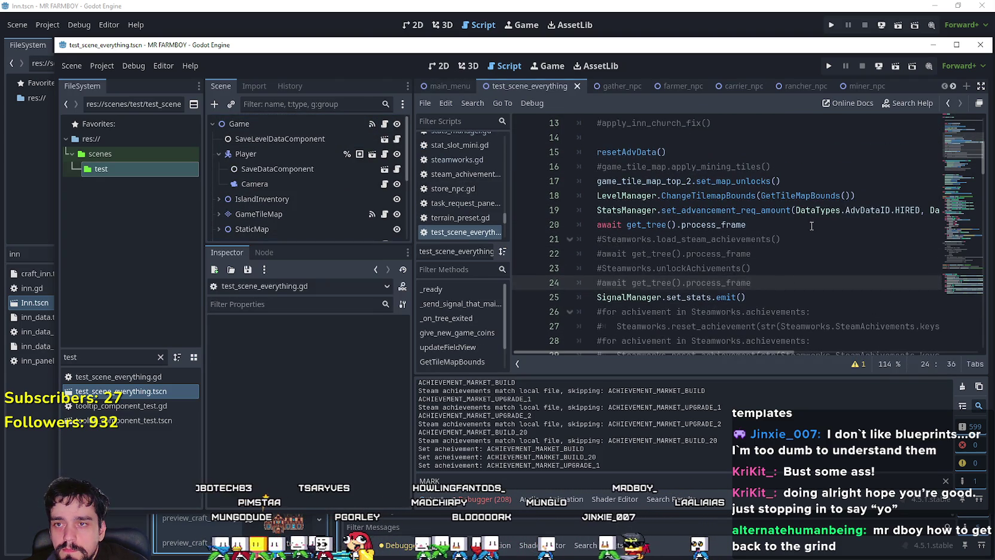
{"action": "left_click", "coordinate": [814, 238]}
{"action": "key", "text": "ctrl+s"}
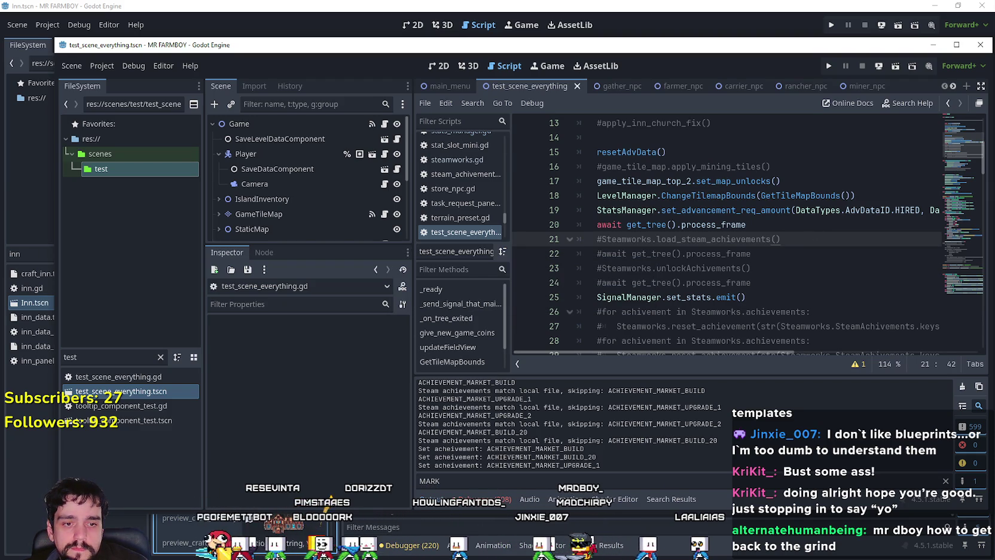
Delete all six old build files from the NewExport folder.
{"action": "key", "text": "alt+Tab"}
{"action": "key", "text": "ctrl+a"}
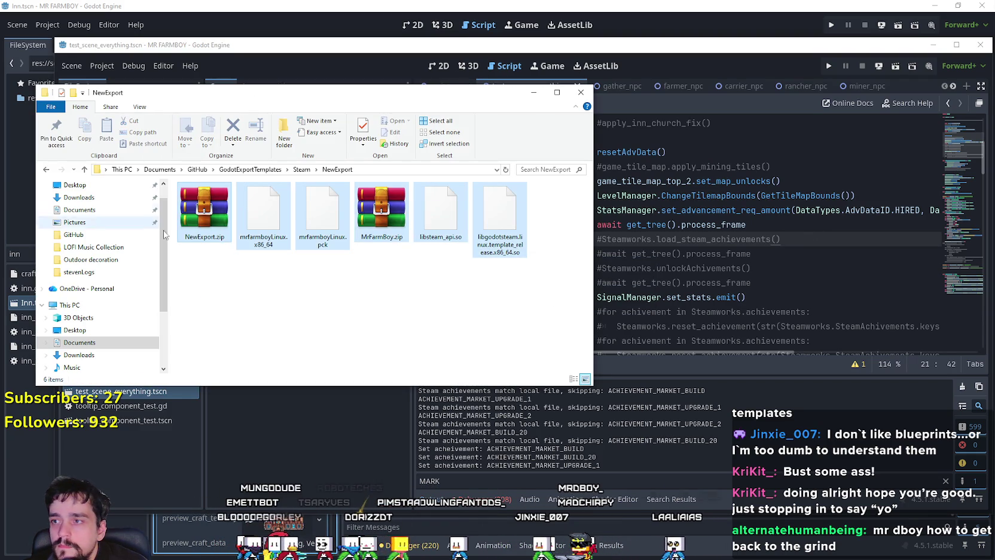
{"action": "right_click", "coordinate": [226, 225]}
{"action": "left_click", "coordinate": [257, 368]}
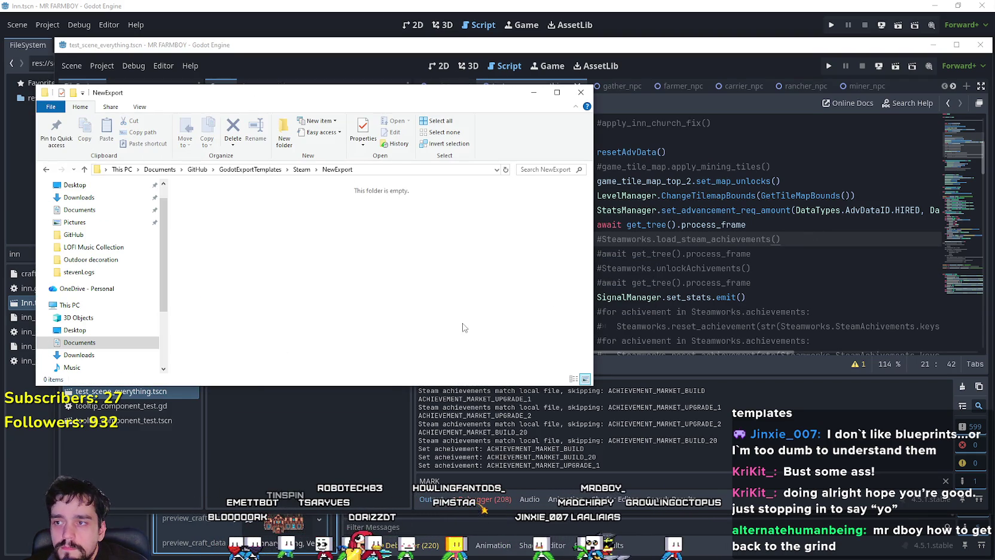
{"action": "key", "text": "alt+Tab"}
{"action": "left_click", "coordinate": [102, 66]}
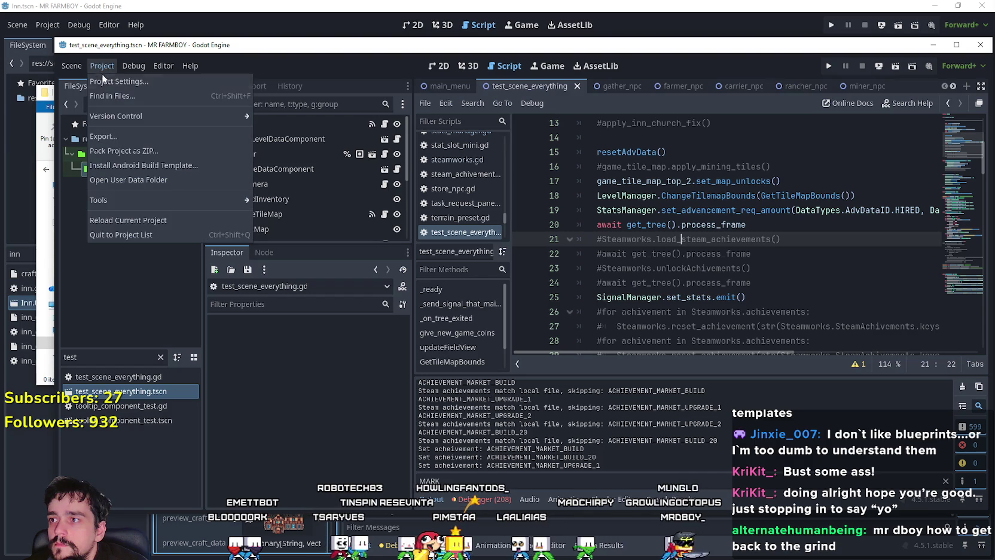
Export the Windows Desktop preset as MrFarmBoy.zip into NewExport.
{"action": "left_click", "coordinate": [102, 137]}
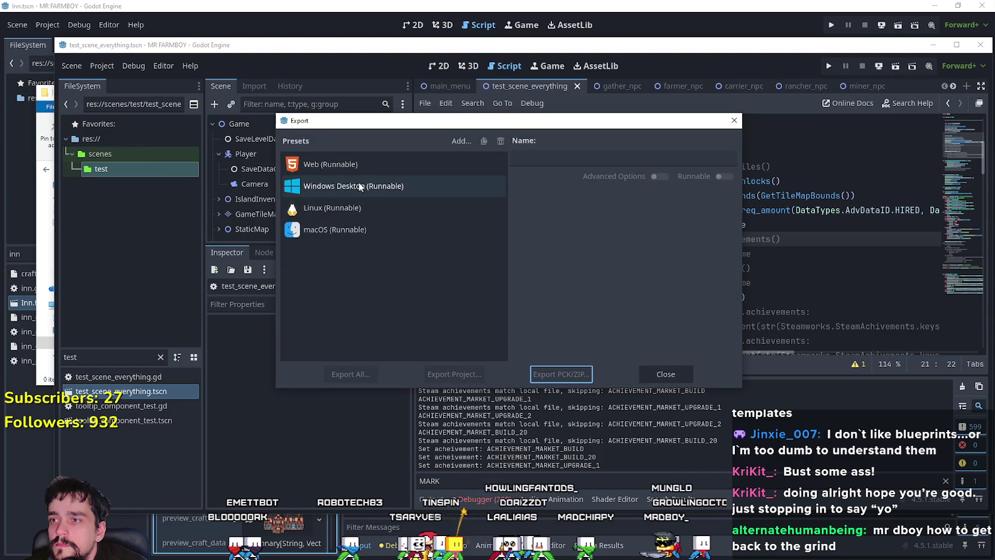
{"action": "left_click", "coordinate": [352, 186]}
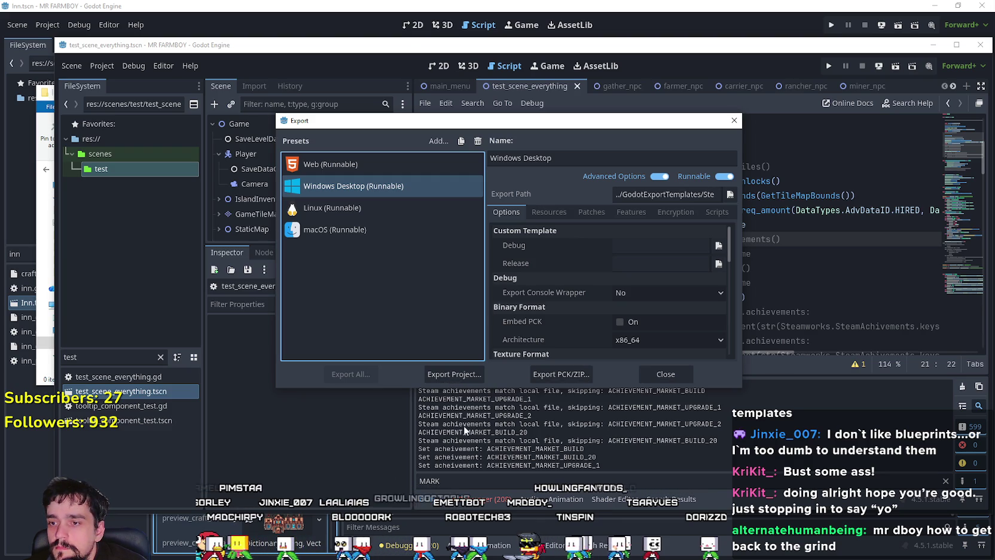
{"action": "left_click", "coordinate": [453, 376]}
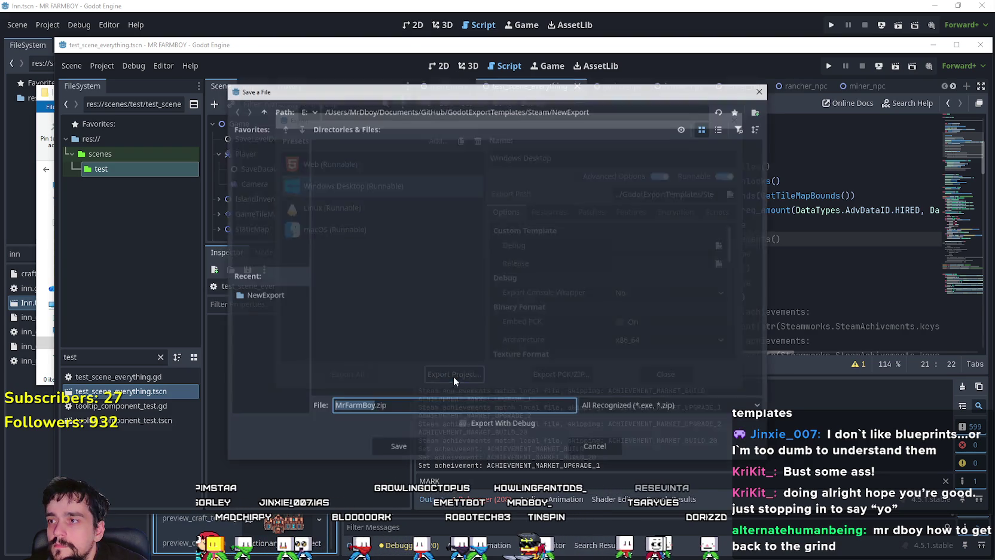
{"action": "left_click", "coordinate": [410, 454]}
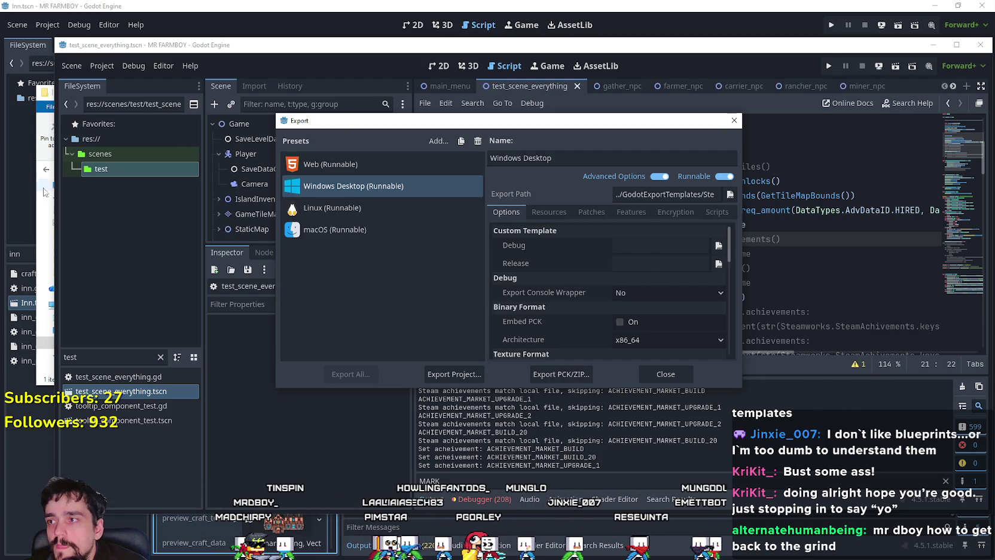
Export the Linux preset as mrfarmboyLinux.x86_64 into NewExport and close the export window.
{"action": "left_click", "coordinate": [332, 207]}
{"action": "left_click", "coordinate": [453, 373]}
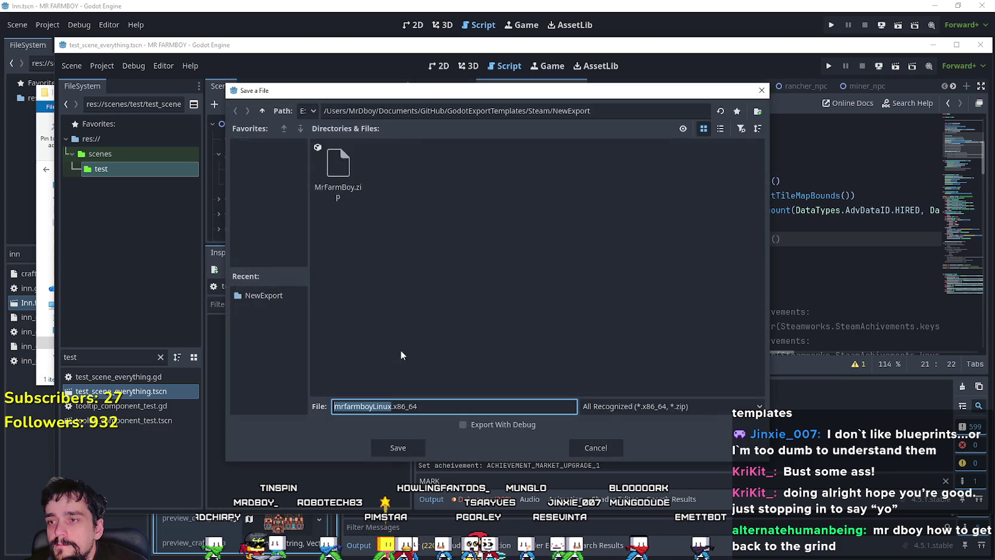
{"action": "left_click", "coordinate": [397, 447]}
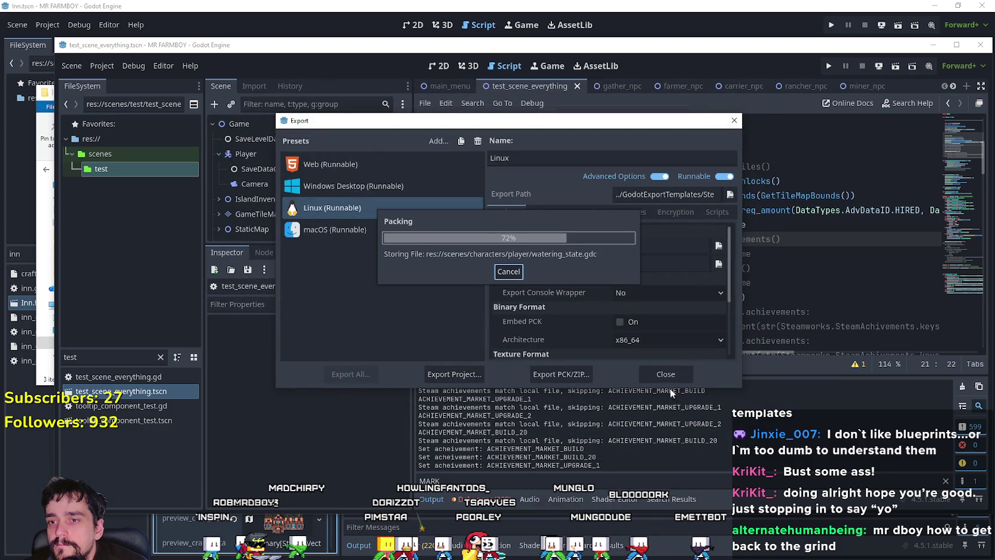
{"action": "left_click", "coordinate": [666, 373]}
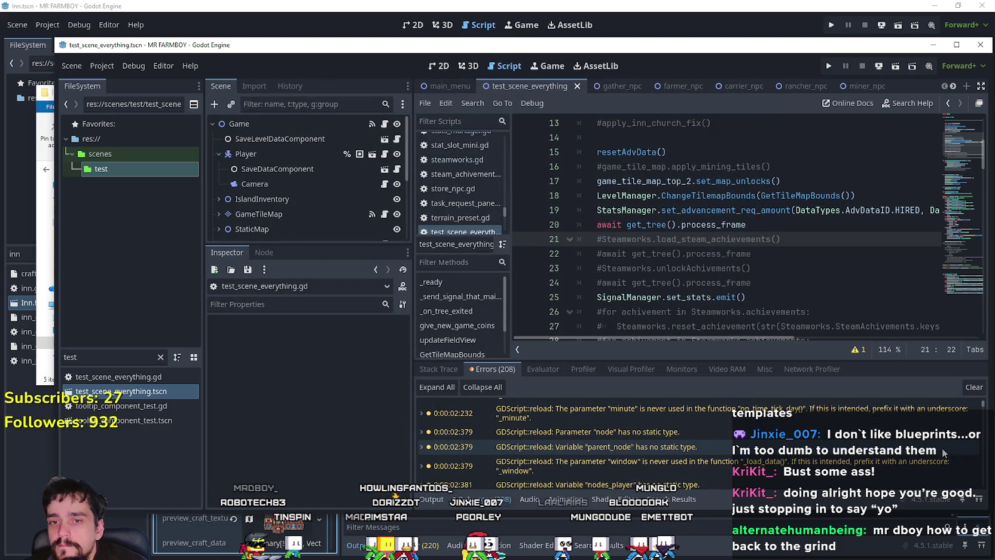
{"action": "left_click_drag", "start_coordinate": [991, 406], "coordinate": [989, 512]}
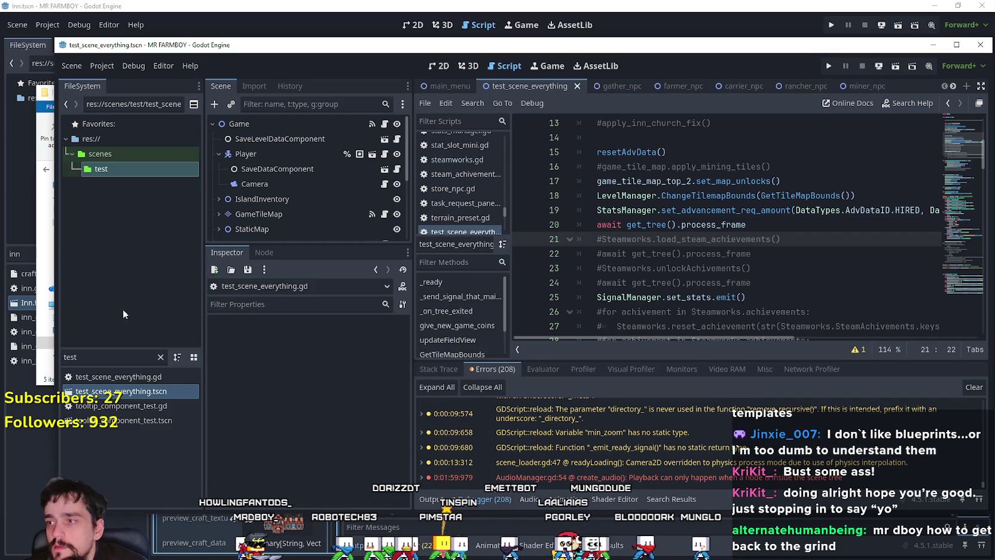
Pack the four Linux build files, including libsteam_api.so, into NewExport.zip with WinRAR.
{"action": "left_click", "coordinate": [35, 230]}
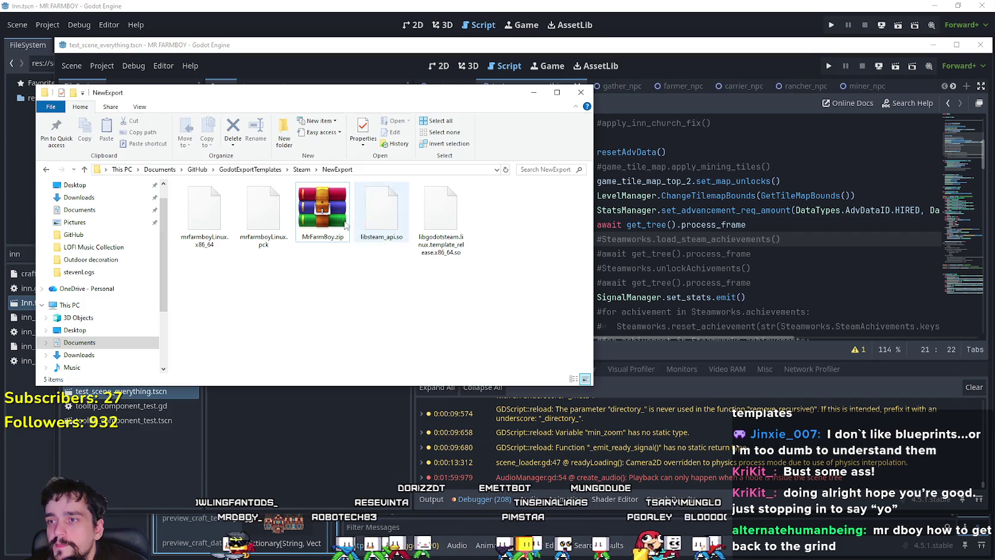
{"action": "double_click", "coordinate": [333, 218]}
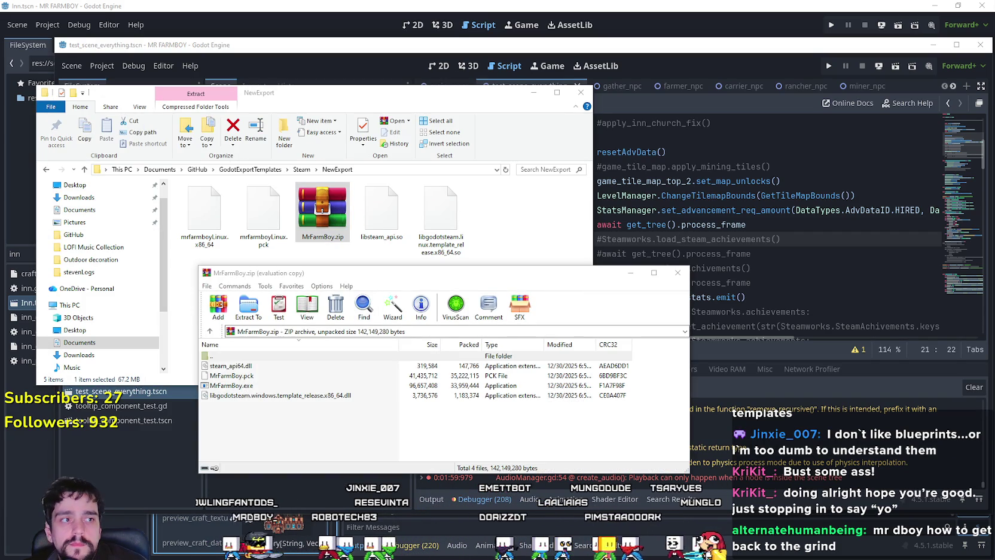
{"action": "double_click", "coordinate": [231, 356]}
{"action": "left_click_drag", "start_coordinate": [434, 433], "coordinate": [329, 381]}
{"action": "left_click", "coordinate": [220, 309]}
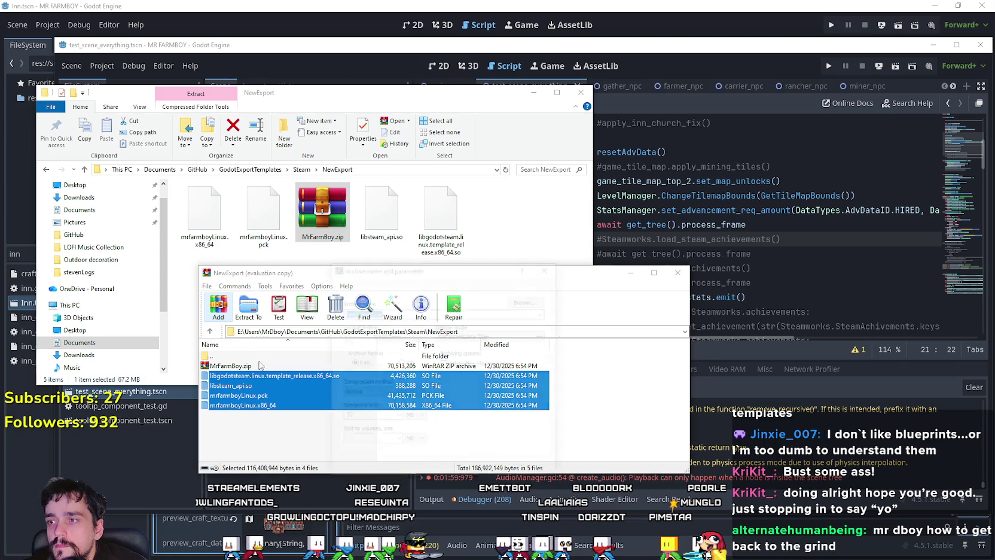
{"action": "left_click", "coordinate": [453, 470]}
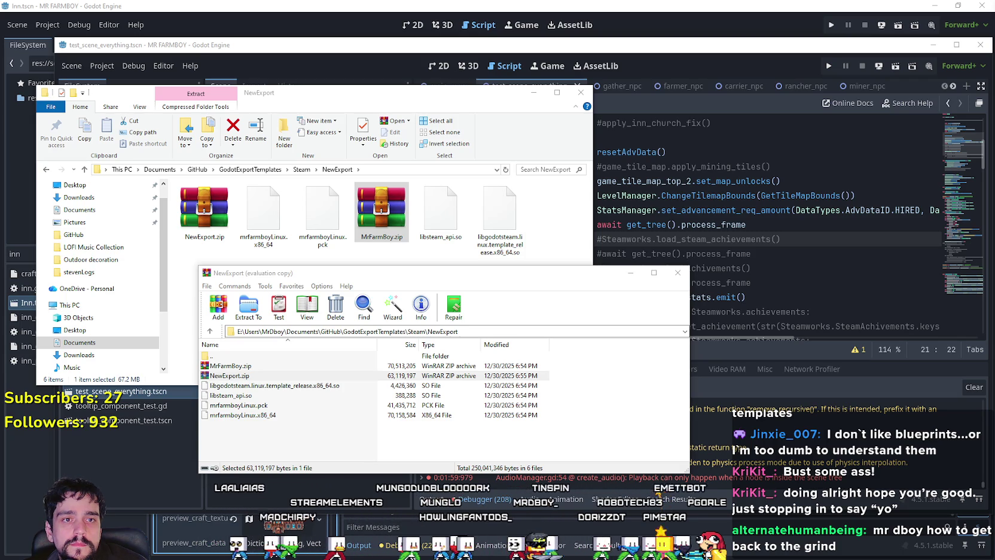
{"action": "left_click", "coordinate": [677, 272]}
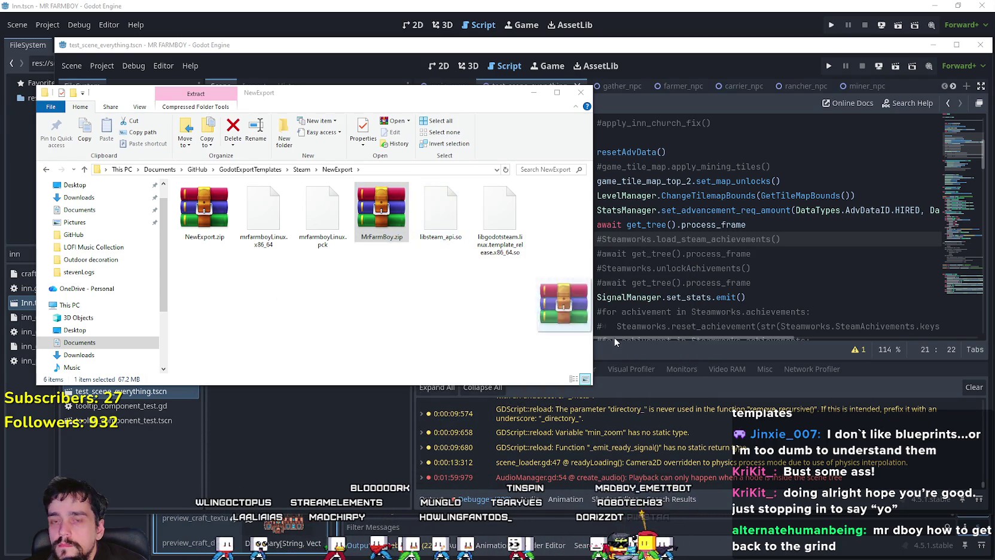
{"action": "left_click", "coordinate": [194, 212]}
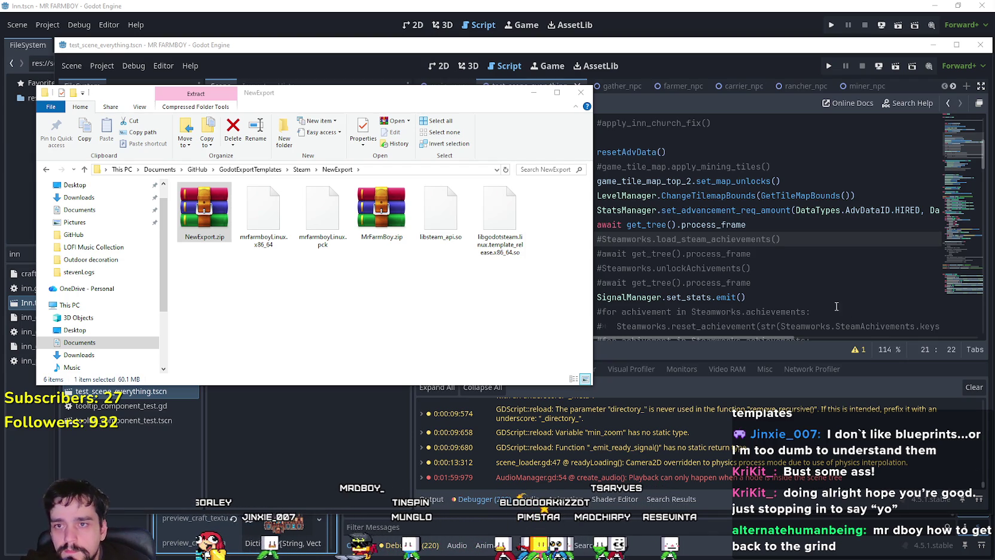
Move the caret through the test scene script, then leave that window for the main editor.
{"action": "left_click", "coordinate": [675, 240]}
{"action": "key", "text": "Down"}
{"action": "key", "text": "Down"}
{"action": "key", "text": "Down"}
{"action": "key", "text": "End"}
{"action": "left_click", "coordinate": [674, 239]}
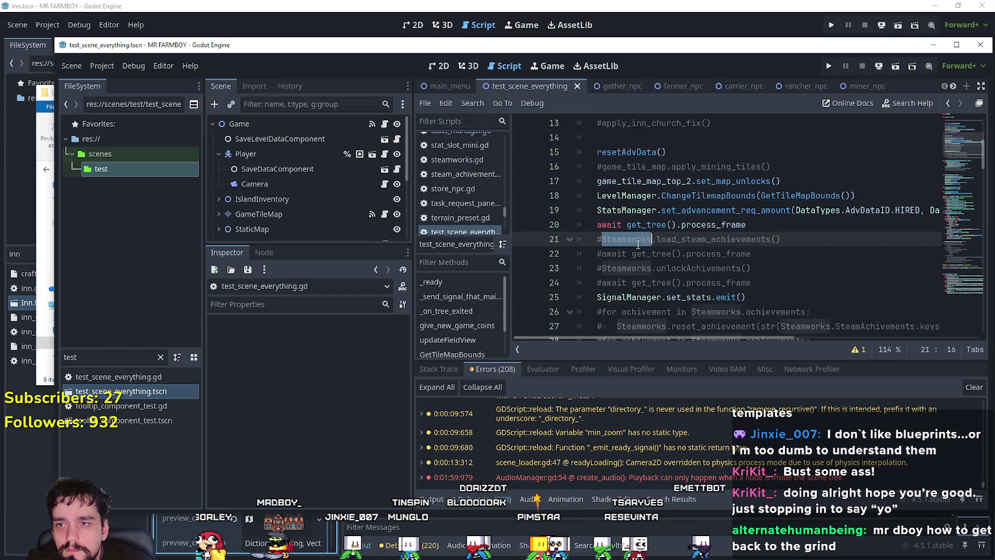
{"action": "key", "text": "Down"}
{"action": "key", "text": "End"}
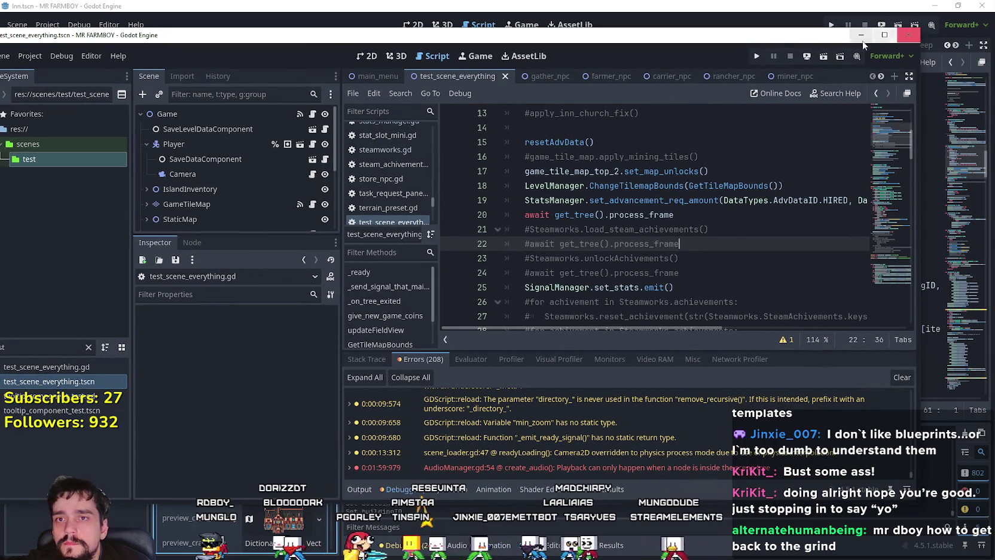
{"action": "left_click", "coordinate": [861, 35]}
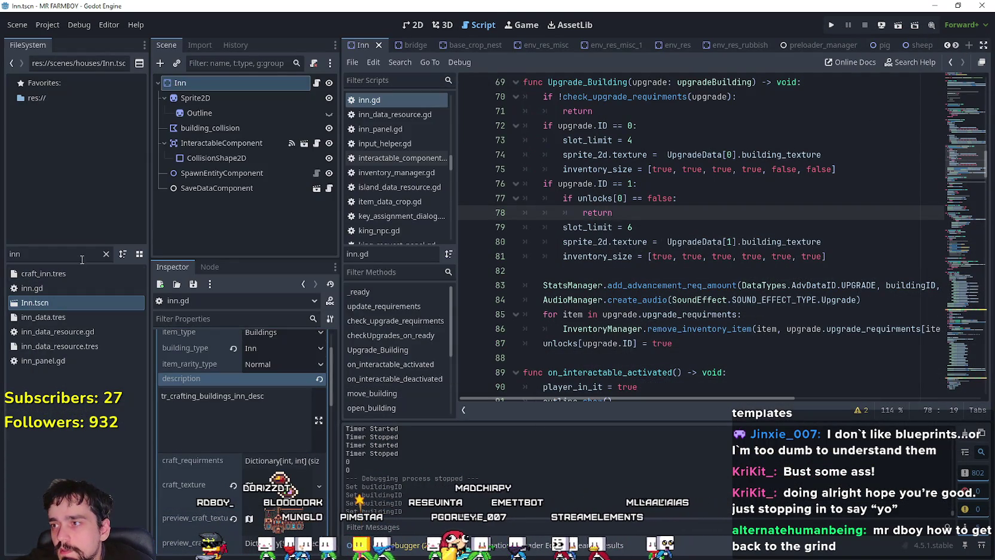
Filter the FileSystem for 'test' and open test_scene_everything with its script.
{"action": "double_click", "coordinate": [82, 259]}
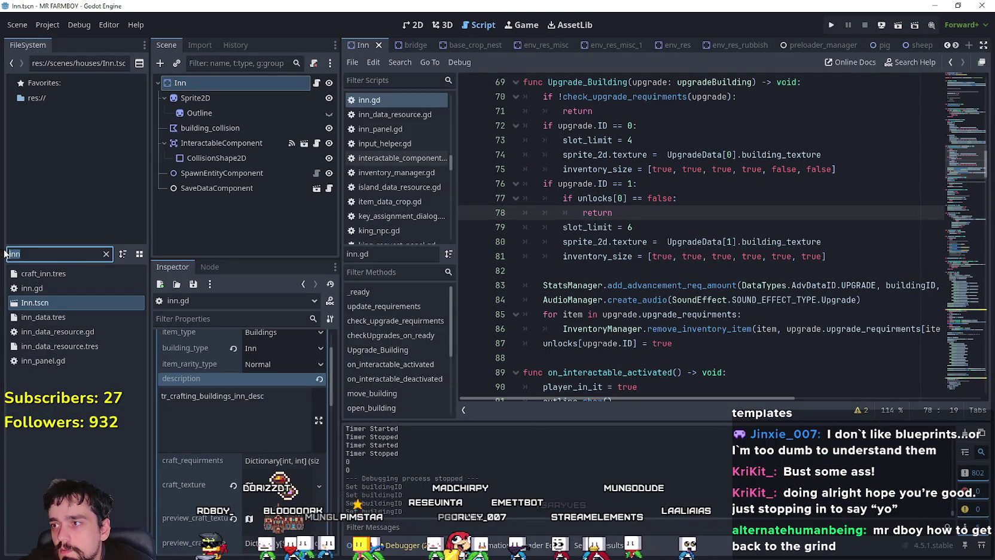
{"action": "scroll", "coordinate": [216, 404], "scroll_direction": "up", "scroll_amount": 2}
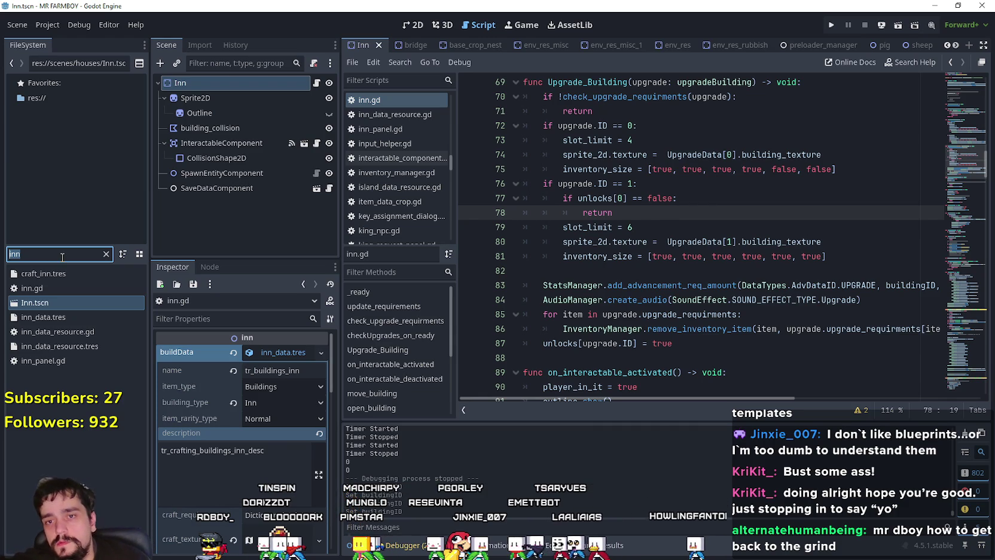
{"action": "mouse_move", "coordinate": [645, 399]}
{"action": "left_mouse_down"}
{"action": "mouse_move", "coordinate": [762, 415]}
{"action": "mouse_move", "coordinate": [117, 246]}
{"action": "left_mouse_up"}
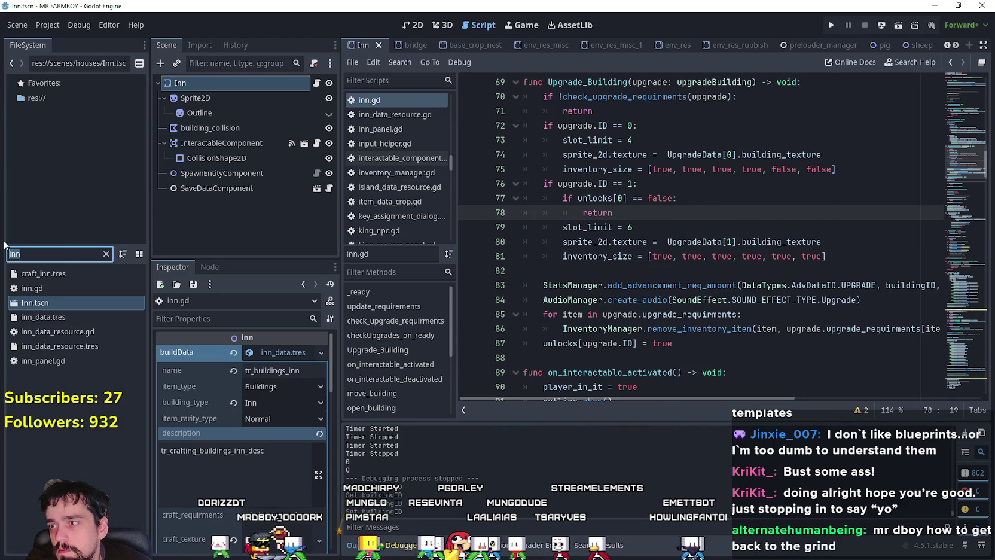
{"action": "type", "text": "test"}
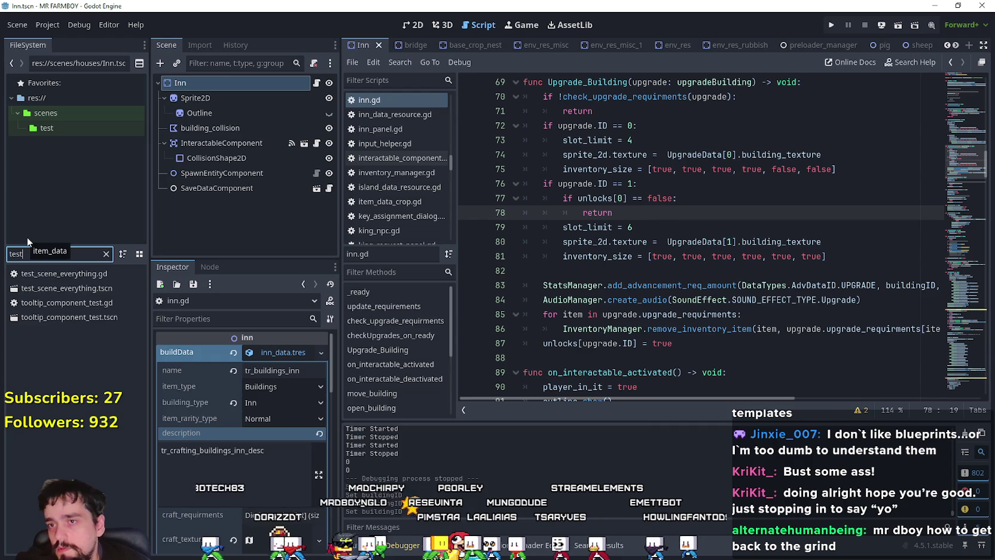
{"action": "double_click", "coordinate": [62, 288]}
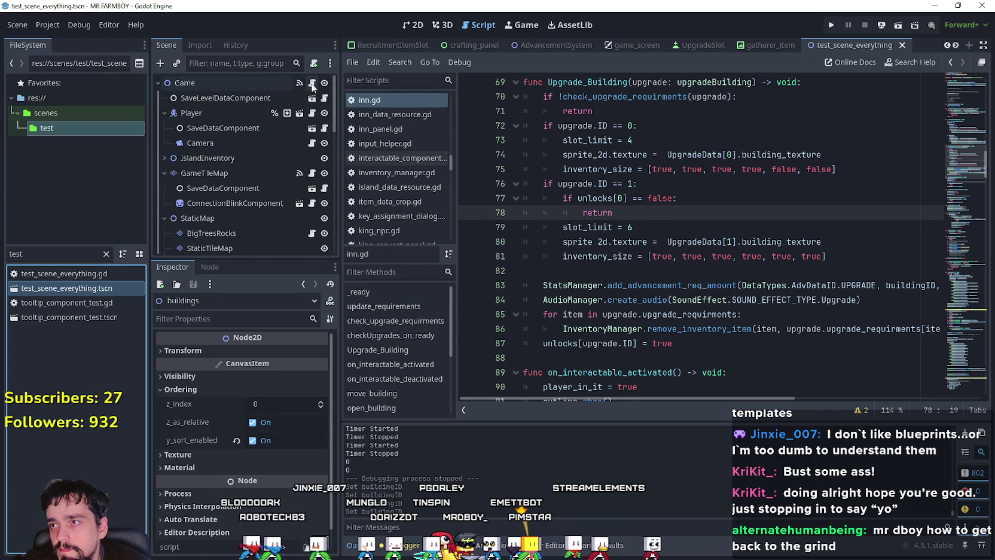
{"action": "left_click", "coordinate": [312, 84]}
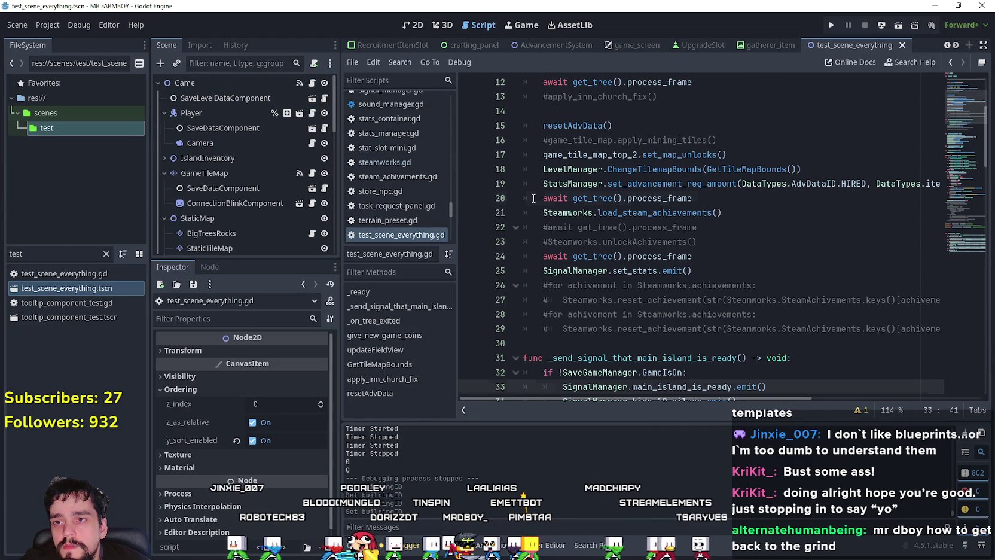
Comment out lines 20–21, the await and load_steam_achievements calls, and save the scene.
{"action": "left_click", "coordinate": [542, 198]}
{"action": "left_click", "coordinate": [543, 214]}
{"action": "mouse_move", "coordinate": [722, 213]}
{"action": "left_mouse_down"}
{"action": "mouse_move", "coordinate": [542, 199]}
{"action": "mouse_move", "coordinate": [538, 208]}
{"action": "left_mouse_up"}
{"action": "key", "text": "ctrl+c"}
{"action": "left_click", "coordinate": [539, 204]}
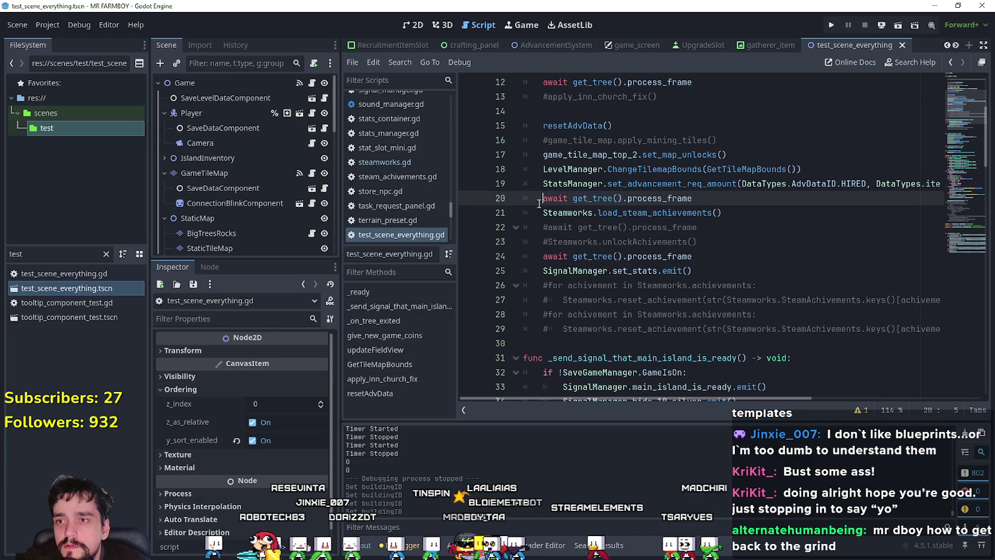
{"action": "type", "text": "#"}
{"action": "left_click", "coordinate": [537, 213]}
{"action": "type", "text": "#"}
{"action": "left_click", "coordinate": [738, 256]}
{"action": "key", "text": "ctrl+s"}
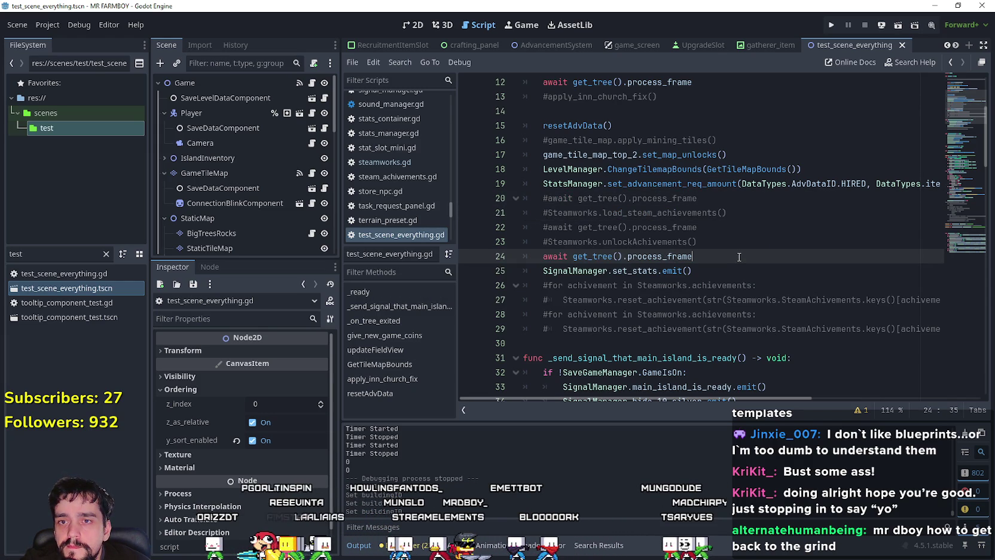
{"action": "scroll", "coordinate": [739, 257], "scroll_direction": "down", "scroll_amount": 2}
{"action": "left_click", "coordinate": [718, 241]}
{"action": "left_click", "coordinate": [658, 256]}
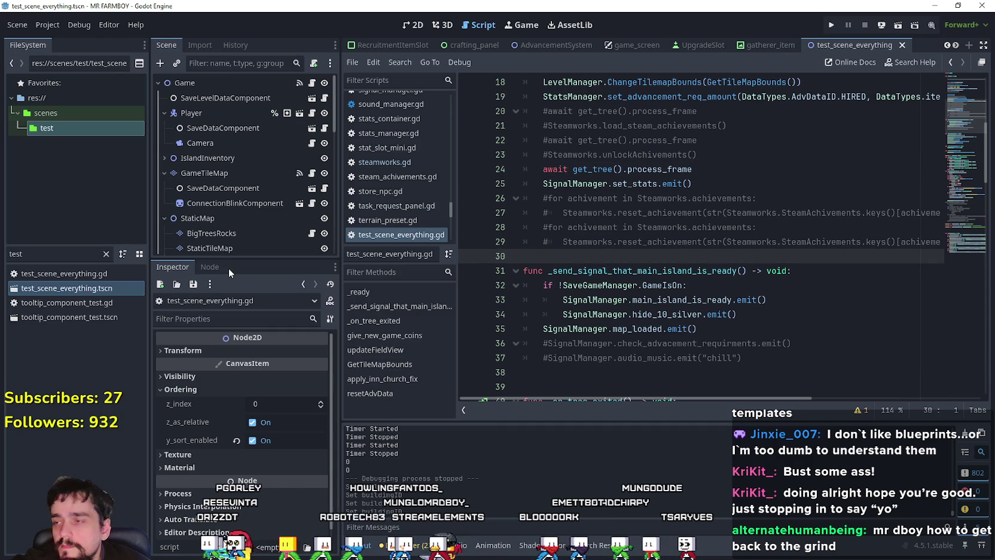
Filter the FileSystem for 'player' and open scene_player_data_resource.gd.
{"action": "key", "text": "ctrl+f"}
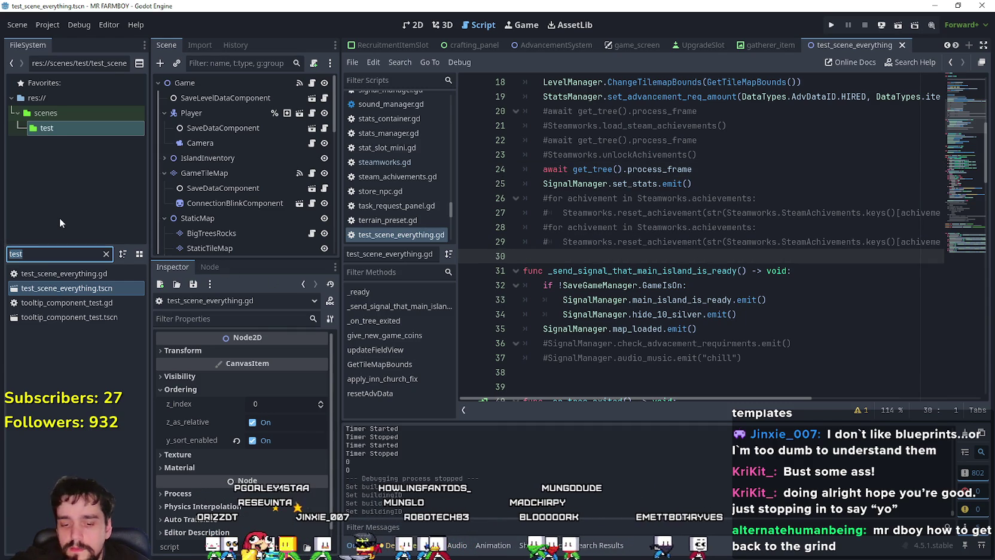
{"action": "type", "text": "player"}
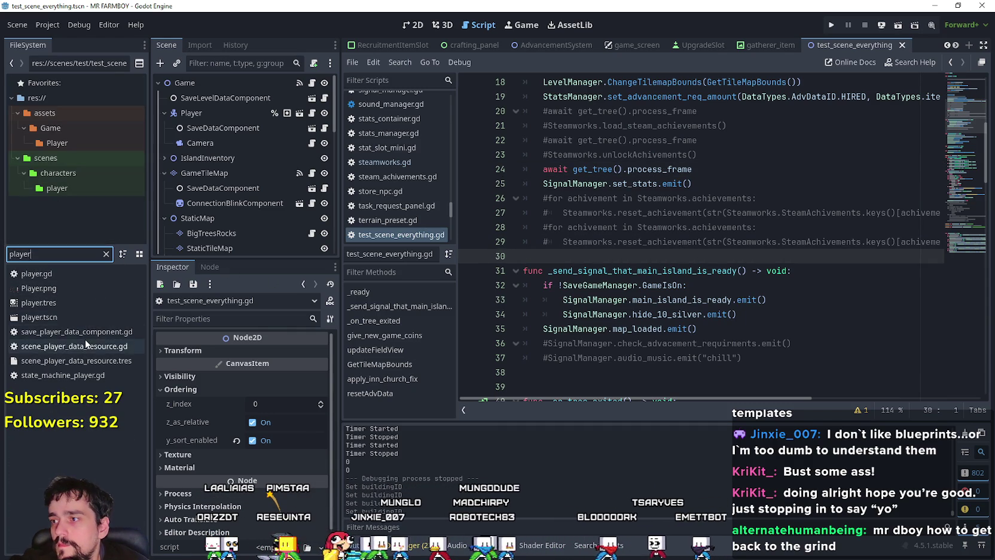
{"action": "left_click", "coordinate": [85, 346]}
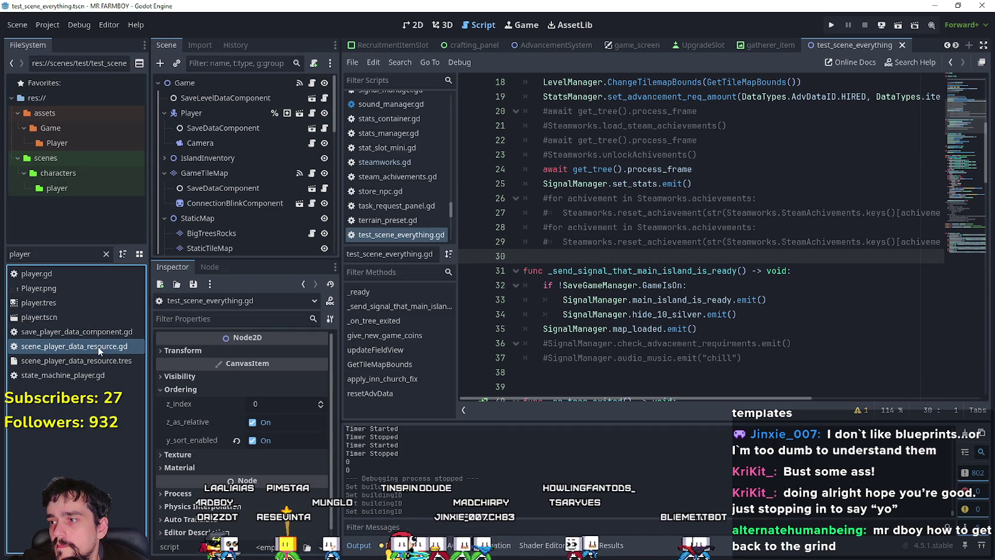
{"action": "double_click", "coordinate": [99, 350]}
Paste Steamworks.load_steam_achievements() on a new line after the cozy_option_2 line 42 and save.
{"action": "scroll", "coordinate": [696, 291], "scroll_direction": "down", "scroll_amount": 3}
{"action": "left_click", "coordinate": [695, 292]}
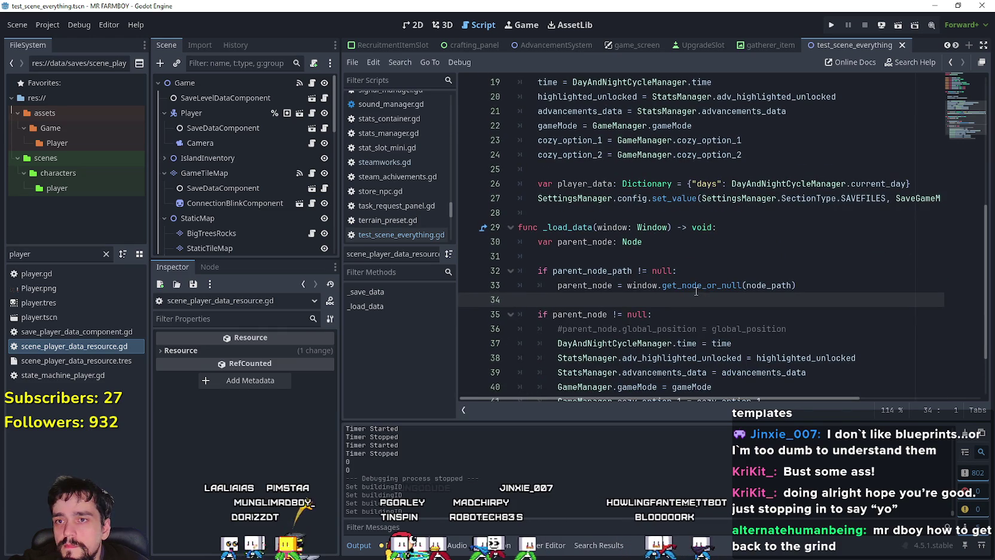
{"action": "scroll", "coordinate": [695, 292], "scroll_direction": "down", "scroll_amount": 2}
{"action": "left_click", "coordinate": [572, 285]}
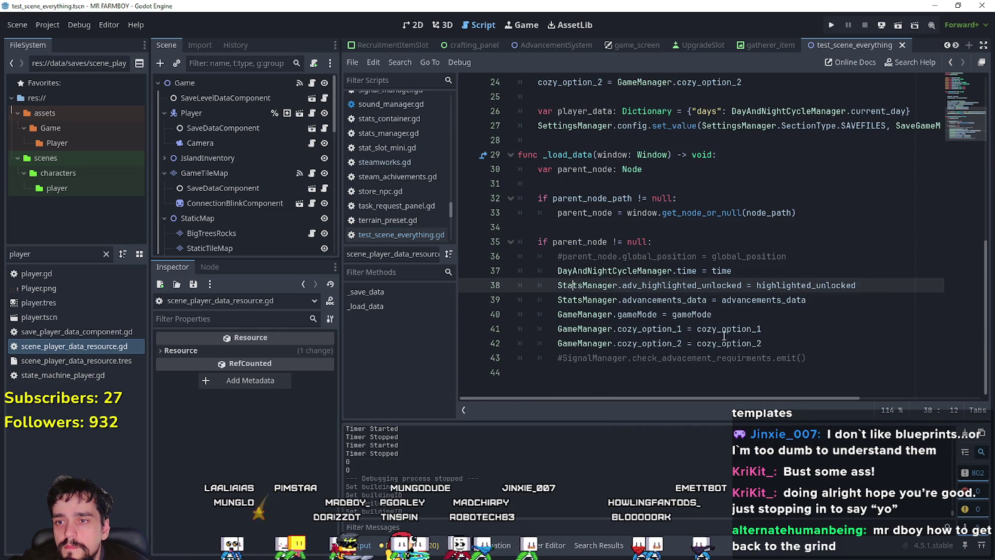
{"action": "left_click", "coordinate": [775, 344]}
{"action": "key", "text": "Return"}
{"action": "key", "text": "ctrl+v"}
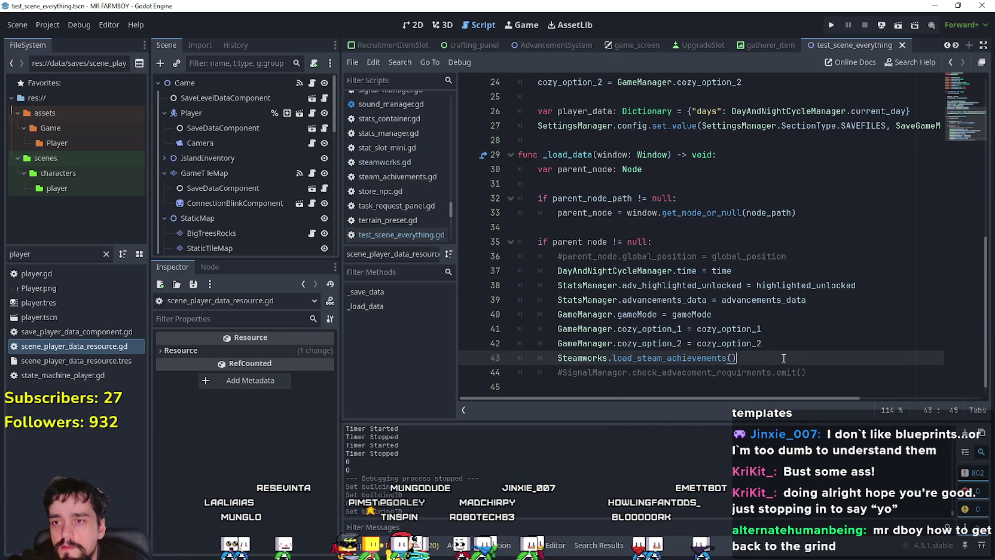
{"action": "key", "text": "ctrl+s"}
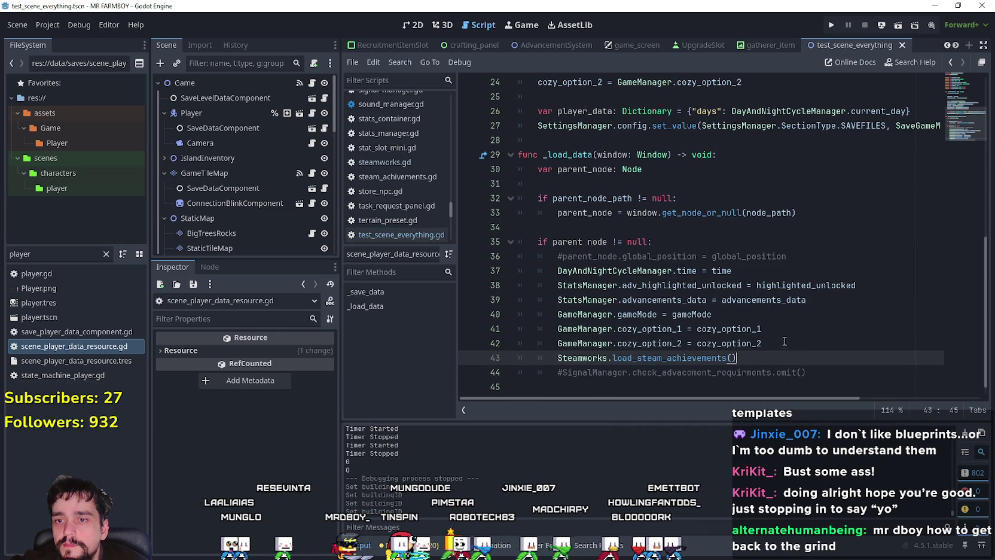
{"action": "left_click", "coordinate": [775, 344]}
{"action": "scroll", "coordinate": [785, 350], "scroll_direction": "up", "scroll_amount": 1}
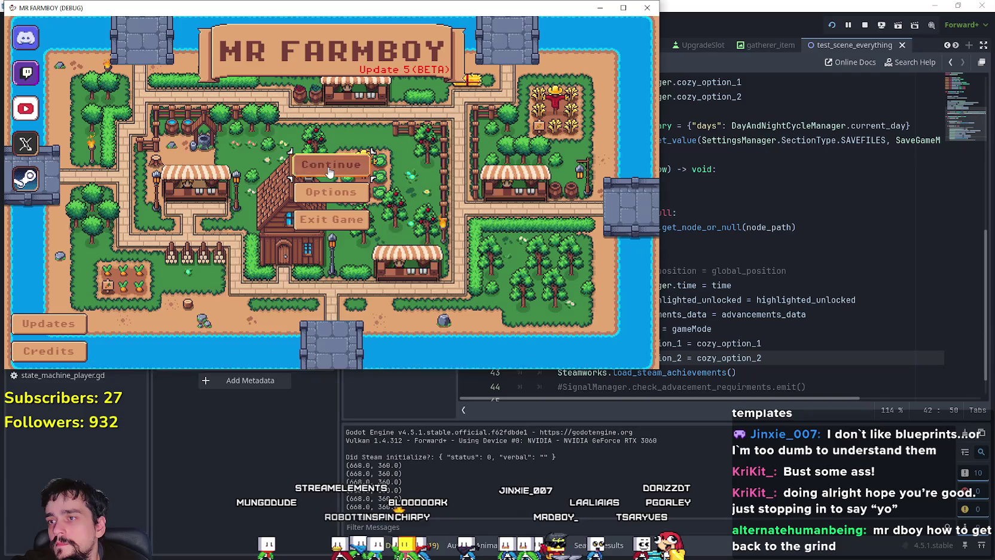
Load Save 1 from Continue so output lists unlocked achievements like ACHIEVEMENT_PLANT_CORN_25.
{"action": "left_click", "coordinate": [326, 167]}
{"action": "left_click", "coordinate": [326, 164]}
{"action": "left_click", "coordinate": [287, 153]}
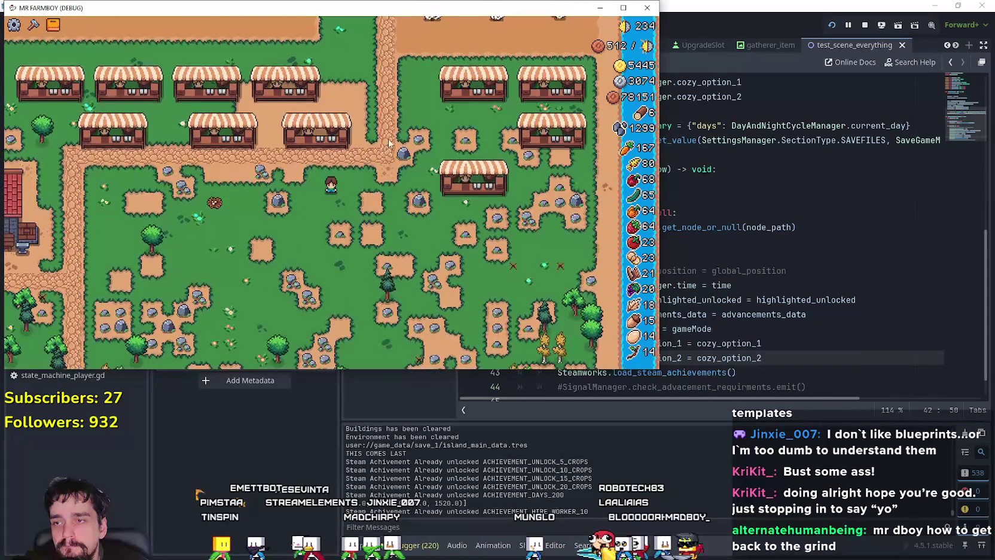
{"action": "scroll", "coordinate": [383, 206], "scroll_direction": "up", "scroll_amount": 2}
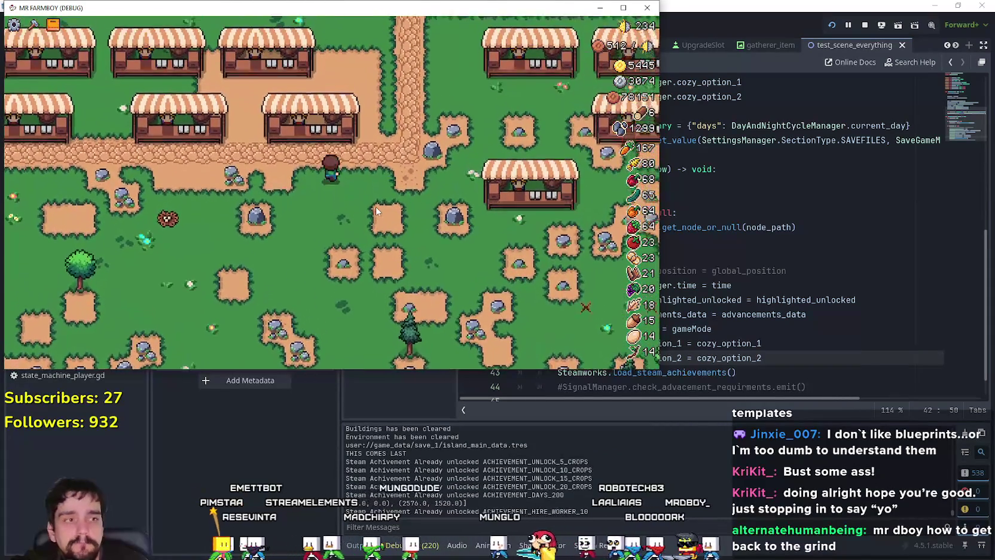
Walk the farmer right and down around the farm, then stop the game with F8.
{"action": "key", "text": "d"}
{"action": "key", "text": "s"}
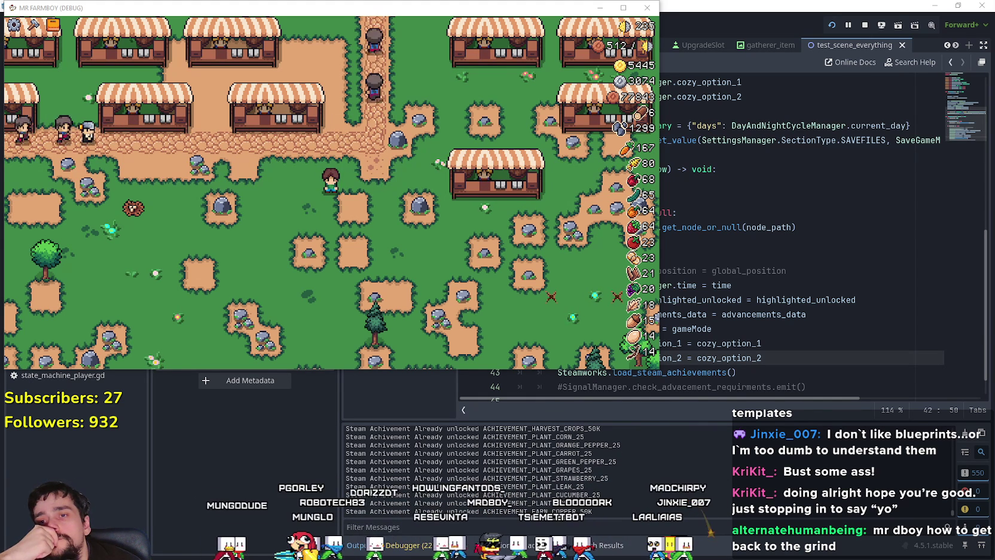
{"action": "key", "text": "F8"}
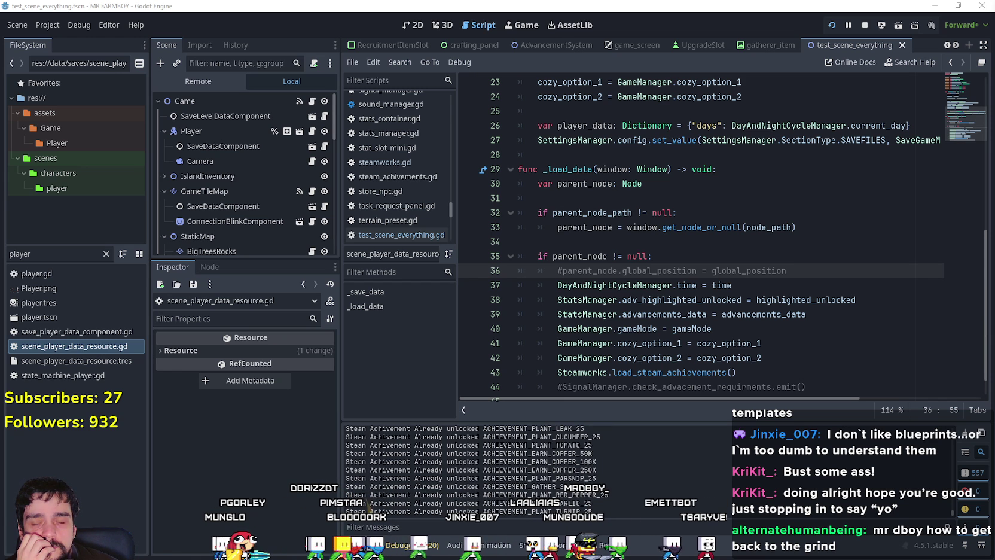
{"action": "key", "text": "Up"}
{"action": "key", "text": "Up"}
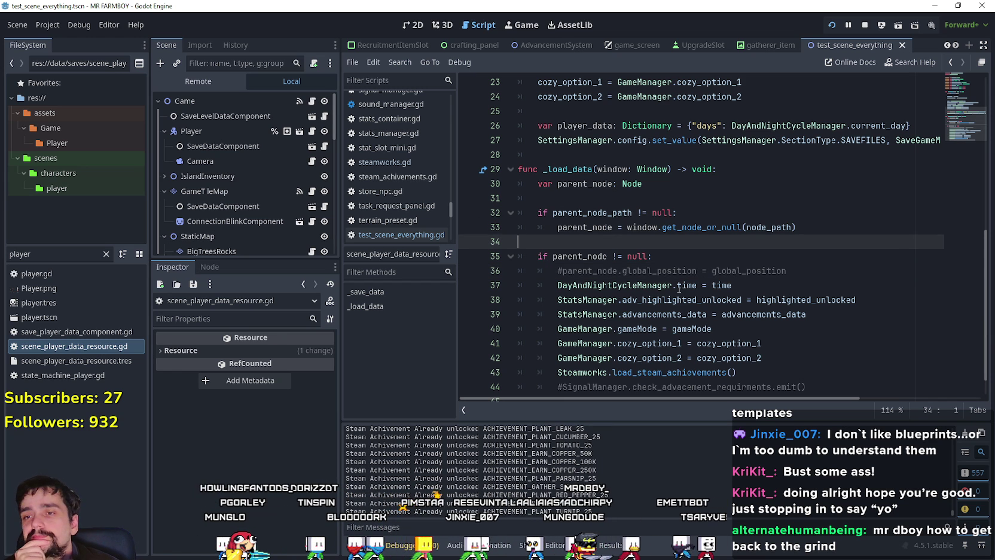
{"action": "scroll", "coordinate": [748, 323], "scroll_direction": "down", "scroll_amount": 1}
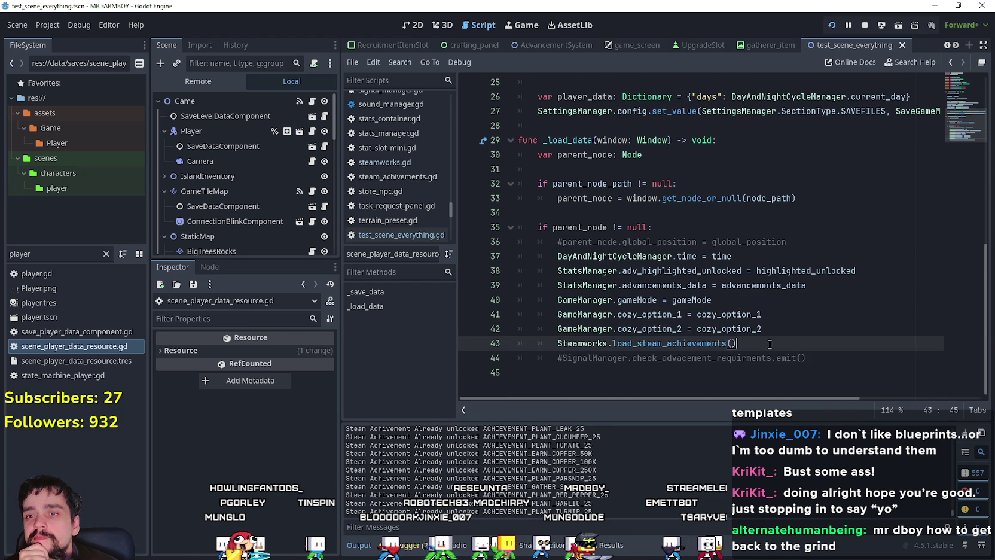
{"action": "left_click", "coordinate": [826, 358]}
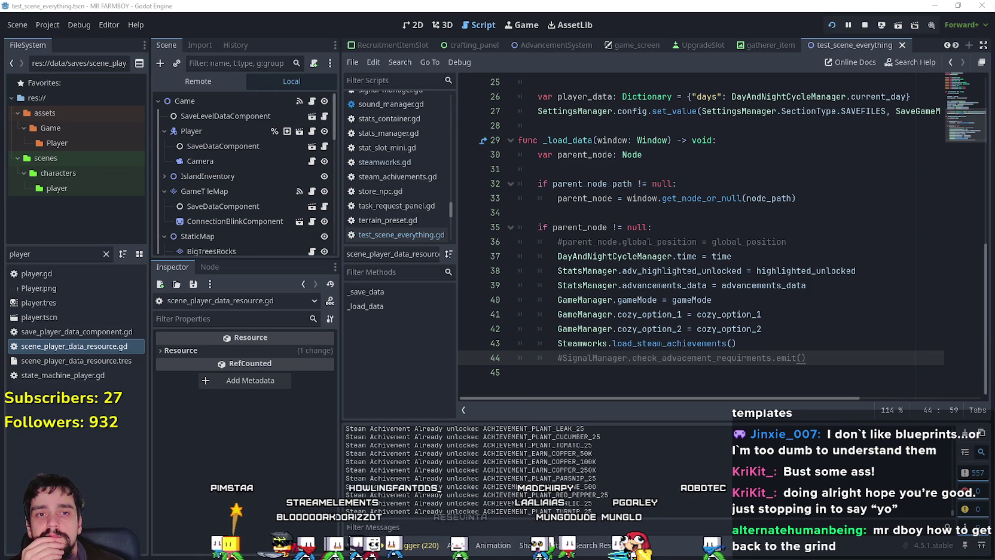
{"action": "left_click", "coordinate": [729, 211]}
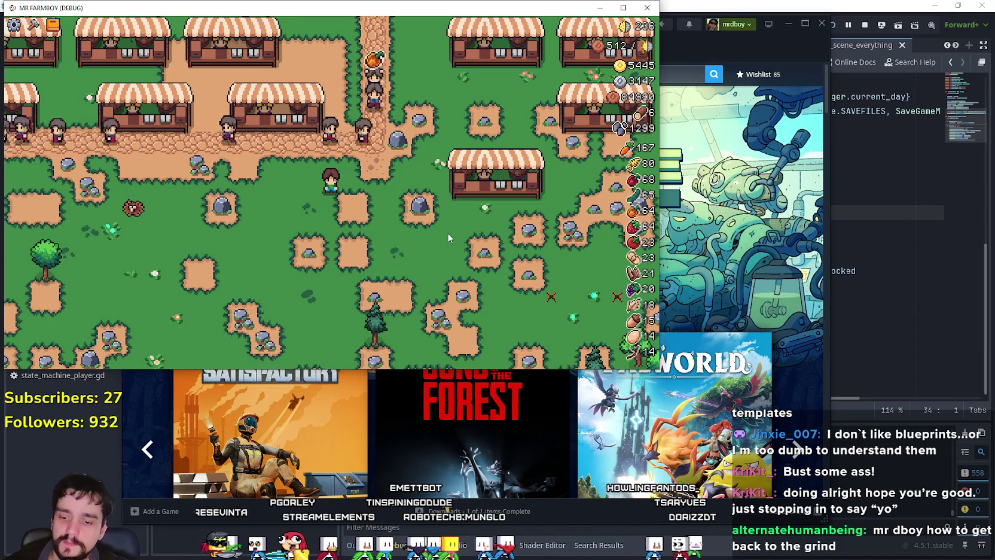
Walk the farmer right toward a rock, then up and left to a market stall.
{"action": "key", "text": "d"}
{"action": "key", "text": "w"}
{"action": "key", "text": "a"}
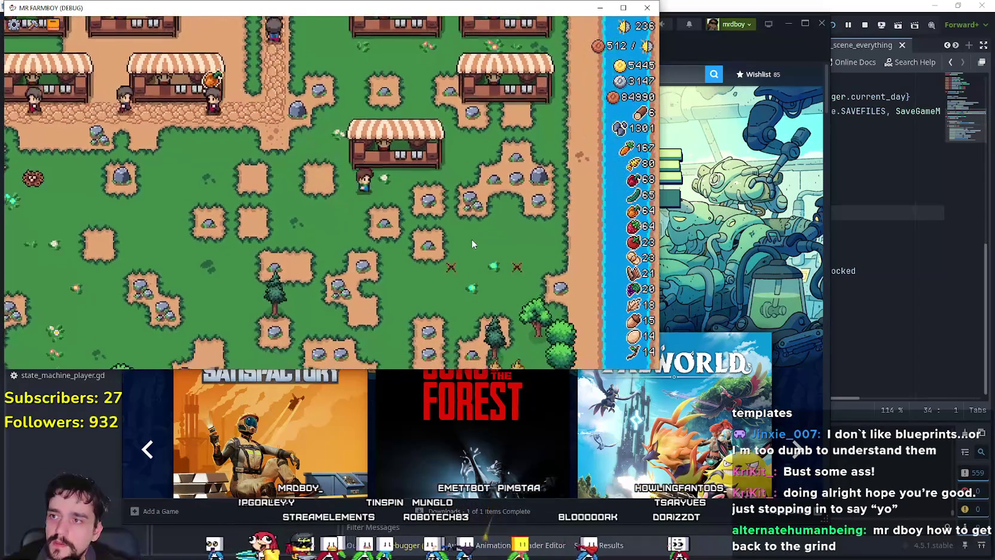